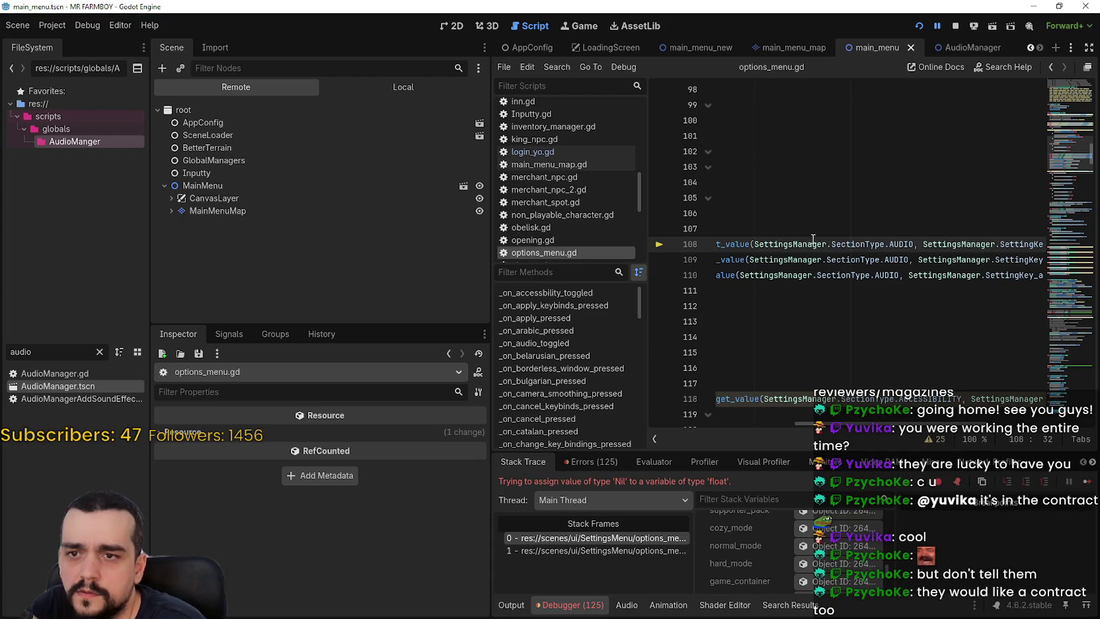
Replace both SettingsManager references on line 108 with GlobalManagers.settings_manager.
{"action": "type", "text": "GlobalManagers.settings_manager"}
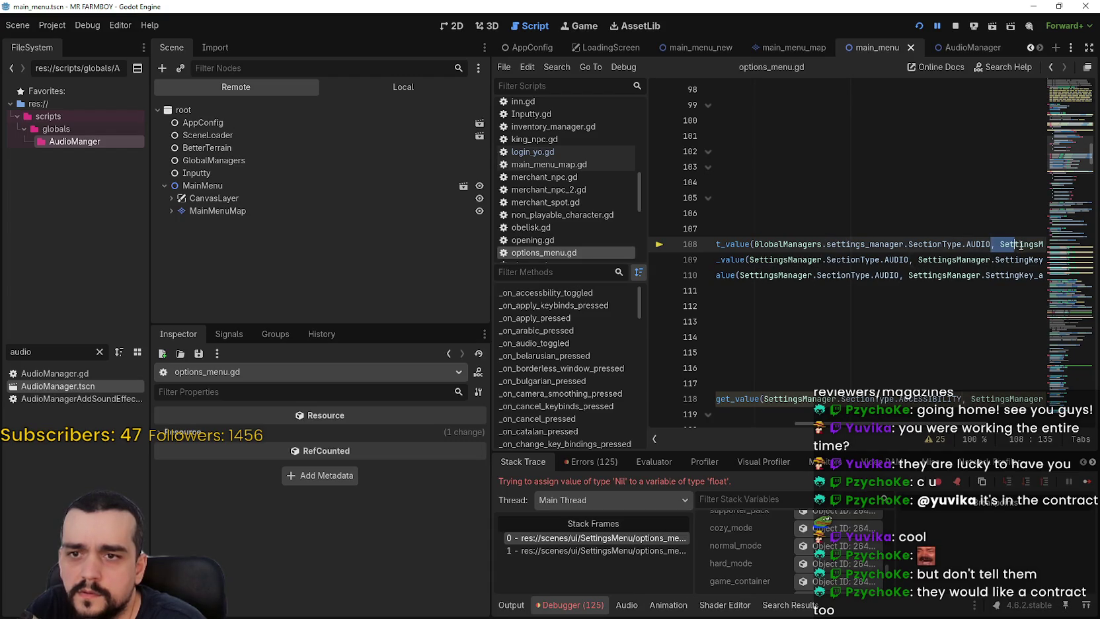
{"action": "double_click", "coordinate": [1018, 244]}
{"action": "type", "text": "GlobalManagers.settings_manager"}
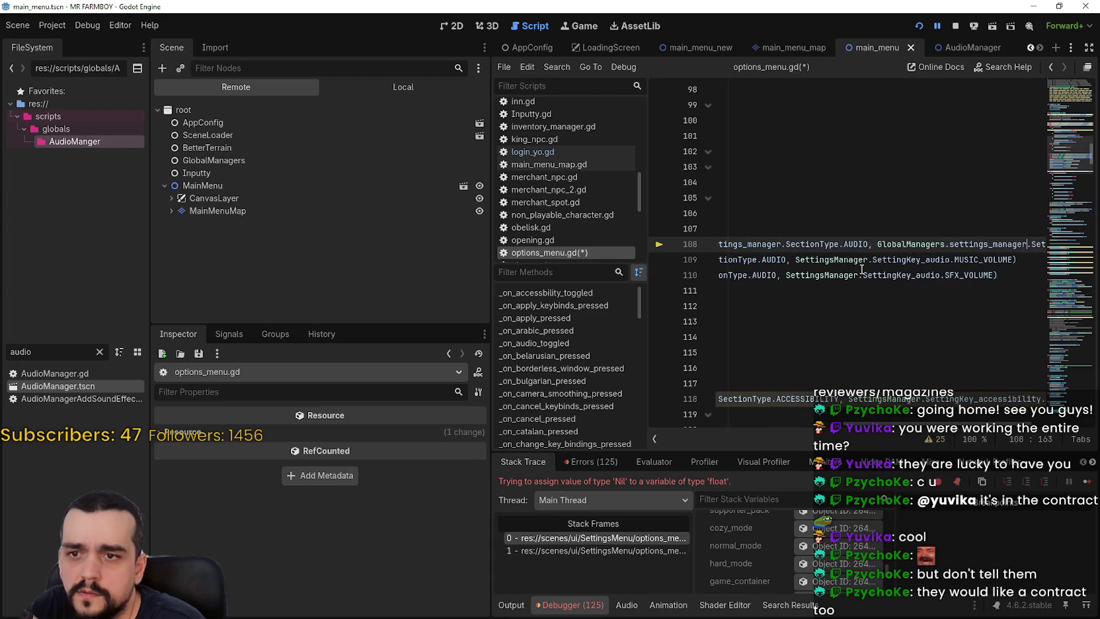
{"action": "key", "text": "shift+End"}
{"action": "left_click", "coordinate": [977, 244]}
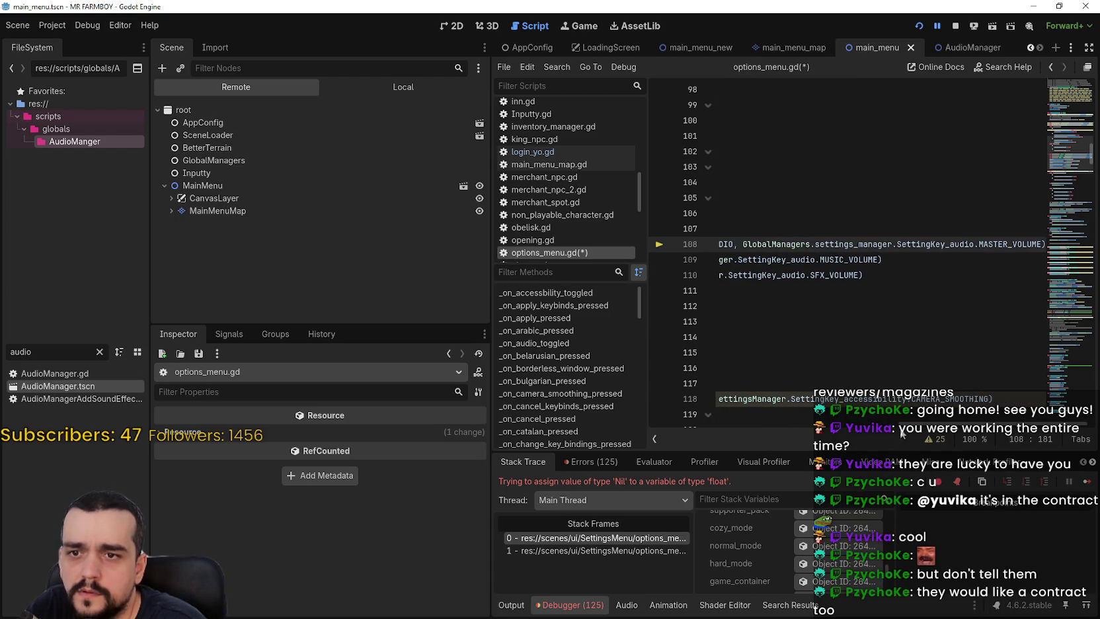
Stop the running game and relaunch it with F5.
{"action": "left_click", "coordinate": [955, 26]}
{"action": "key", "text": "F5"}
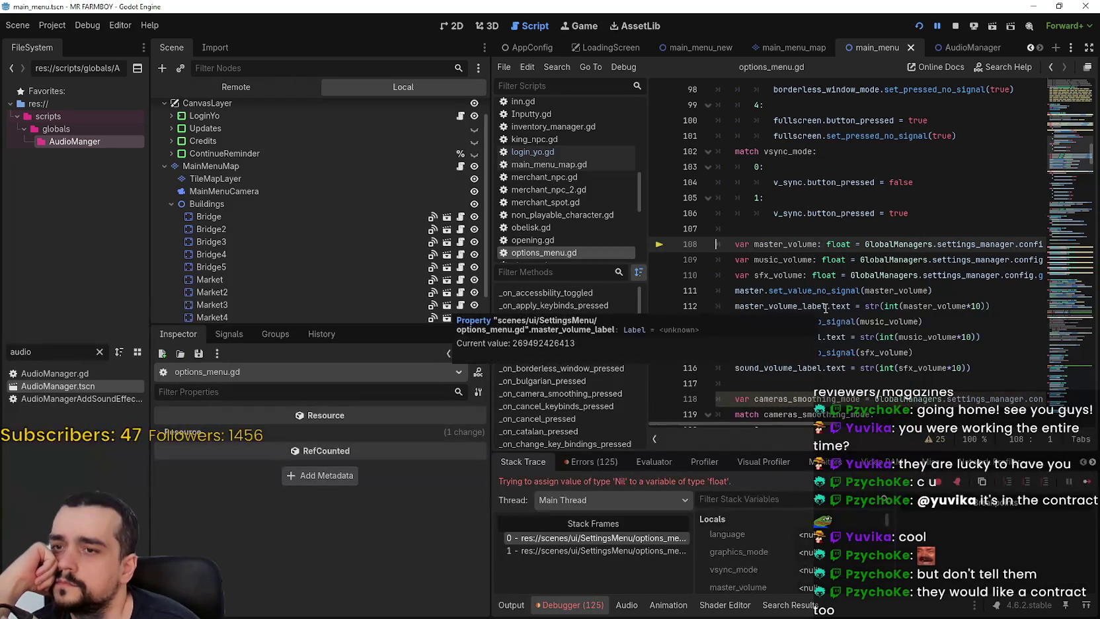
{"action": "mouse_move", "coordinate": [759, 426]}
{"action": "left_mouse_down"}
{"action": "mouse_move", "coordinate": [821, 424]}
{"action": "mouse_move", "coordinate": [748, 424]}
{"action": "left_mouse_up"}
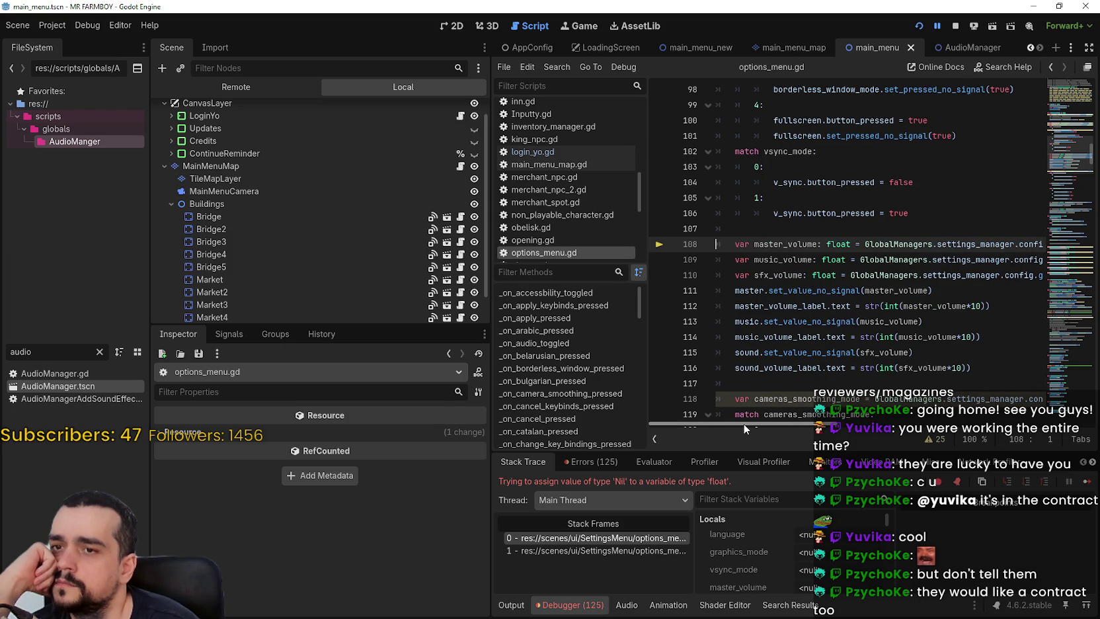
{"action": "left_click_drag", "start_coordinate": [743, 423], "coordinate": [838, 425]}
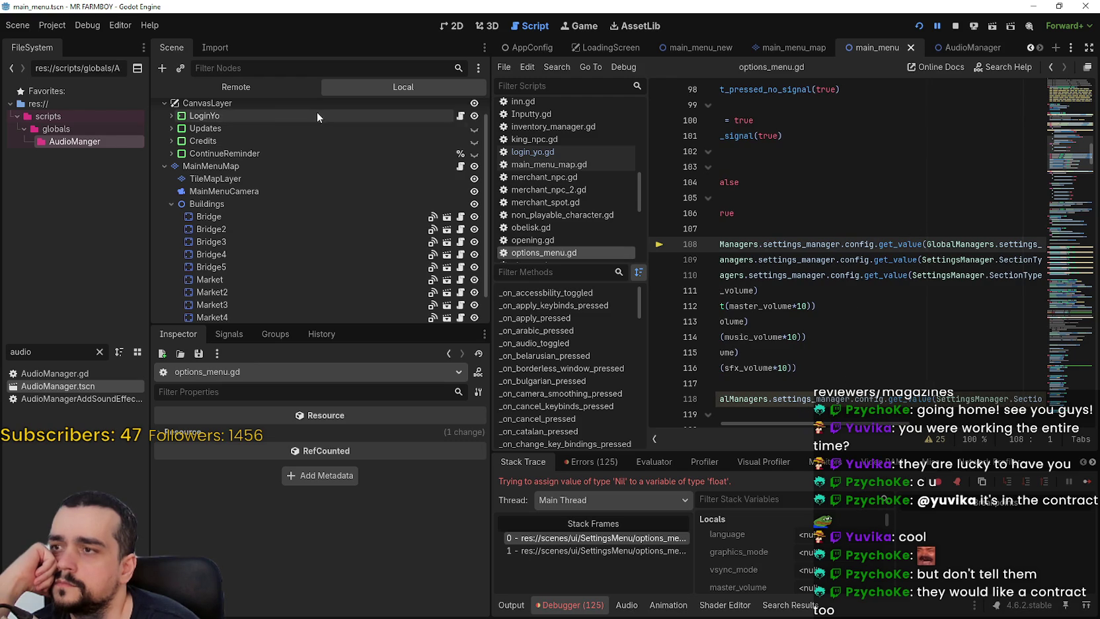
{"action": "left_click_drag", "start_coordinate": [774, 243], "coordinate": [659, 241]}
Insert print(GlobalManagers.settings_manager) on a new line above the volume declarations.
{"action": "left_click", "coordinate": [879, 243]}
{"action": "left_click", "coordinate": [871, 233]}
{"action": "key", "text": "Return"}
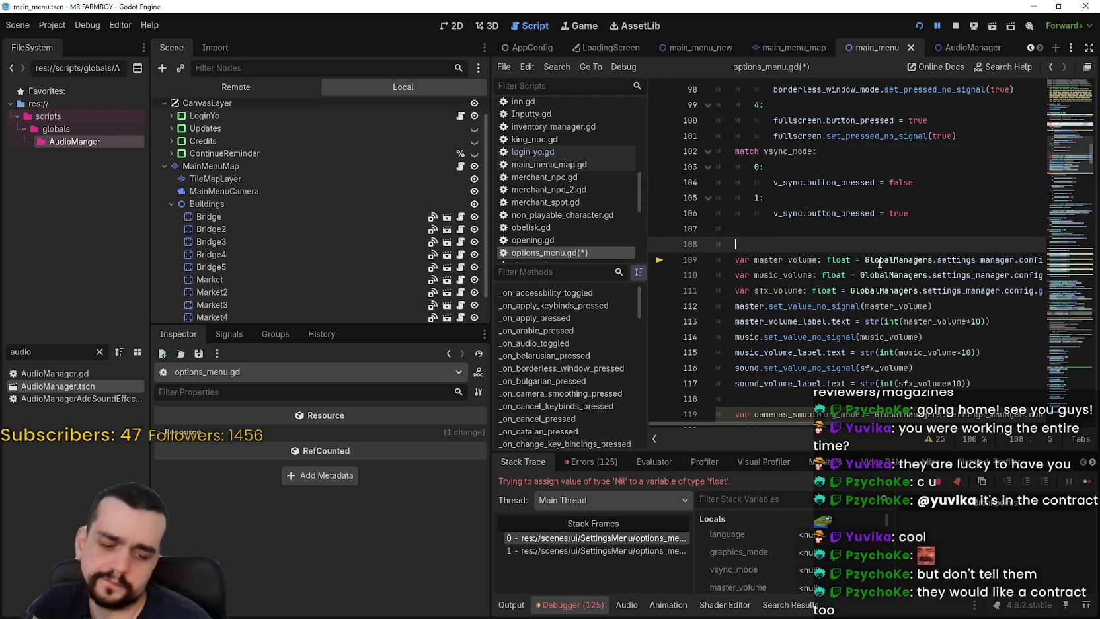
{"action": "type", "text": "print("}
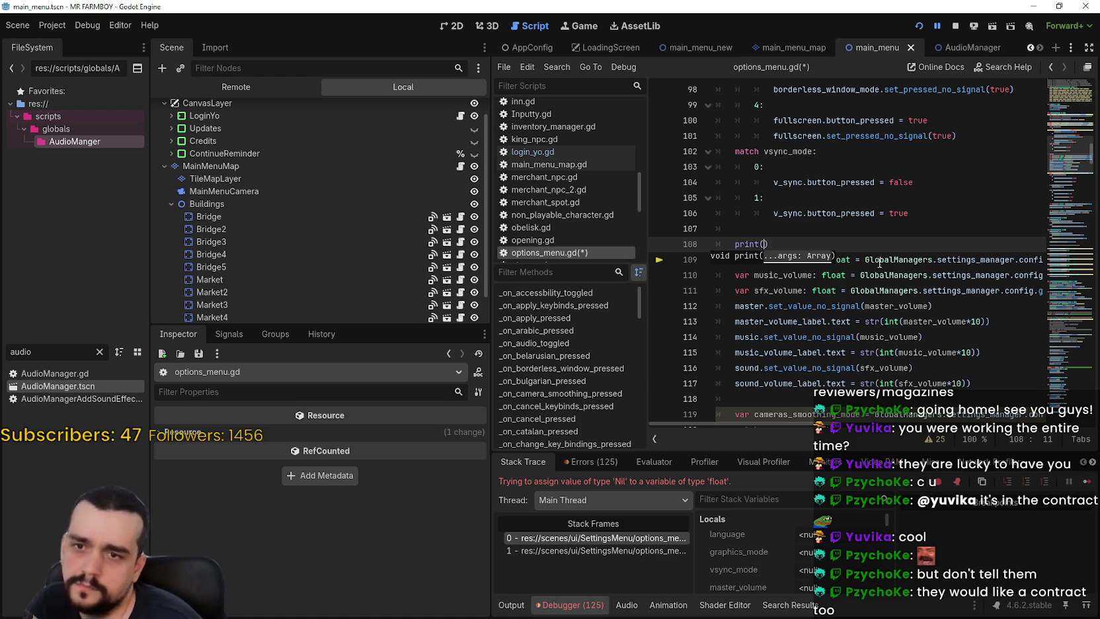
{"action": "left_click_drag", "start_coordinate": [1013, 260], "coordinate": [864, 260]}
{"action": "key", "text": "ctrl+c"}
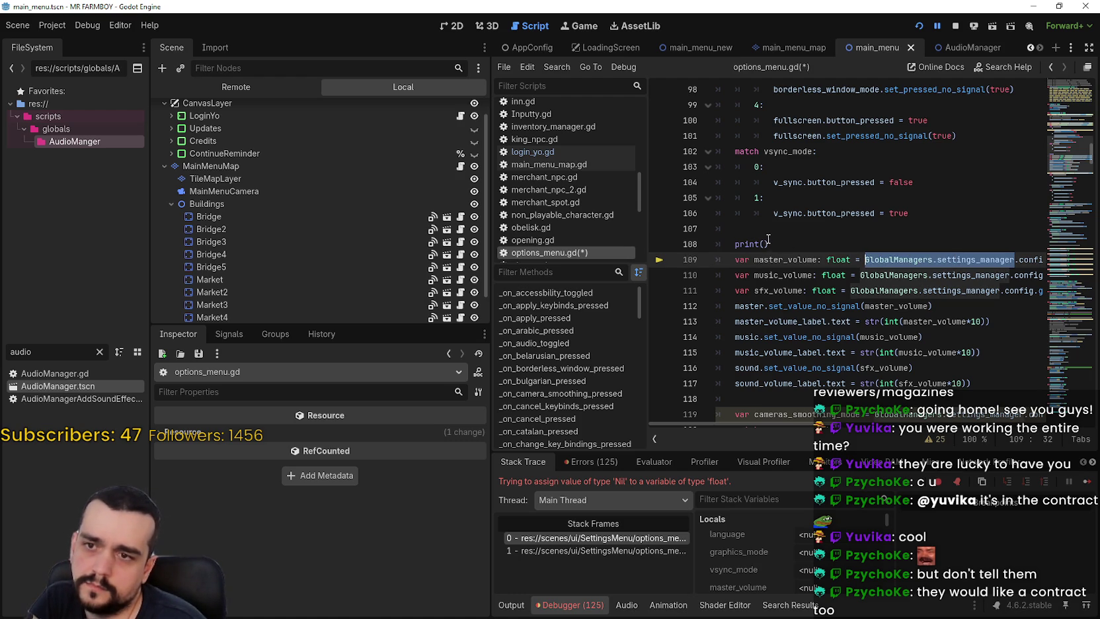
{"action": "left_click", "coordinate": [764, 244]}
{"action": "key", "text": "ctrl+v"}
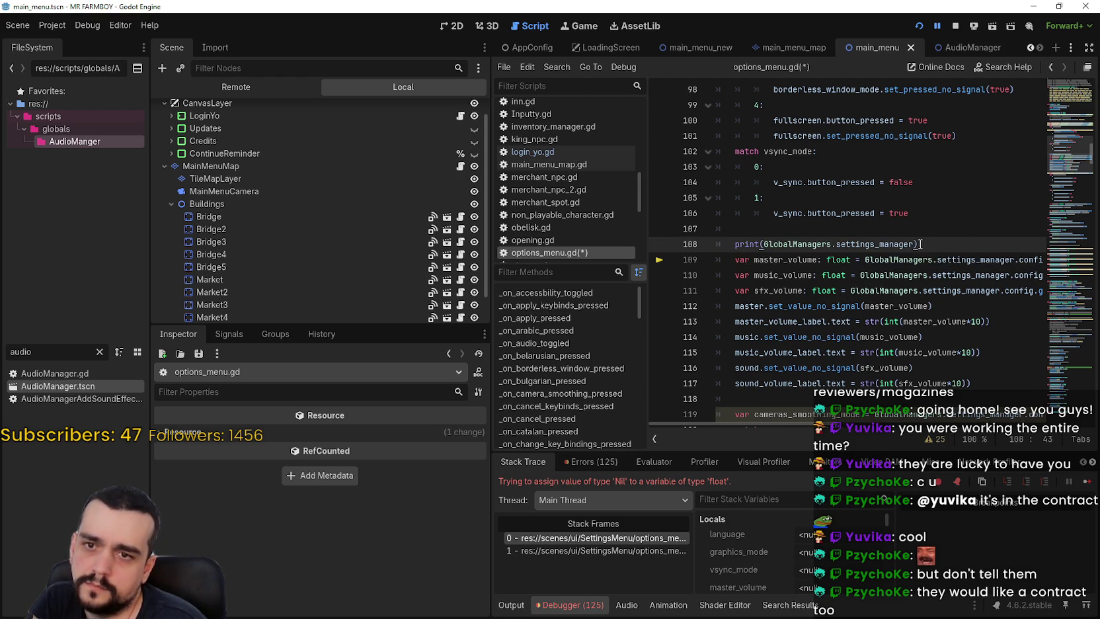
{"action": "key", "text": "Return"}
Add a second line, print(GlobalManagers.settings_manager.config), below the first print.
{"action": "left_click_drag", "start_coordinate": [735, 244], "coordinate": [924, 242]}
{"action": "key", "text": "ctrl+c"}
{"action": "left_click", "coordinate": [889, 260]}
{"action": "key", "text": "ctrl+v"}
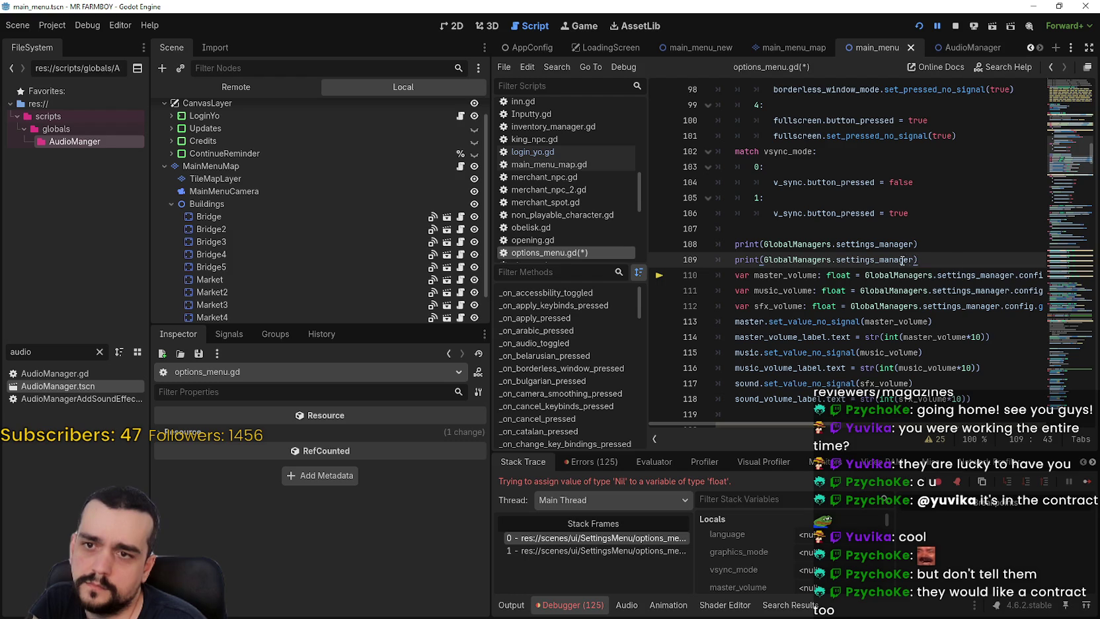
{"action": "double_click", "coordinate": [915, 259]}
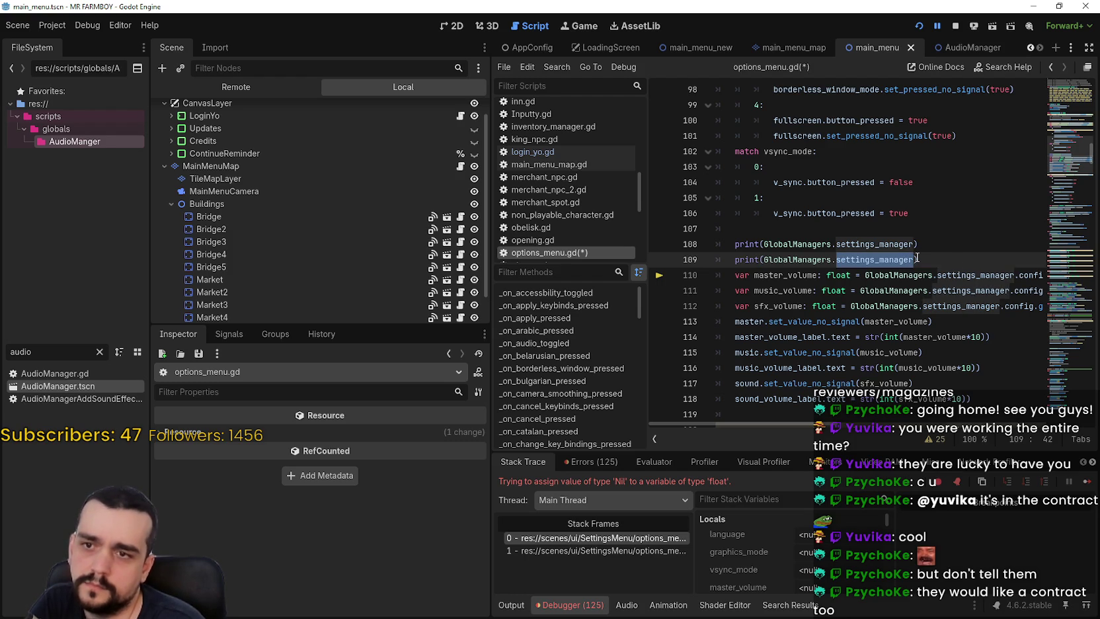
{"action": "left_click", "coordinate": [916, 259]}
{"action": "type", "text": "config"}
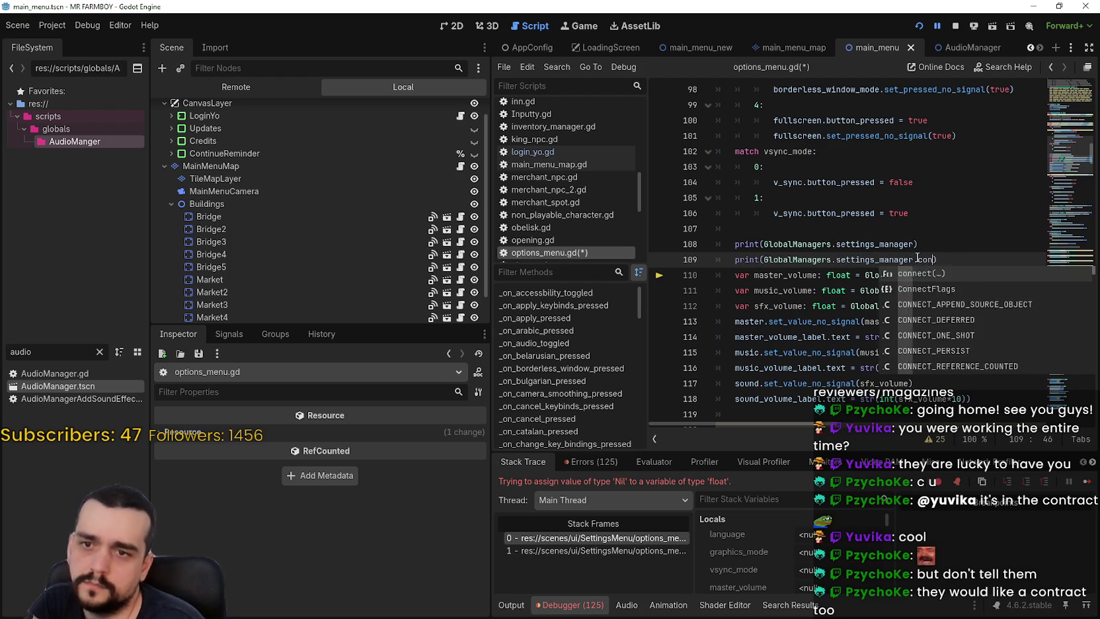
{"action": "left_click", "coordinate": [917, 259]}
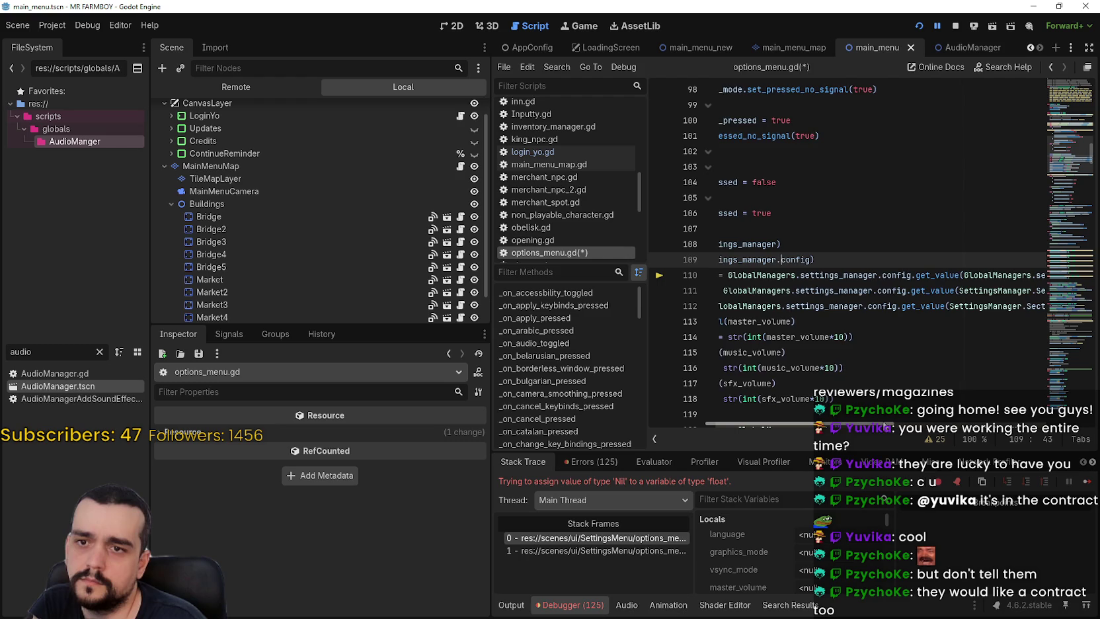
{"action": "left_click", "coordinate": [820, 306]}
Save, put a breakpoint on line 110, and restart the game.
{"action": "key", "text": "ctrl+s"}
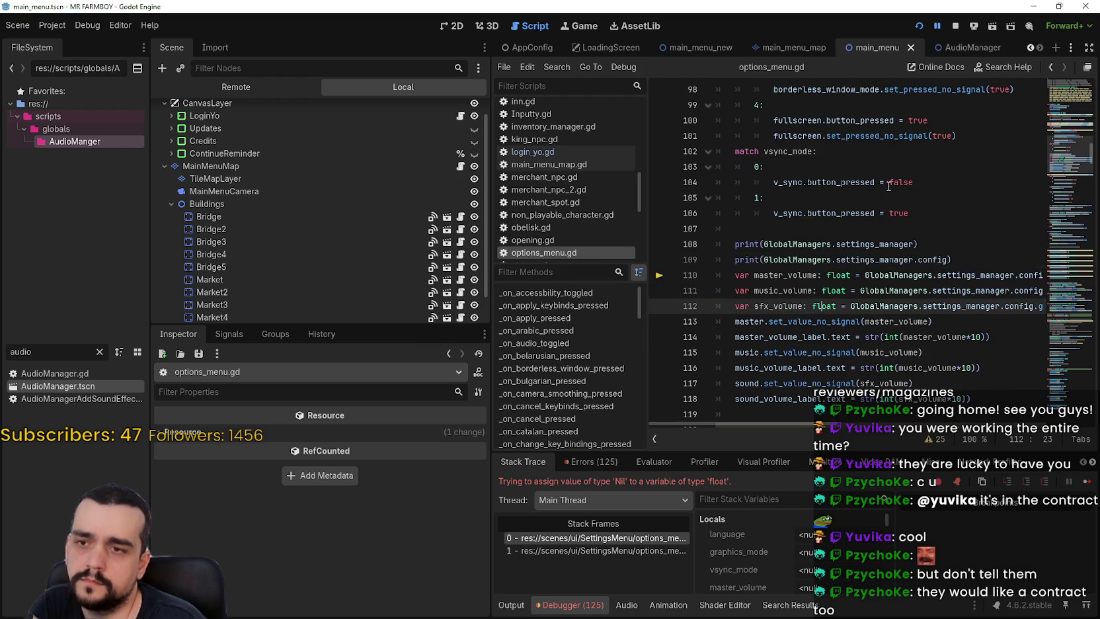
{"action": "left_click", "coordinate": [659, 276]}
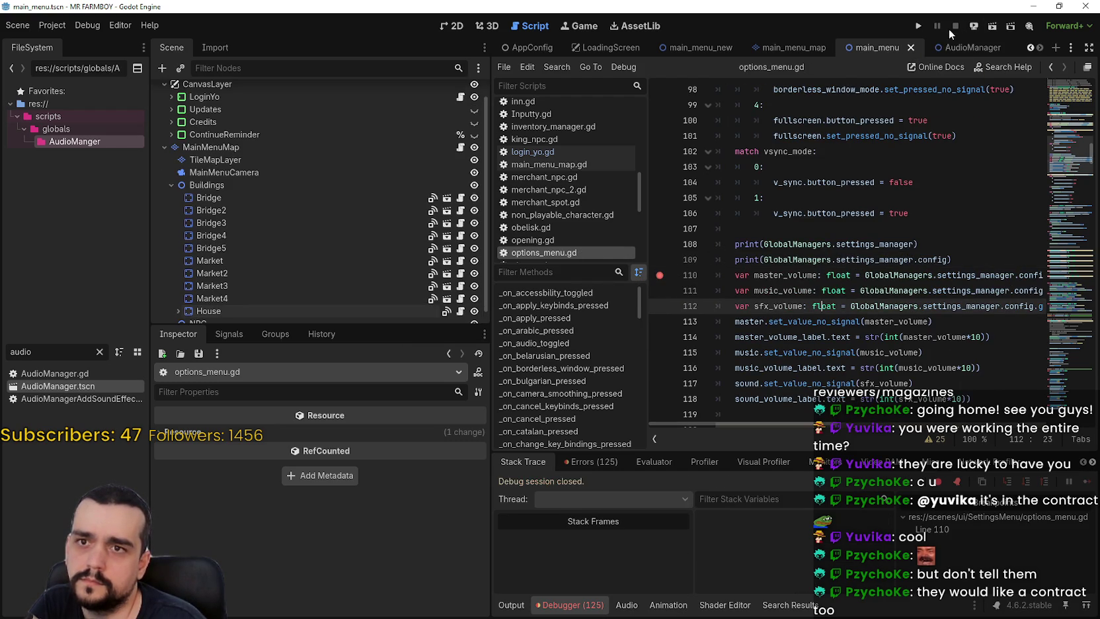
{"action": "left_click", "coordinate": [923, 27]}
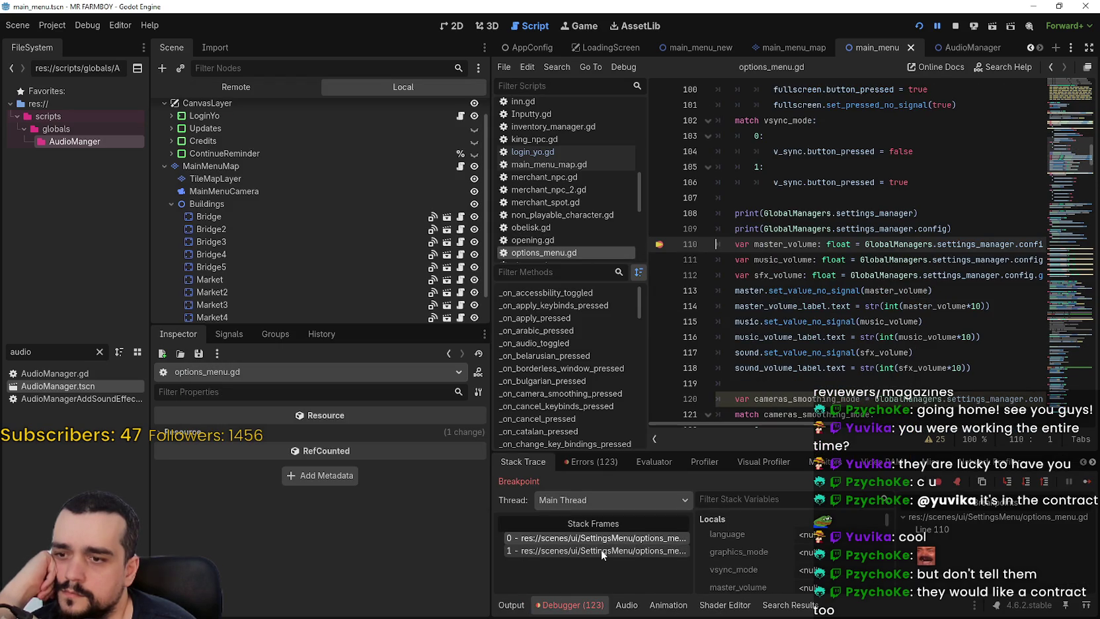
Check the printed output, filter Stack Variables for 'conf' then 'sett', and inspect settings_menu.
{"action": "left_click", "coordinate": [511, 604]}
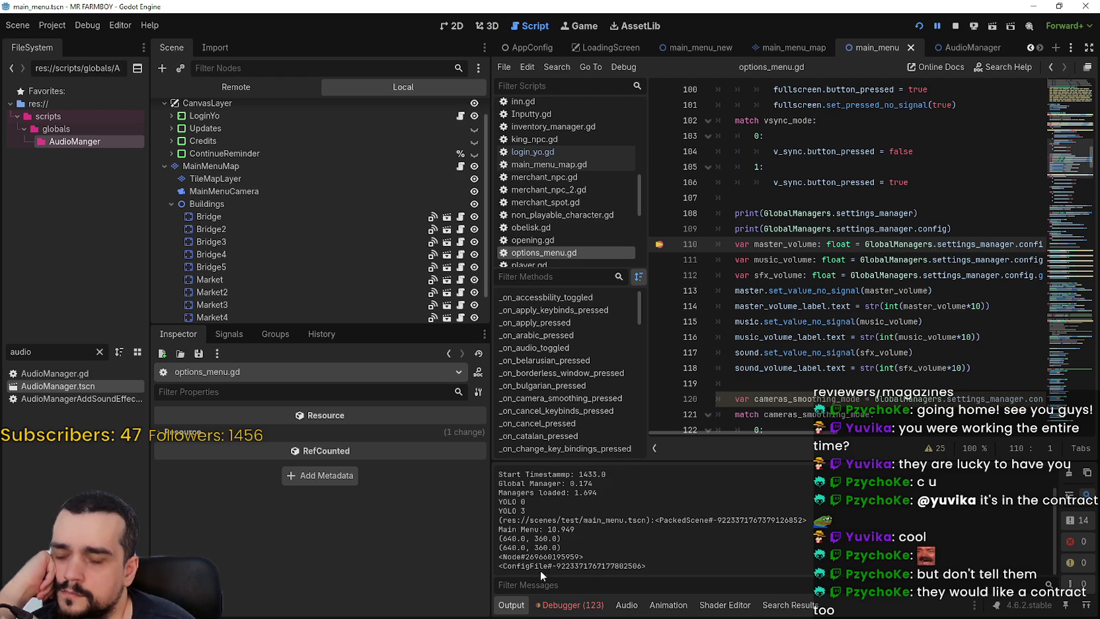
{"action": "left_click", "coordinate": [549, 603]}
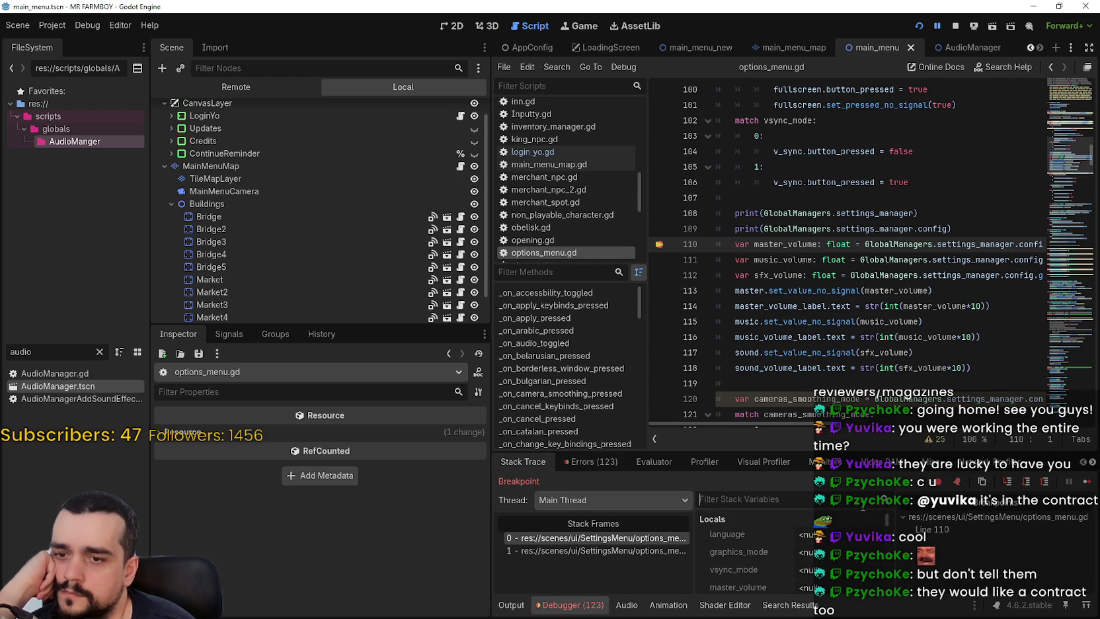
{"action": "type", "text": "conf"}
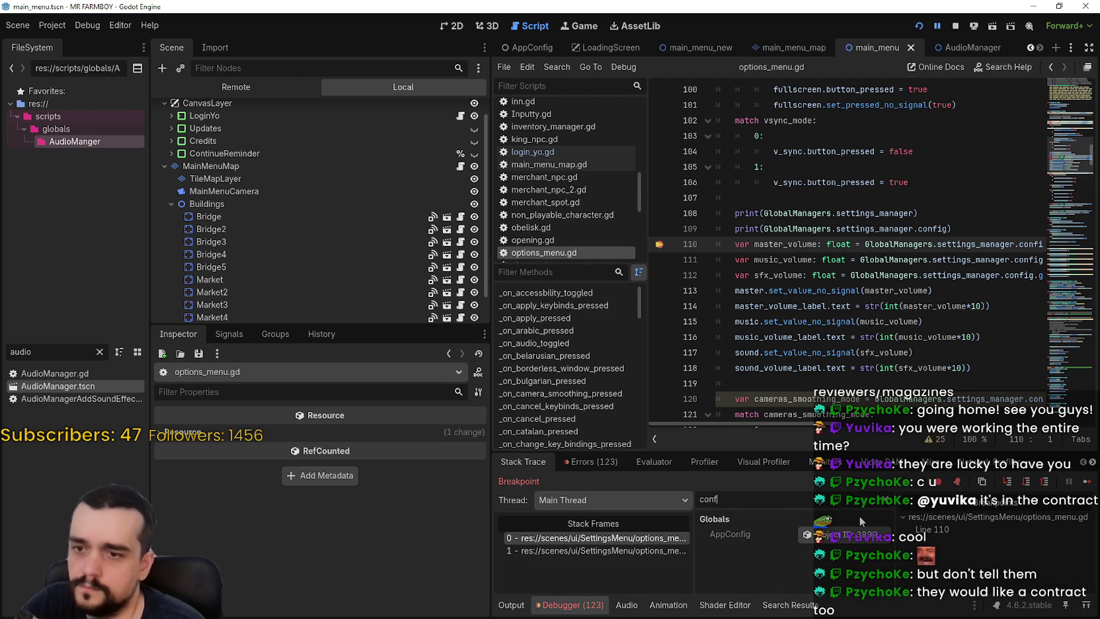
{"action": "key", "text": "BackSpace"}
{"action": "key", "text": "BackSpace"}
{"action": "key", "text": "BackSpace"}
{"action": "type", "text": "sett"}
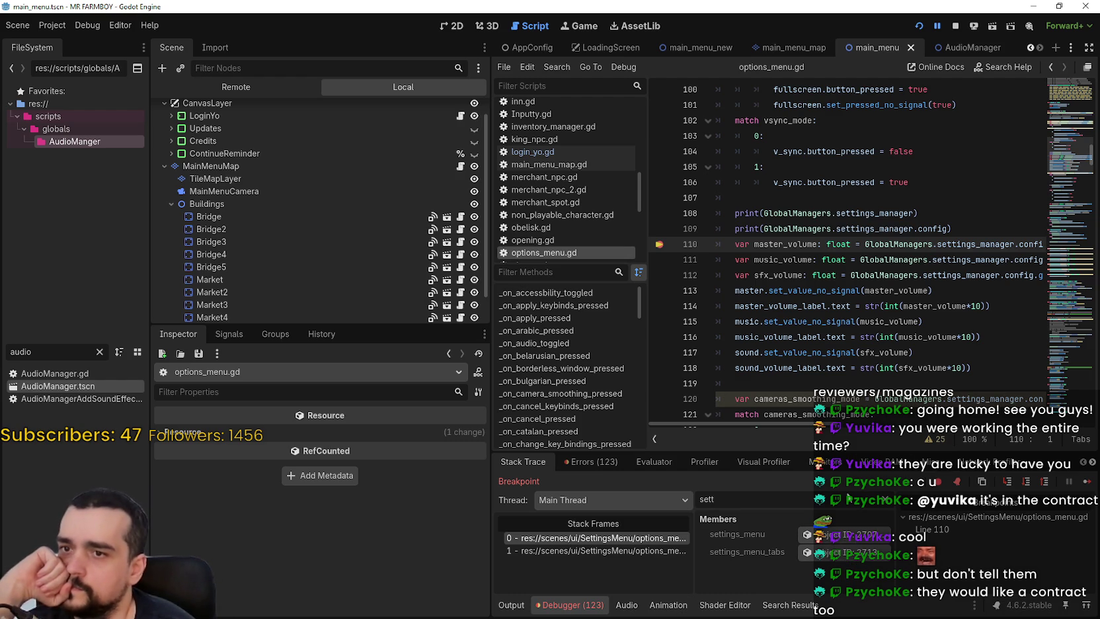
{"action": "left_click", "coordinate": [806, 534]}
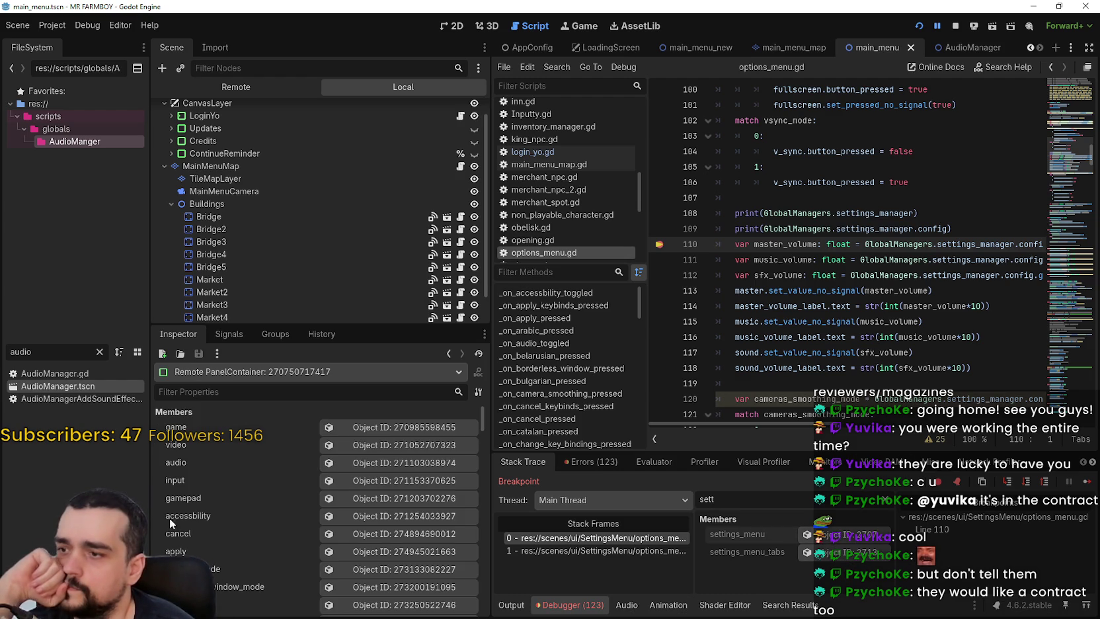
{"action": "scroll", "coordinate": [261, 420], "scroll_direction": "up", "scroll_amount": 2}
In the Remote tree, inspect GlobalManagers' settings_manager, then return to the Output log.
{"action": "left_click", "coordinate": [236, 87]}
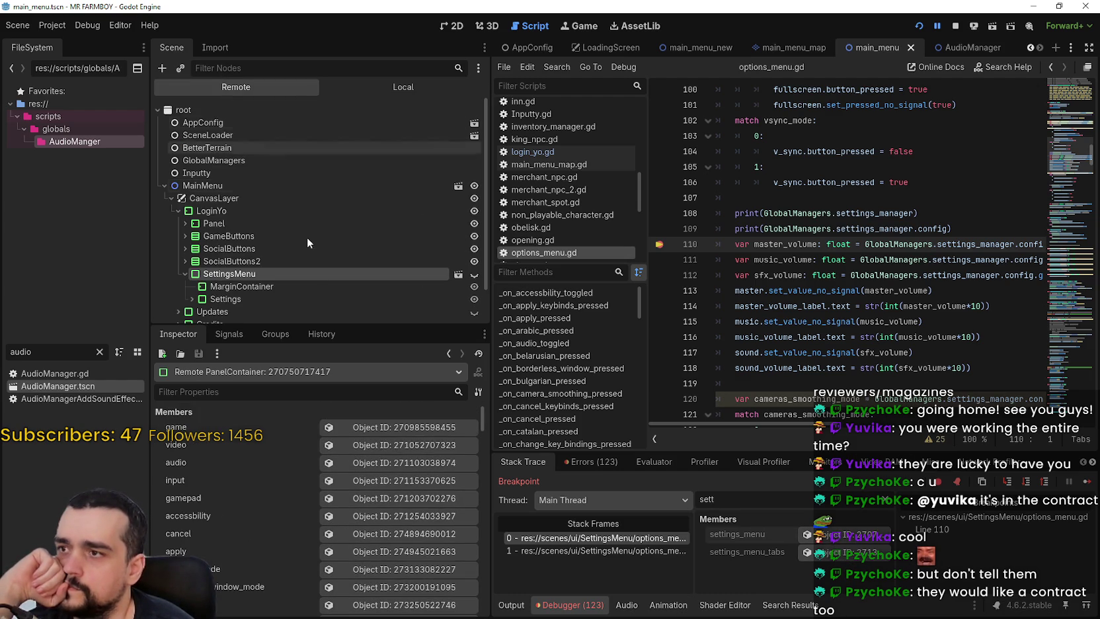
{"action": "left_click", "coordinate": [221, 161]}
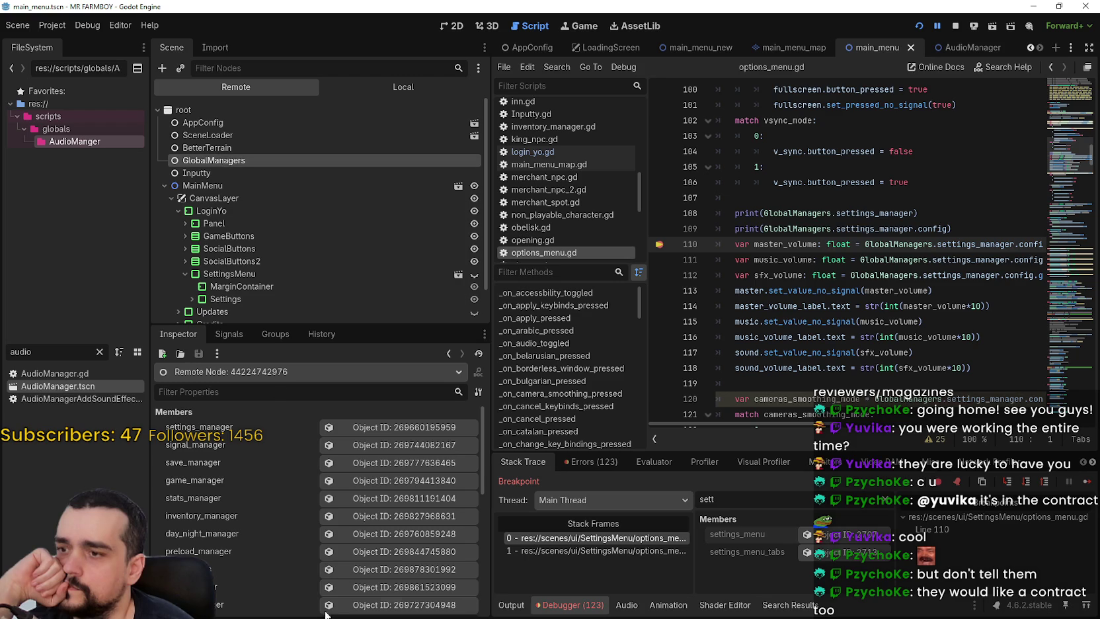
{"action": "left_click", "coordinate": [380, 428]}
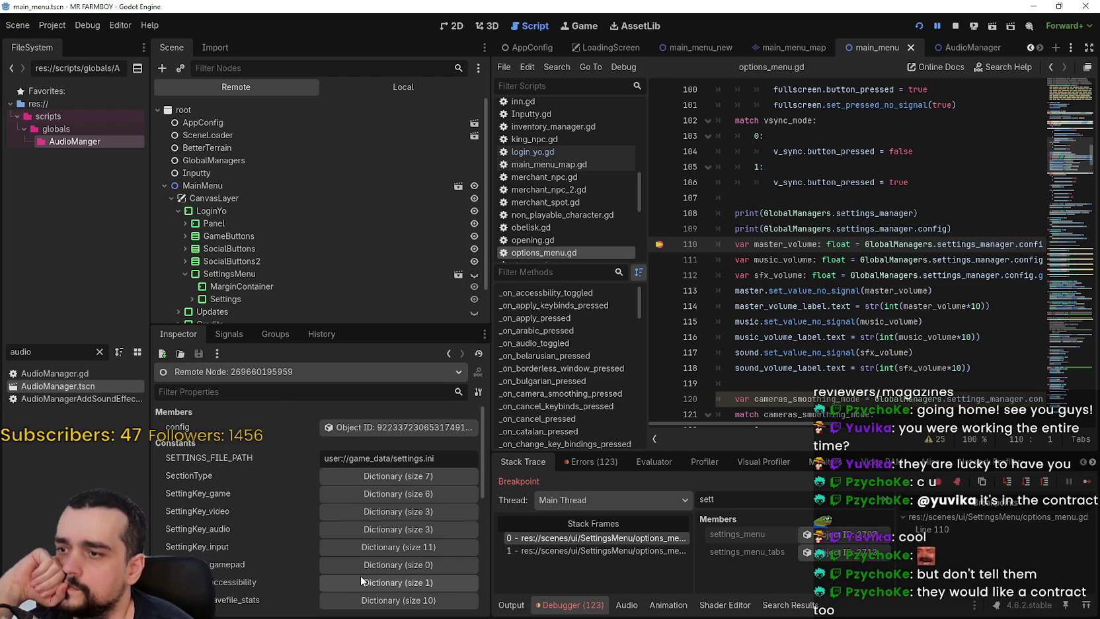
{"action": "left_click", "coordinate": [511, 604]}
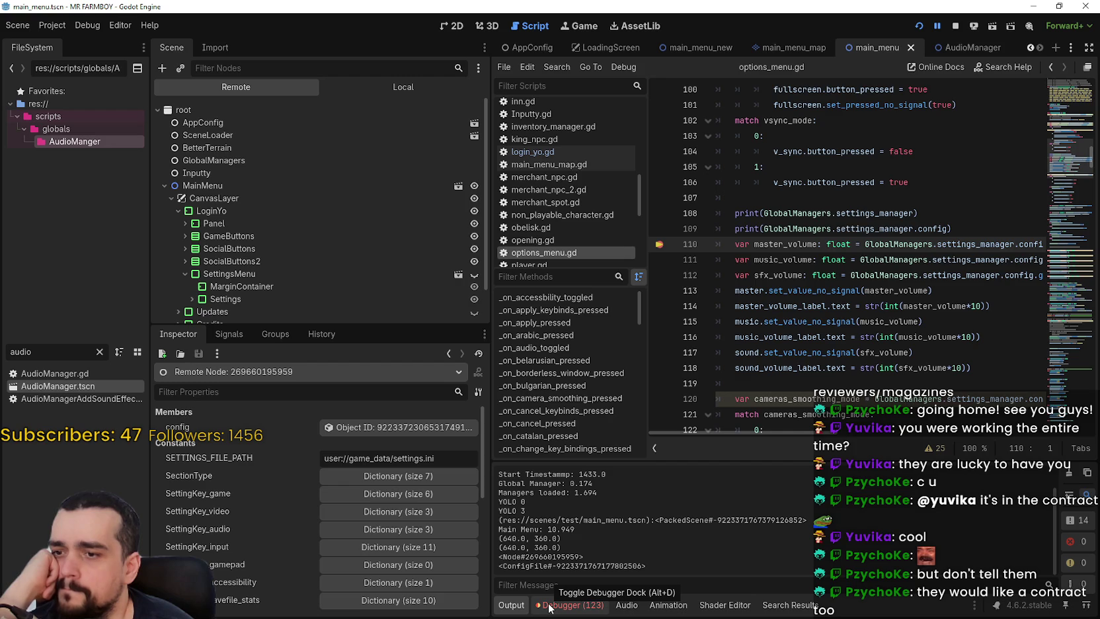
{"action": "mouse_move", "coordinate": [793, 434]}
{"action": "left_mouse_down"}
{"action": "mouse_move", "coordinate": [917, 433]}
{"action": "mouse_move", "coordinate": [770, 428]}
{"action": "mouse_move", "coordinate": [1057, 436]}
{"action": "mouse_move", "coordinate": [852, 447]}
{"action": "left_mouse_up"}
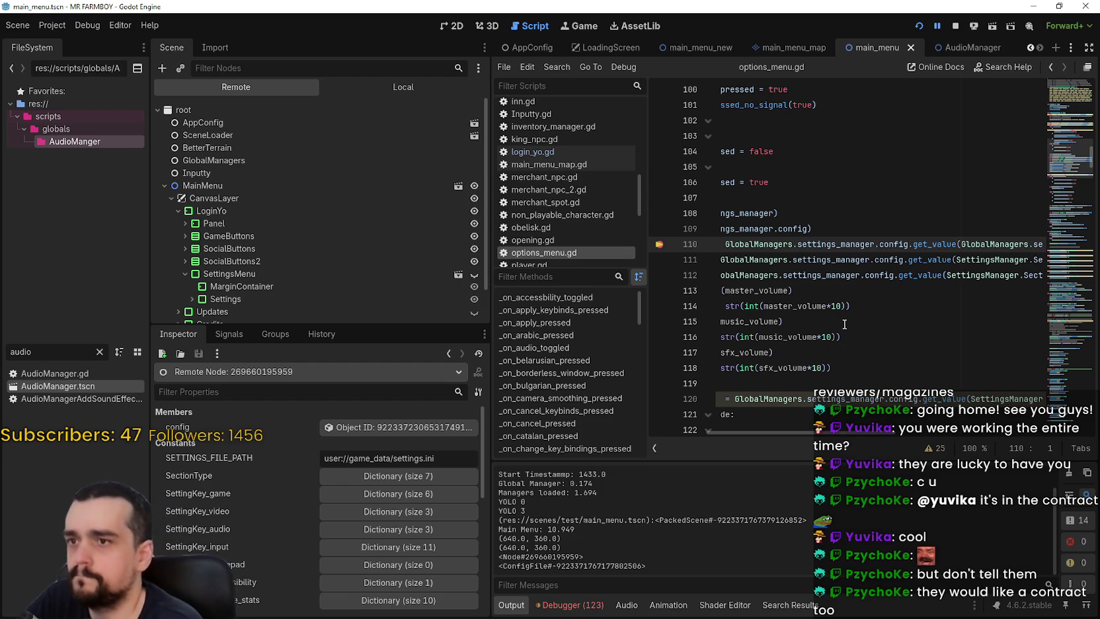
Remove the config print line and restore the GlobalManagers.settings_manager.config code.
{"action": "left_click", "coordinate": [979, 260]}
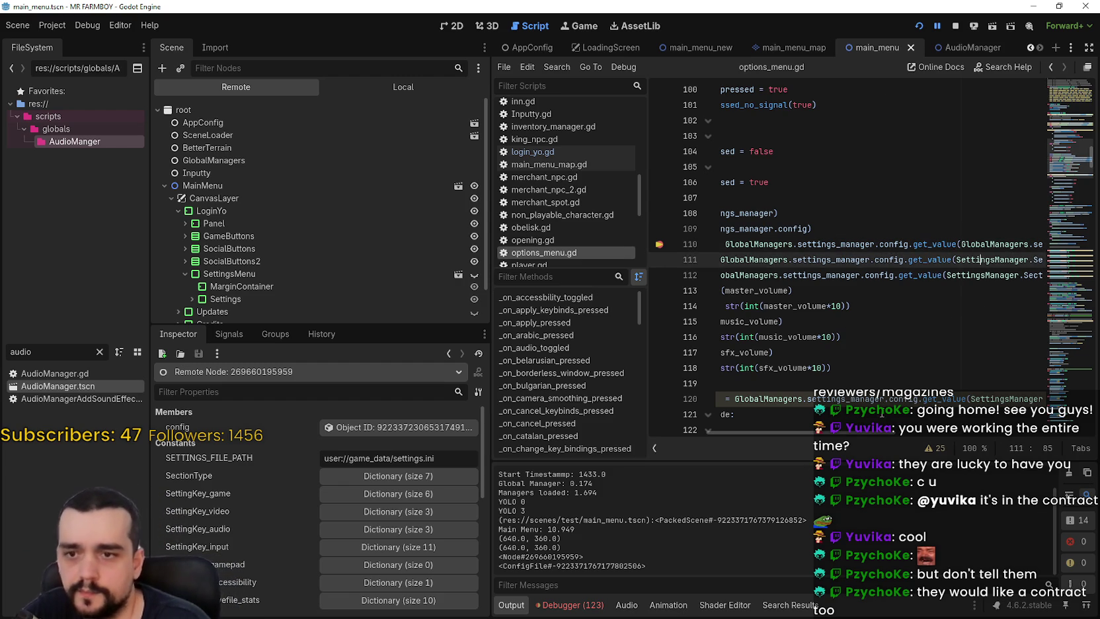
{"action": "left_click", "coordinate": [876, 229]}
{"action": "key", "text": "shift+Home"}
{"action": "key", "text": "BackSpace"}
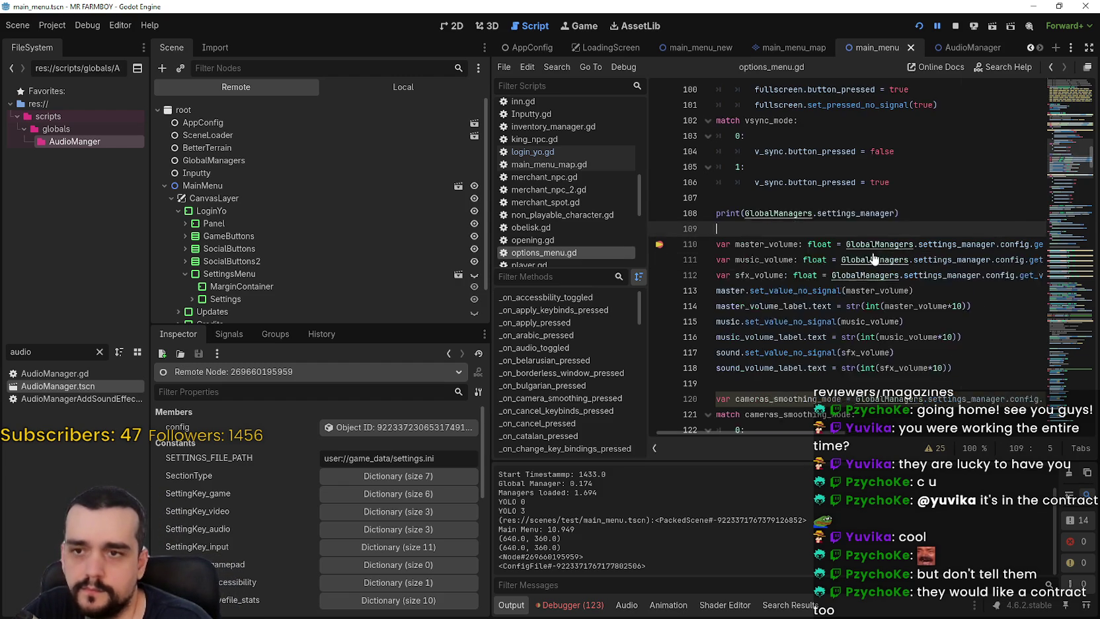
{"action": "key", "text": "ctrl+shift+k"}
{"action": "key", "text": "ctrl+shift+k"}
{"action": "key", "text": "ctrl+d"}
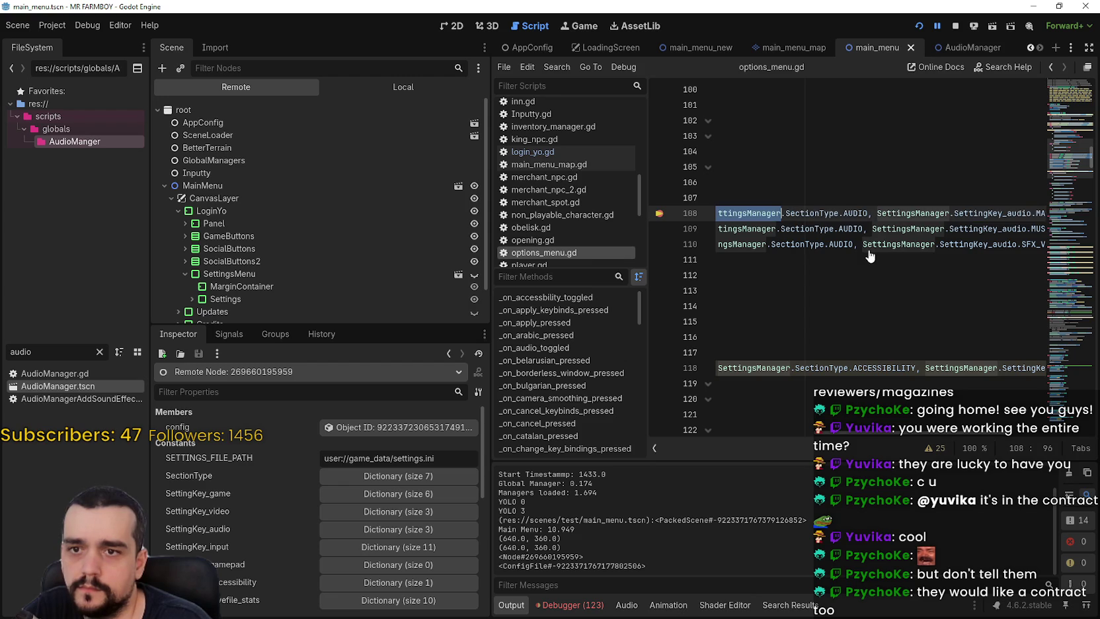
{"action": "key", "text": "ctrl+v"}
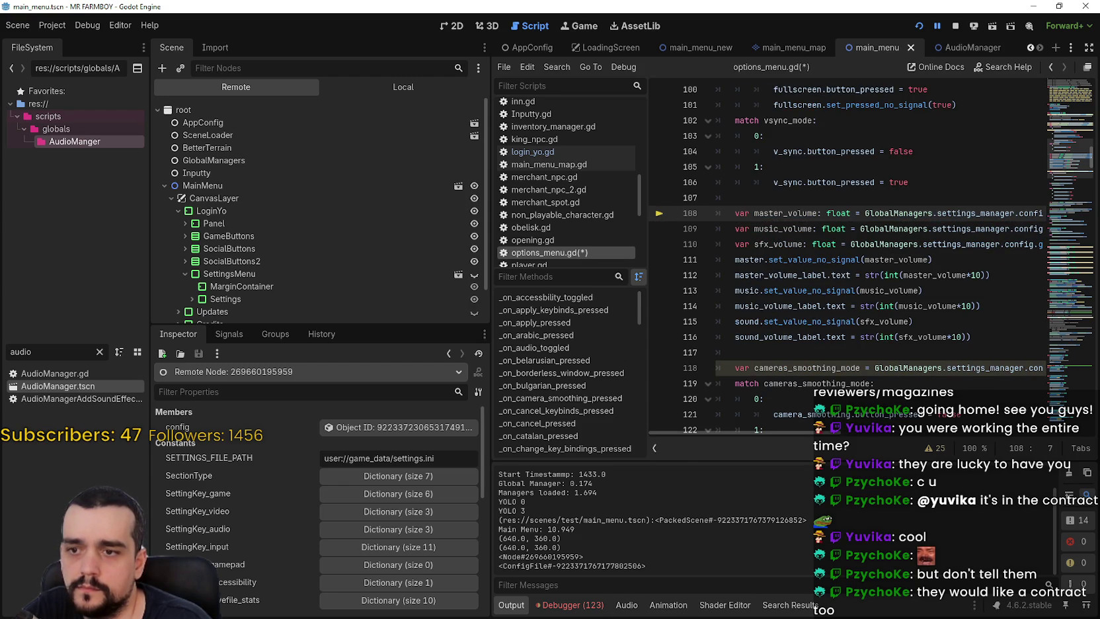
Save options_menu.gd, stop the game, and rerun it to the line-108 breakpoint.
{"action": "left_click", "coordinate": [569, 604]}
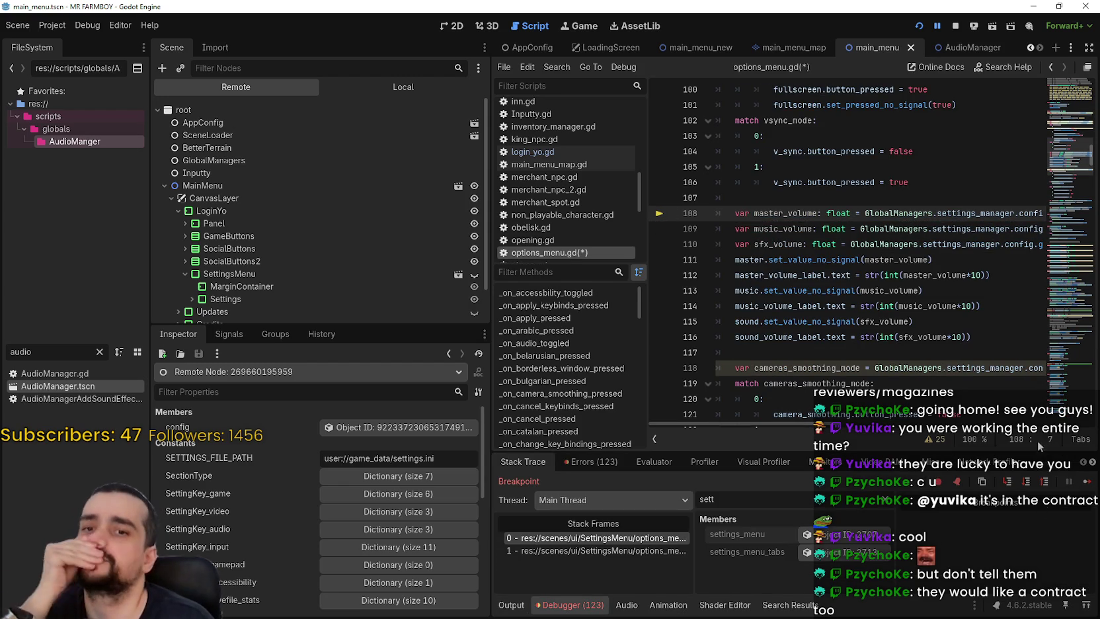
{"action": "left_click", "coordinate": [969, 367]}
{"action": "key", "text": "ctrl+s"}
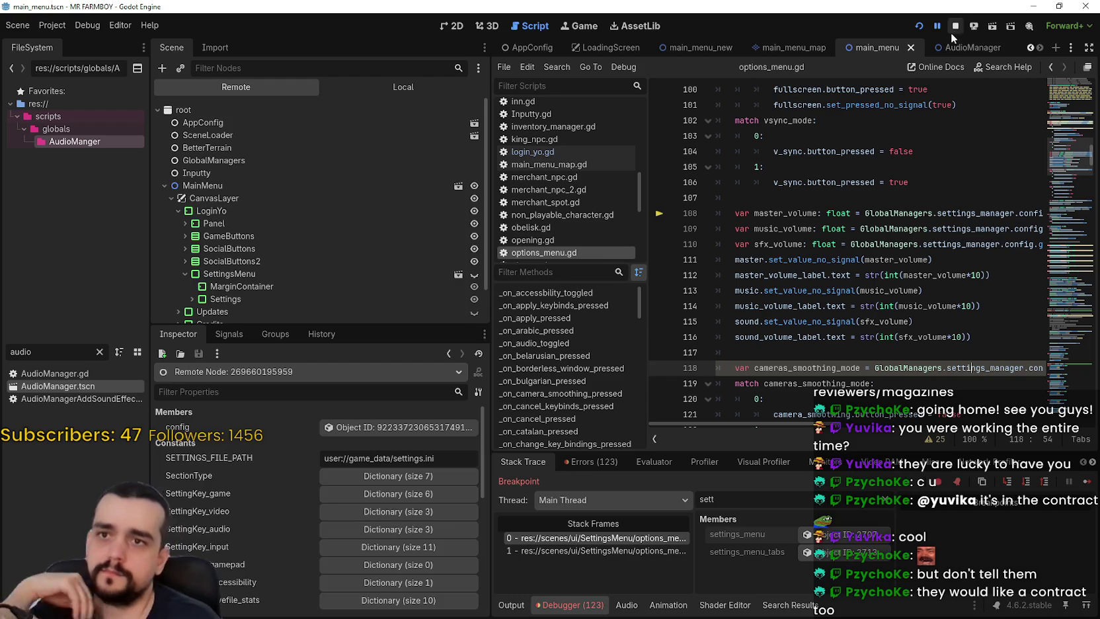
{"action": "left_click", "coordinate": [954, 26]}
{"action": "left_click", "coordinate": [922, 28]}
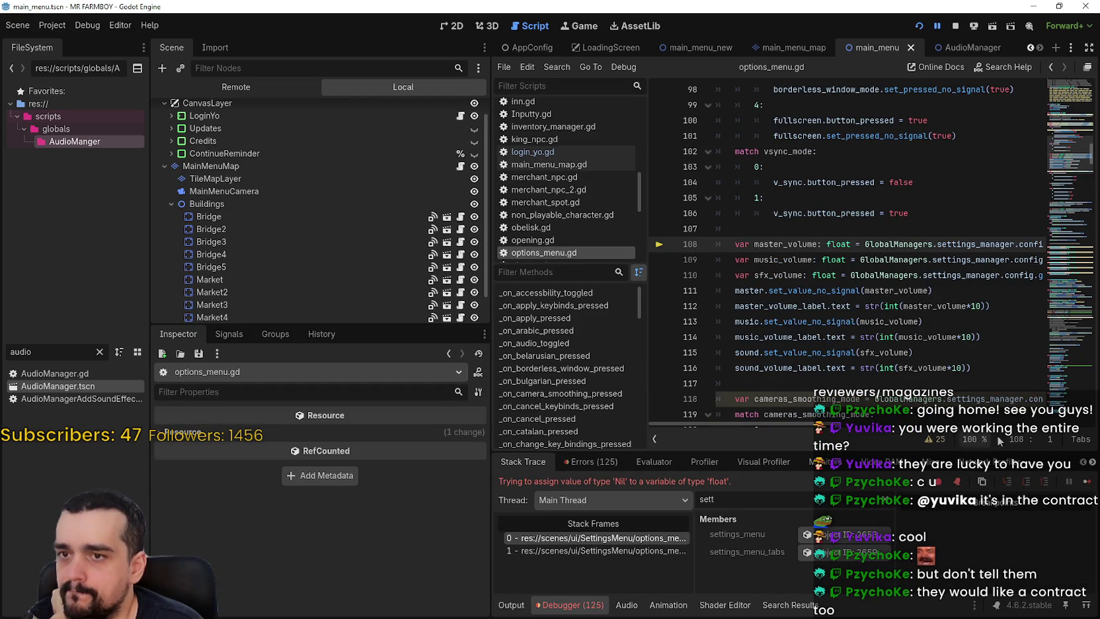
Resume from the breakpoint with F12 and move the MR FARMBOY game window aside.
{"action": "key", "text": "F12"}
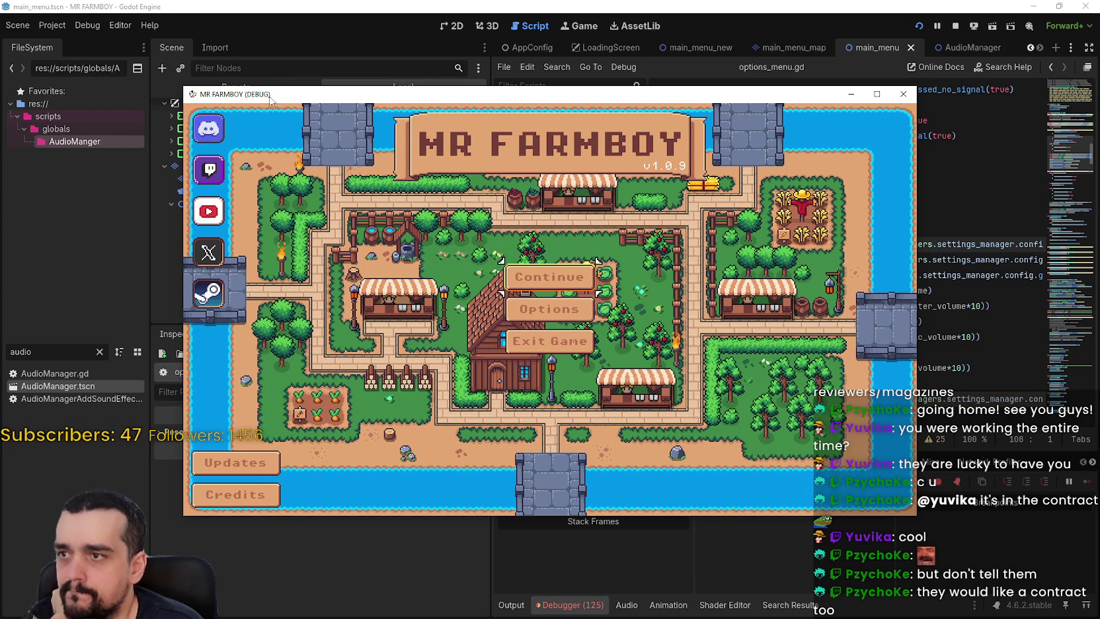
{"action": "left_click_drag", "start_coordinate": [297, 98], "coordinate": [333, 81]}
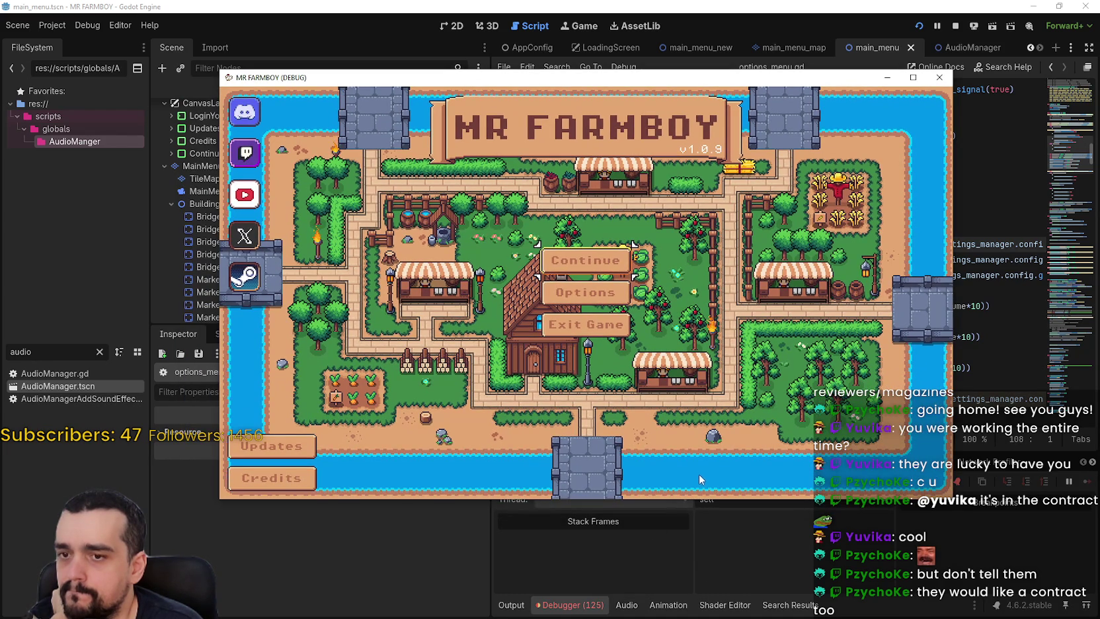
{"action": "left_click_drag", "start_coordinate": [305, 80], "coordinate": [505, 61]}
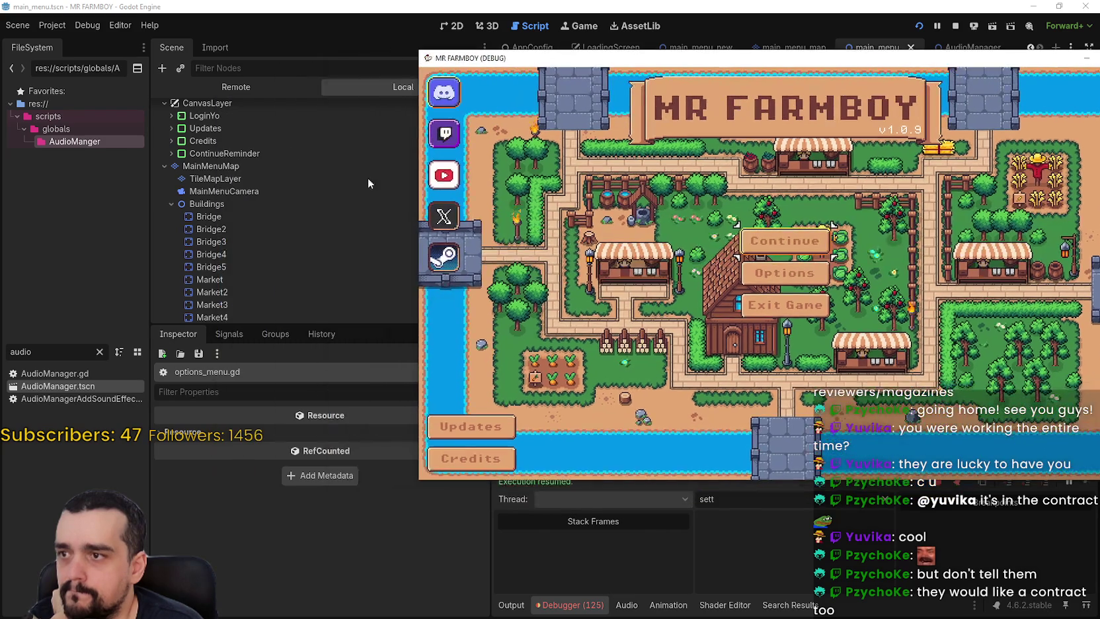
{"action": "scroll", "coordinate": [362, 178], "scroll_direction": "down", "scroll_amount": 2}
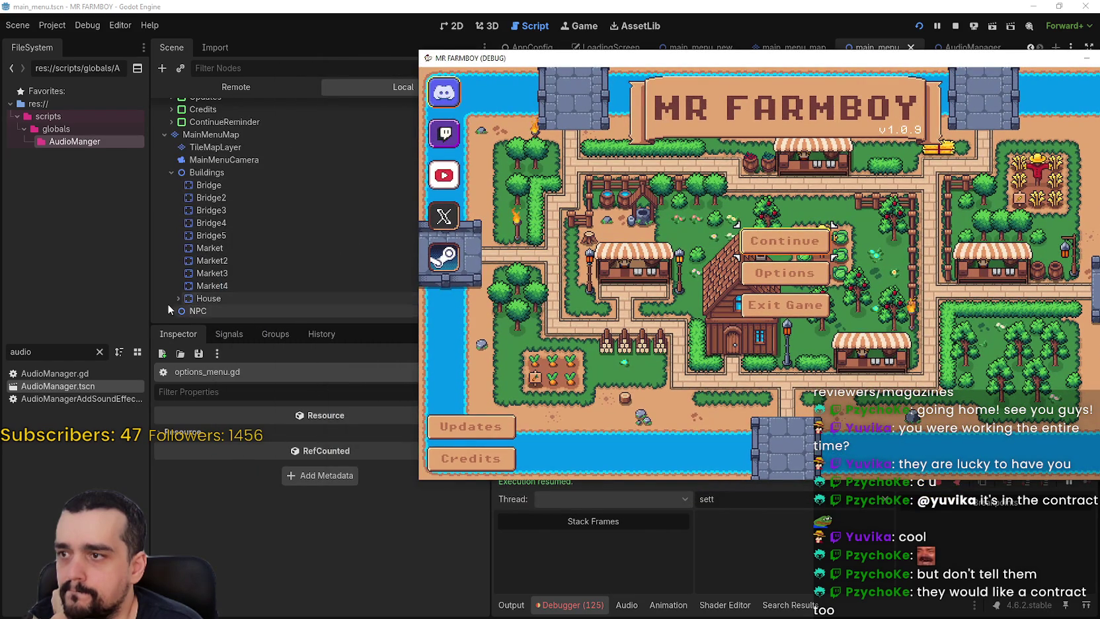
{"action": "scroll", "coordinate": [227, 282], "scroll_direction": "up", "scroll_amount": 2}
{"action": "scroll", "coordinate": [226, 281], "scroll_direction": "down", "scroll_amount": 2}
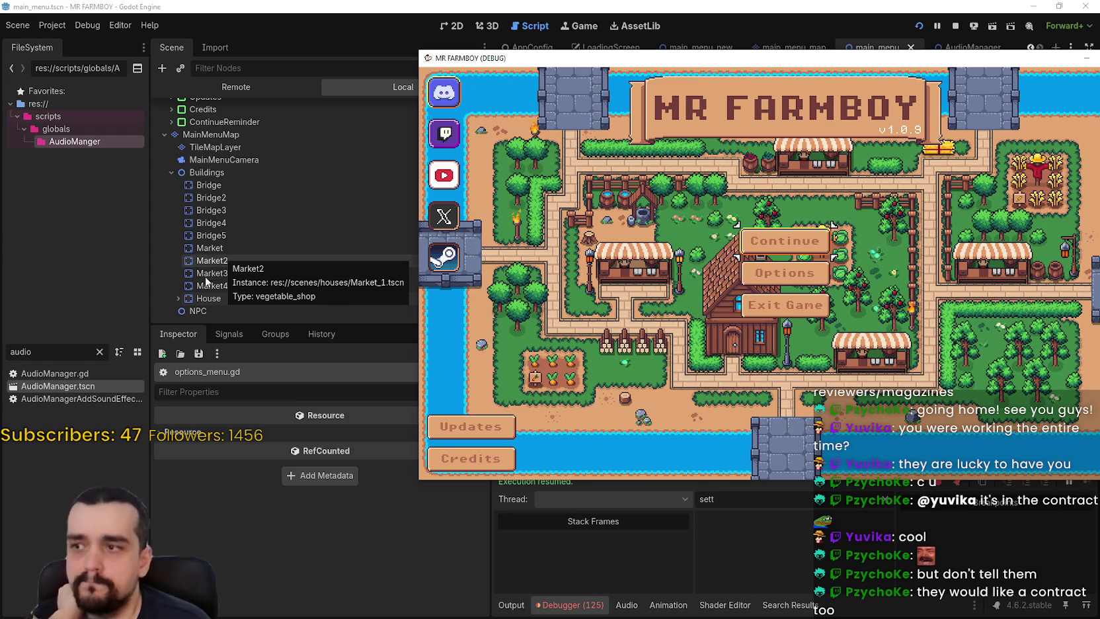
{"action": "left_click", "coordinate": [171, 303]}
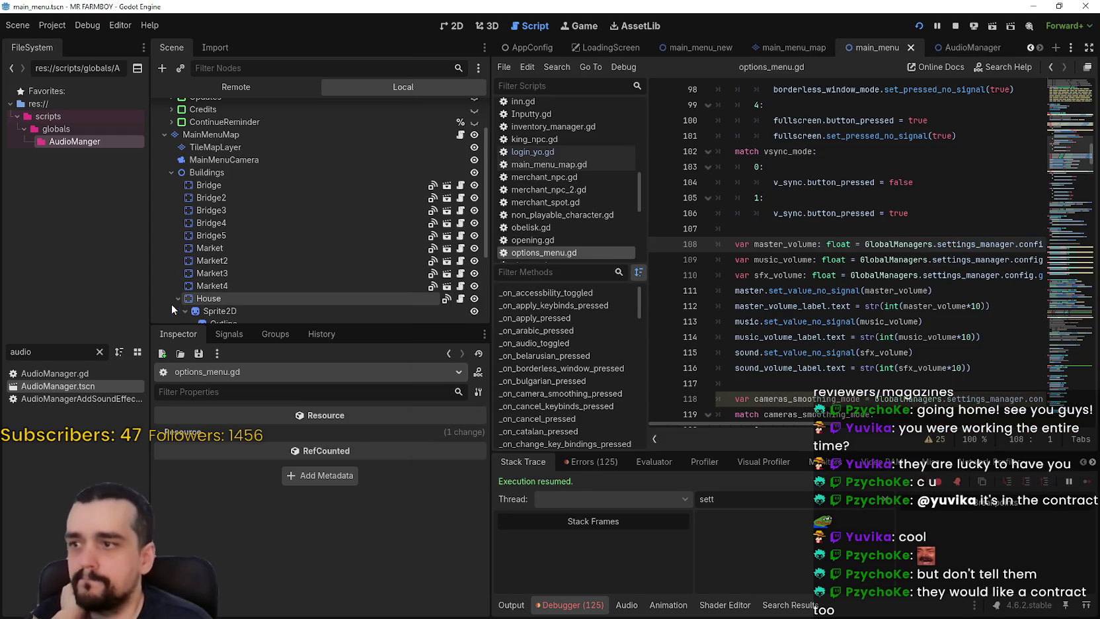
Expand the House node in the Scene tree to show its children.
{"action": "left_click", "coordinate": [172, 303]}
{"action": "scroll", "coordinate": [321, 264], "scroll_direction": "down", "scroll_amount": 3}
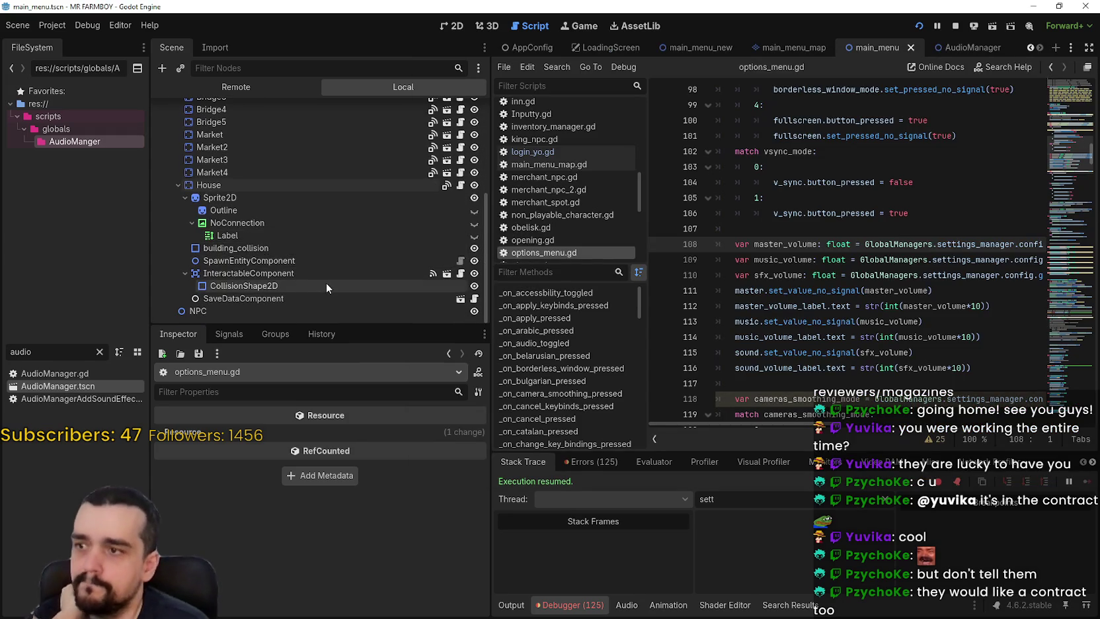
{"action": "scroll", "coordinate": [325, 281], "scroll_direction": "up", "scroll_amount": 3}
{"action": "scroll", "coordinate": [462, 117], "scroll_direction": "up", "scroll_amount": 2}
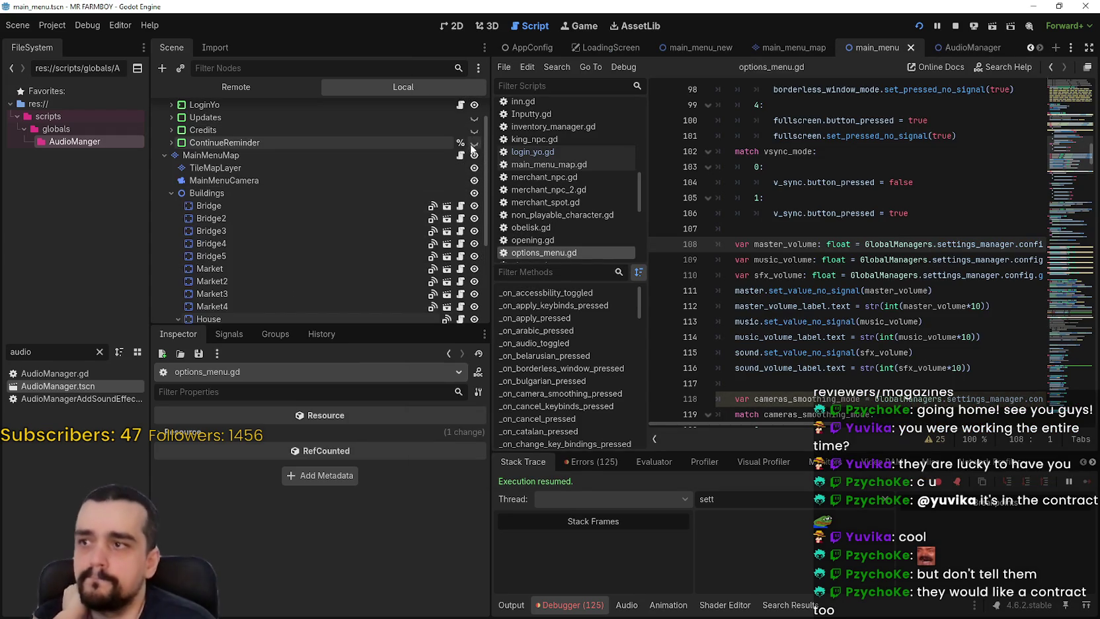
{"action": "scroll", "coordinate": [809, 273], "scroll_direction": "down", "scroll_amount": 6}
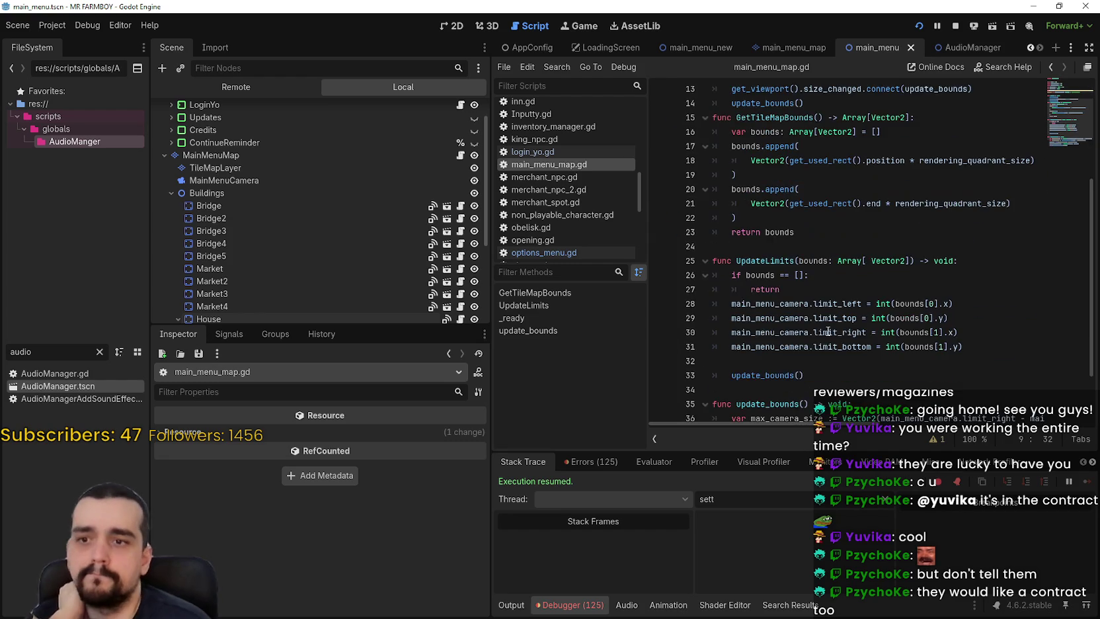
Scroll through main_menu_map.gd, then choose Project > Open User Data Folder.
{"action": "left_click", "coordinate": [861, 408]}
{"action": "scroll", "coordinate": [859, 396], "scroll_direction": "up", "scroll_amount": 6}
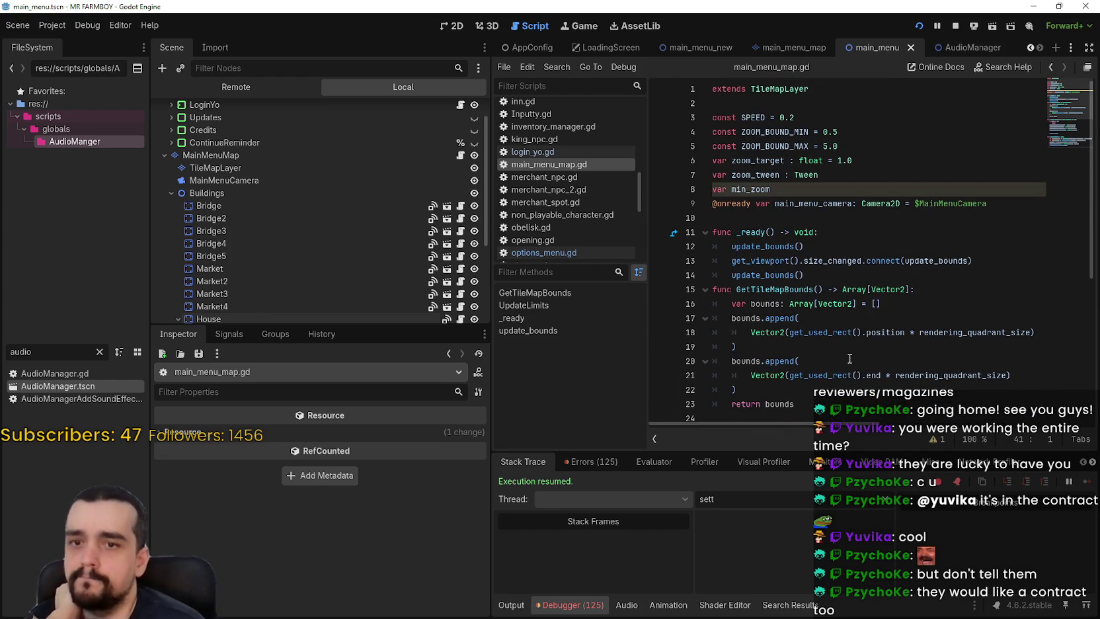
{"action": "scroll", "coordinate": [849, 342], "scroll_direction": "down", "scroll_amount": 6}
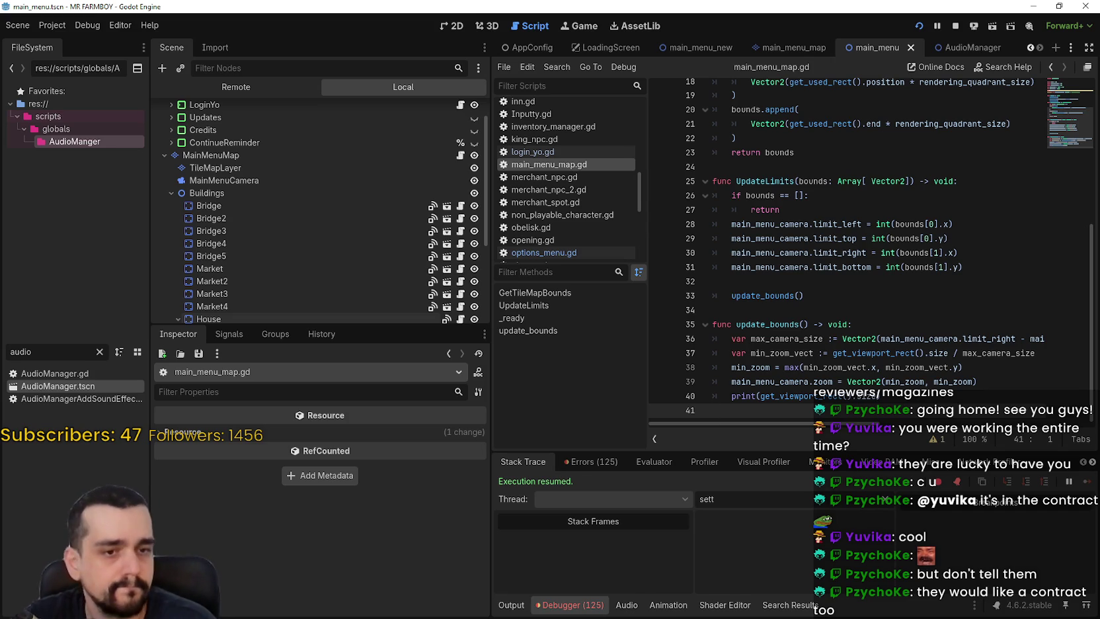
{"action": "left_click", "coordinate": [43, 27]}
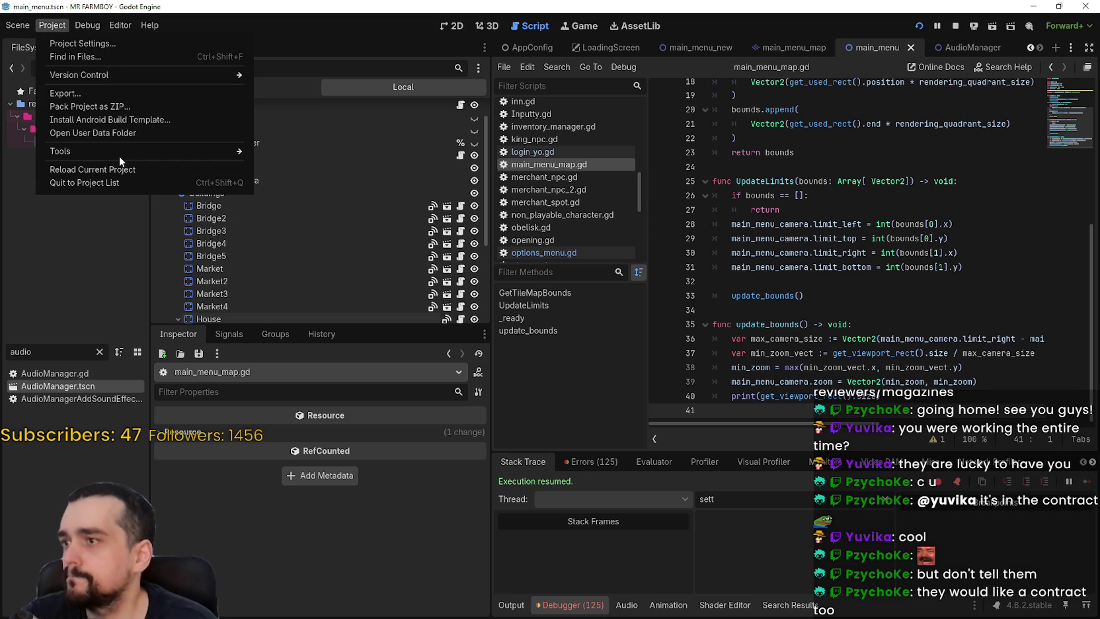
{"action": "left_click", "coordinate": [114, 133]}
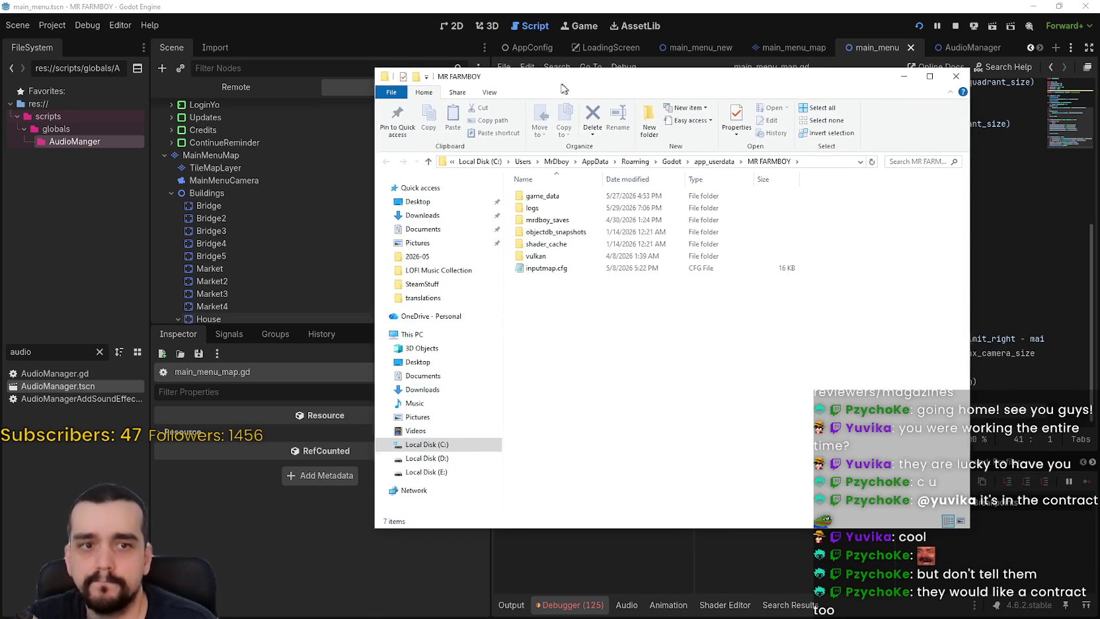
Open game_data/settings.ini in Notepad, read its sections, then close Notepad and Explorer.
{"action": "double_click", "coordinate": [562, 199]}
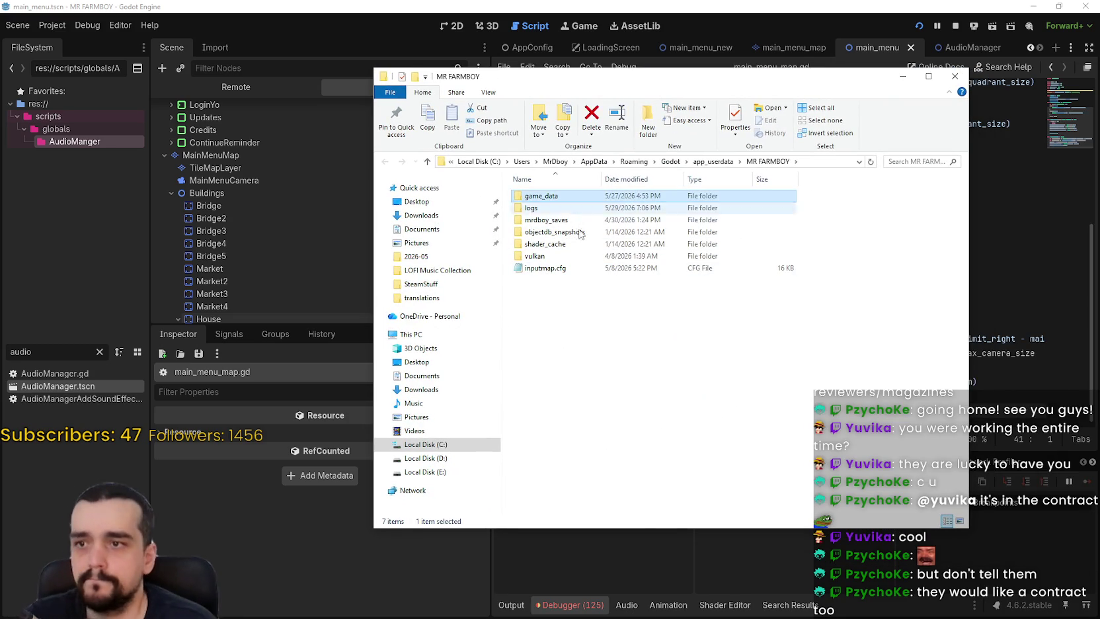
{"action": "double_click", "coordinate": [620, 487]}
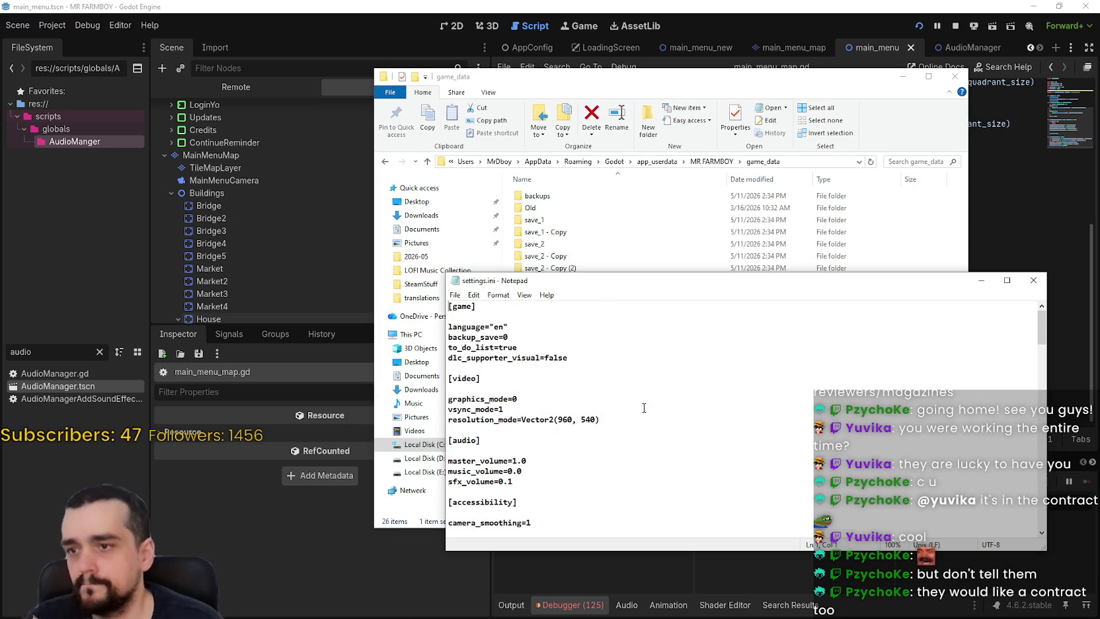
{"action": "scroll", "coordinate": [640, 408], "scroll_direction": "down", "scroll_amount": 15}
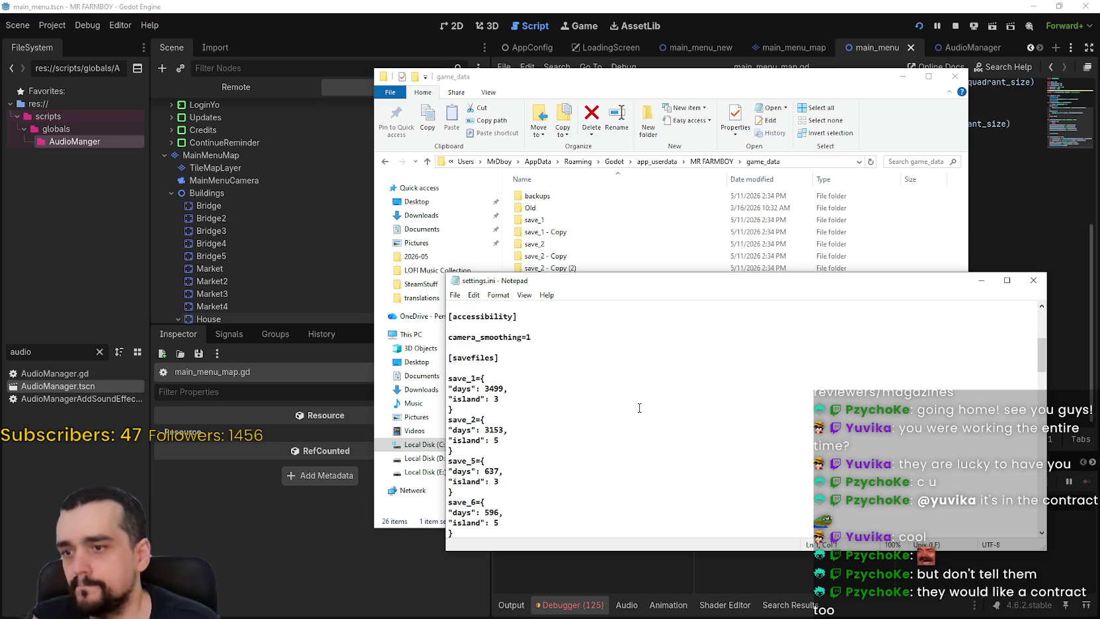
{"action": "scroll", "coordinate": [646, 404], "scroll_direction": "down", "scroll_amount": 10}
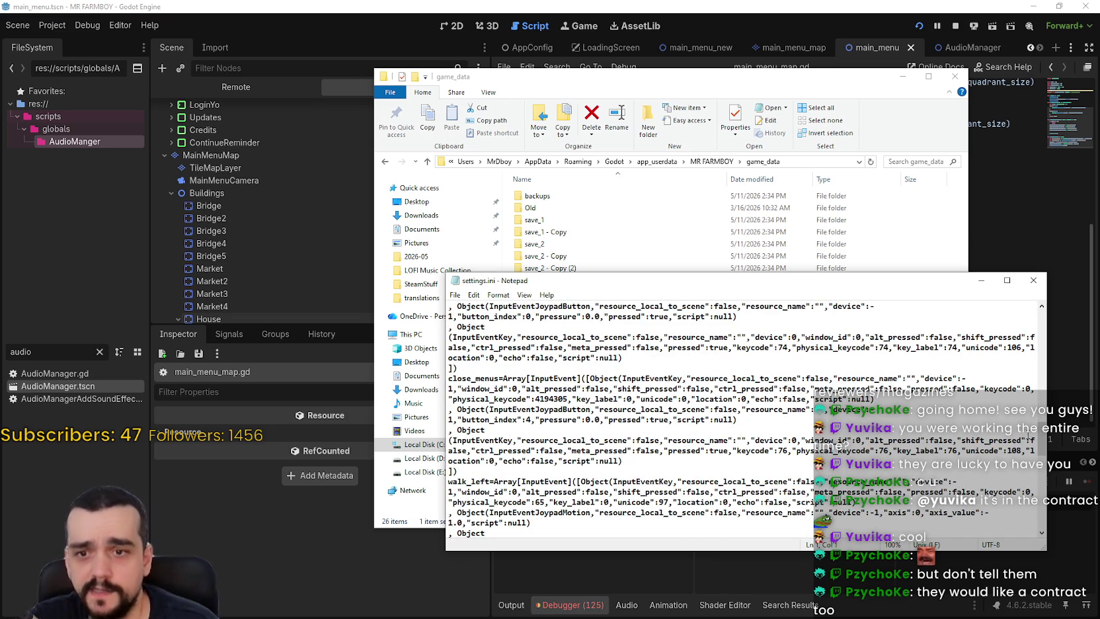
{"action": "left_click_drag", "start_coordinate": [1042, 438], "coordinate": [1033, 533]}
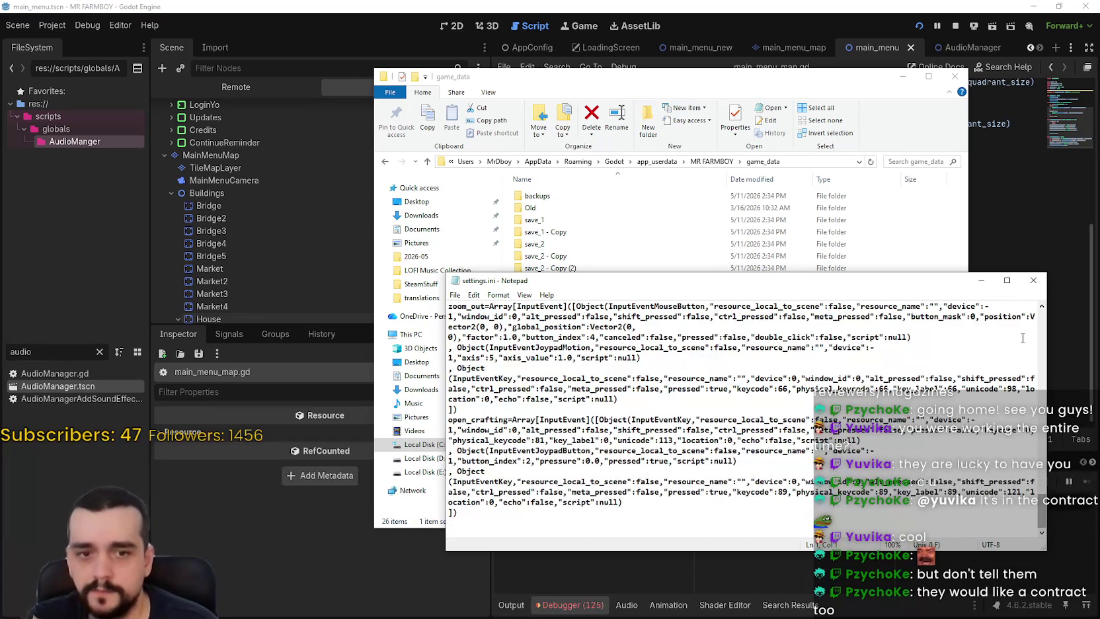
{"action": "left_click", "coordinate": [1031, 283]}
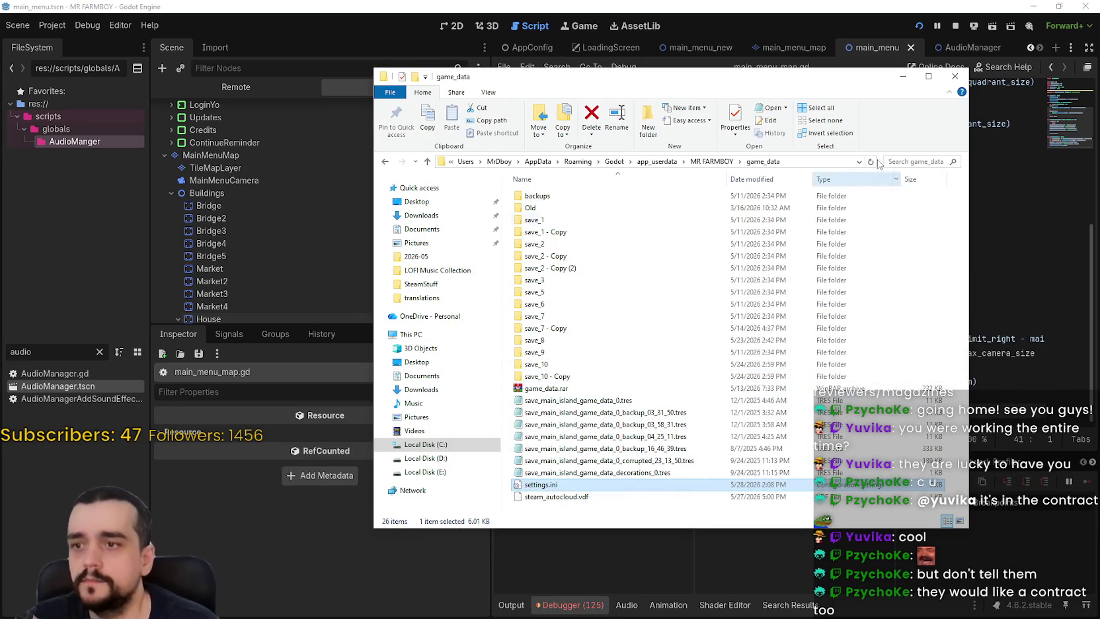
{"action": "left_click", "coordinate": [902, 76]}
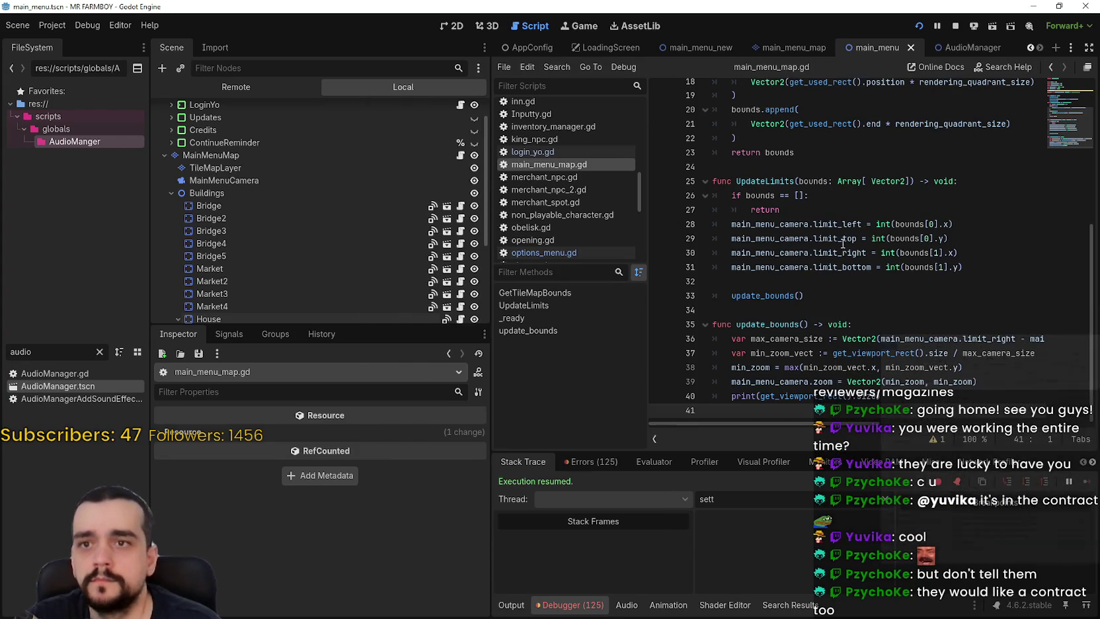
Show the Errors list, bringing up base_env_resource.gd's ToolManager parse errors at line 44.
{"action": "left_click", "coordinate": [843, 279]}
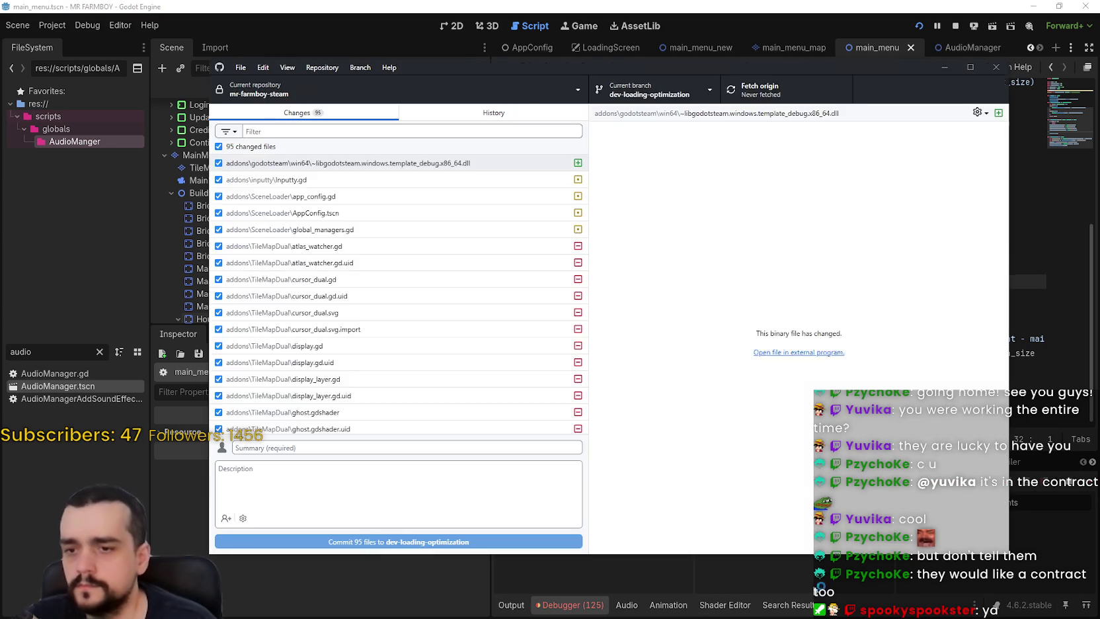
{"action": "left_click", "coordinate": [598, 477]}
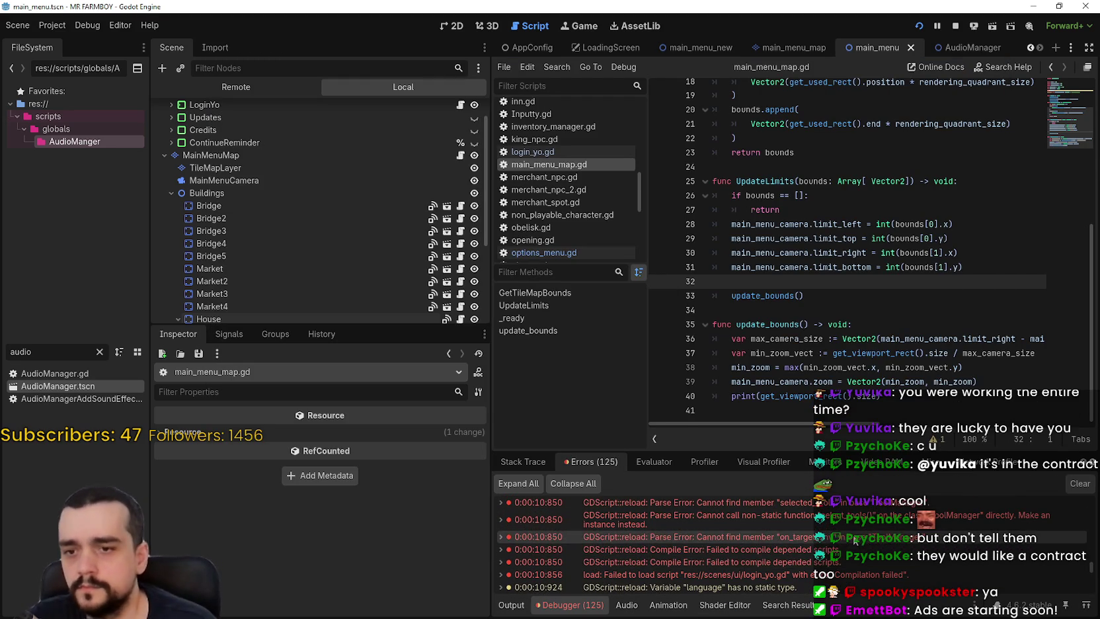
{"action": "scroll", "coordinate": [824, 560], "scroll_direction": "up", "scroll_amount": 5}
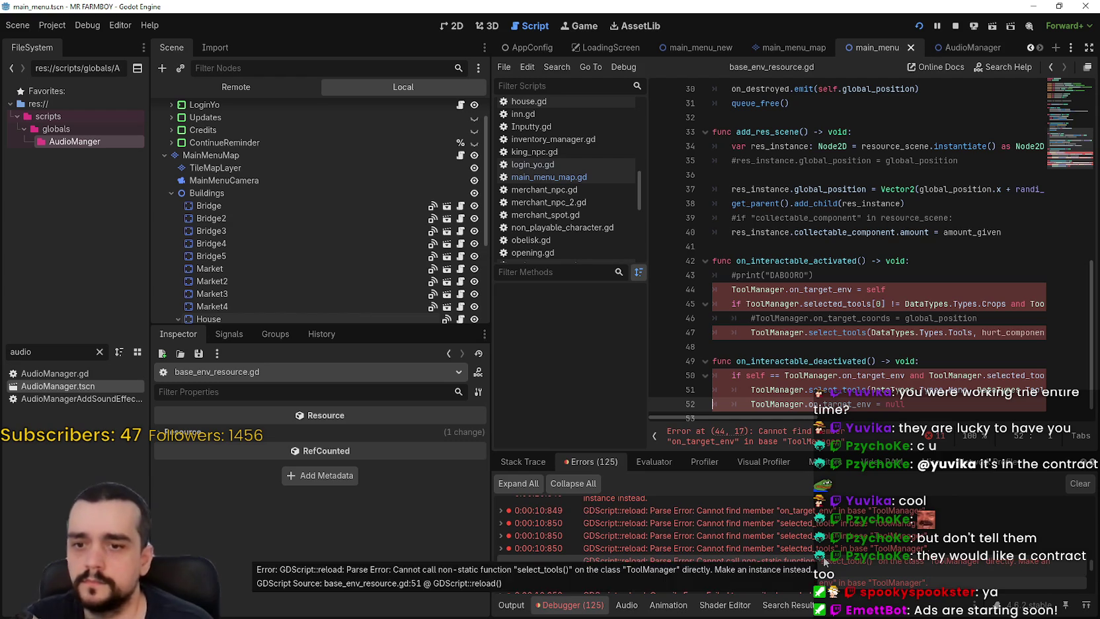
Jump to the line-44 on_target_env error, stop the game, and multi-select every ToolManager occurrence.
{"action": "scroll", "coordinate": [822, 560], "scroll_direction": "down", "scroll_amount": 3}
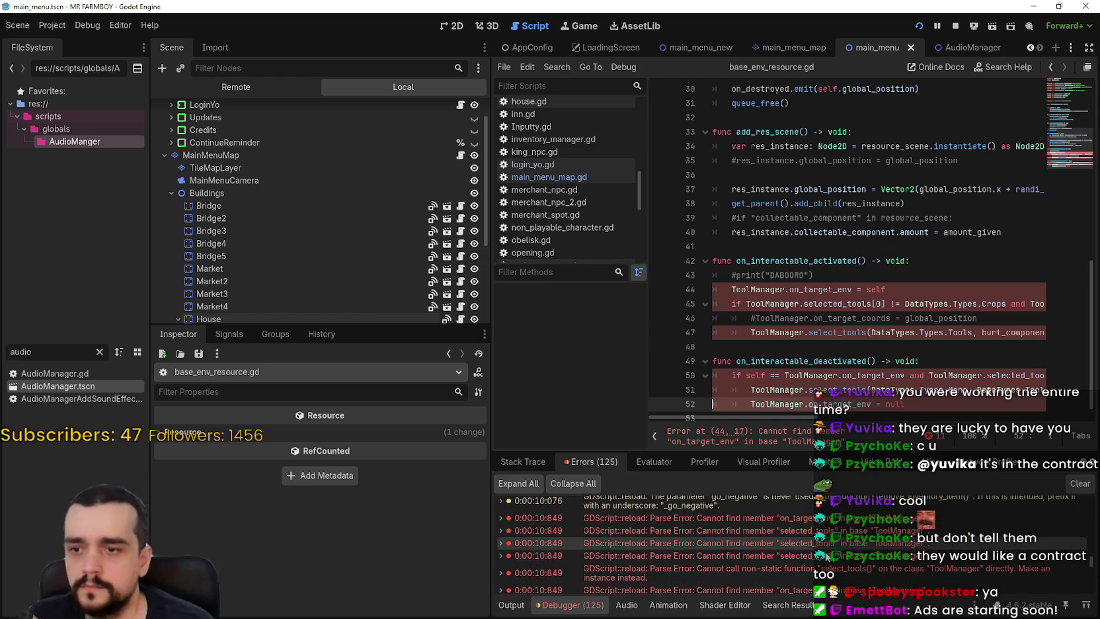
{"action": "scroll", "coordinate": [830, 549], "scroll_direction": "up", "scroll_amount": 1}
{"action": "left_click_drag", "start_coordinate": [1064, 126], "coordinate": [1061, 81]}
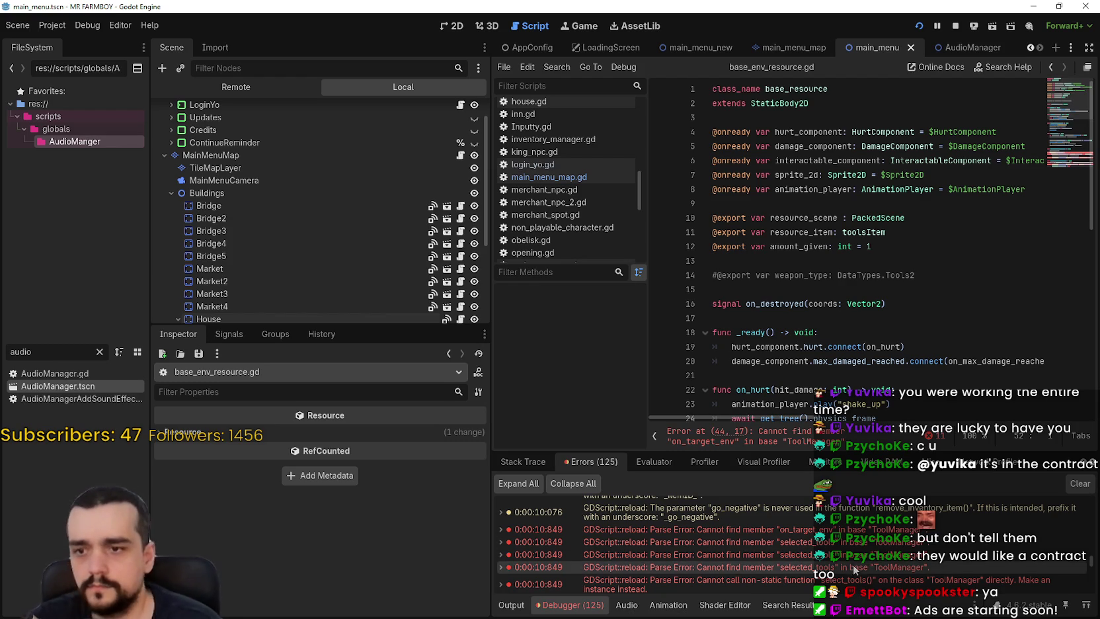
{"action": "left_click", "coordinate": [828, 541]}
{"action": "left_click", "coordinate": [826, 529]}
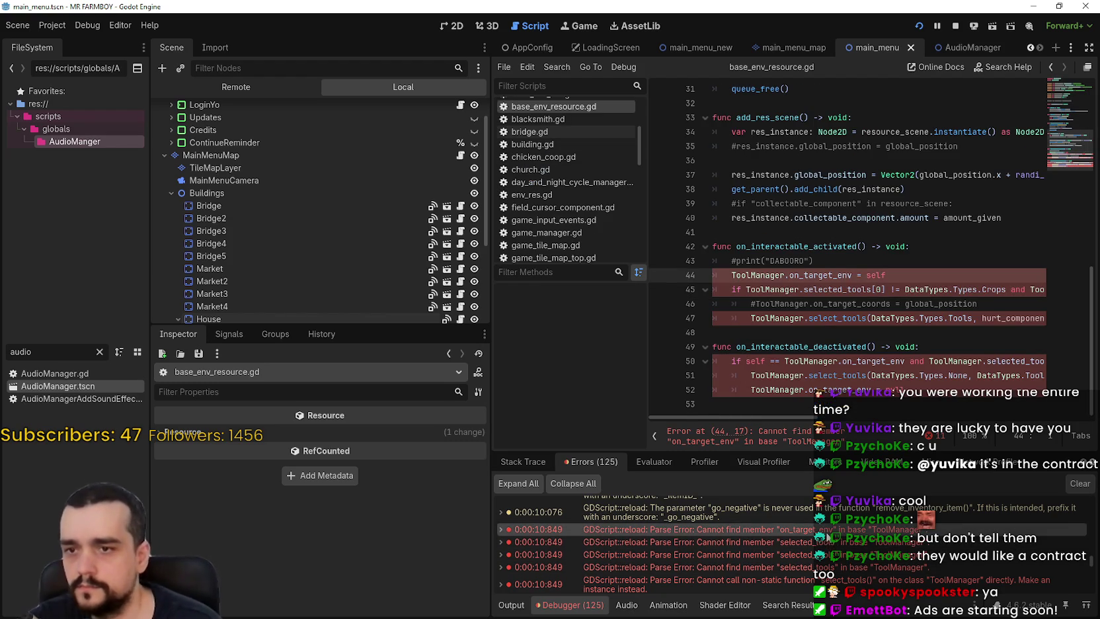
{"action": "double_click", "coordinate": [742, 277]}
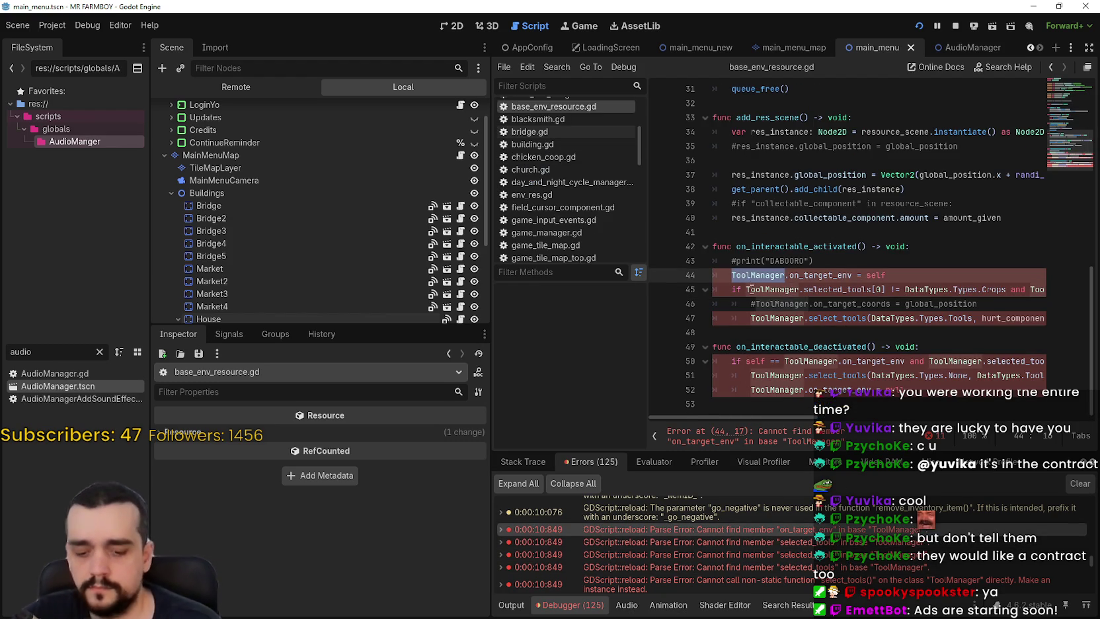
{"action": "left_click", "coordinate": [955, 26]}
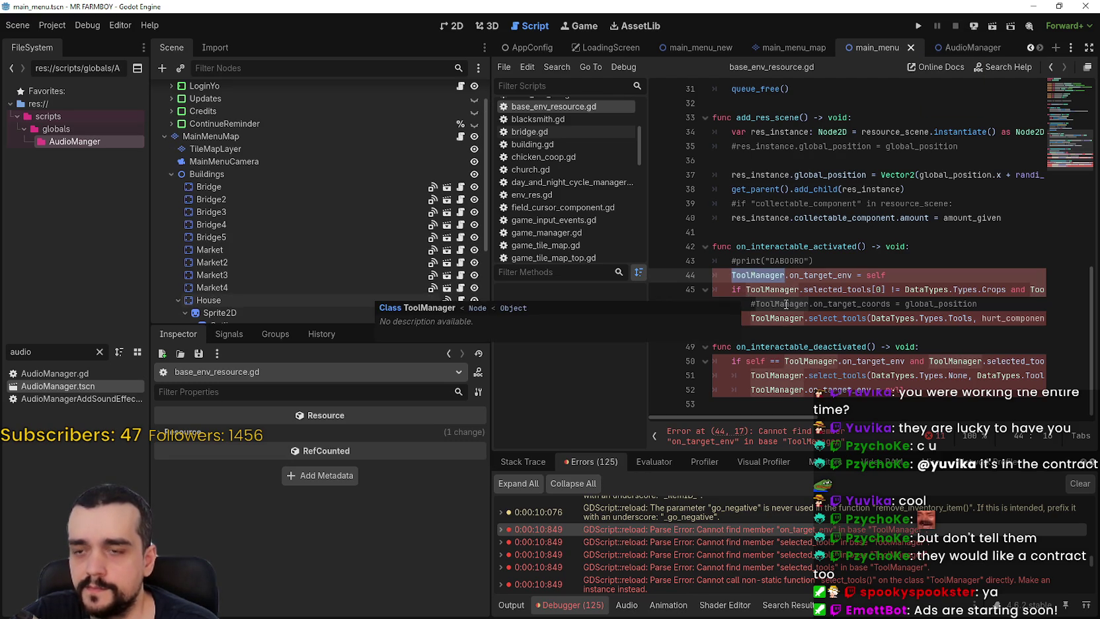
{"action": "key", "text": "ctrl+d"}
{"action": "key", "text": "ctrl+d"}
{"action": "key", "text": "ctrl+d"}
{"action": "key", "text": "ctrl+d"}
{"action": "key", "text": "ctrl+d"}
{"action": "key", "text": "ctrl+d"}
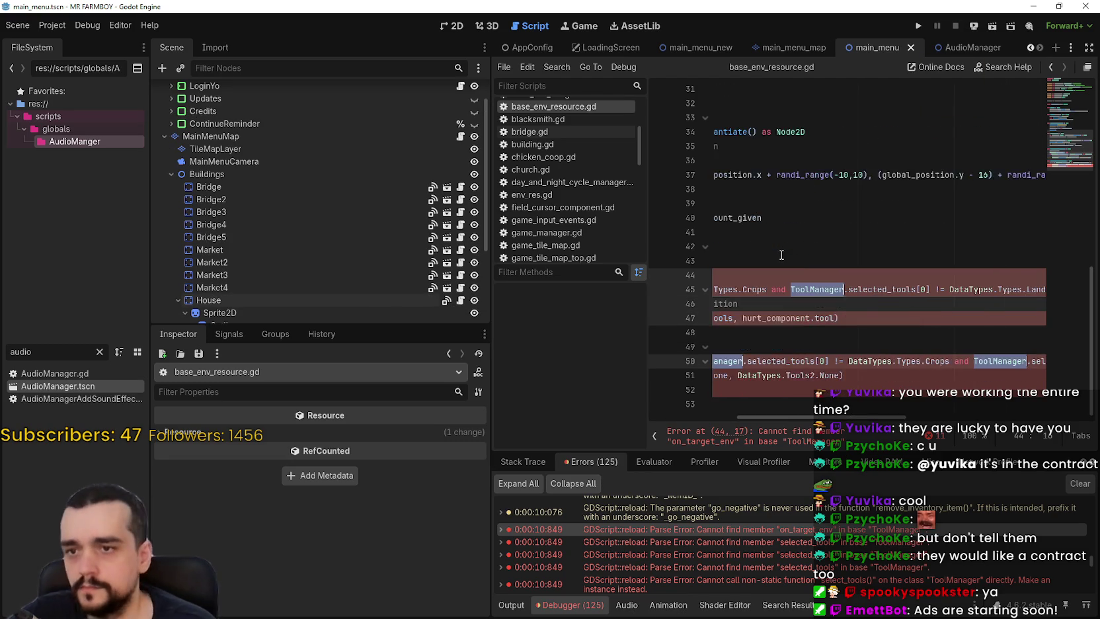
{"action": "left_click_drag", "start_coordinate": [826, 419], "coordinate": [746, 415]}
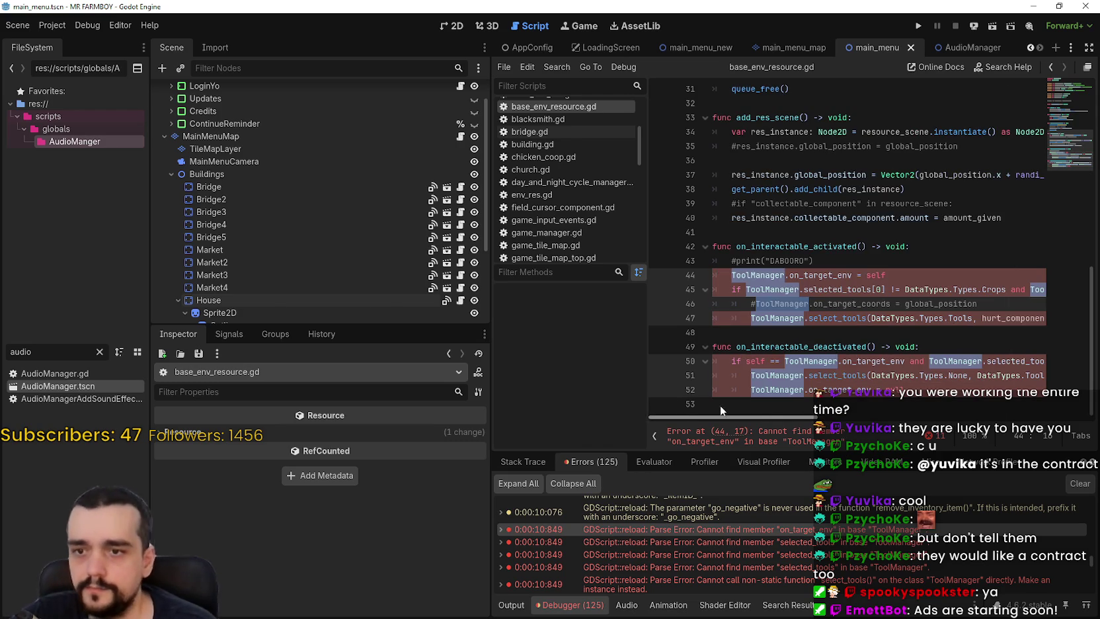
Type GlobalManagers.tool_manager over all selected ToolManager references and save base_env_resource.gd.
{"action": "type", "text": "GlobalManagers."}
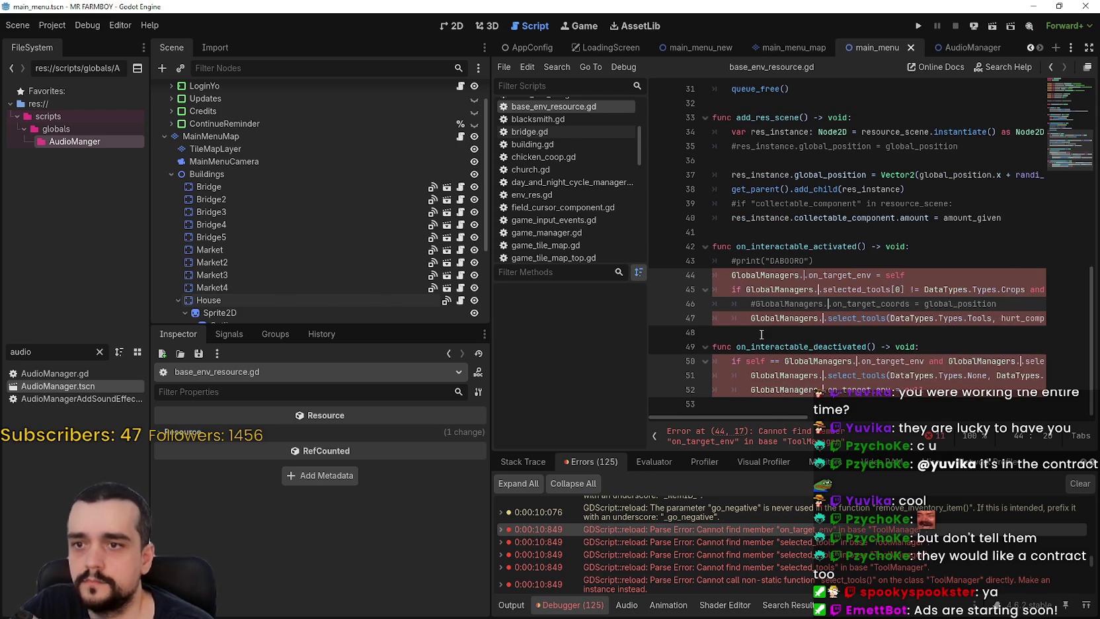
{"action": "type", "text": "tool_manager"}
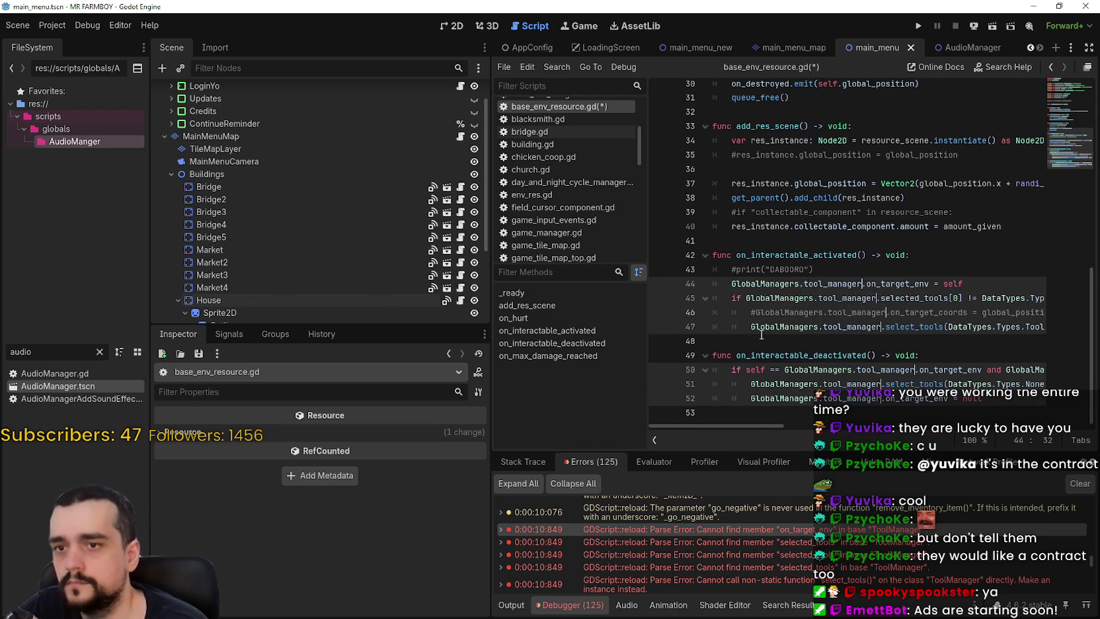
{"action": "left_click", "coordinate": [825, 305]}
{"action": "left_click", "coordinate": [818, 304]}
{"action": "key", "text": "ctrl+s"}
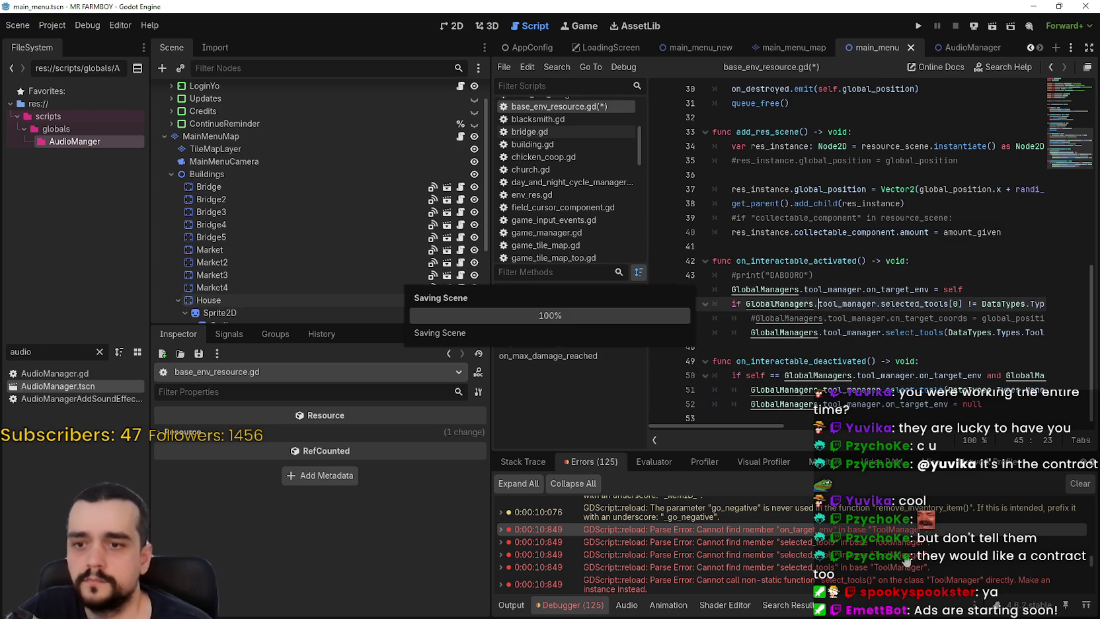
Open login_yo.gd from its compile error in the Errors list.
{"action": "left_click", "coordinate": [865, 563]}
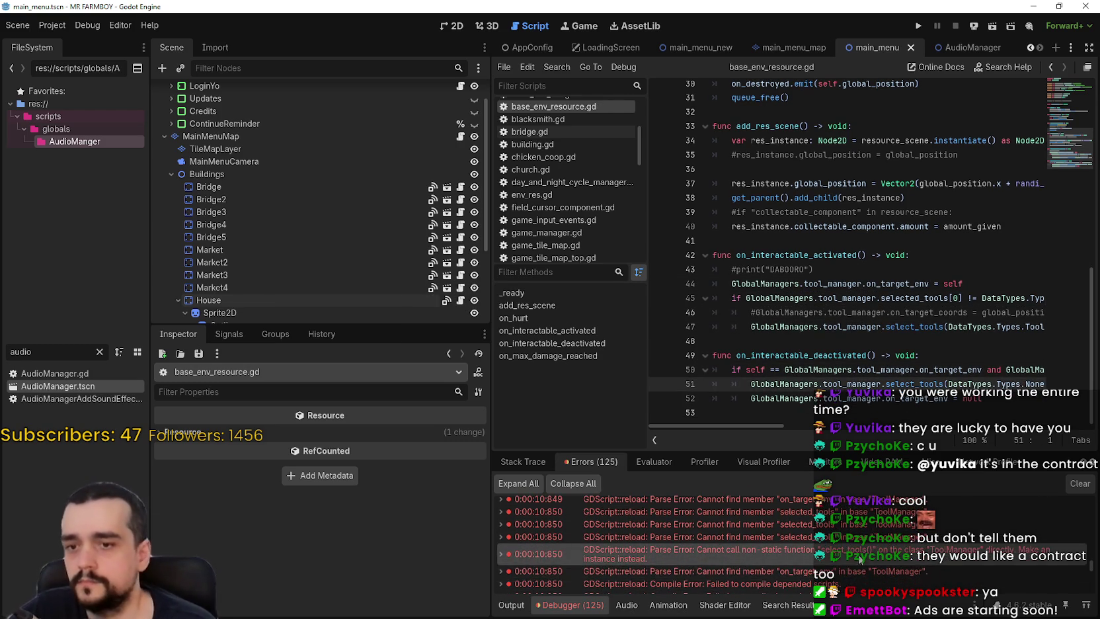
{"action": "left_click", "coordinate": [862, 571]}
{"action": "left_click", "coordinate": [858, 570]}
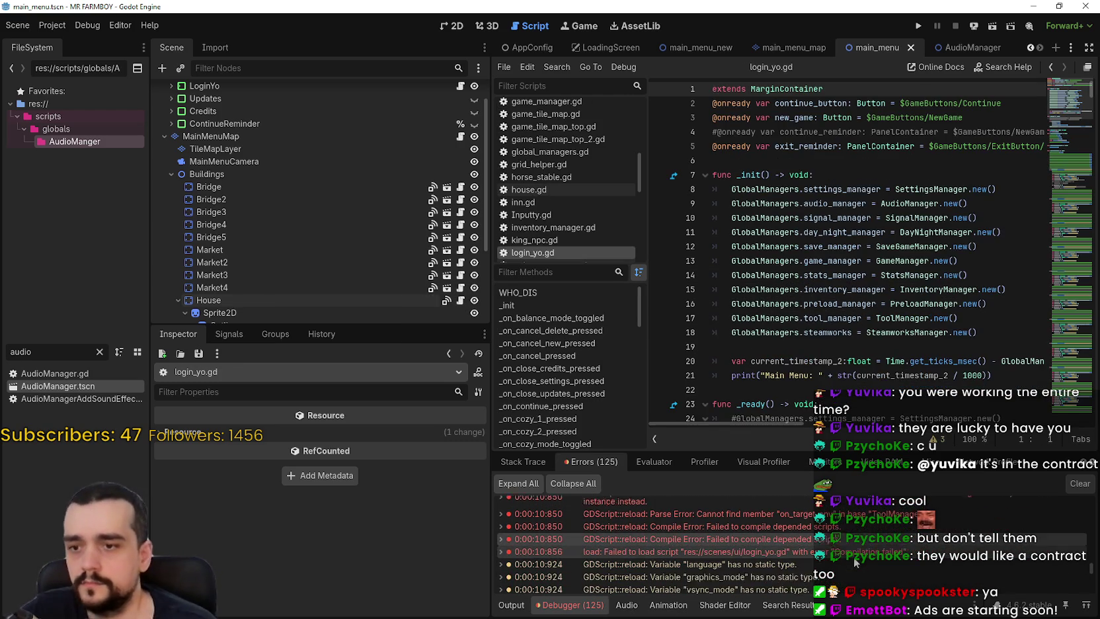
Find the options_menu.gd:85 missing 'language' key error in the Errors list and open that line.
{"action": "scroll", "coordinate": [853, 548], "scroll_direction": "down", "scroll_amount": 3}
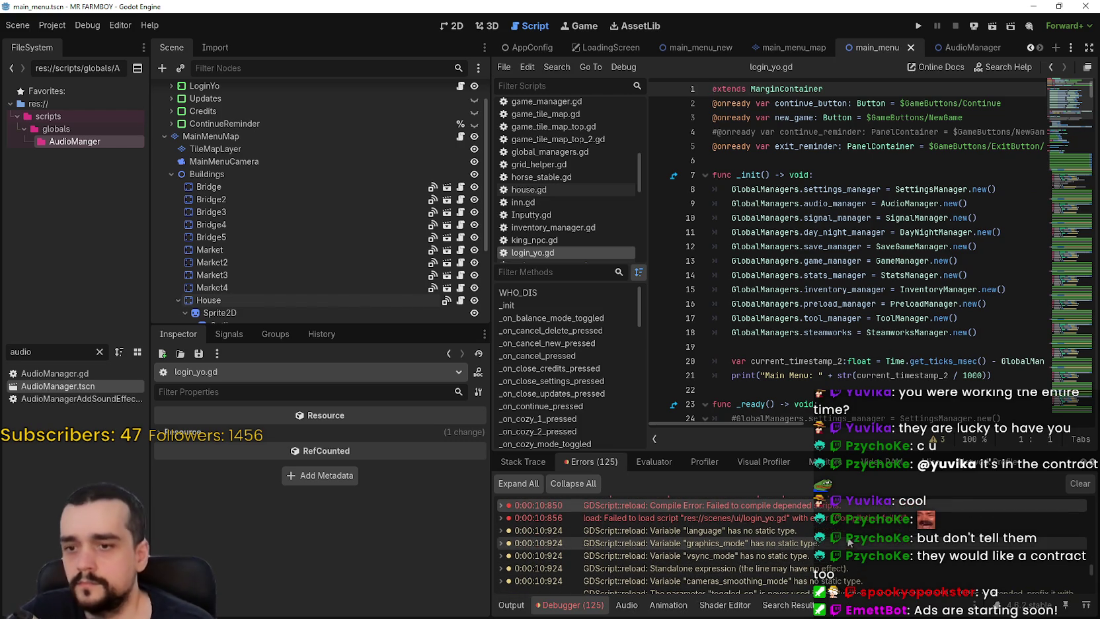
{"action": "scroll", "coordinate": [852, 549], "scroll_direction": "down", "scroll_amount": 3}
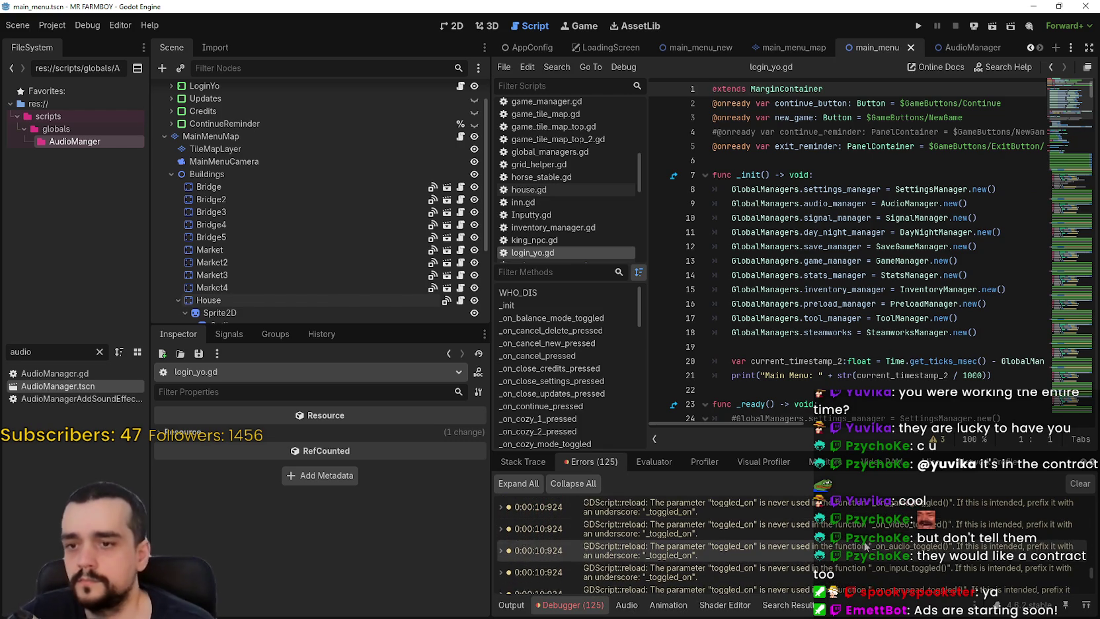
{"action": "scroll", "coordinate": [1094, 575], "scroll_direction": "down", "scroll_amount": 10}
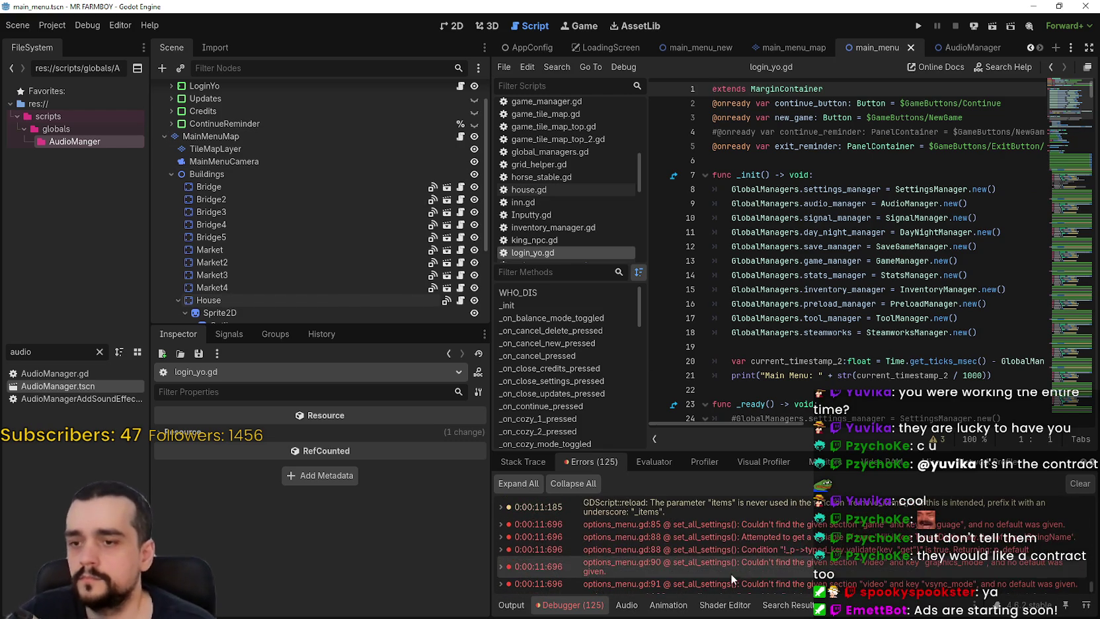
{"action": "scroll", "coordinate": [756, 530], "scroll_direction": "up", "scroll_amount": 2}
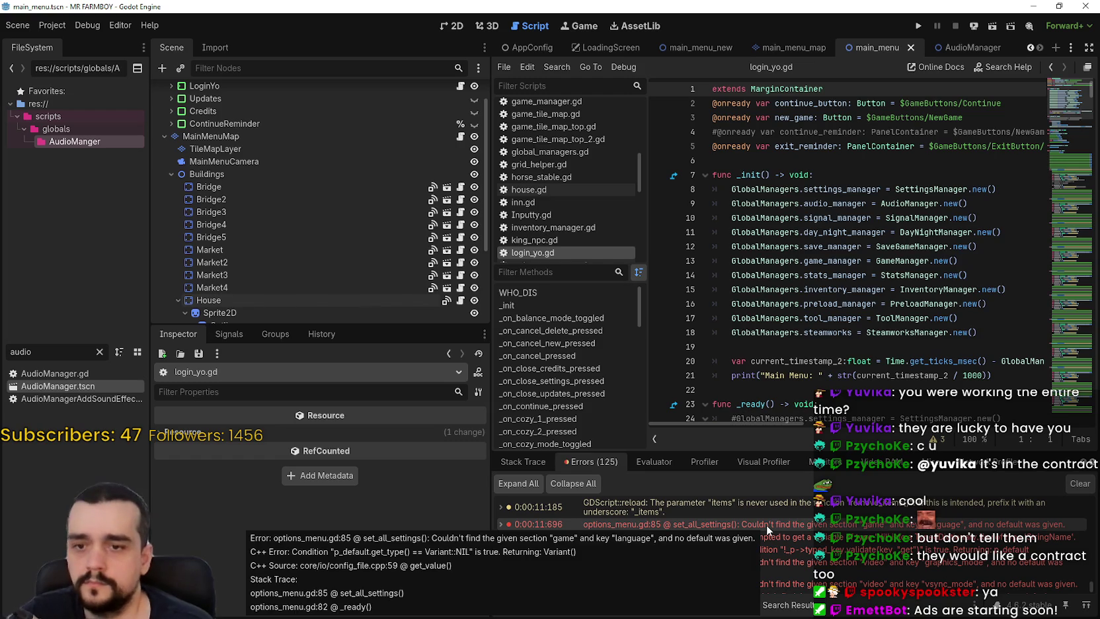
{"action": "double_click", "coordinate": [766, 524]}
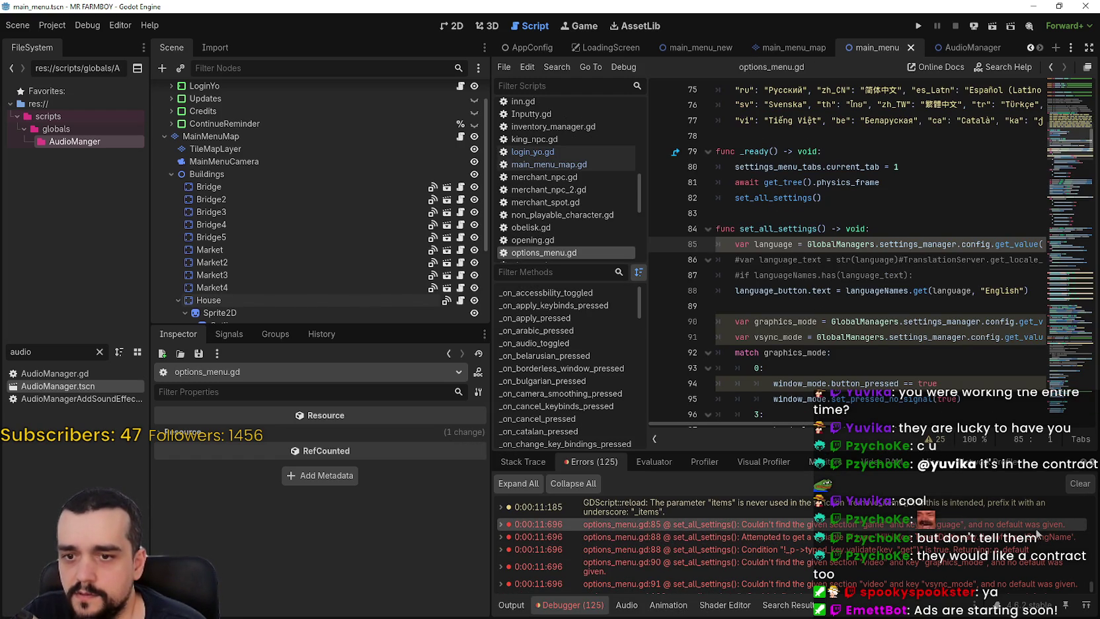
{"action": "scroll", "coordinate": [978, 426], "scroll_direction": "right", "scroll_amount": 10}
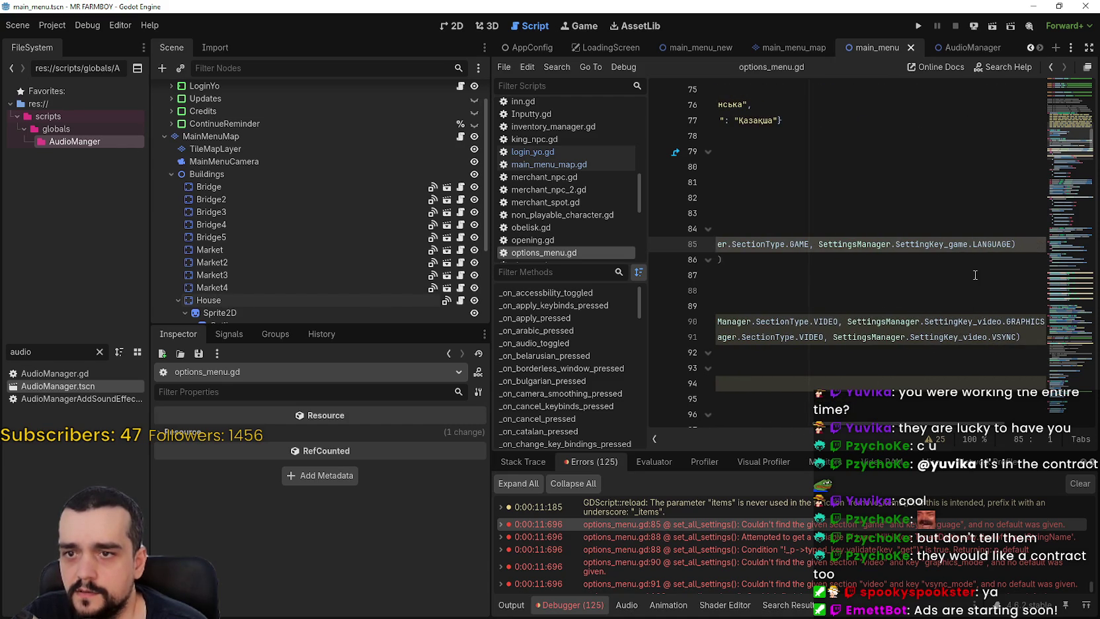
{"action": "left_click_drag", "start_coordinate": [989, 244], "coordinate": [820, 243]}
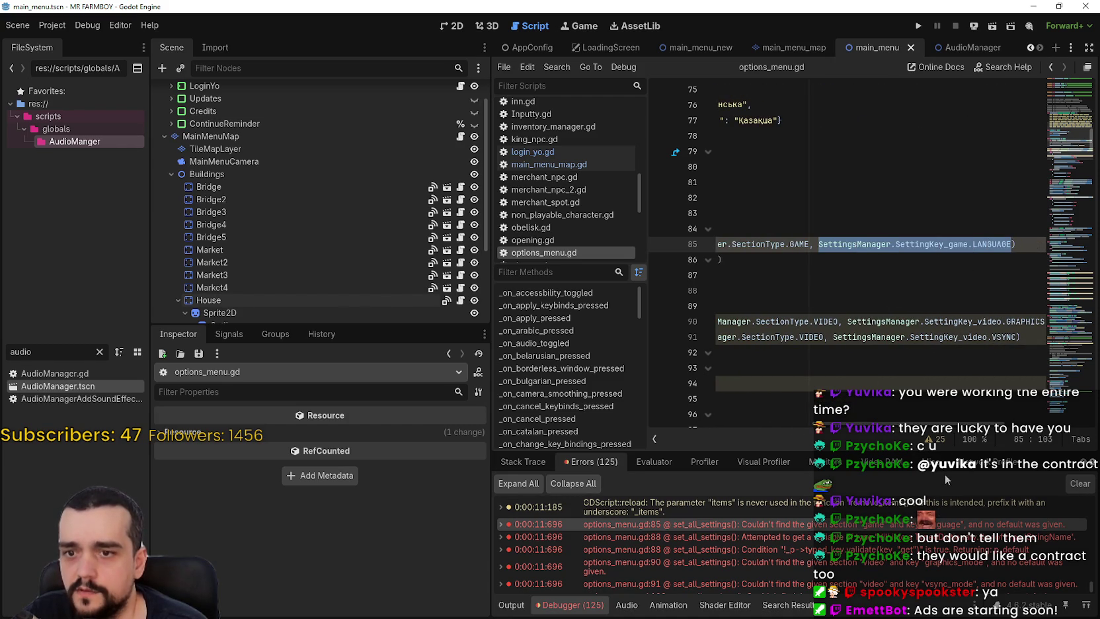
{"action": "scroll", "coordinate": [947, 429], "scroll_direction": "right", "scroll_amount": 2}
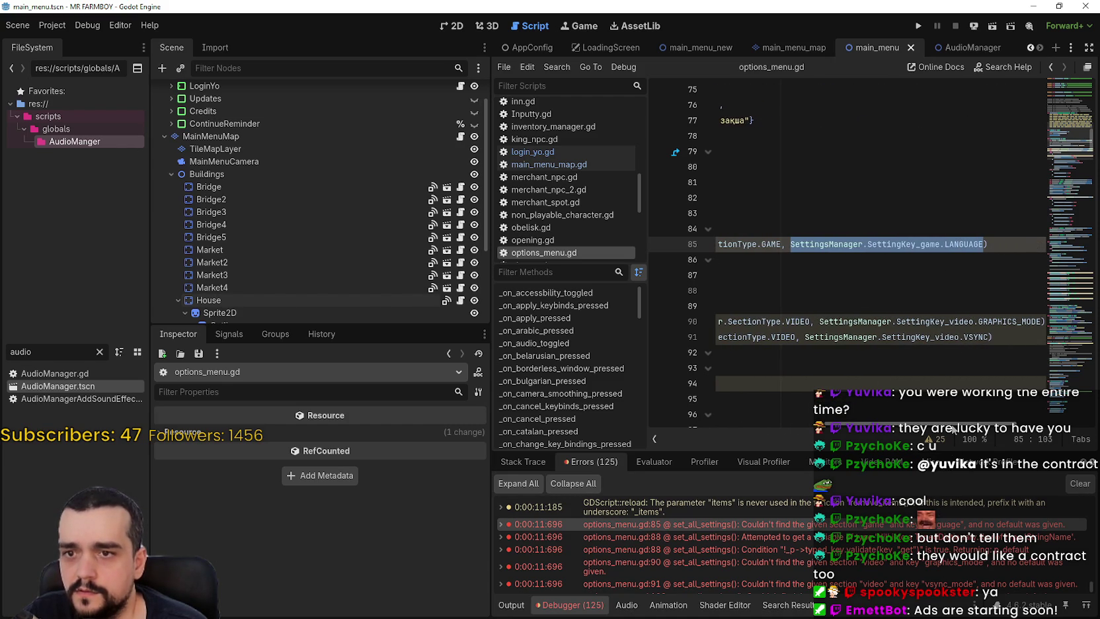
{"action": "scroll", "coordinate": [744, 406], "scroll_direction": "left", "scroll_amount": 10}
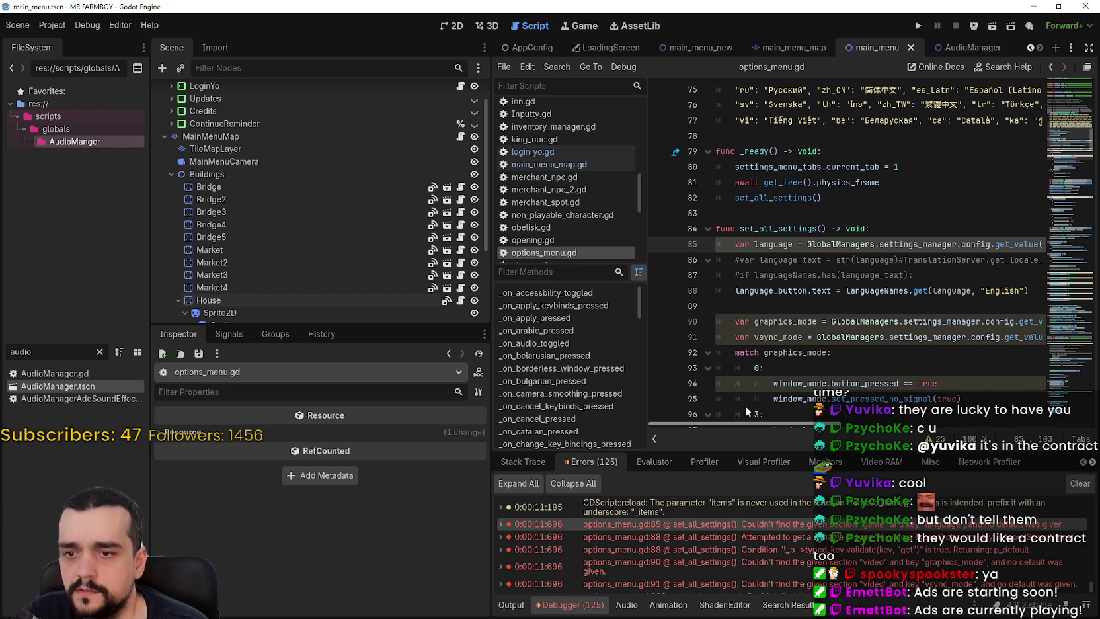
{"action": "left_click", "coordinate": [770, 535]}
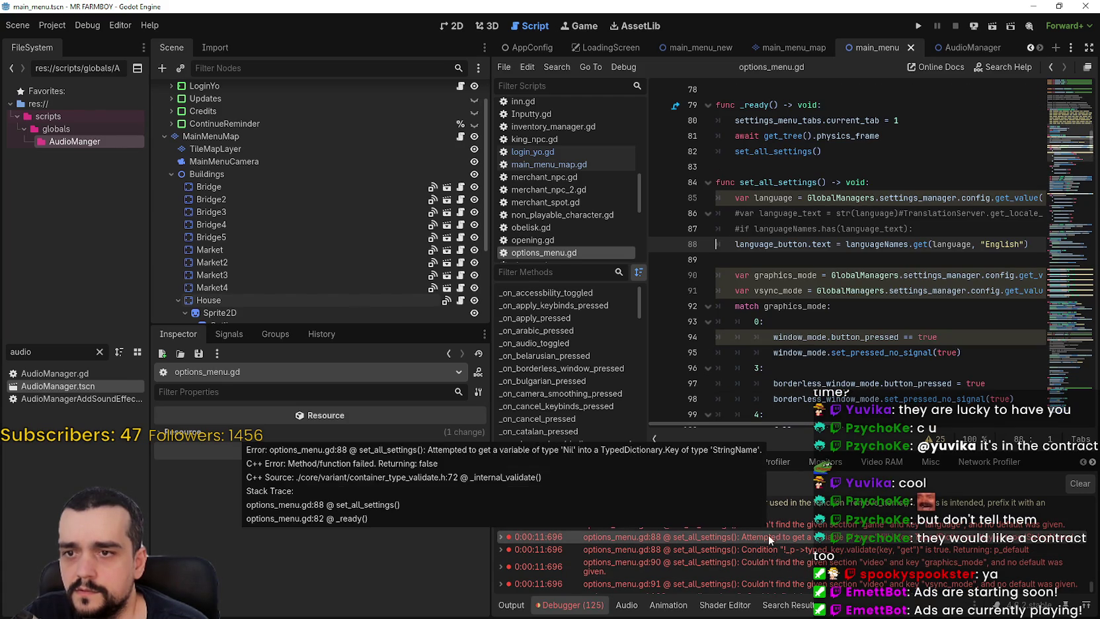
{"action": "left_click", "coordinate": [779, 540]}
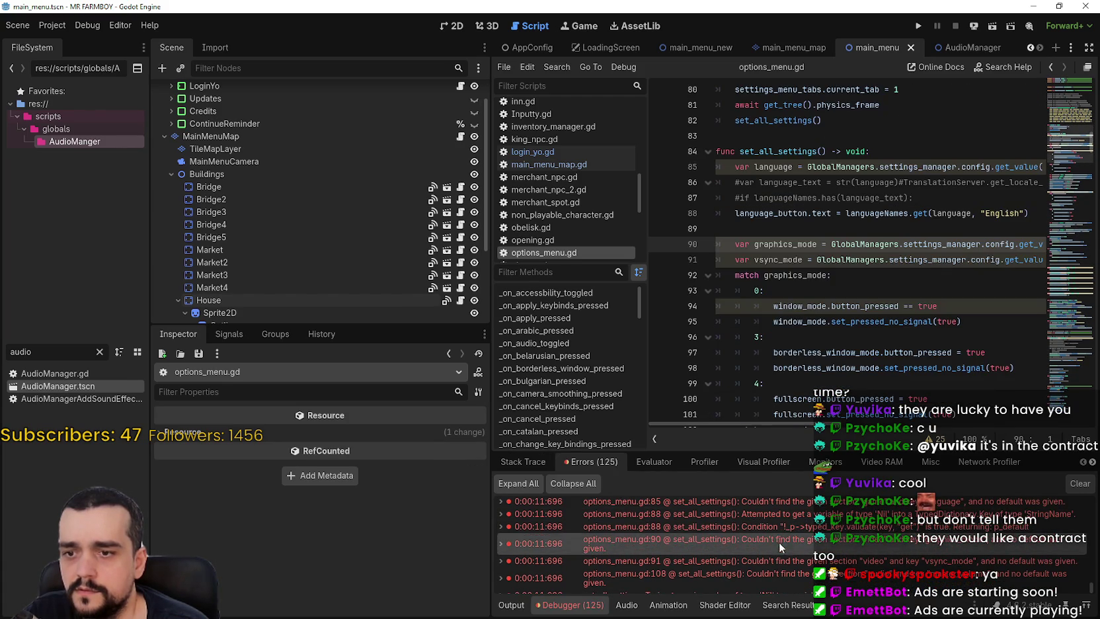
{"action": "left_click", "coordinate": [781, 556]}
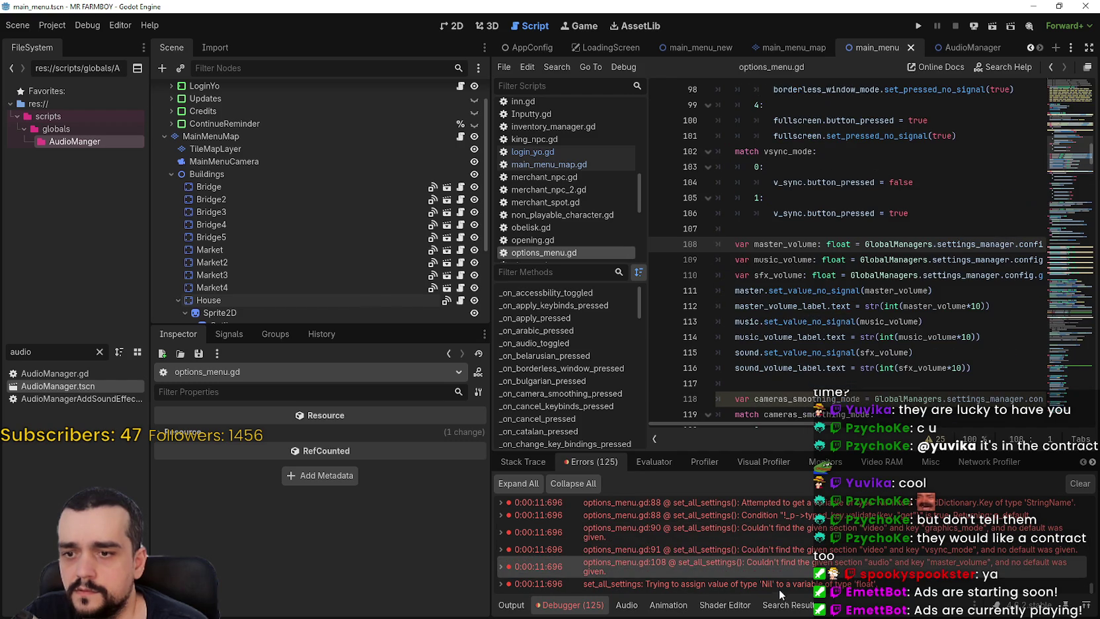
{"action": "left_click", "coordinate": [781, 586]}
{"action": "left_click", "coordinate": [918, 26]}
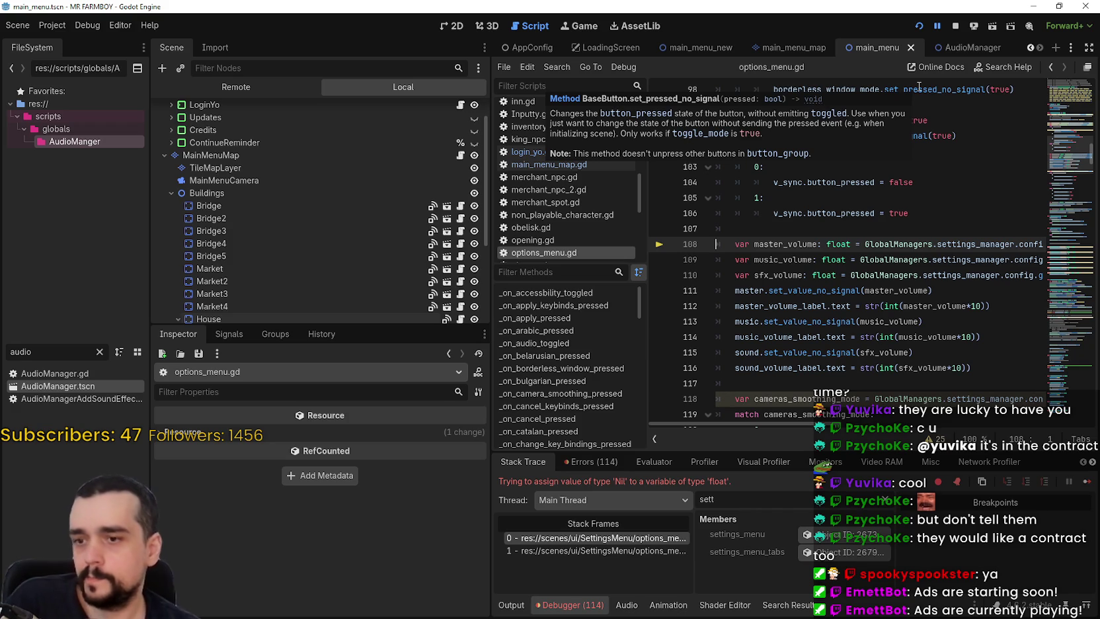
Resume the game paused at line 108, then stop it with F8.
{"action": "left_click", "coordinate": [1087, 484]}
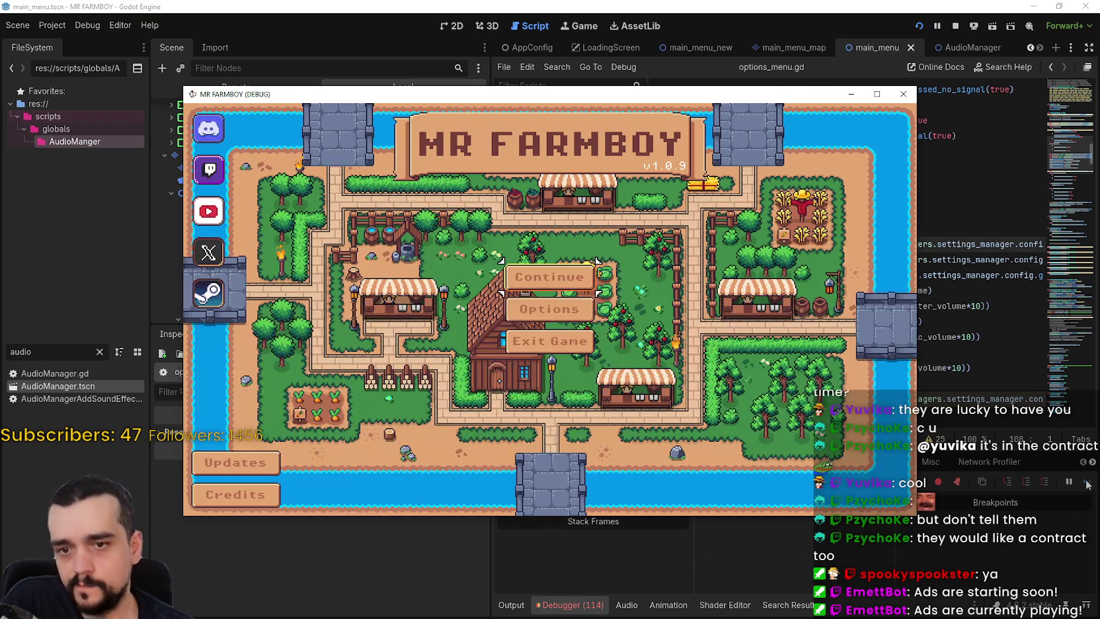
{"action": "key", "text": "F8"}
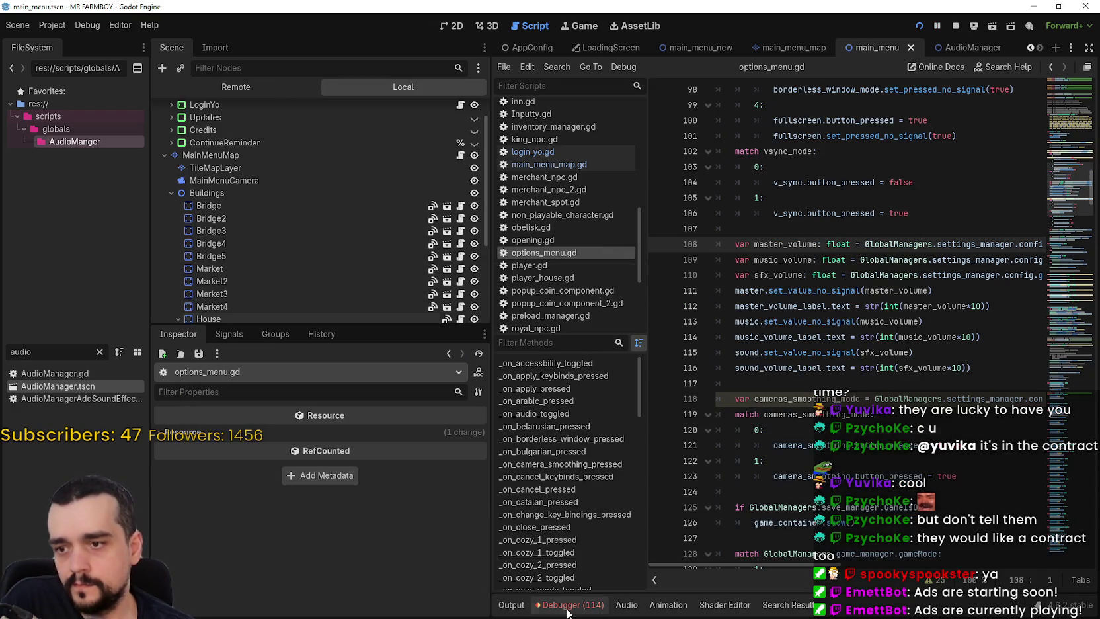
Jump to the line 85 language error from the debugger's Errors list.
{"action": "left_click", "coordinate": [570, 604]}
{"action": "left_click", "coordinate": [590, 461]}
{"action": "scroll", "coordinate": [943, 546], "scroll_direction": "down", "scroll_amount": 1}
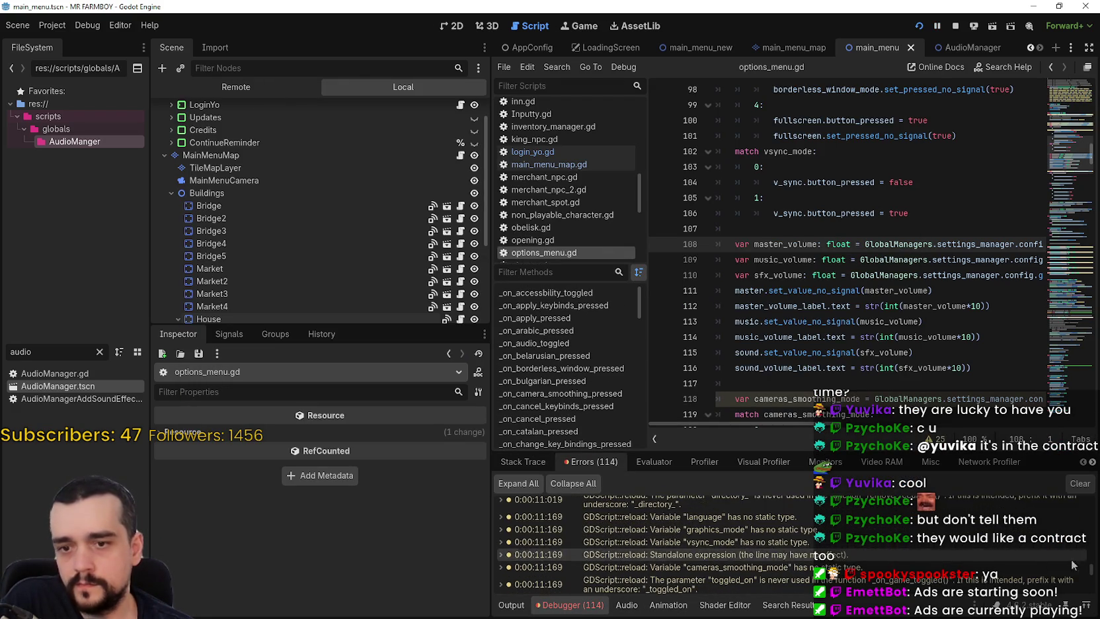
{"action": "scroll", "coordinate": [840, 547], "scroll_direction": "down", "scroll_amount": 5}
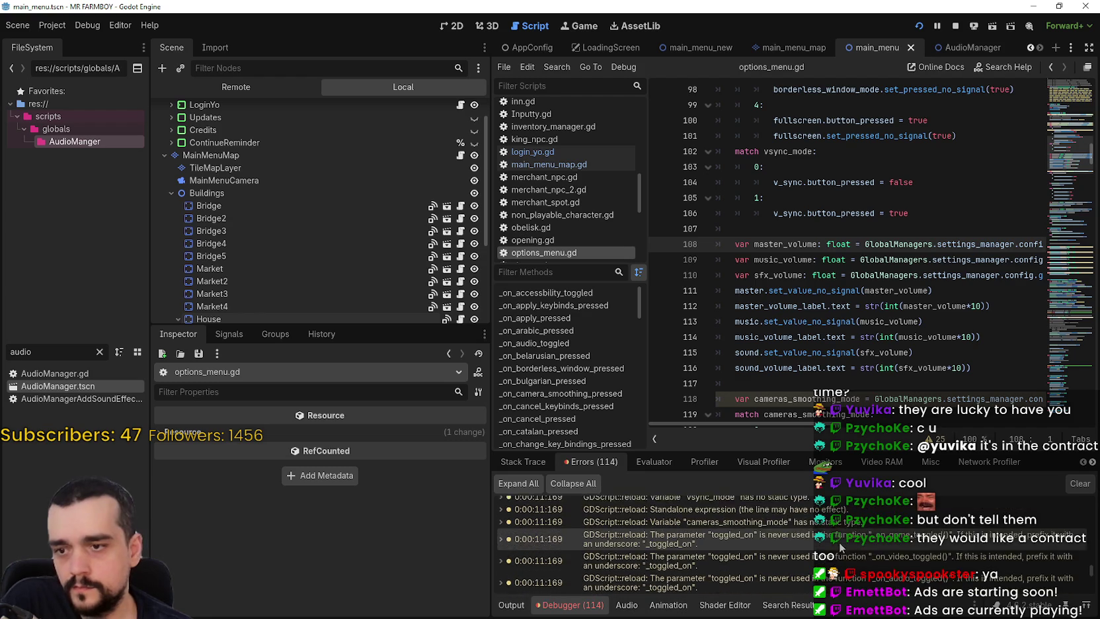
{"action": "scroll", "coordinate": [840, 547], "scroll_direction": "down", "scroll_amount": 10}
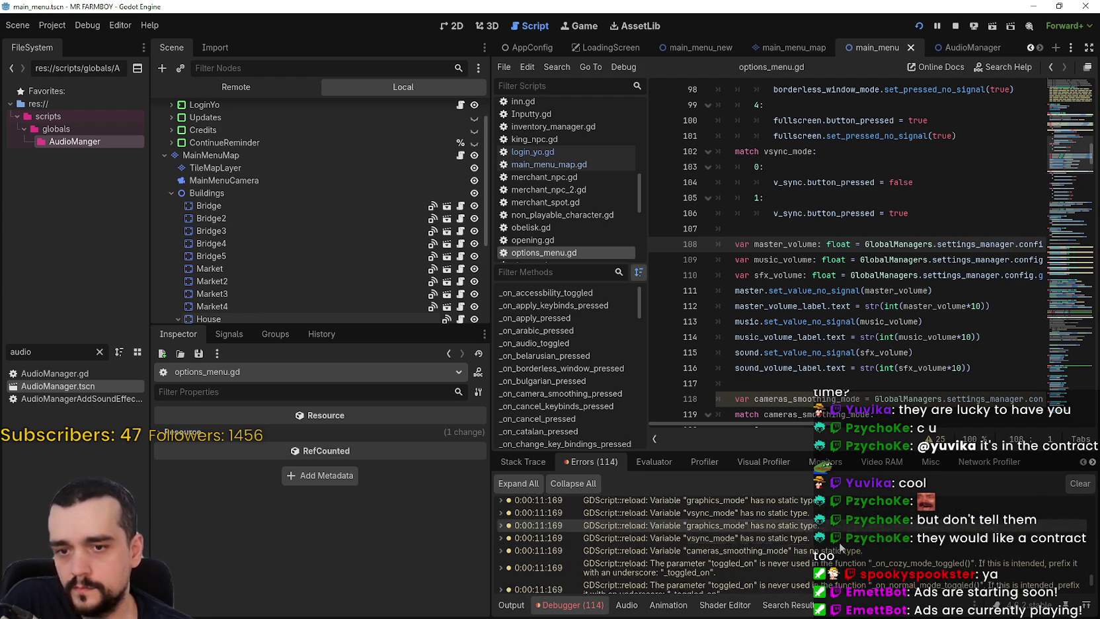
{"action": "scroll", "coordinate": [838, 539], "scroll_direction": "down", "scroll_amount": 1}
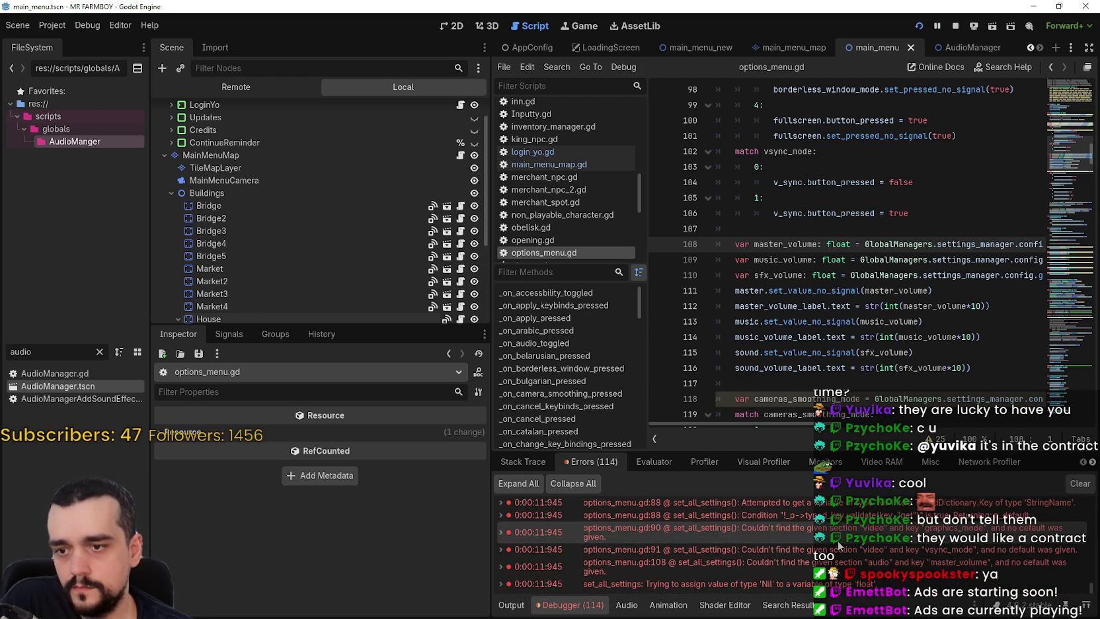
{"action": "scroll", "coordinate": [838, 539], "scroll_direction": "up", "scroll_amount": 1}
{"action": "left_click", "coordinate": [836, 523]}
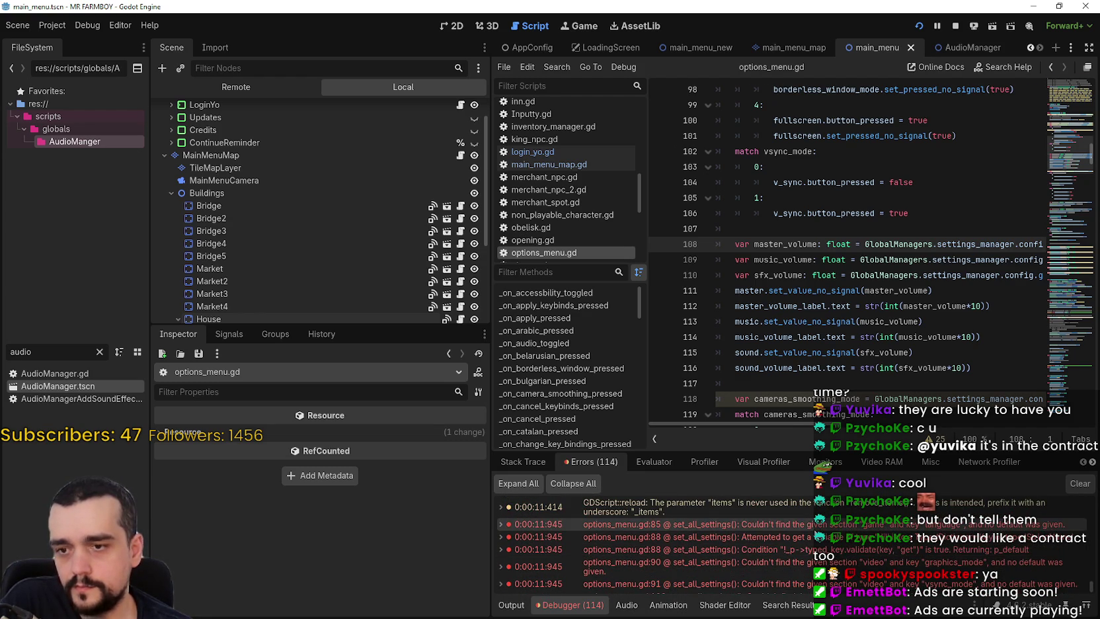
Inspect the set_all_settings function code in options_menu.gd.
{"action": "left_click", "coordinate": [816, 311]}
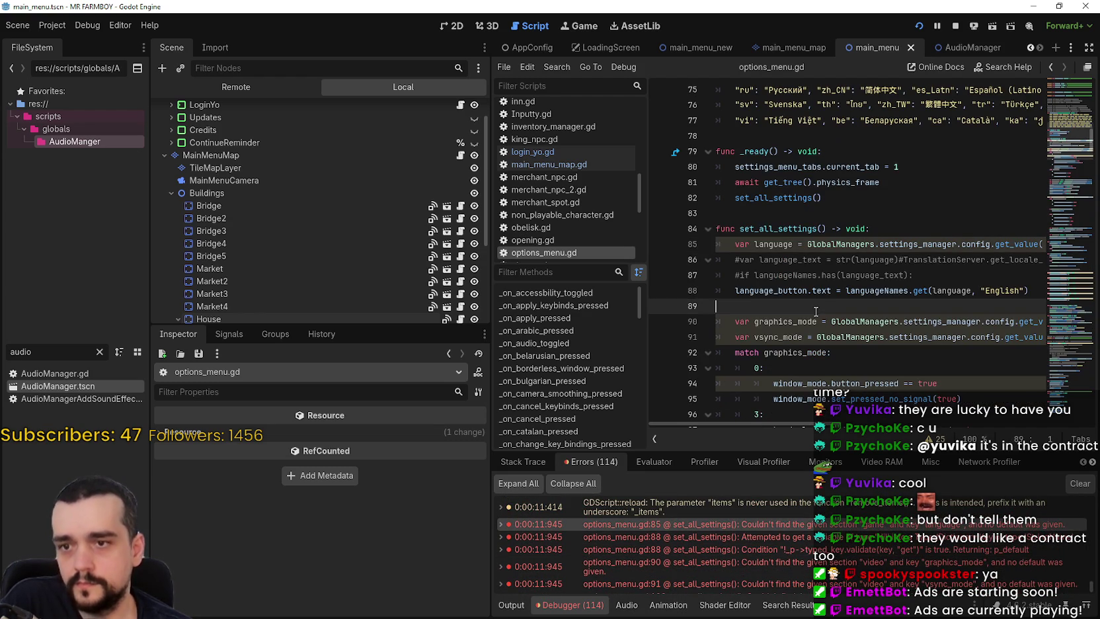
{"action": "double_click", "coordinate": [771, 228]}
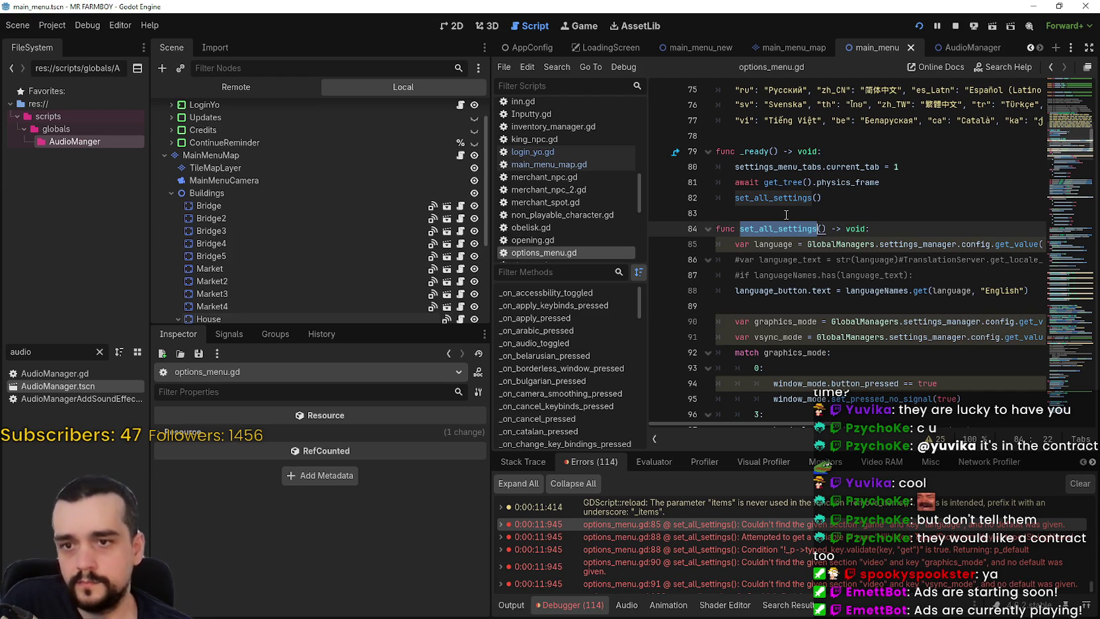
{"action": "scroll", "coordinate": [786, 218], "scroll_direction": "down", "scroll_amount": 5}
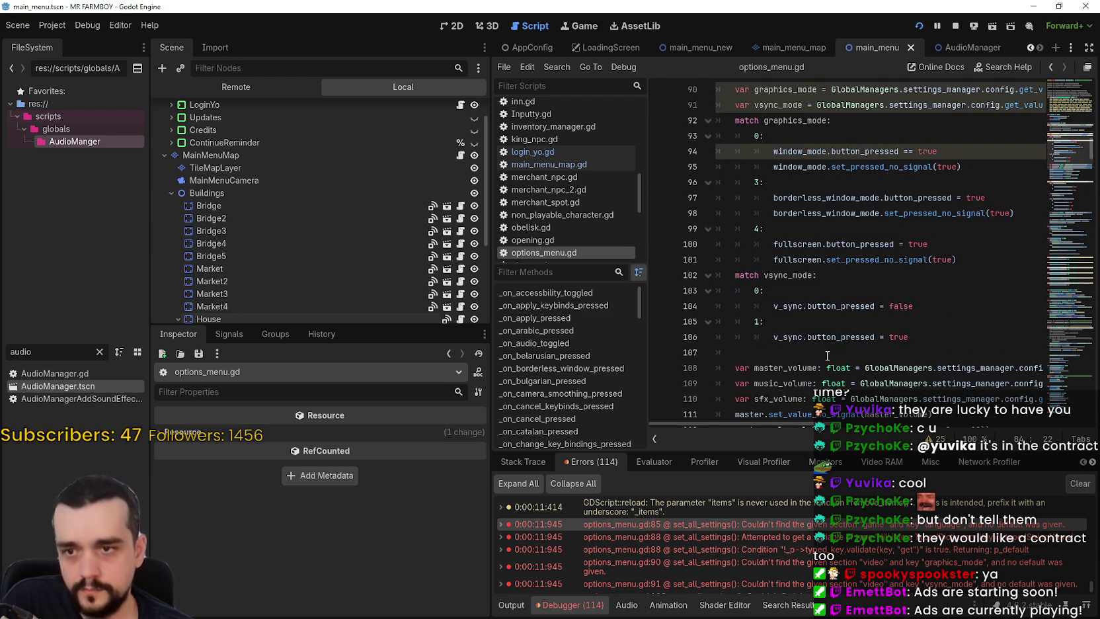
{"action": "scroll", "coordinate": [827, 352], "scroll_direction": "up", "scroll_amount": 6}
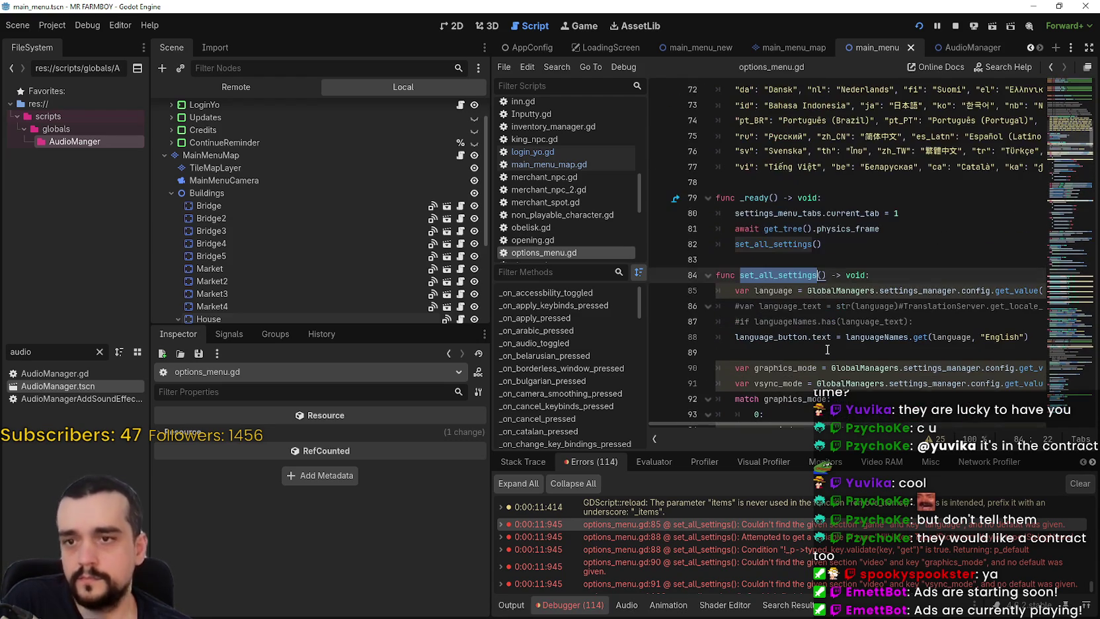
{"action": "left_click", "coordinate": [826, 351]}
Run the game, check the run's Output log in the editor, then switch to GitHub Desktop.
{"action": "key", "text": "F5"}
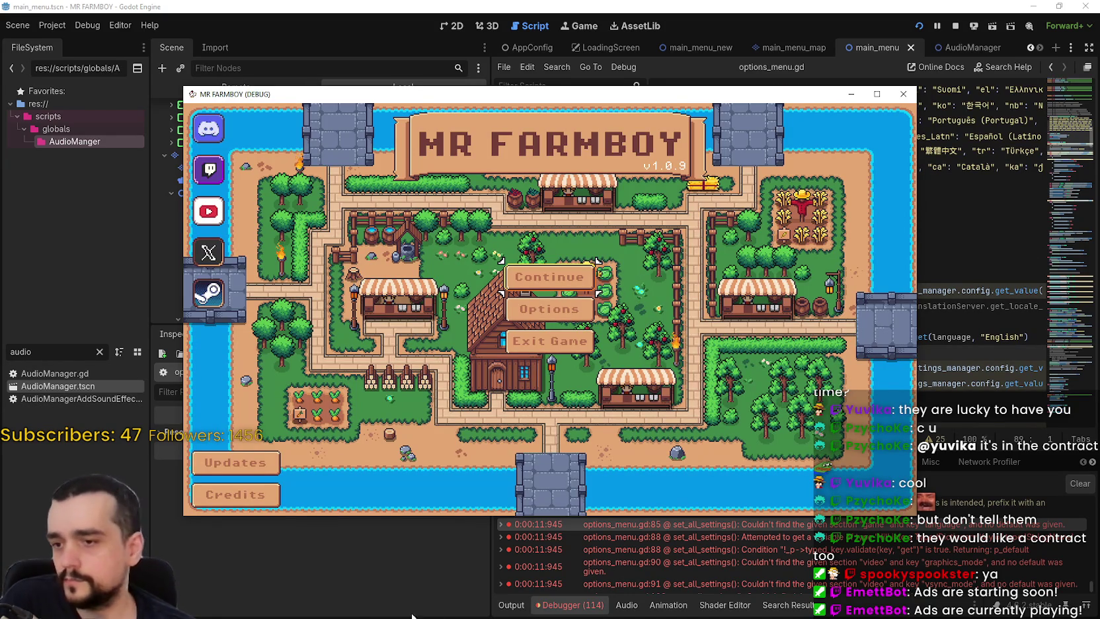
{"action": "key", "text": "F8"}
{"action": "left_click", "coordinate": [504, 612]}
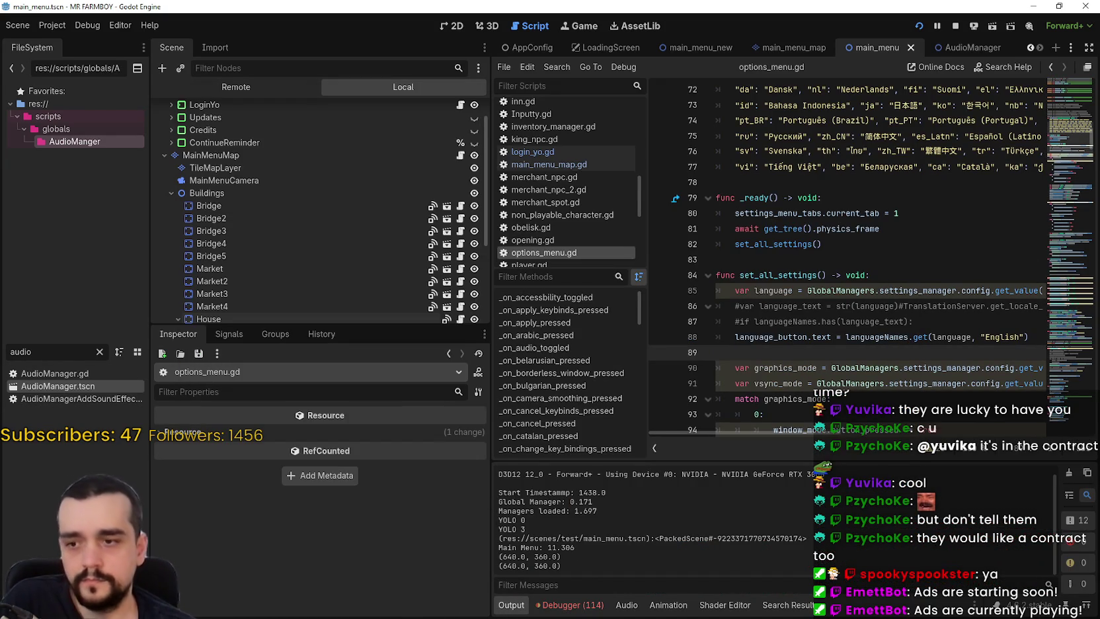
{"action": "key", "text": "alt+Tab"}
{"action": "key", "text": "alt+Tab"}
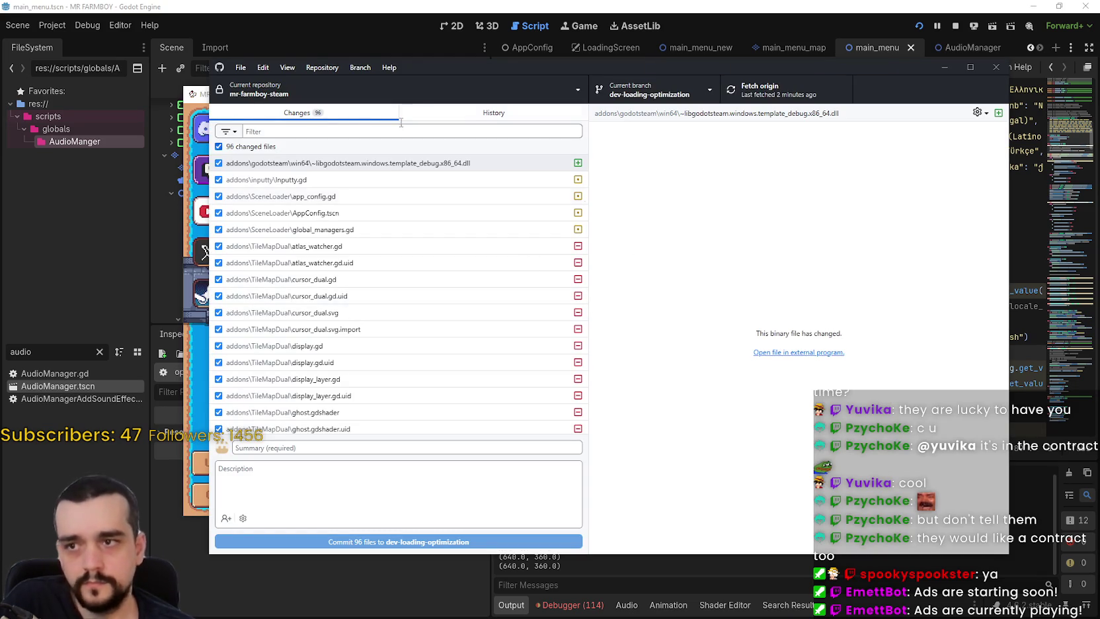
Show main_menu_map.gd's diff in the v1.0.9-optimization1 commit history and widen the diff pane.
{"action": "left_click", "coordinate": [456, 114]}
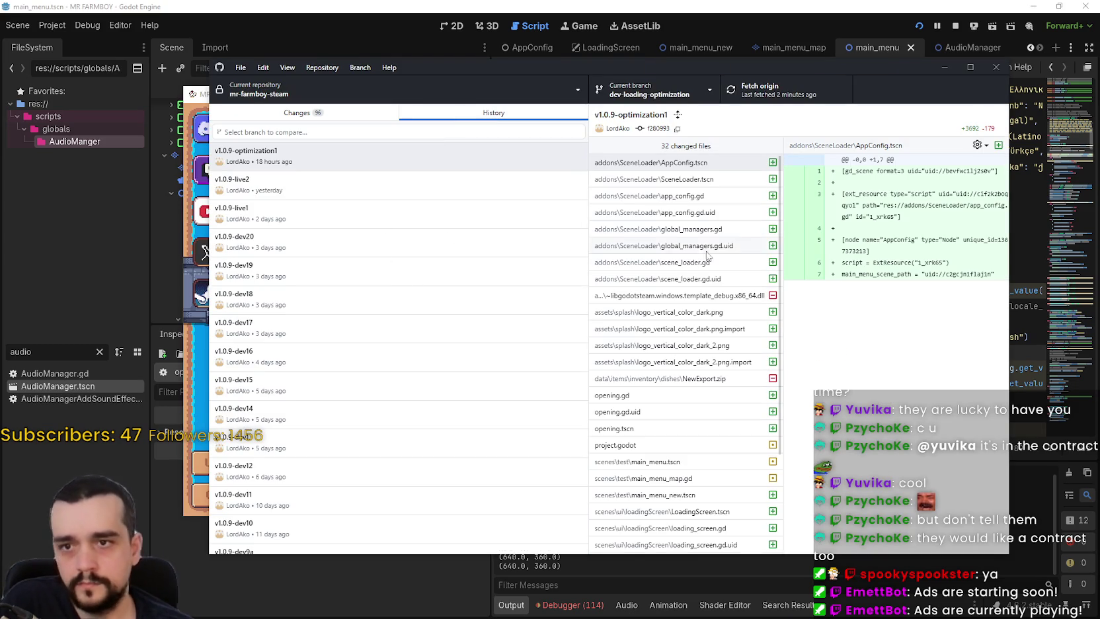
{"action": "scroll", "coordinate": [700, 291], "scroll_direction": "down", "scroll_amount": 3}
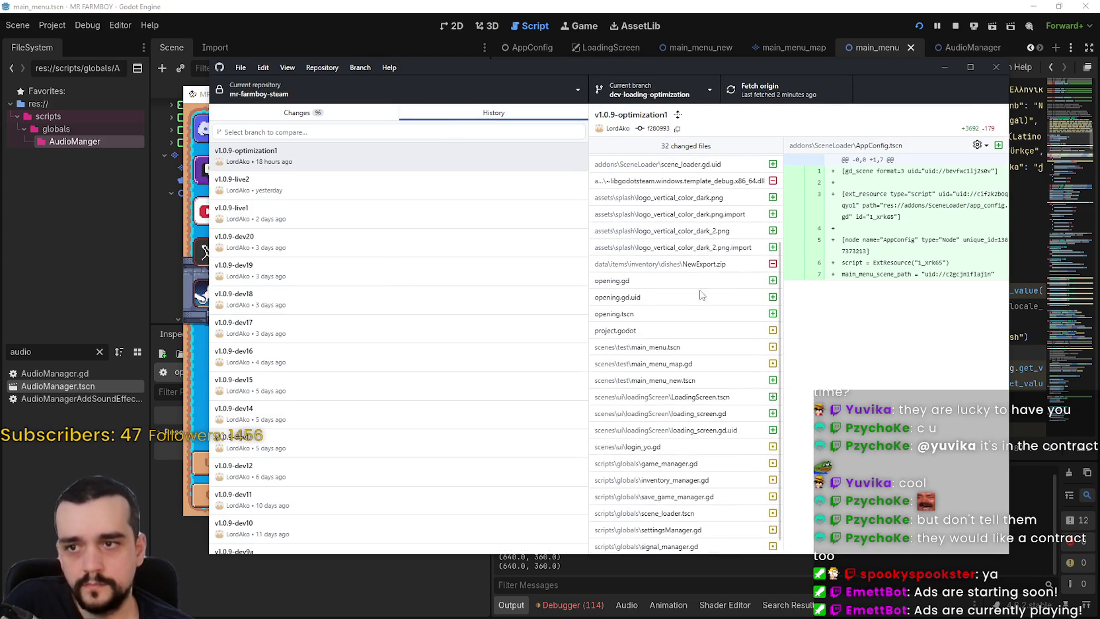
{"action": "left_click", "coordinate": [680, 350]}
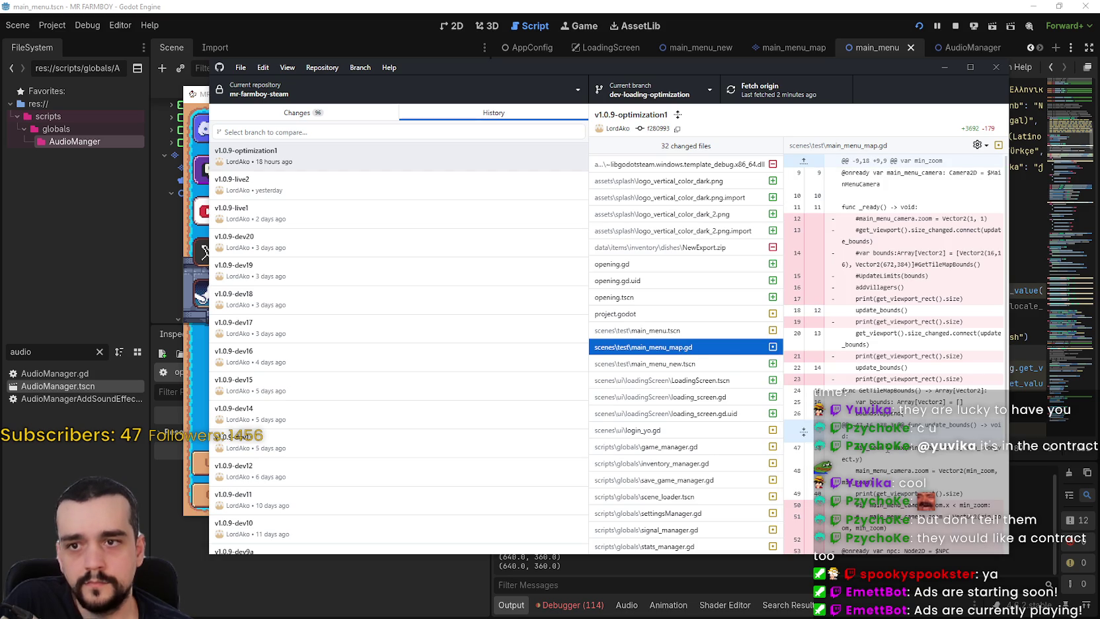
{"action": "scroll", "coordinate": [893, 298], "scroll_direction": "down", "scroll_amount": 3}
{"action": "scroll", "coordinate": [893, 304], "scroll_direction": "up", "scroll_amount": 3}
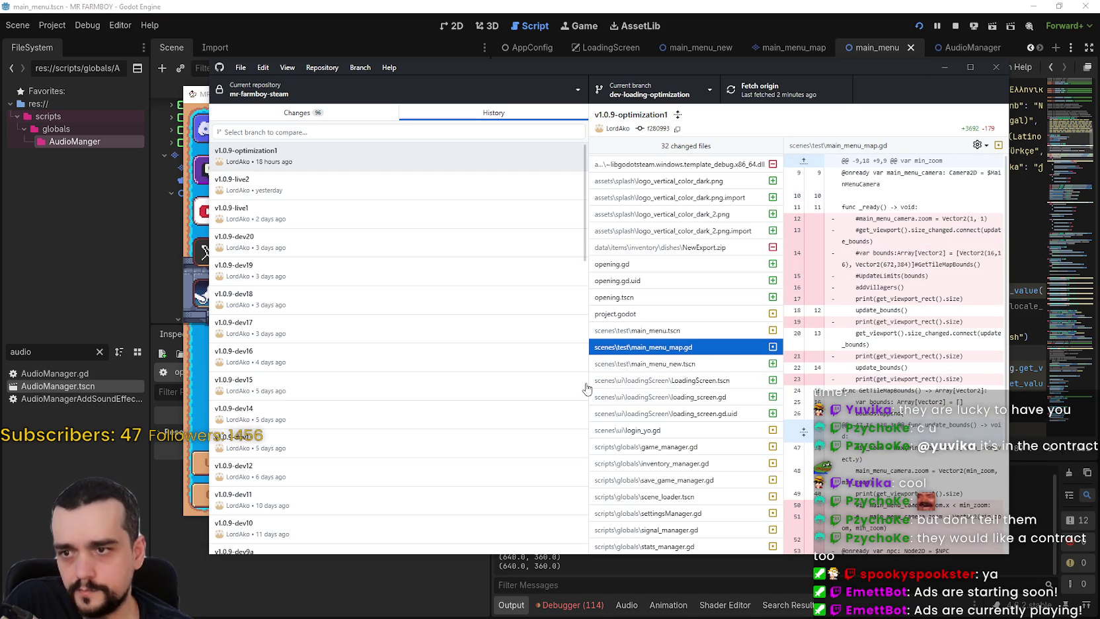
{"action": "left_click_drag", "start_coordinate": [587, 389], "coordinate": [420, 380]}
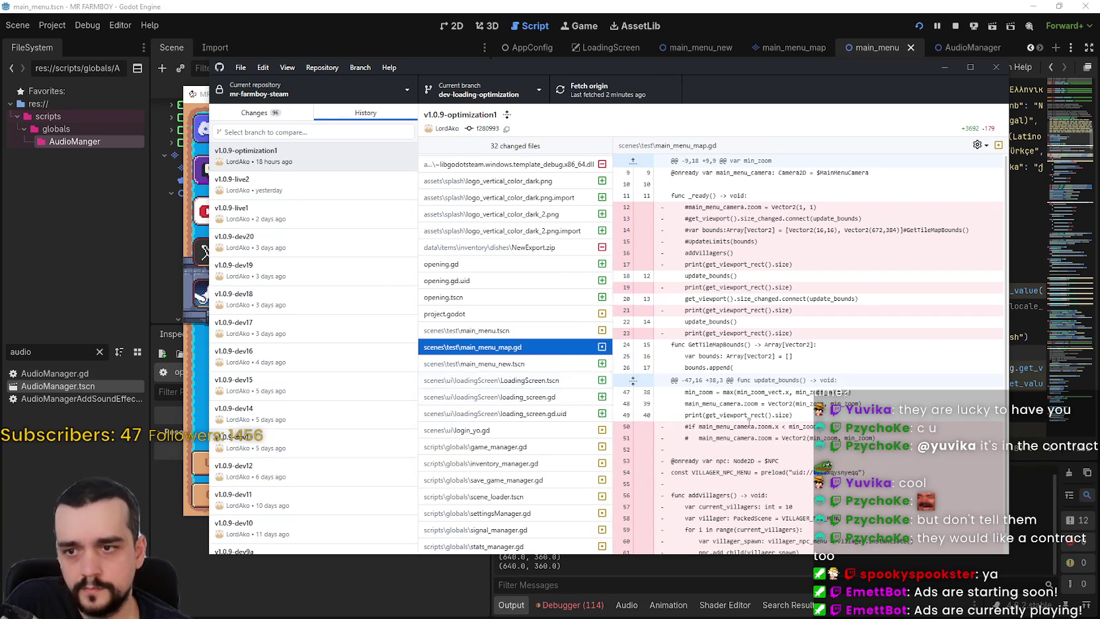
{"action": "scroll", "coordinate": [749, 421], "scroll_direction": "down", "scroll_amount": 1}
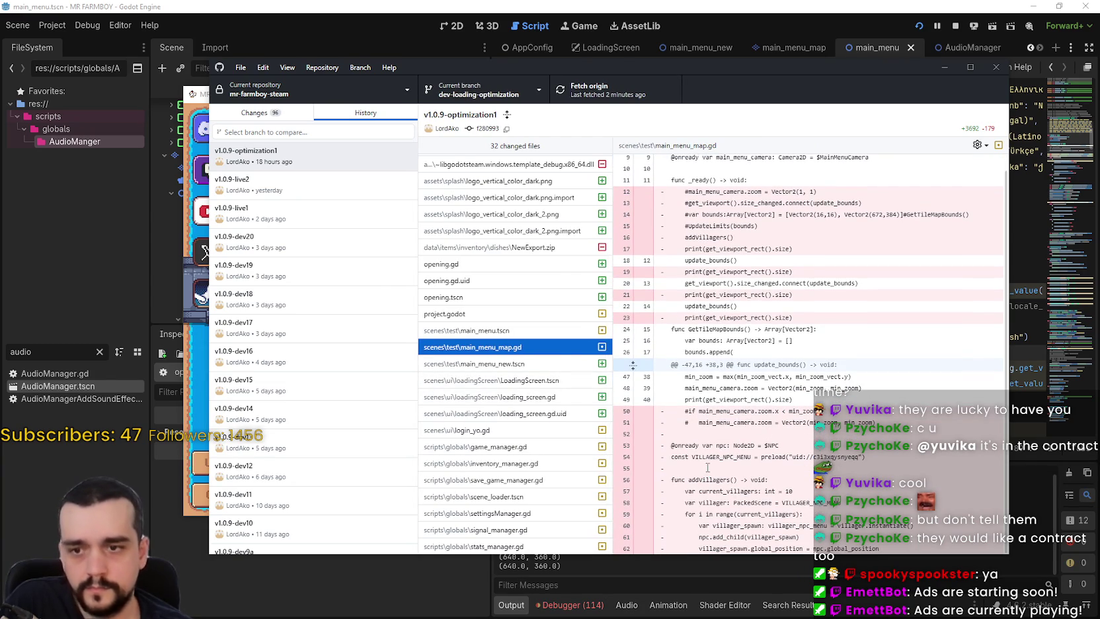
Select the removed villager lines 53–61 through addVillagers, then return to Godot and stop the game.
{"action": "left_click_drag", "start_coordinate": [670, 443], "coordinate": [709, 473]}
{"action": "mouse_move", "coordinate": [964, 547]}
{"action": "left_mouse_down"}
{"action": "mouse_move", "coordinate": [956, 575]}
{"action": "mouse_move", "coordinate": [955, 558]}
{"action": "mouse_move", "coordinate": [920, 548]}
{"action": "left_mouse_up"}
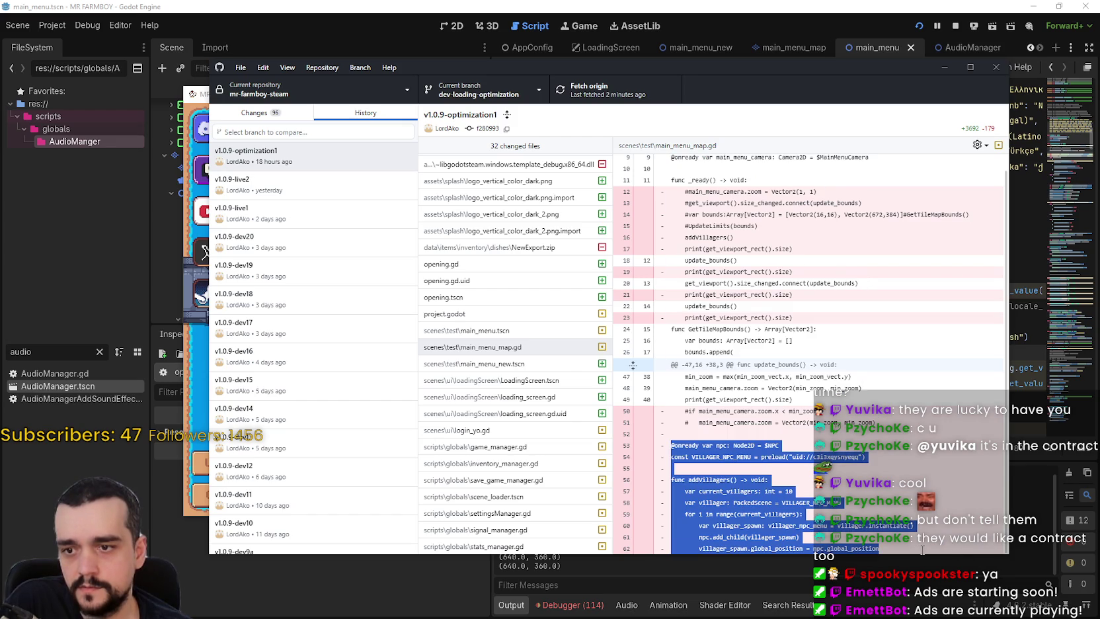
{"action": "scroll", "coordinate": [740, 292], "scroll_direction": "up", "scroll_amount": 1}
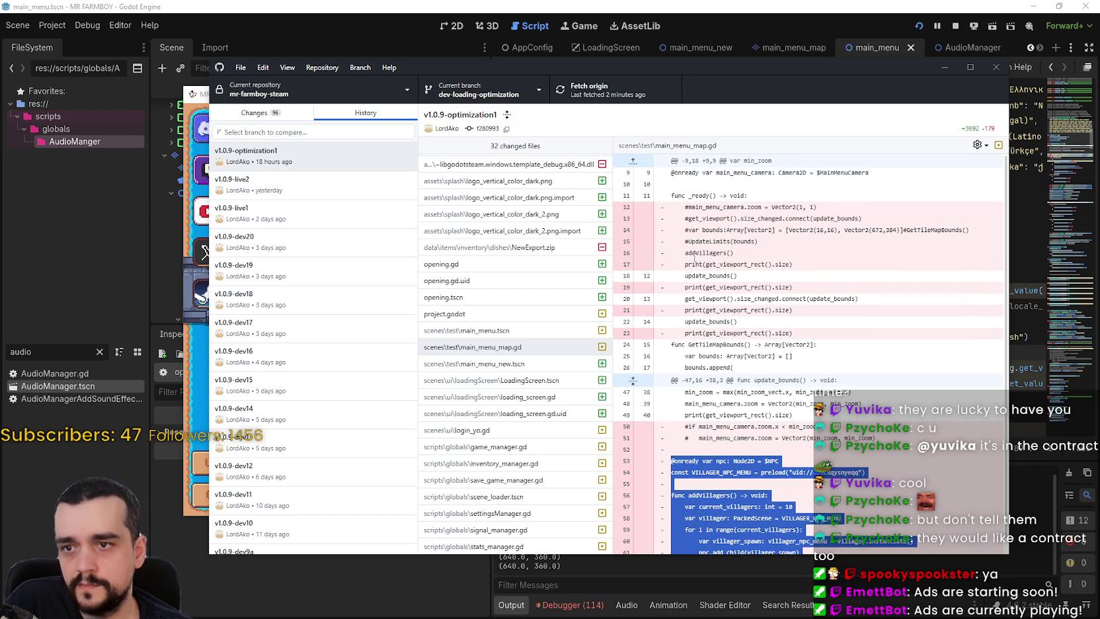
{"action": "scroll", "coordinate": [732, 386], "scroll_direction": "down", "scroll_amount": 1}
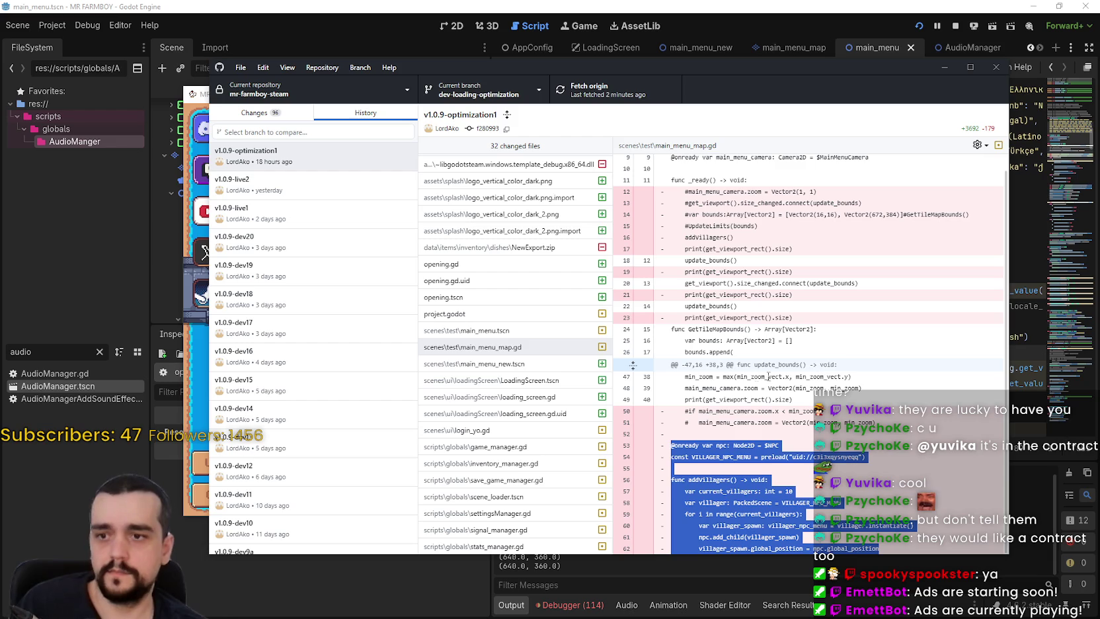
{"action": "left_click", "coordinate": [684, 5]}
{"action": "left_click", "coordinate": [957, 26]}
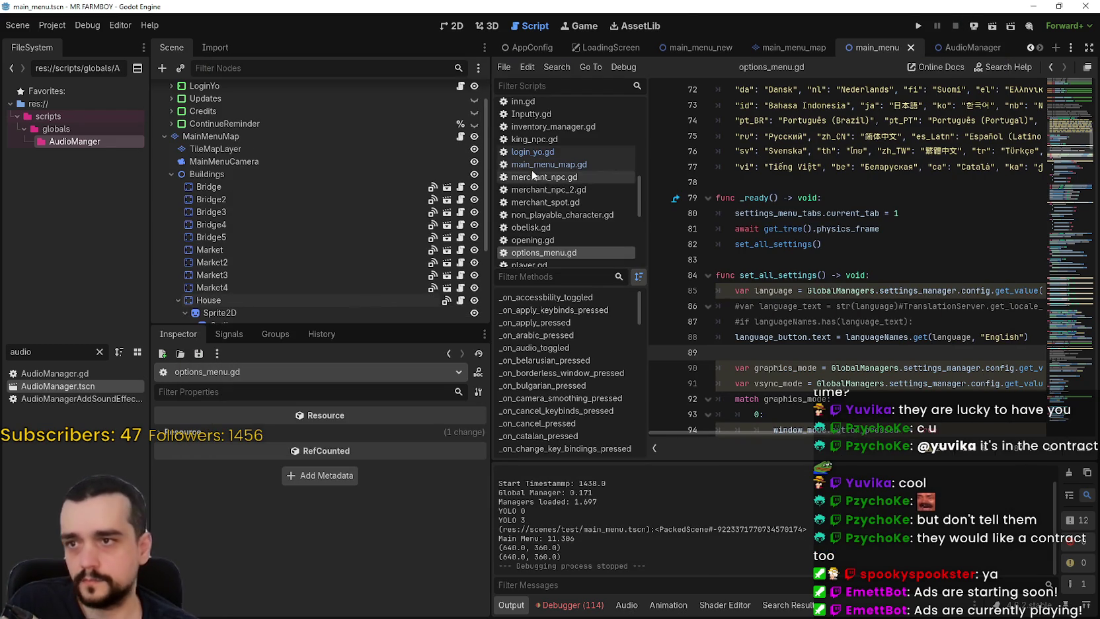
Paste the villager-spawning code into main_menu_map.gd at line 41, add a blank line, and save.
{"action": "left_click", "coordinate": [570, 164]}
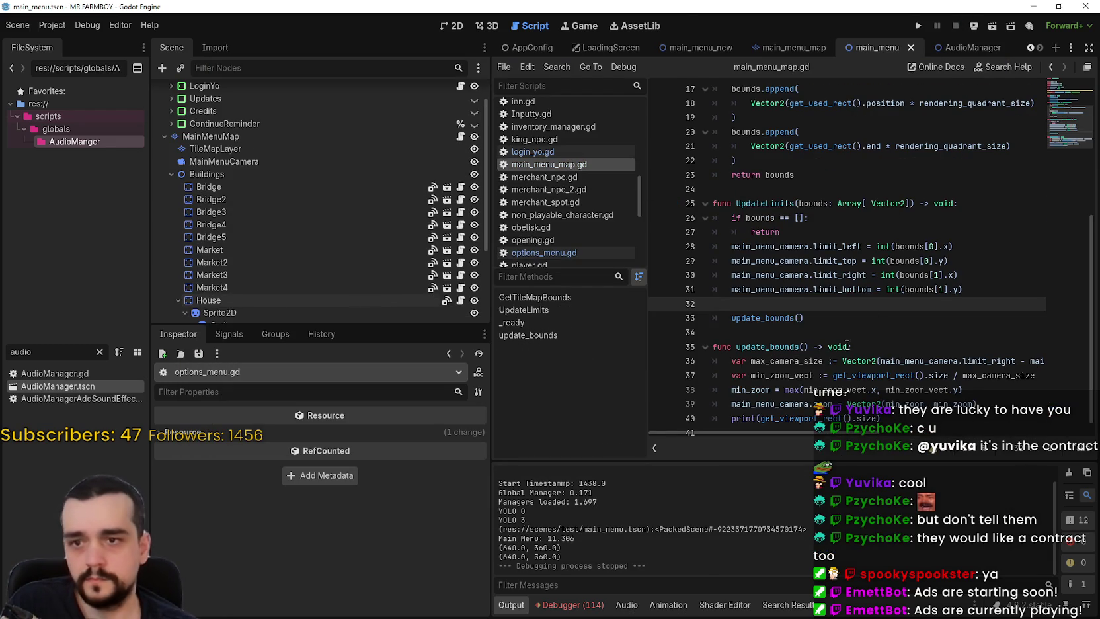
{"action": "scroll", "coordinate": [798, 421], "scroll_direction": "down", "scroll_amount": 1}
{"action": "left_click", "coordinate": [798, 421]}
{"action": "key", "text": "ctrl+v"}
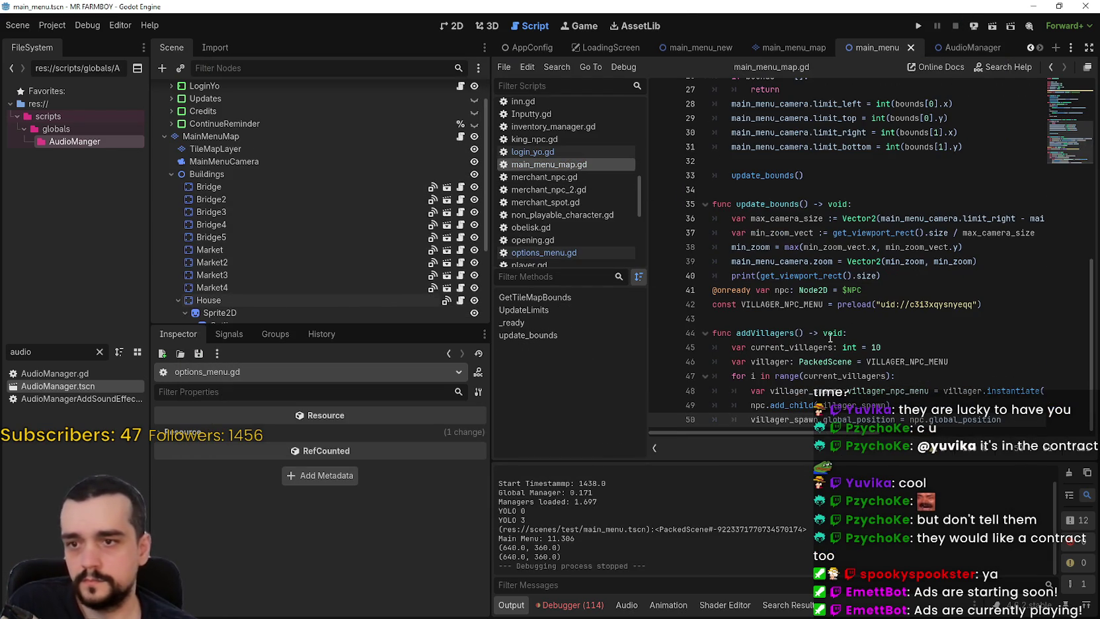
{"action": "left_click", "coordinate": [894, 276]}
{"action": "key", "text": "Return"}
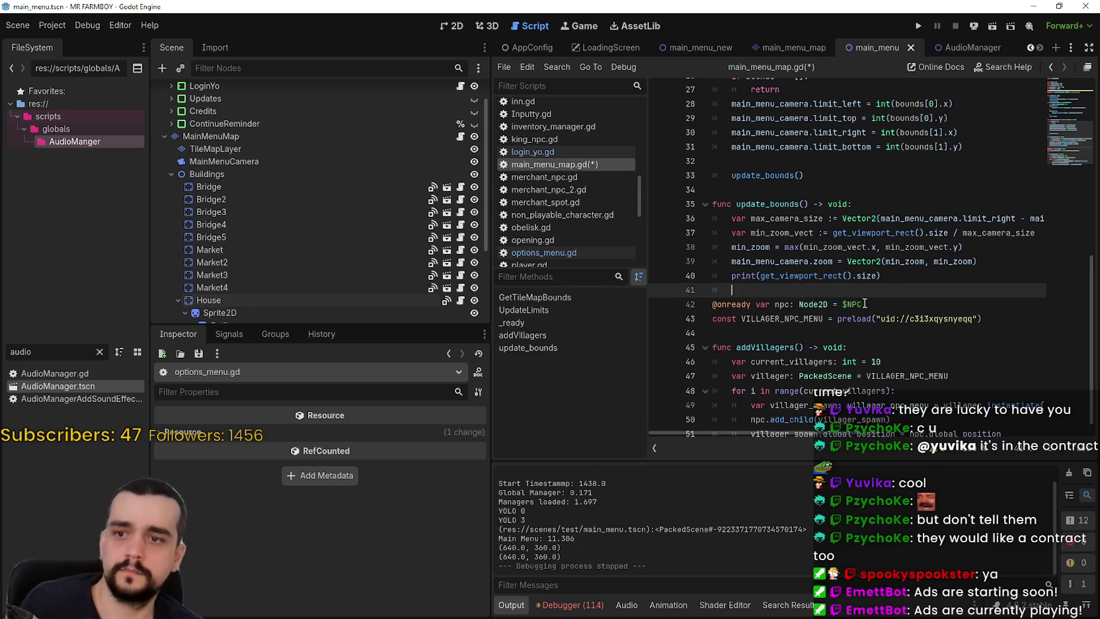
{"action": "key", "text": "ctrl+s"}
Select the addVillagers function name, save all changes, and rerun the game.
{"action": "double_click", "coordinate": [760, 348]}
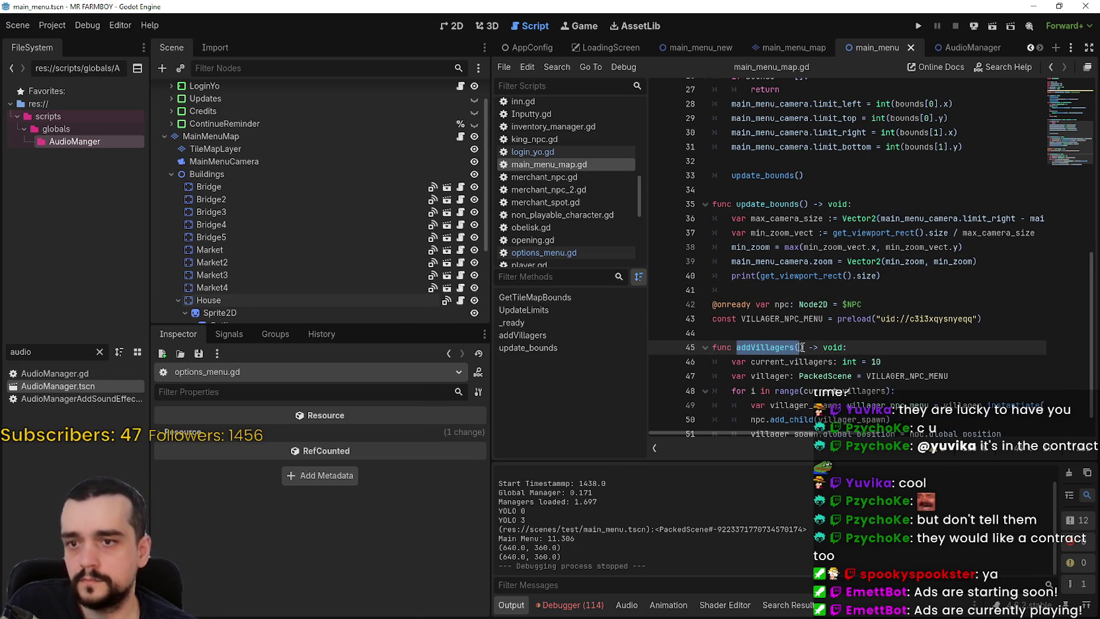
{"action": "scroll", "coordinate": [824, 315], "scroll_direction": "up", "scroll_amount": 4}
{"action": "scroll", "coordinate": [868, 271], "scroll_direction": "up", "scroll_amount": 4}
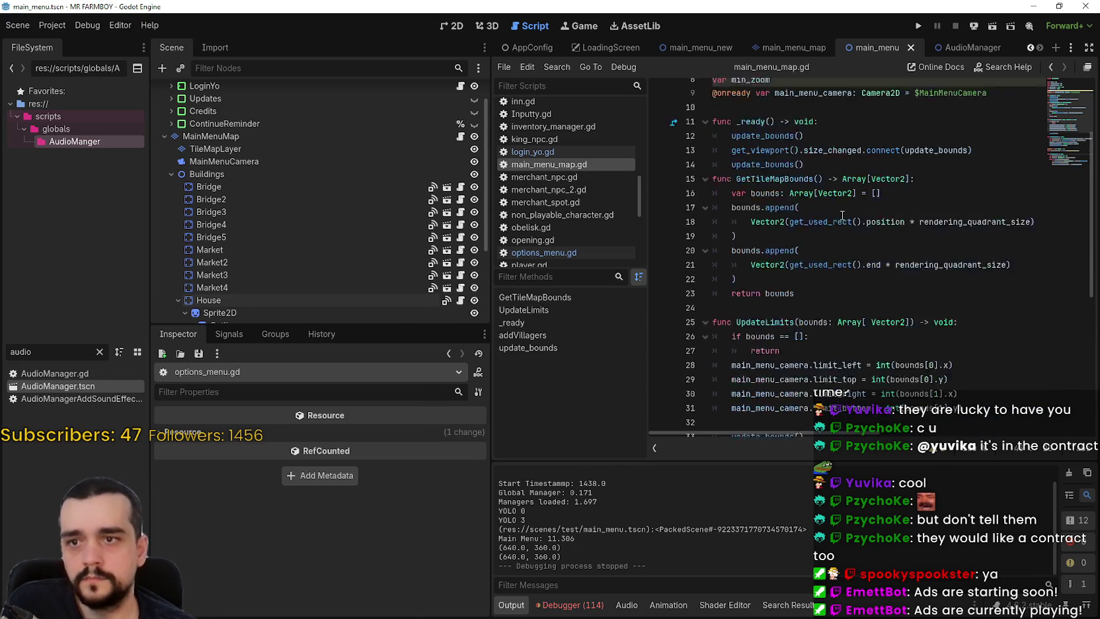
{"action": "key", "text": "ctrl+s"}
{"action": "left_click", "coordinate": [917, 28]}
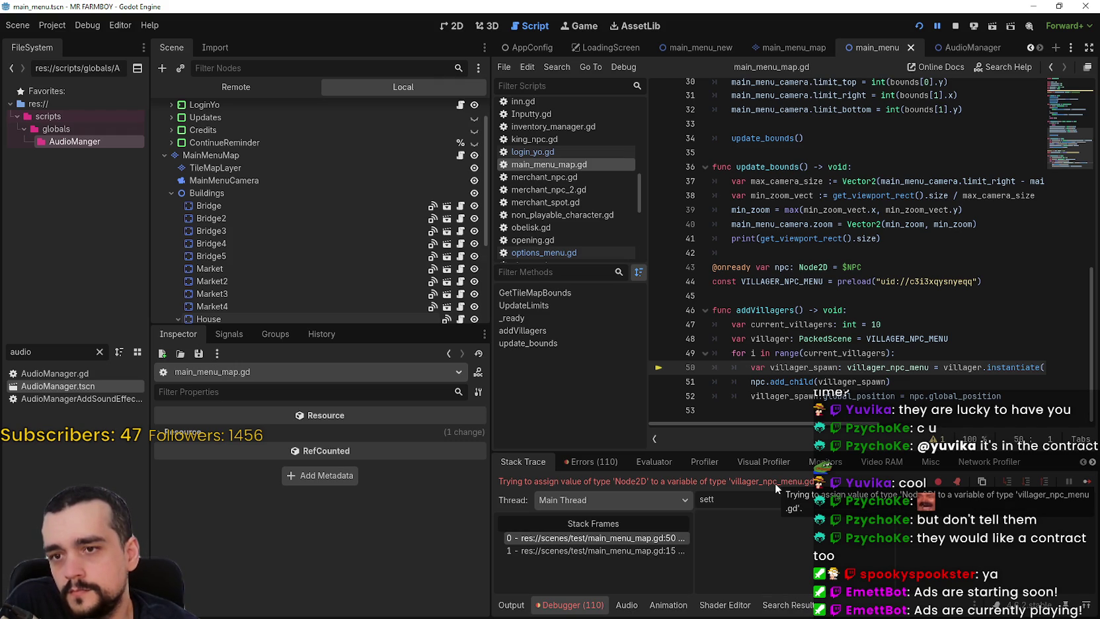
Step between the stack frames for the addVillagers call at line 15 and failing line 50.
{"action": "scroll", "coordinate": [869, 429], "scroll_direction": "right", "scroll_amount": 1}
{"action": "scroll", "coordinate": [871, 432], "scroll_direction": "left", "scroll_amount": 2}
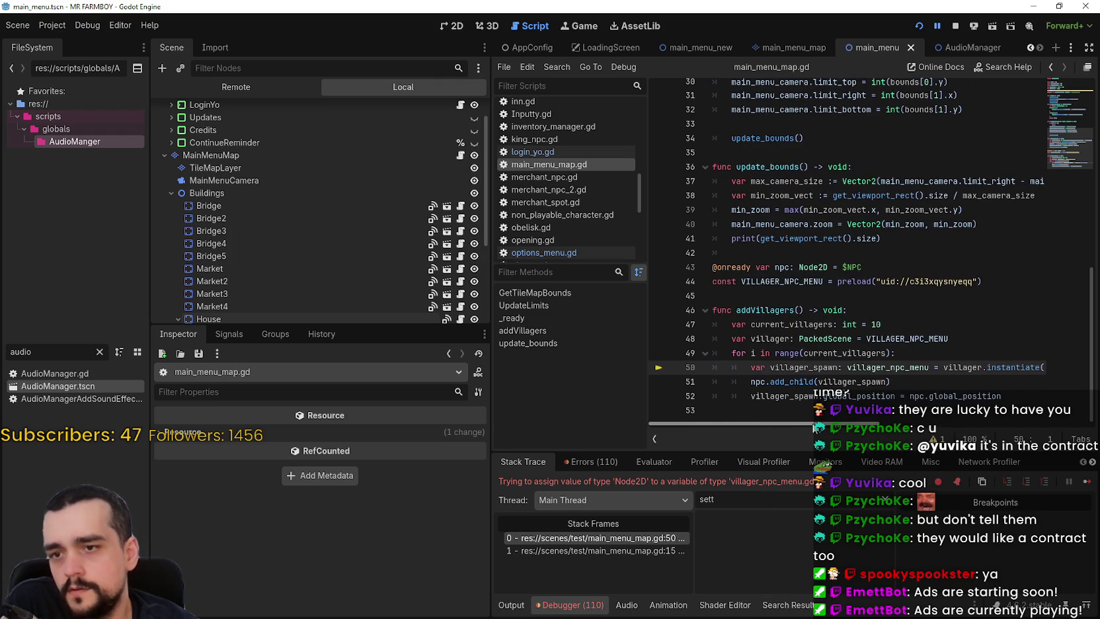
{"action": "left_click", "coordinate": [596, 551]}
{"action": "left_click", "coordinate": [595, 537]}
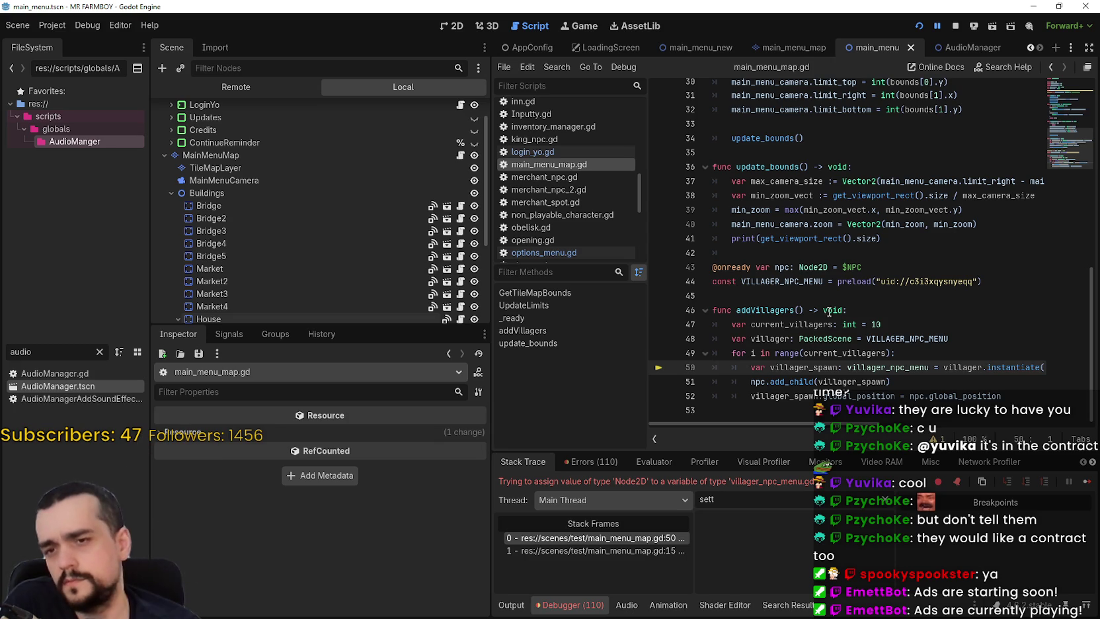
Inspect VILLAGER_NPC_MENU and line 50's villager variable, then open villager_npc_menu.gd from its type.
{"action": "double_click", "coordinate": [793, 283]}
{"action": "mouse_move", "coordinate": [833, 426]}
{"action": "left_mouse_down"}
{"action": "mouse_move", "coordinate": [871, 430]}
{"action": "mouse_move", "coordinate": [802, 428]}
{"action": "left_mouse_up"}
{"action": "left_click", "coordinate": [939, 368]}
{"action": "double_click", "coordinate": [952, 370]}
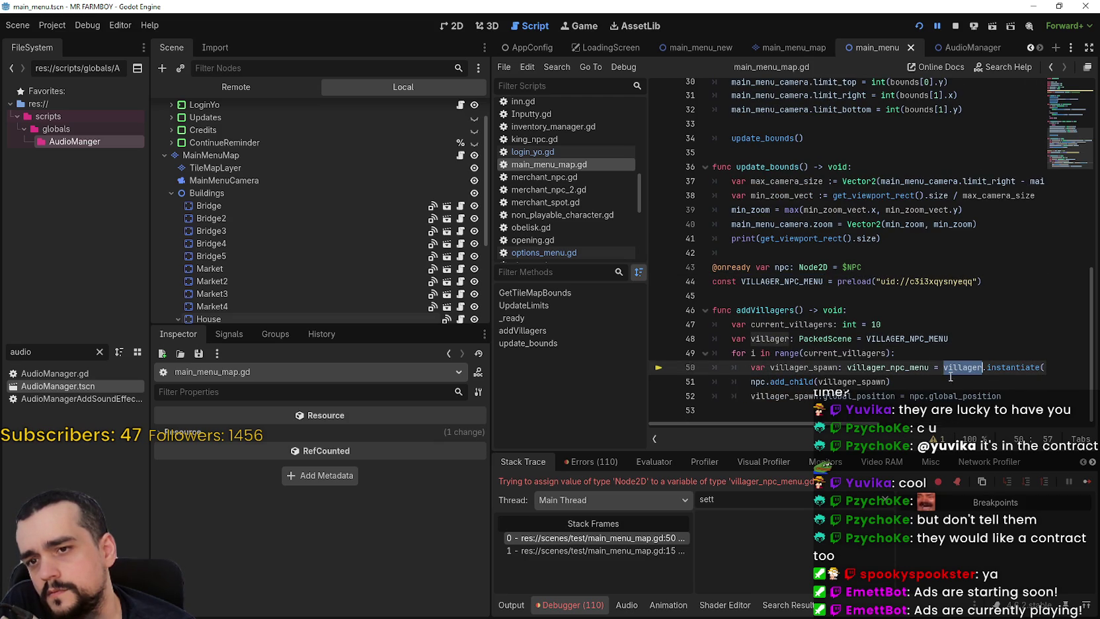
{"action": "left_click", "coordinate": [891, 367], "text": "ctrl"}
{"action": "scroll", "coordinate": [808, 312], "scroll_direction": "down", "scroll_amount": 10}
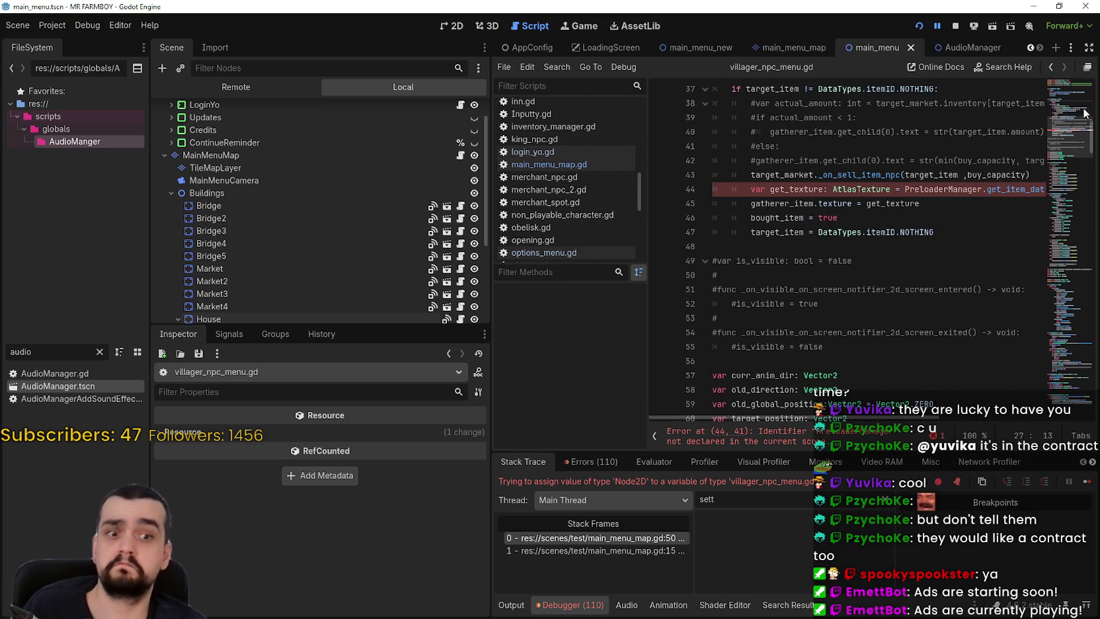
Replace PreloaderManager on line 44 with GlobalManagers.preload_manager and save villager_npc_menu.gd.
{"action": "scroll", "coordinate": [974, 334], "scroll_direction": "up", "scroll_amount": 12}
{"action": "scroll", "coordinate": [974, 333], "scroll_direction": "down", "scroll_amount": 8}
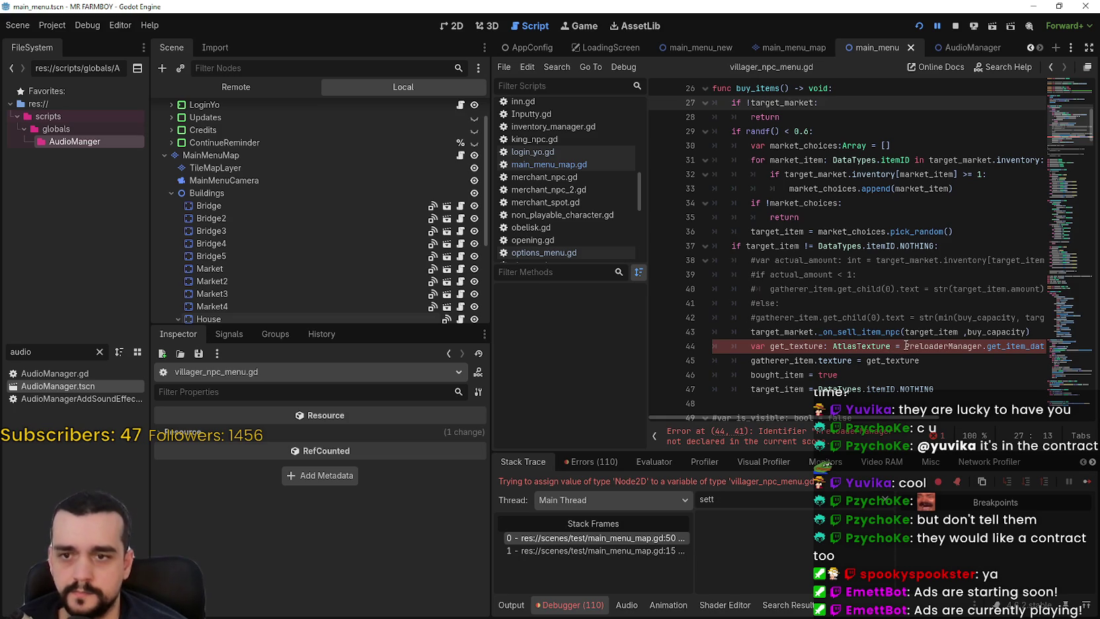
{"action": "double_click", "coordinate": [905, 344]}
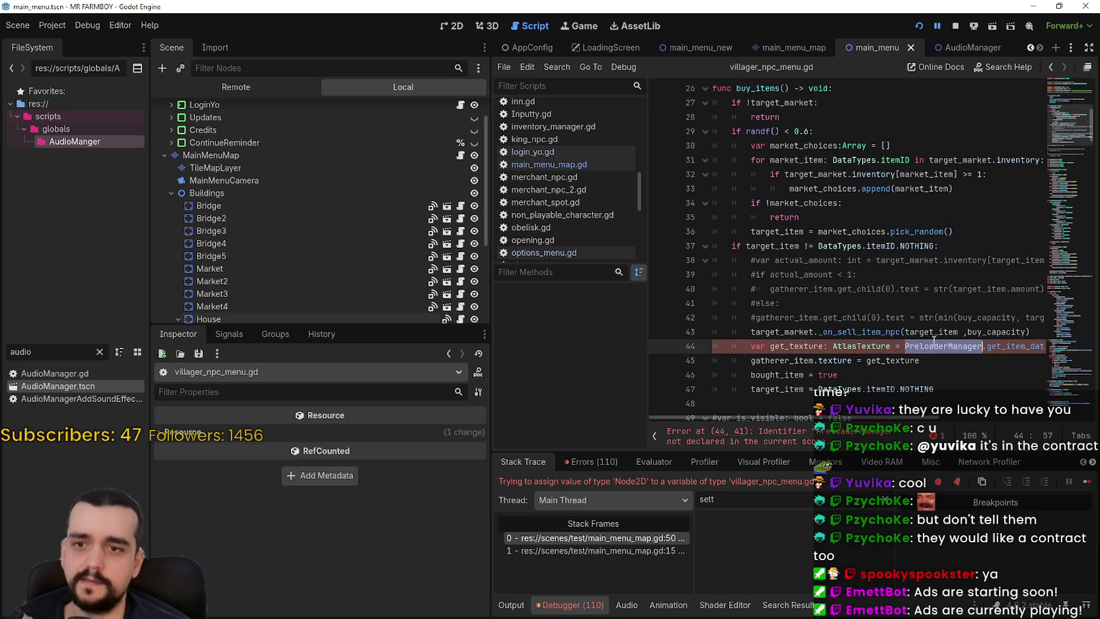
{"action": "type", "text": "P"}
{"action": "key", "text": "BackSpace"}
{"action": "type", "text": "GameM"}
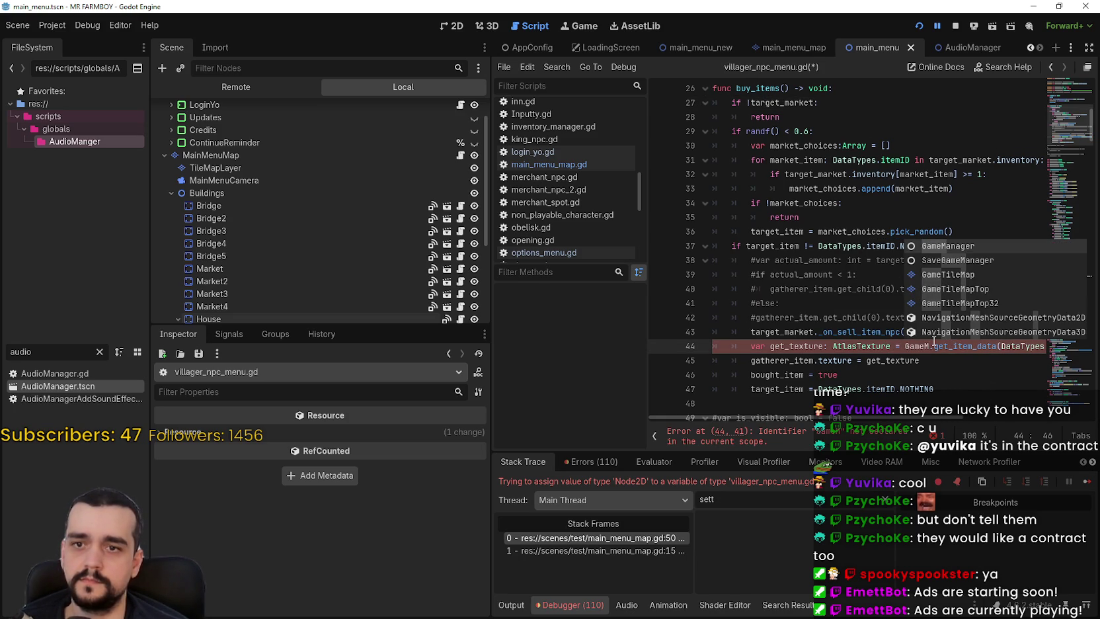
{"action": "key", "text": "Return"}
{"action": "type", "text": ".pre"}
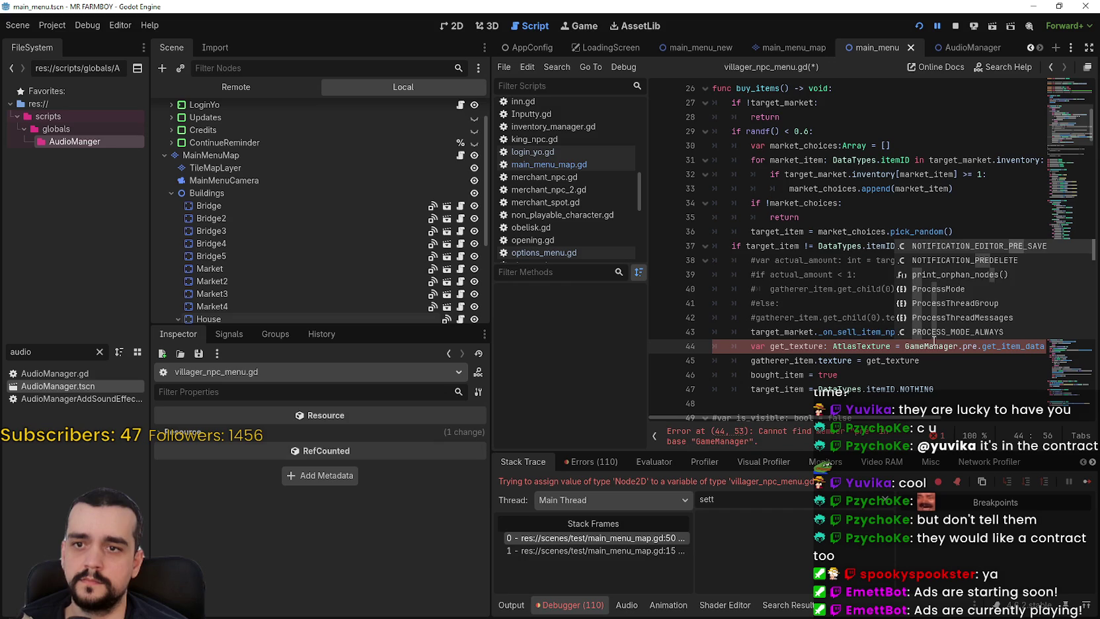
{"action": "key", "text": "BackSpace"}
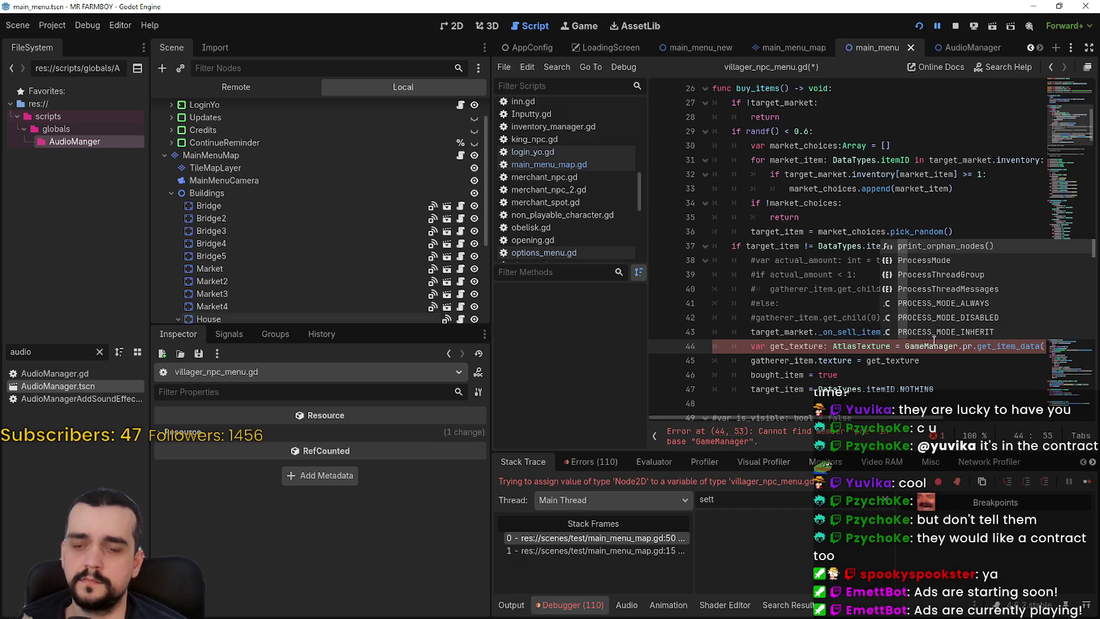
{"action": "key", "text": "BackSpace"}
{"action": "key", "text": "BackSpace"}
{"action": "key", "text": "BackSpace"}
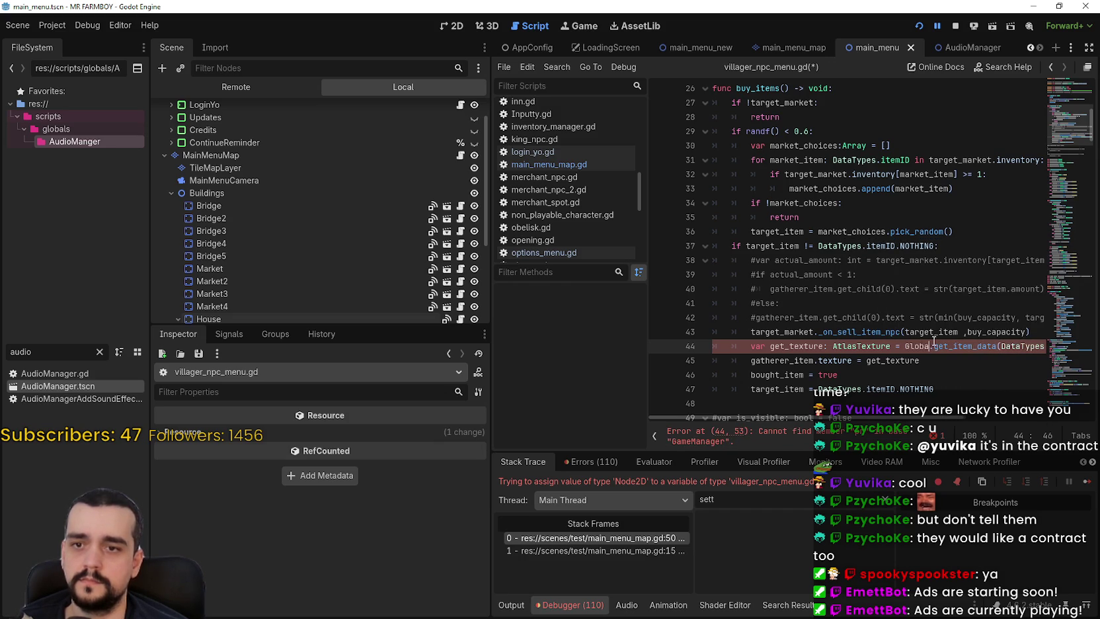
{"action": "type", "text": "a"}
{"action": "key", "text": "Return"}
{"action": "type", "text": ".preload_manager."}
{"action": "key", "text": "ctrl+s"}
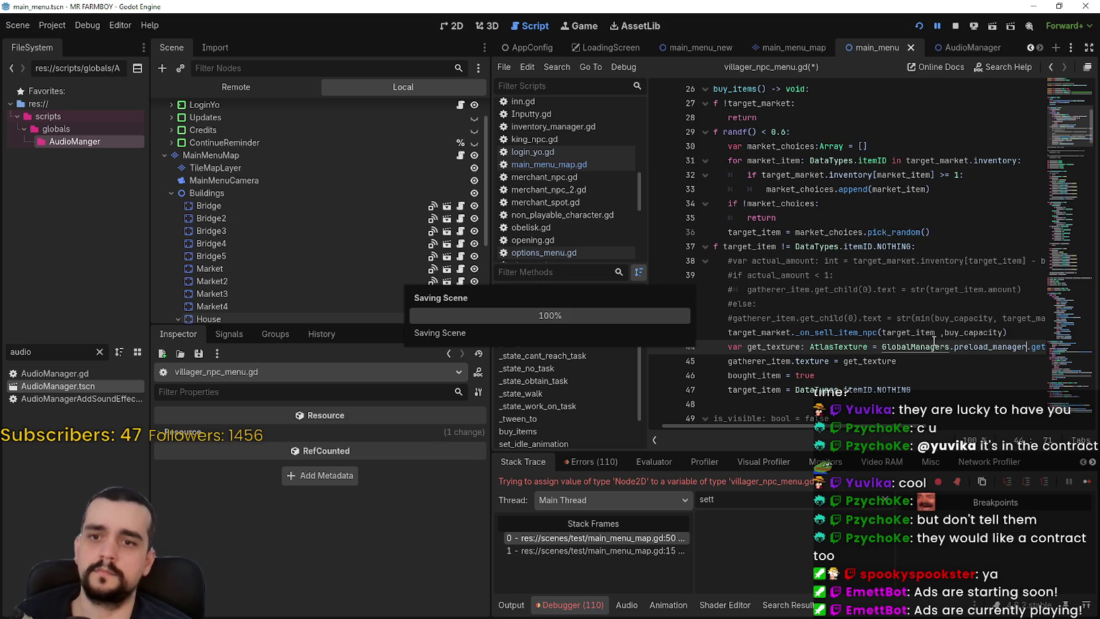
{"action": "scroll", "coordinate": [800, 399], "scroll_direction": "down", "scroll_amount": 5}
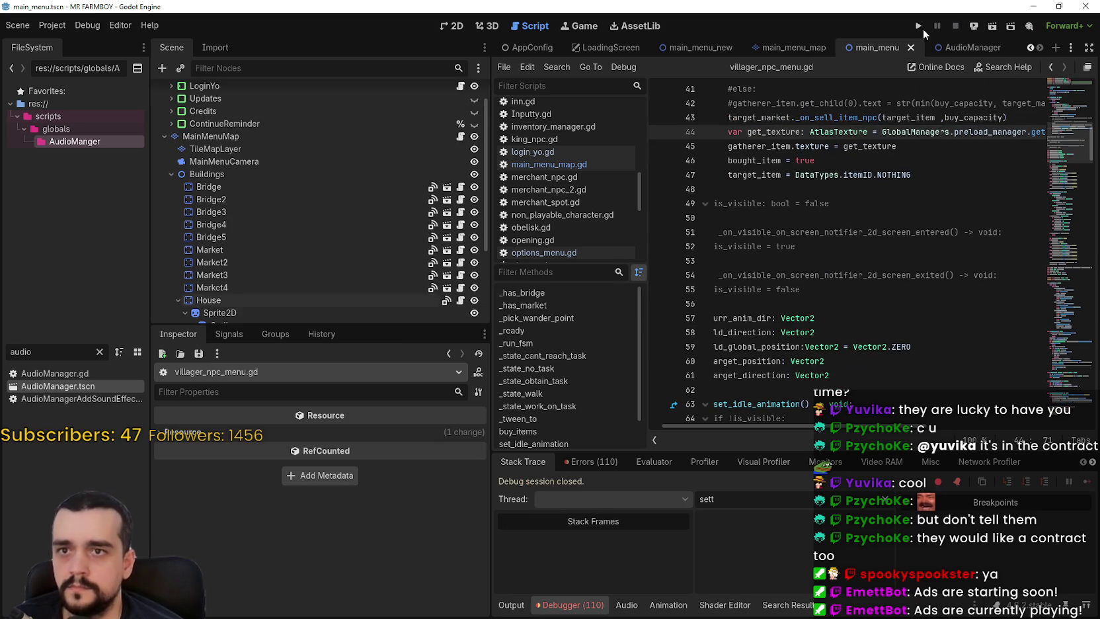
Run the project, resume past the line 108 breakpoint, and show the debugger's Errors list.
{"action": "left_click", "coordinate": [918, 26]}
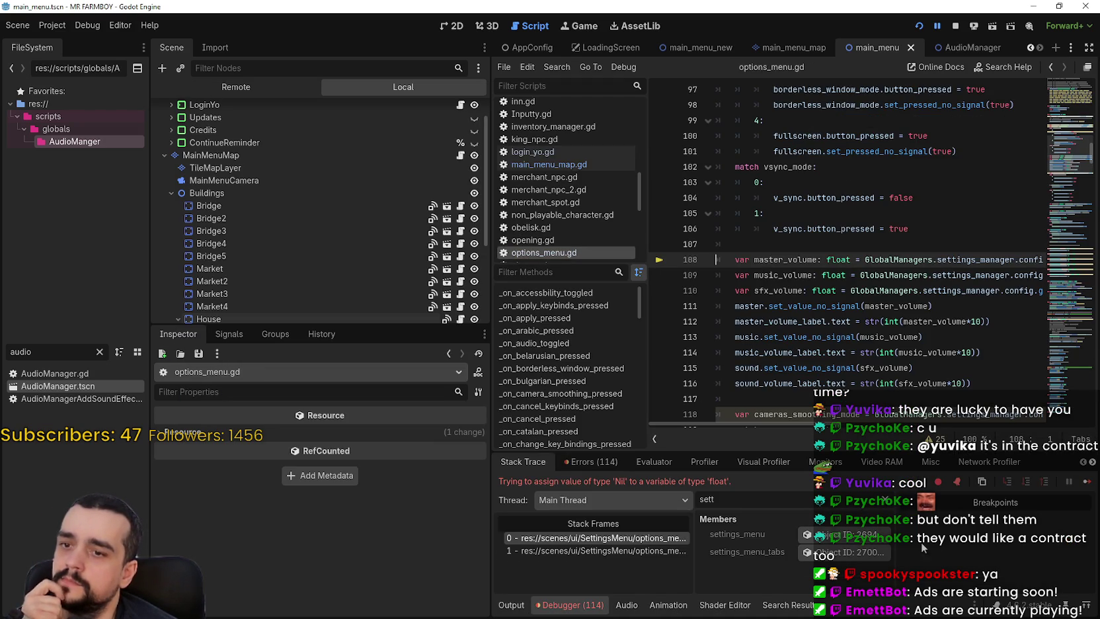
{"action": "left_click", "coordinate": [1090, 484]}
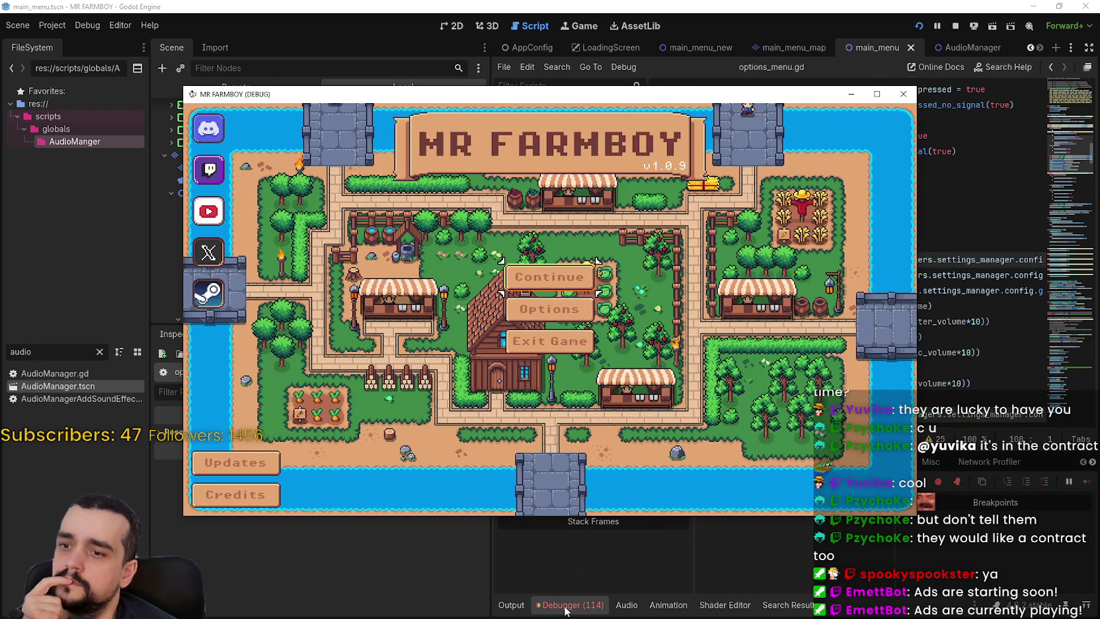
{"action": "left_click", "coordinate": [582, 539]}
{"action": "left_click", "coordinate": [575, 462]}
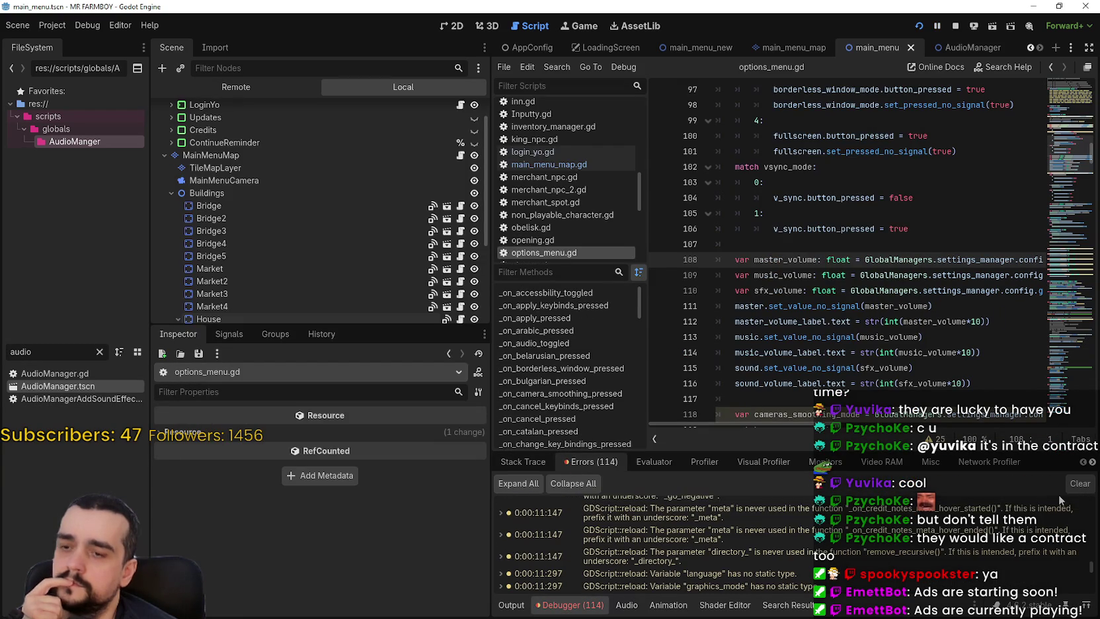
Jump to the line 108 set_all_settings error in the script, then run the project again with F5.
{"action": "scroll", "coordinate": [1046, 543], "scroll_direction": "down", "scroll_amount": 3}
{"action": "scroll", "coordinate": [1046, 543], "scroll_direction": "down", "scroll_amount": 5}
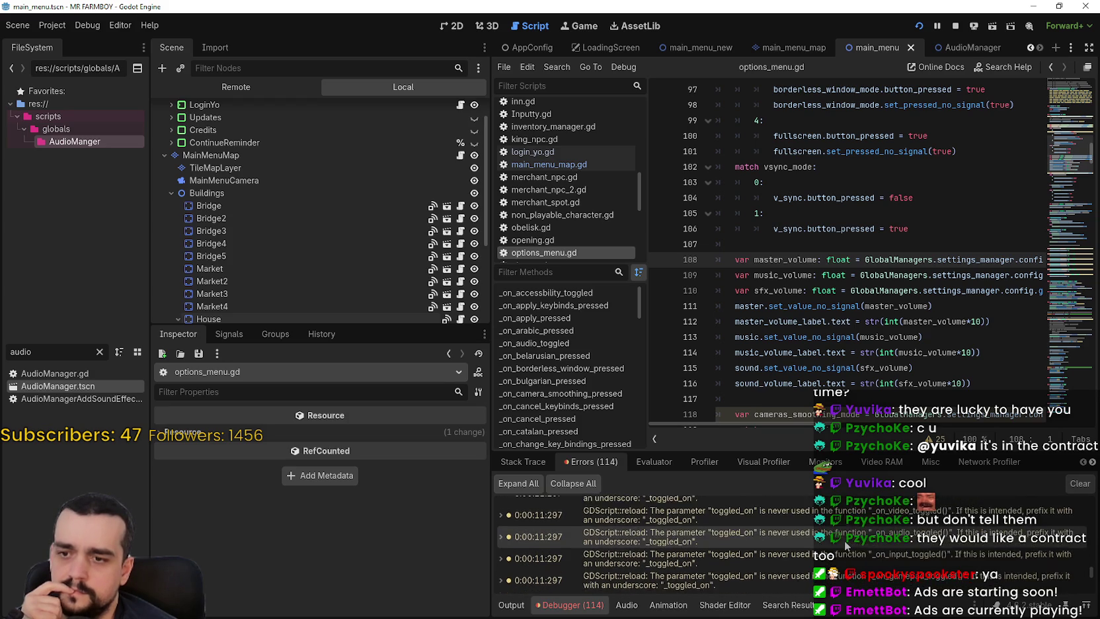
{"action": "scroll", "coordinate": [846, 543], "scroll_direction": "down", "scroll_amount": 10}
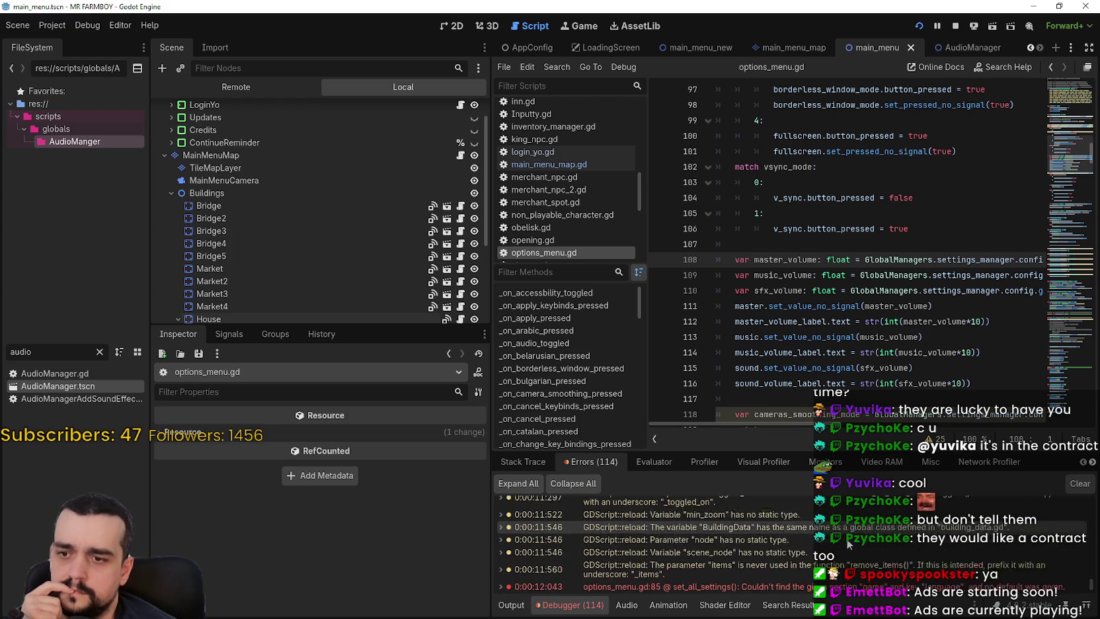
{"action": "scroll", "coordinate": [850, 543], "scroll_direction": "down", "scroll_amount": 4}
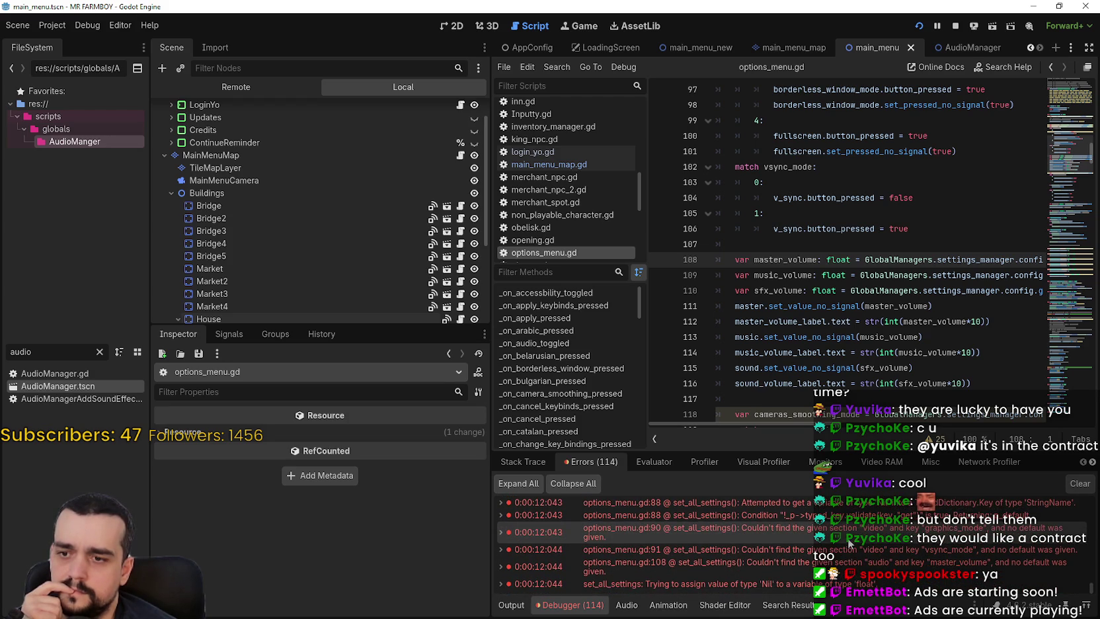
{"action": "left_click", "coordinate": [845, 584]}
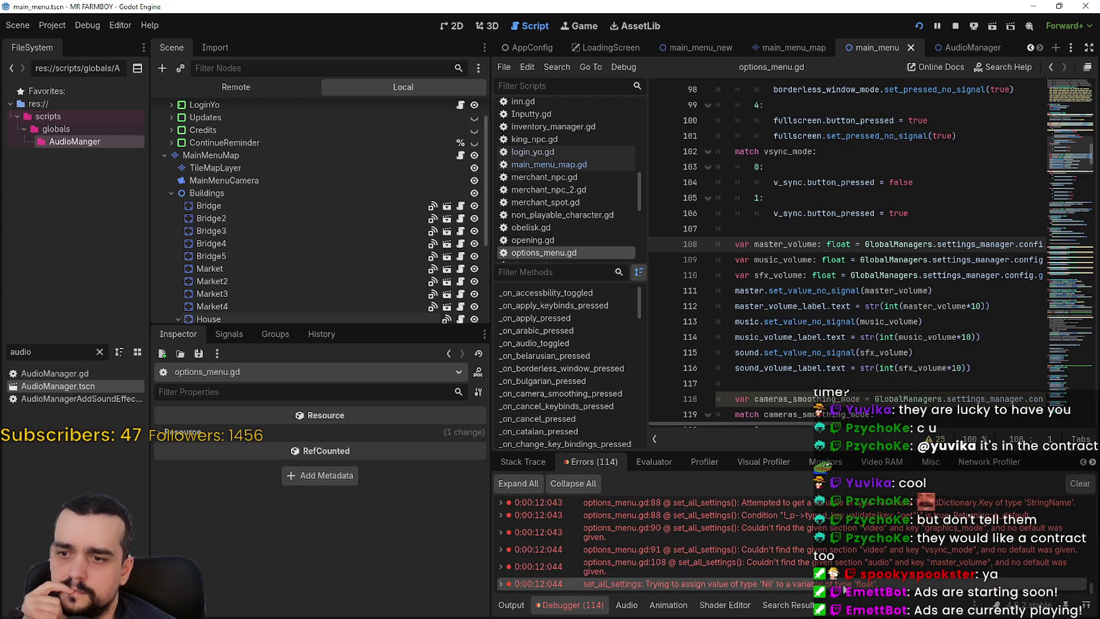
{"action": "scroll", "coordinate": [850, 561], "scroll_direction": "up", "scroll_amount": 2}
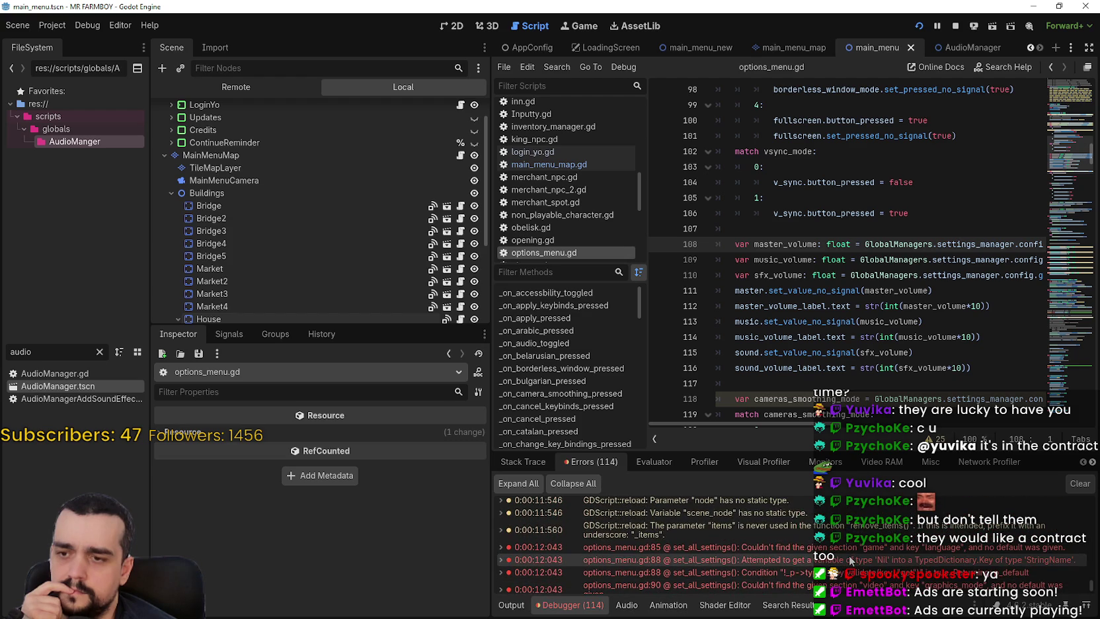
{"action": "scroll", "coordinate": [849, 556], "scroll_direction": "down", "scroll_amount": 1}
{"action": "key", "text": "F5"}
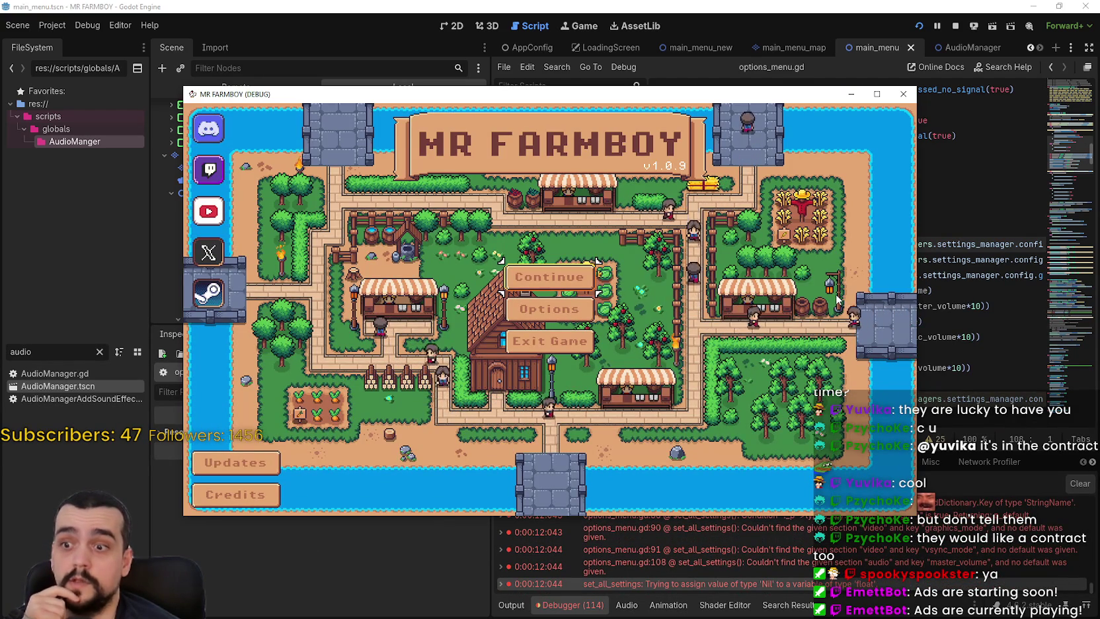
Reposition the MR FARMBOY game window, then bring the editor back in front of it.
{"action": "mouse_move", "coordinate": [909, 526]}
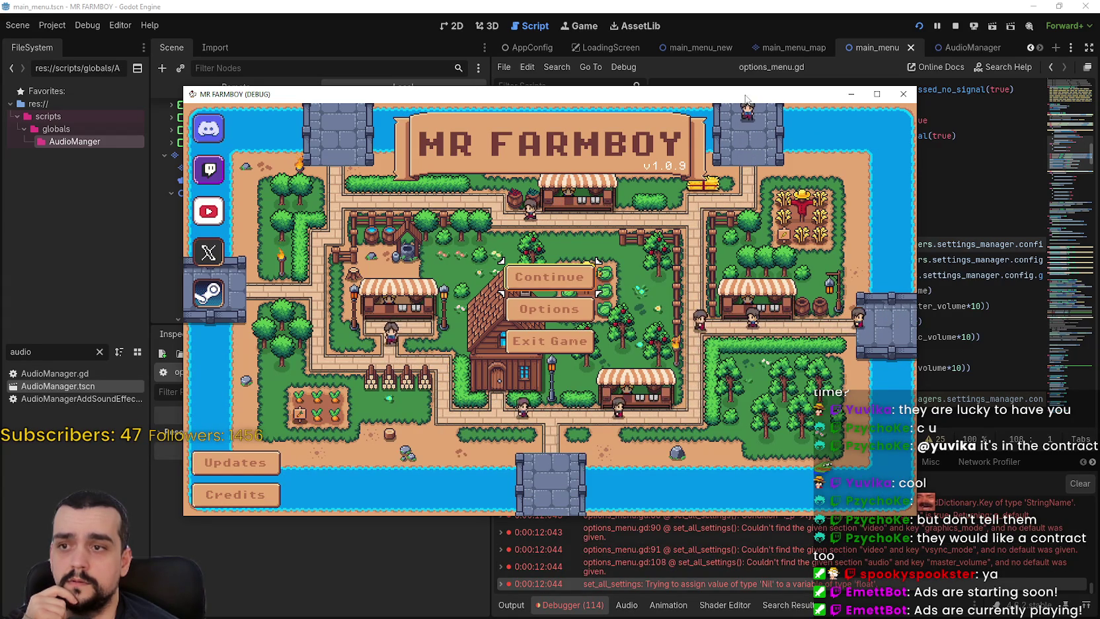
{"action": "left_click_drag", "start_coordinate": [746, 99], "coordinate": [809, 57]}
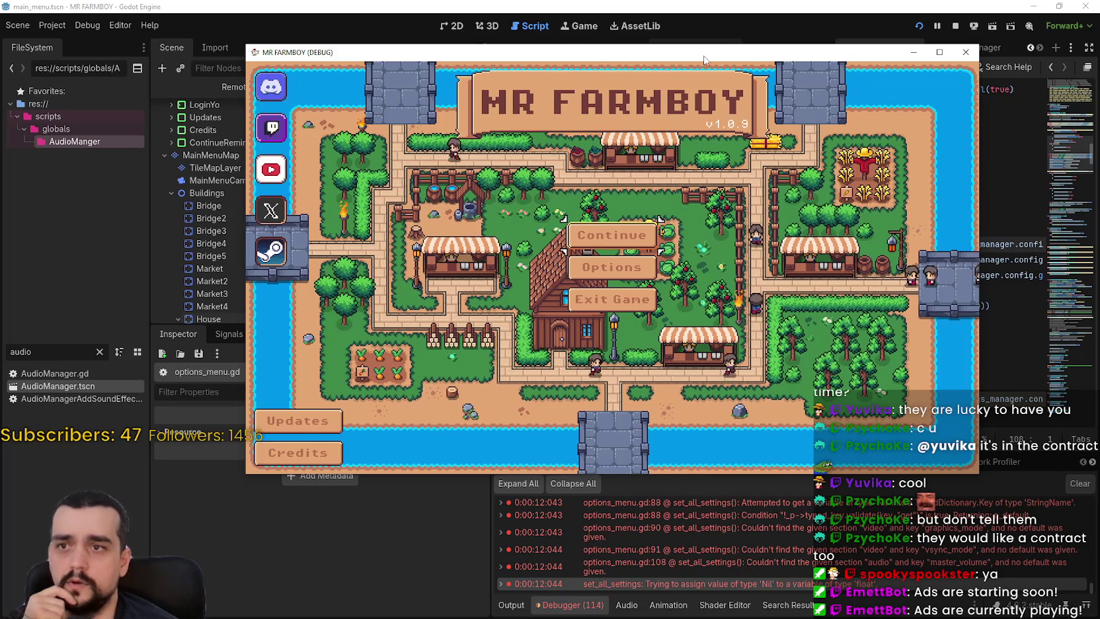
{"action": "left_click_drag", "start_coordinate": [704, 60], "coordinate": [641, 34]}
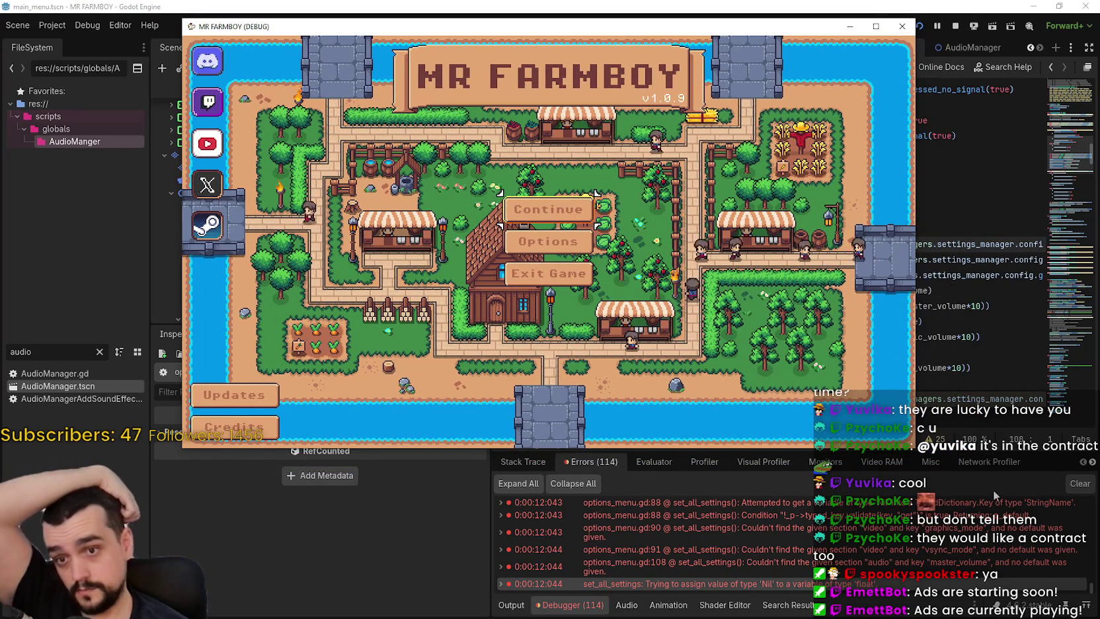
{"action": "left_click", "coordinate": [529, 462]}
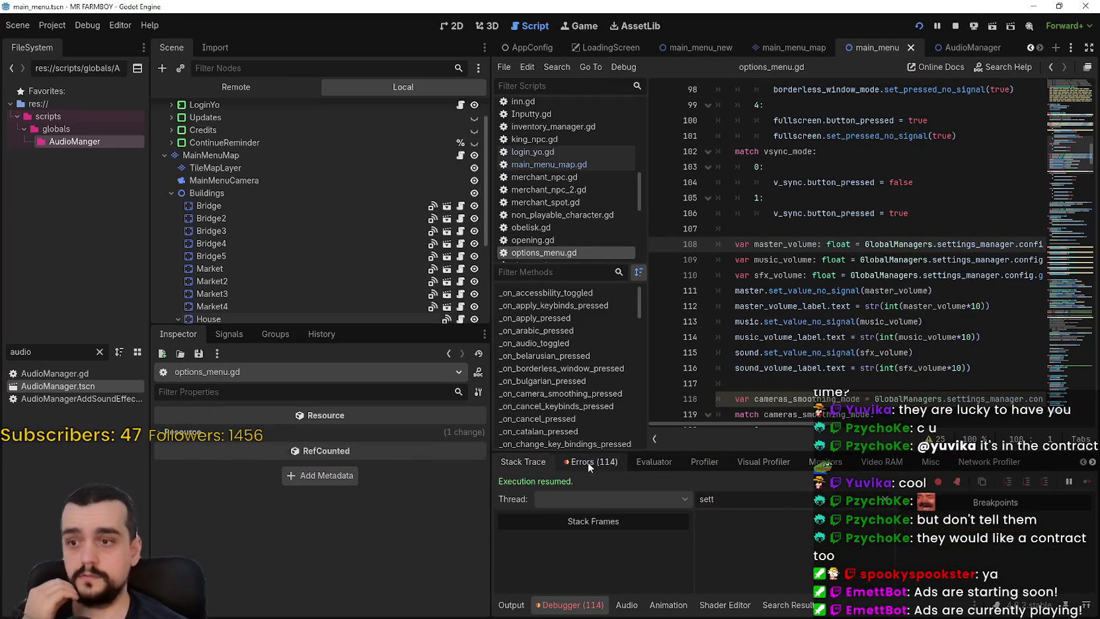
Browse the Debugger's Errors, Profiler and Monitors panels, then restart the game with Reload/Run.
{"action": "left_click", "coordinate": [585, 460]}
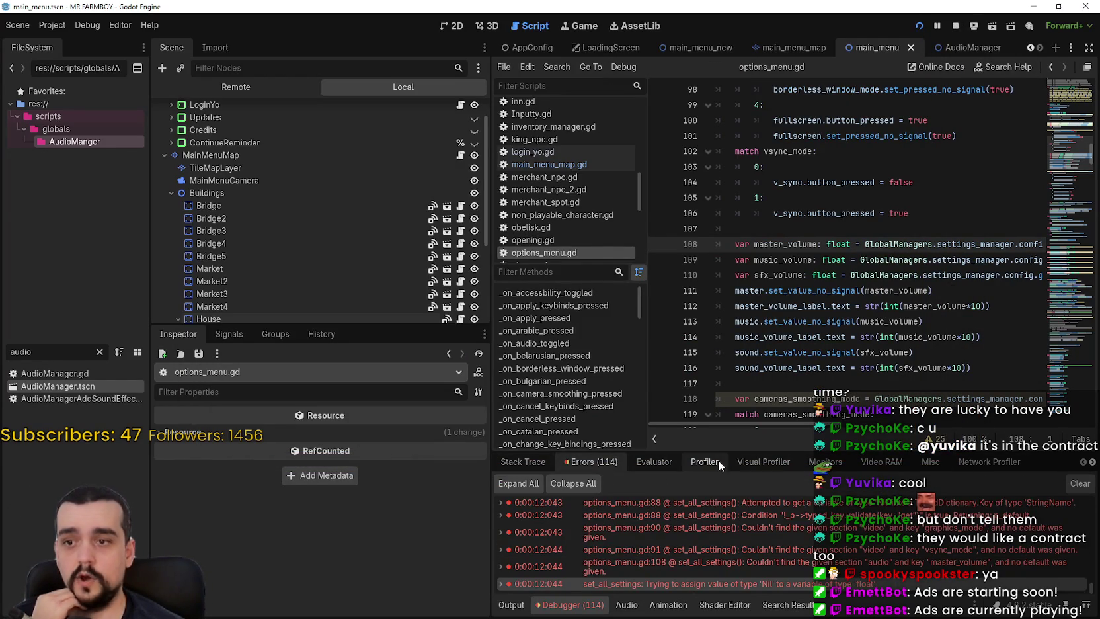
{"action": "left_click", "coordinate": [722, 461]}
{"action": "left_click", "coordinate": [766, 462]}
{"action": "left_click", "coordinate": [881, 461]}
{"action": "left_click", "coordinate": [824, 461]}
{"action": "left_click", "coordinate": [614, 461]}
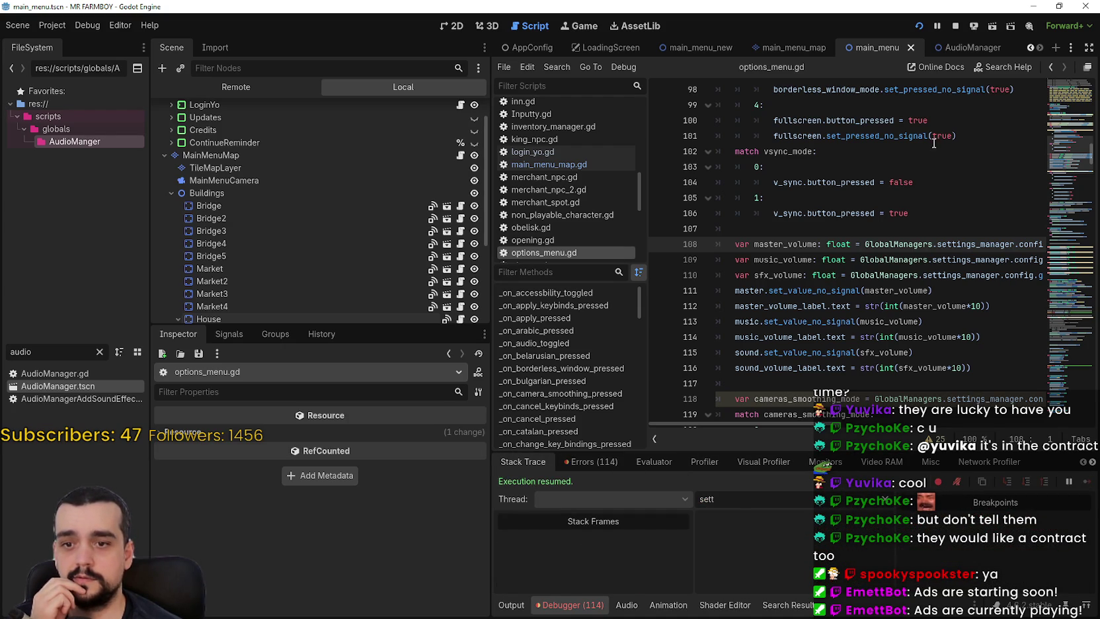
{"action": "left_click", "coordinate": [921, 26]}
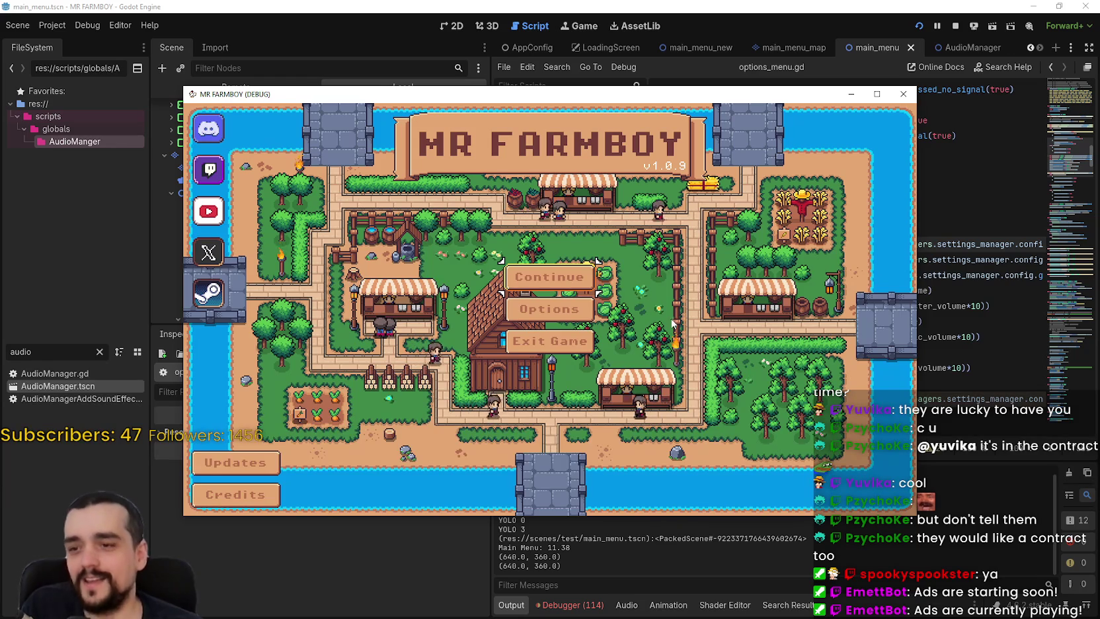
Stop the running game to bring the editor back to options_menu.gd and its 114 errors.
{"action": "scroll", "coordinate": [758, 550], "scroll_direction": "up", "scroll_amount": 1}
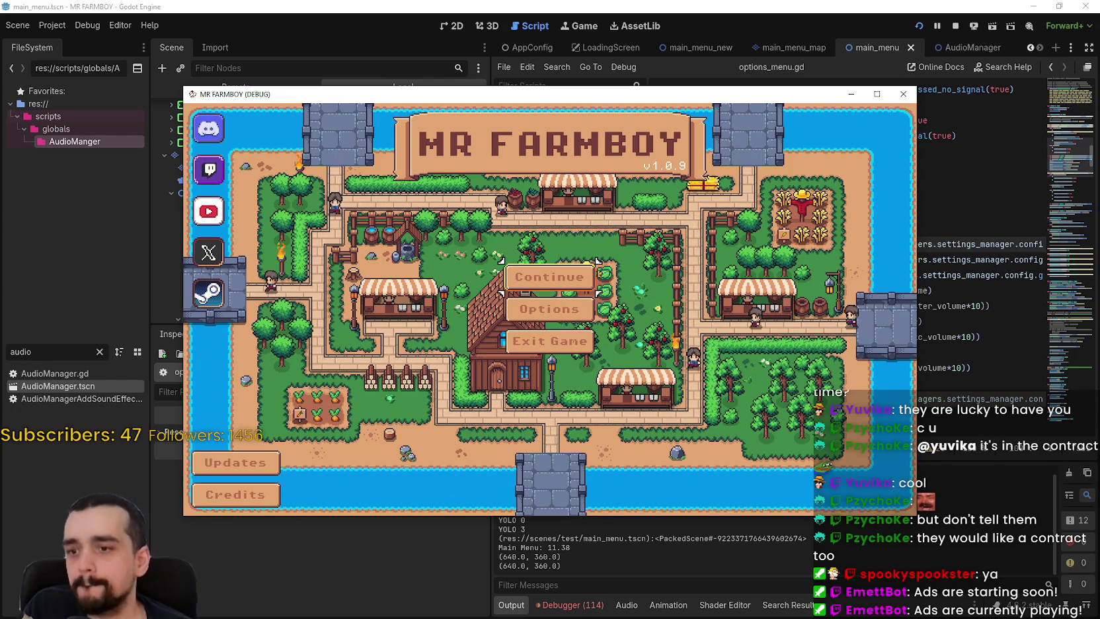
{"action": "left_click", "coordinate": [550, 340]}
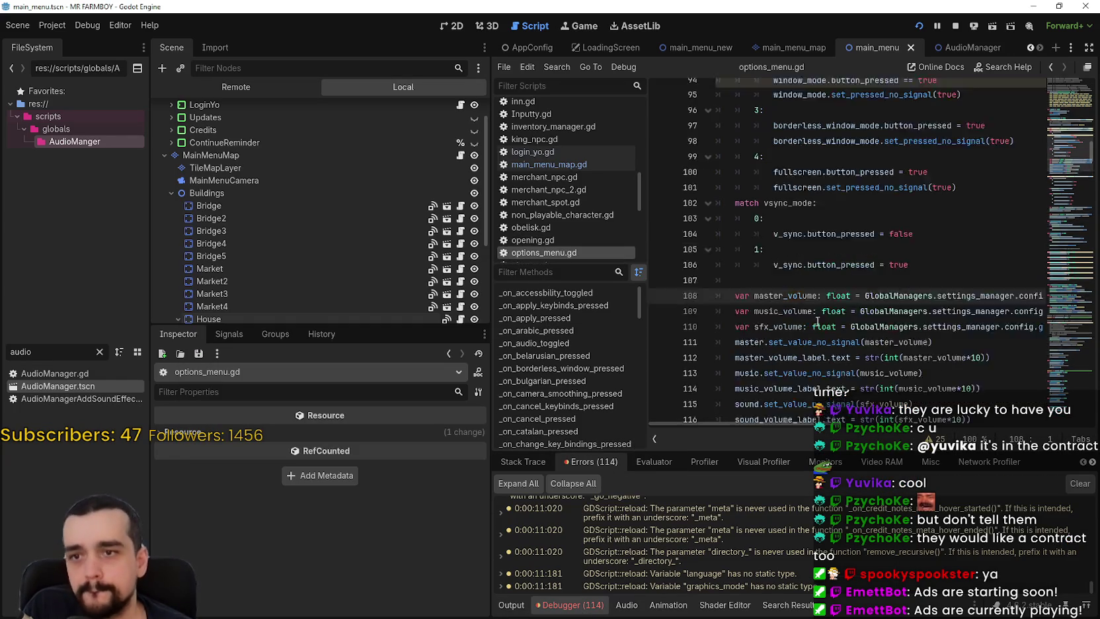
{"action": "scroll", "coordinate": [823, 316], "scroll_direction": "up", "scroll_amount": 8}
{"action": "scroll", "coordinate": [836, 231], "scroll_direction": "up", "scroll_amount": 2}
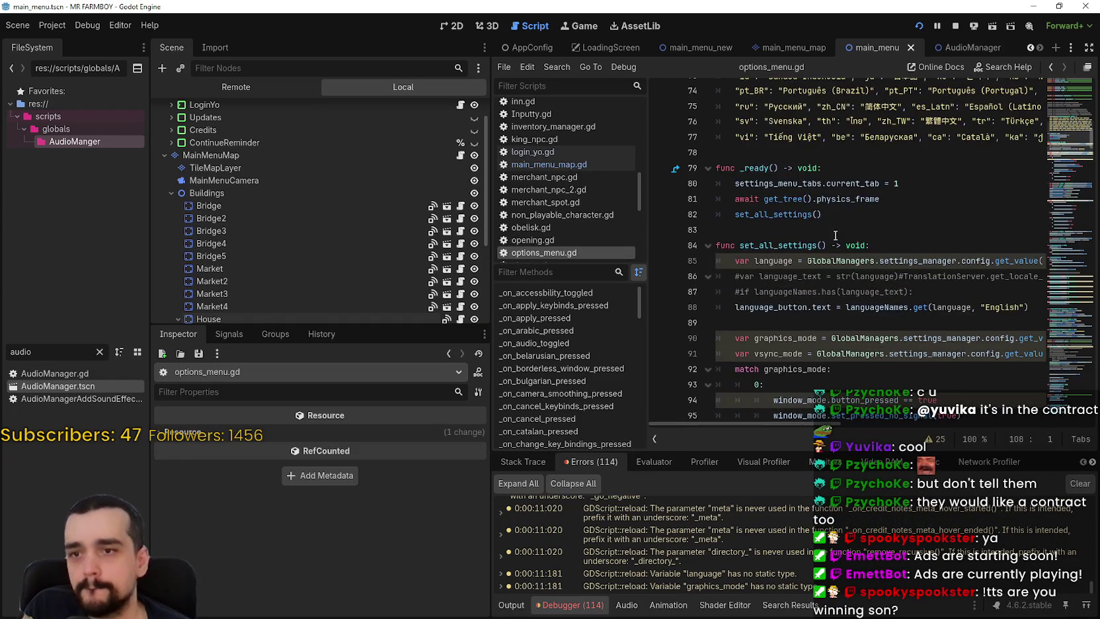
{"action": "left_click", "coordinate": [892, 244]}
{"action": "scroll", "coordinate": [892, 257], "scroll_direction": "up", "scroll_amount": 3}
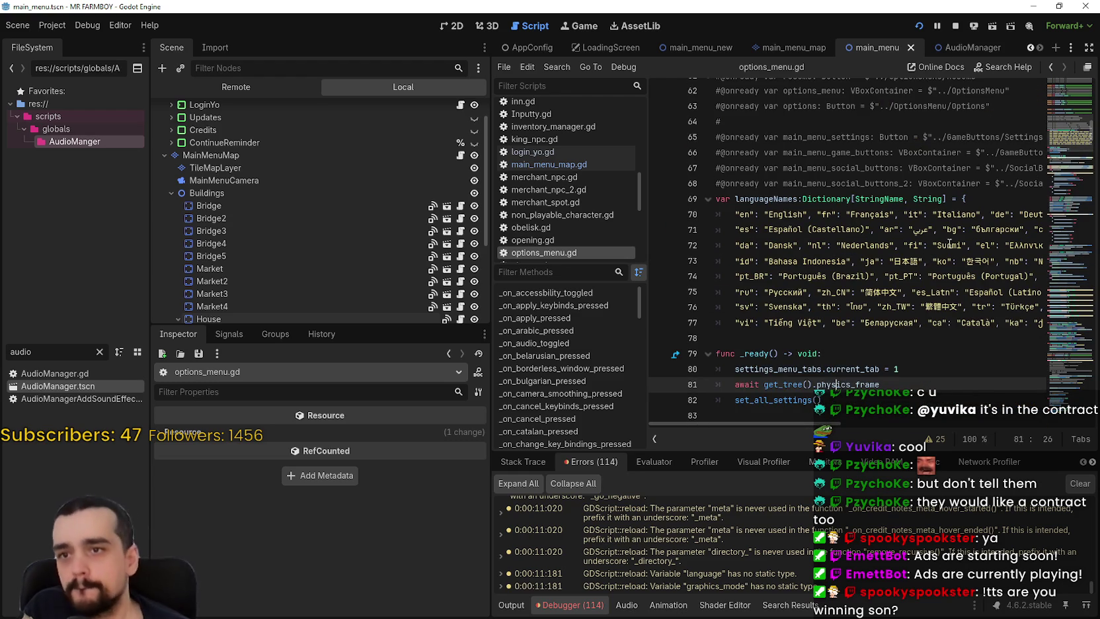
{"action": "mouse_move", "coordinate": [1070, 142]}
{"action": "left_mouse_down"}
{"action": "mouse_move", "coordinate": [1066, 97]}
{"action": "mouse_move", "coordinate": [1064, 152]}
{"action": "left_mouse_up"}
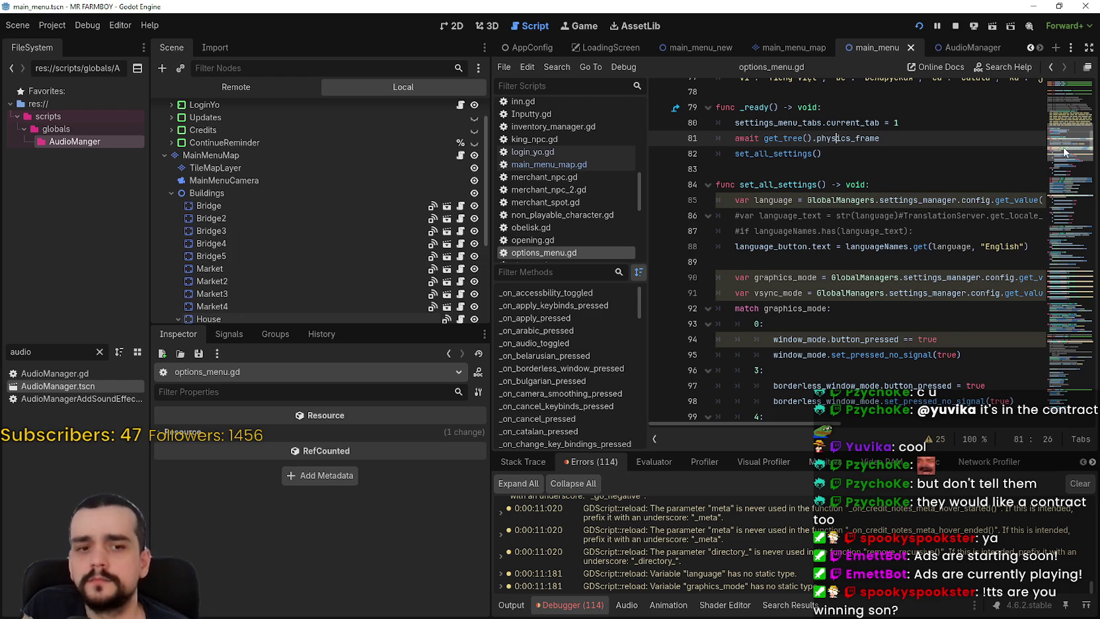
{"action": "scroll", "coordinate": [1063, 152], "scroll_direction": "down", "scroll_amount": 1}
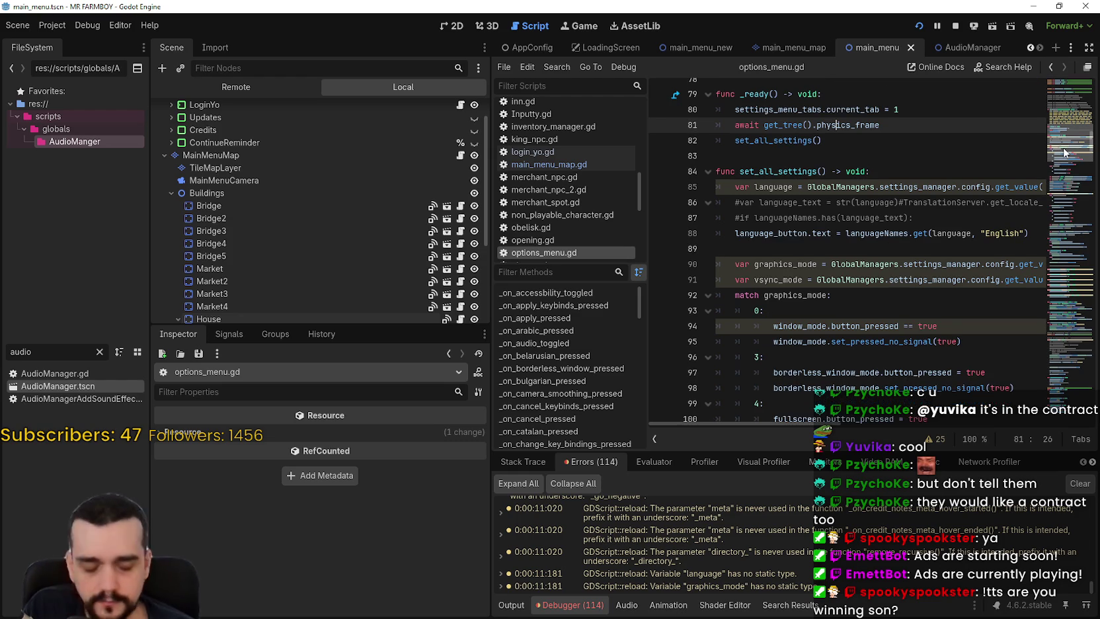
{"action": "scroll", "coordinate": [1064, 152], "scroll_direction": "up", "scroll_amount": 3}
{"action": "scroll", "coordinate": [1063, 152], "scroll_direction": "down", "scroll_amount": 6}
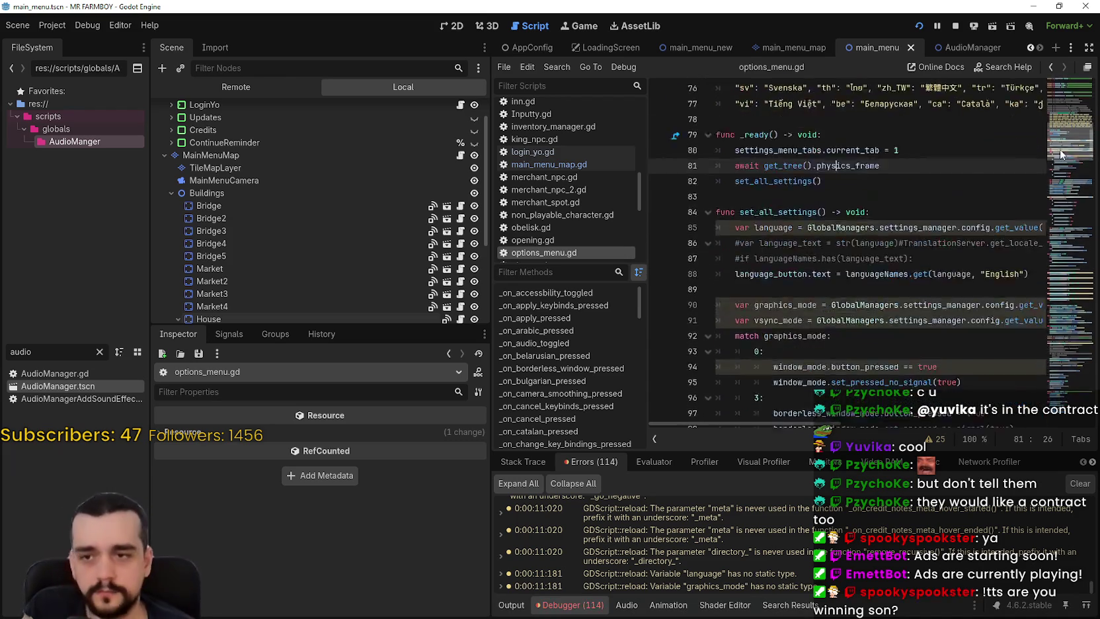
{"action": "scroll", "coordinate": [1060, 151], "scroll_direction": "up", "scroll_amount": 3}
{"action": "left_click", "coordinate": [972, 178]}
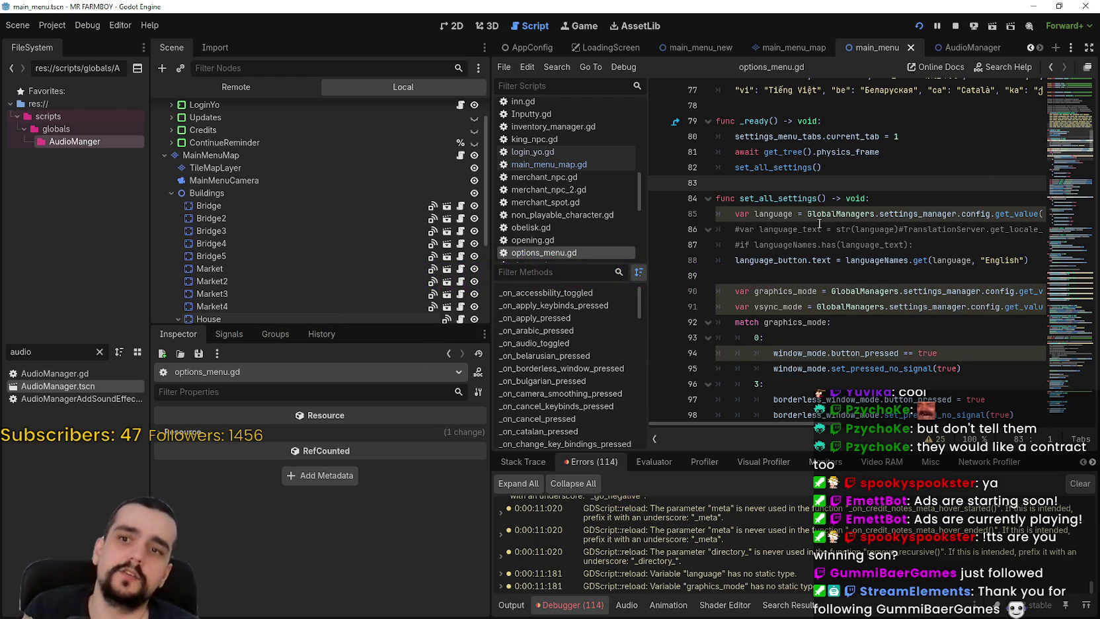
{"action": "double_click", "coordinate": [785, 167]}
{"action": "left_click_drag", "start_coordinate": [778, 167], "coordinate": [823, 167]}
{"action": "double_click", "coordinate": [817, 167]}
{"action": "left_click", "coordinate": [853, 185]}
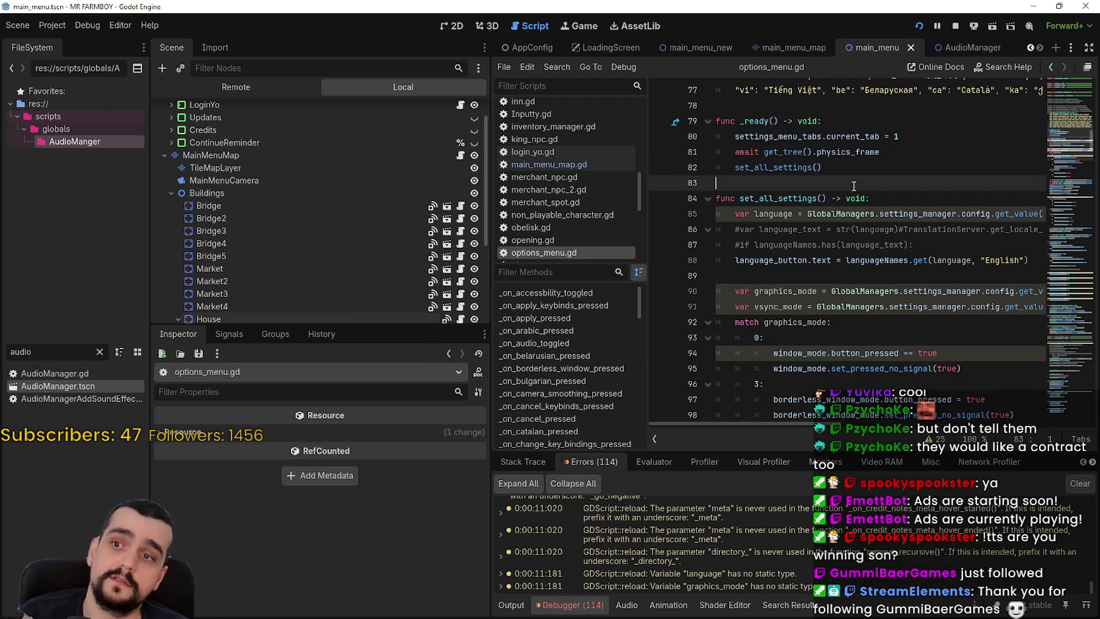
{"action": "scroll", "coordinate": [819, 231], "scroll_direction": "up", "scroll_amount": 3}
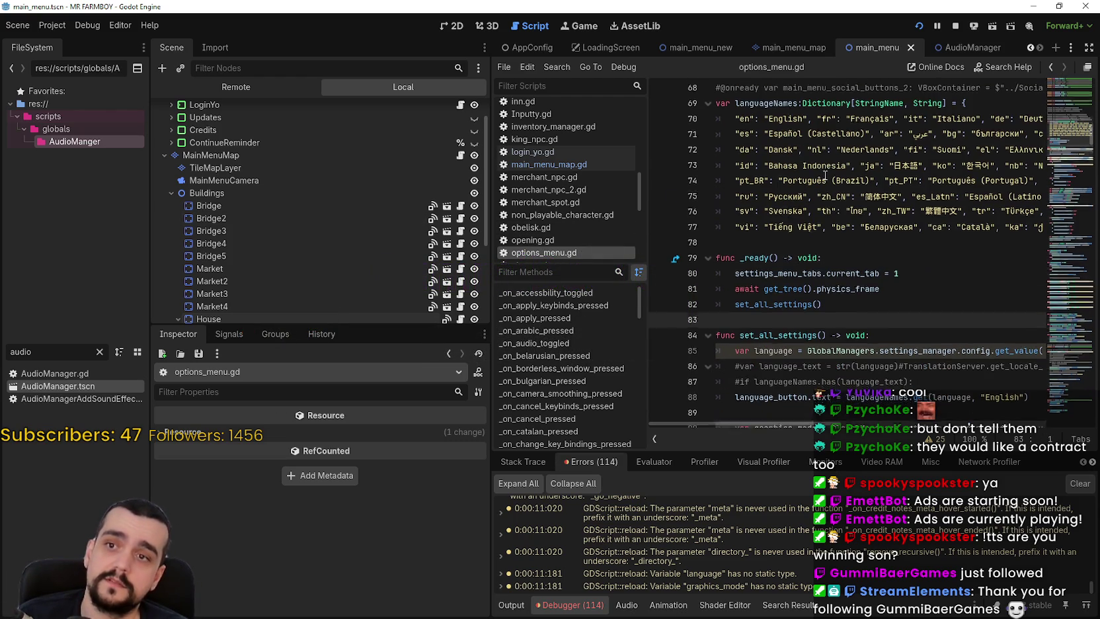
{"action": "mouse_move", "coordinate": [856, 278]}
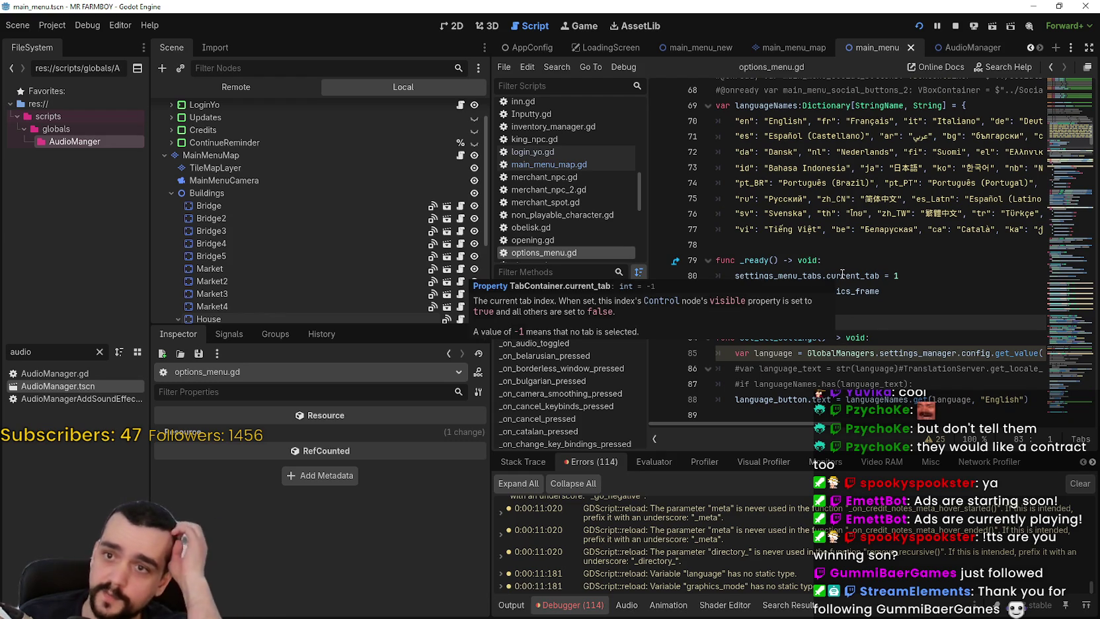
{"action": "scroll", "coordinate": [856, 278], "scroll_direction": "down", "scroll_amount": 2}
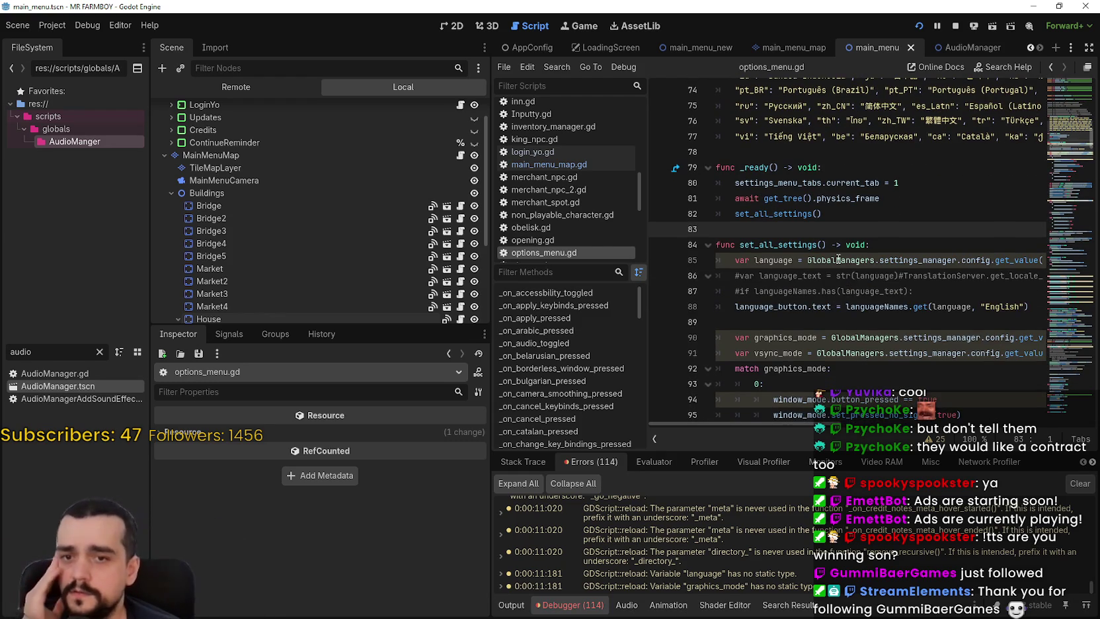
{"action": "double_click", "coordinate": [838, 259]}
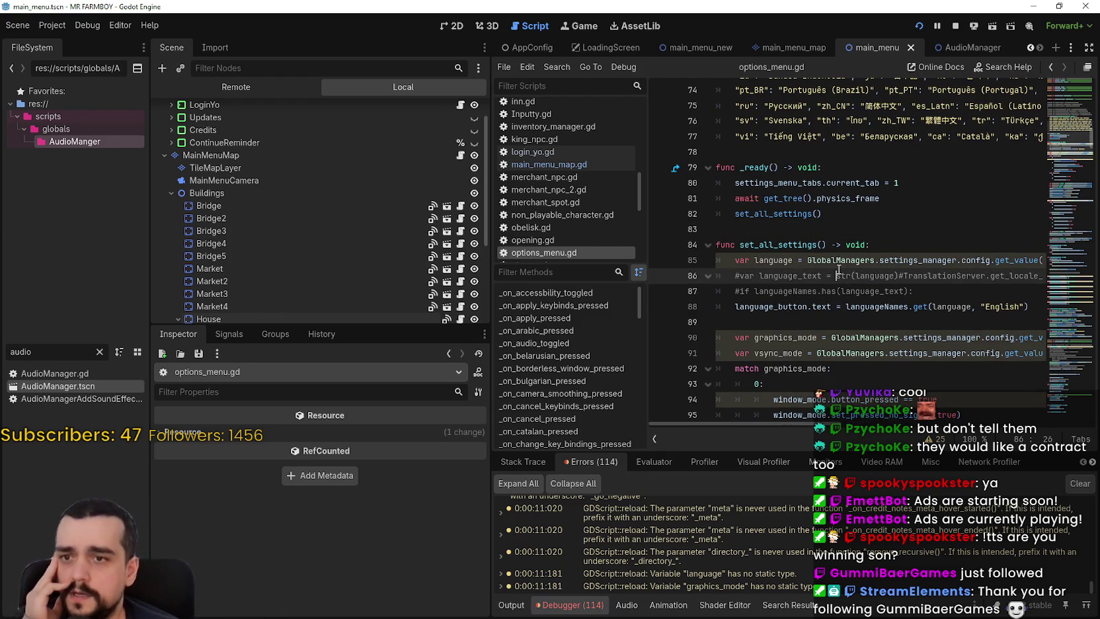
{"action": "left_click", "coordinate": [880, 322]}
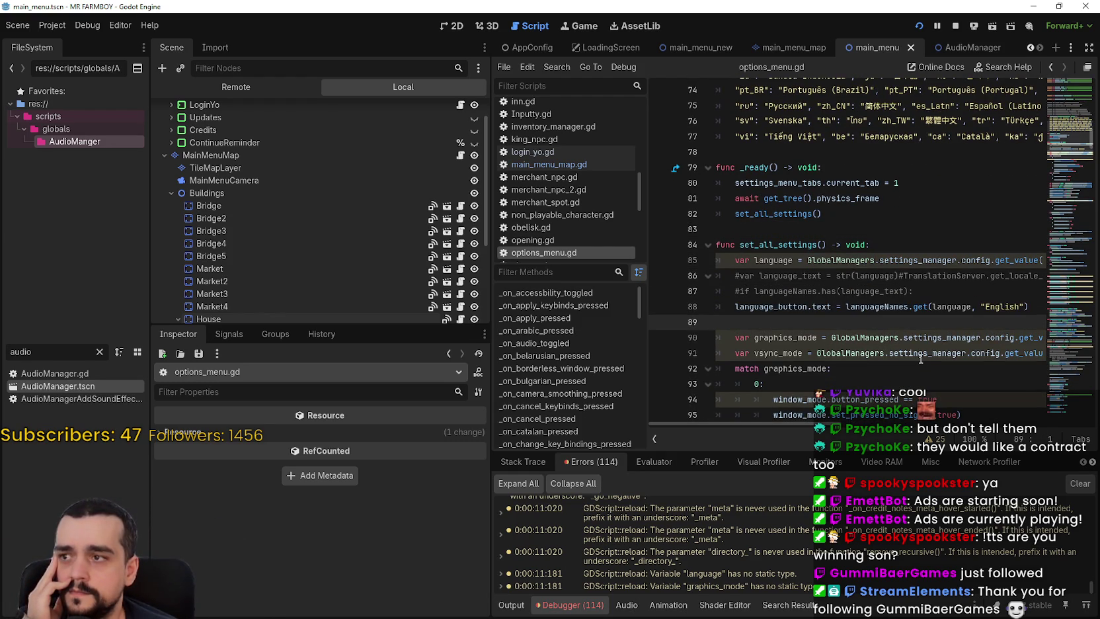
{"action": "scroll", "coordinate": [409, 204], "scroll_direction": "down", "scroll_amount": 2}
{"action": "scroll", "coordinate": [409, 204], "scroll_direction": "up", "scroll_amount": 3}
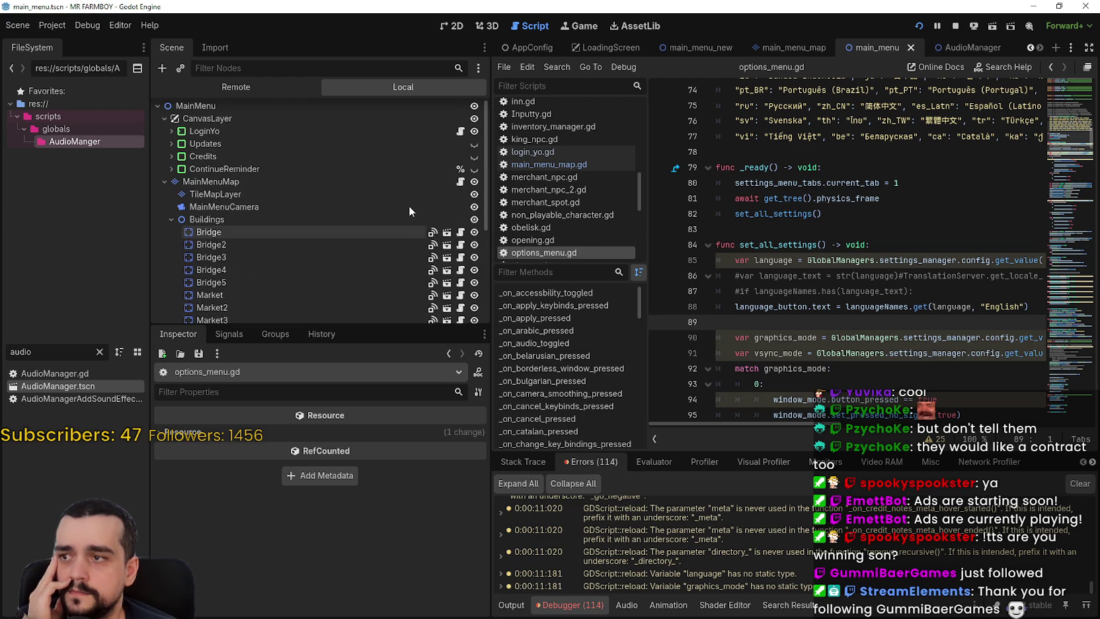
Collapse House, expand LoginYo, and open the SettingsMenu scene options_menu.tscn in the editor.
{"action": "scroll", "coordinate": [170, 206], "scroll_direction": "down", "scroll_amount": 3}
{"action": "scroll", "coordinate": [170, 203], "scroll_direction": "down", "scroll_amount": 3}
{"action": "left_click", "coordinate": [183, 196]}
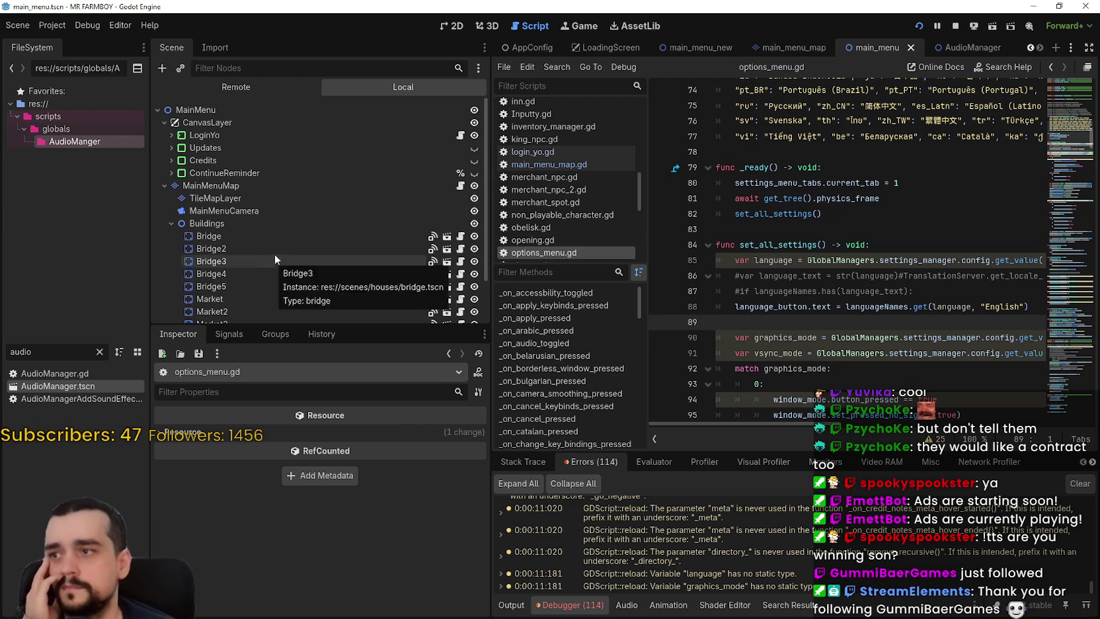
{"action": "scroll", "coordinate": [182, 134], "scroll_direction": "up", "scroll_amount": 2}
{"action": "left_click", "coordinate": [172, 135]}
{"action": "scroll", "coordinate": [311, 277], "scroll_direction": "down", "scroll_amount": 5}
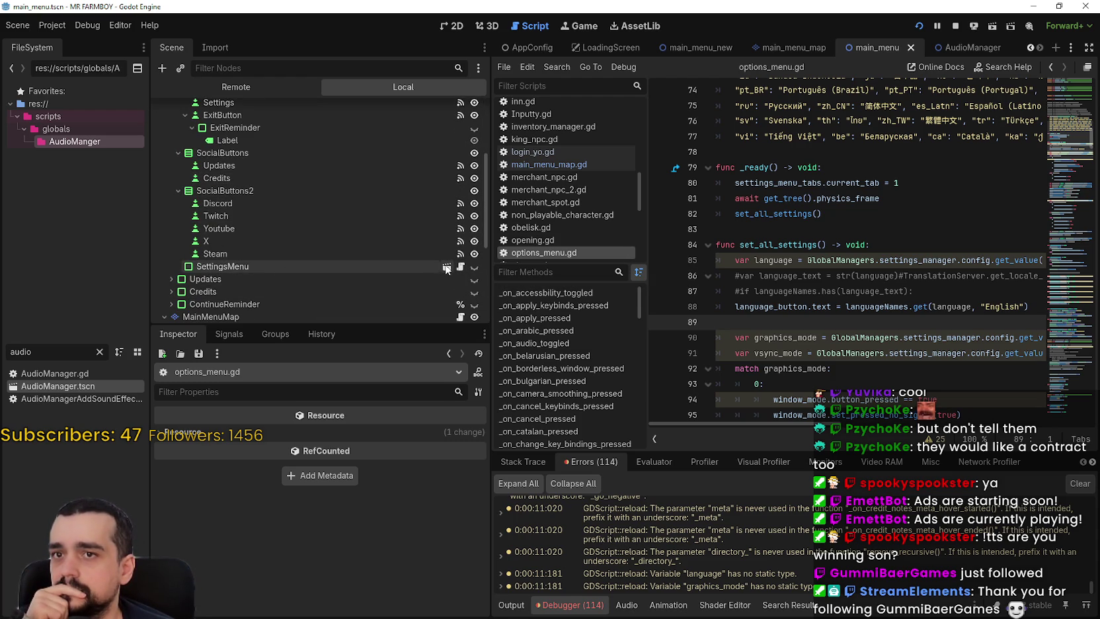
{"action": "left_click", "coordinate": [446, 268]}
Scroll options_menu.gd to _ready, where set_all_settings is called after a physics-frame wait.
{"action": "scroll", "coordinate": [405, 241], "scroll_direction": "down", "scroll_amount": 3}
{"action": "scroll", "coordinate": [403, 240], "scroll_direction": "down", "scroll_amount": 10}
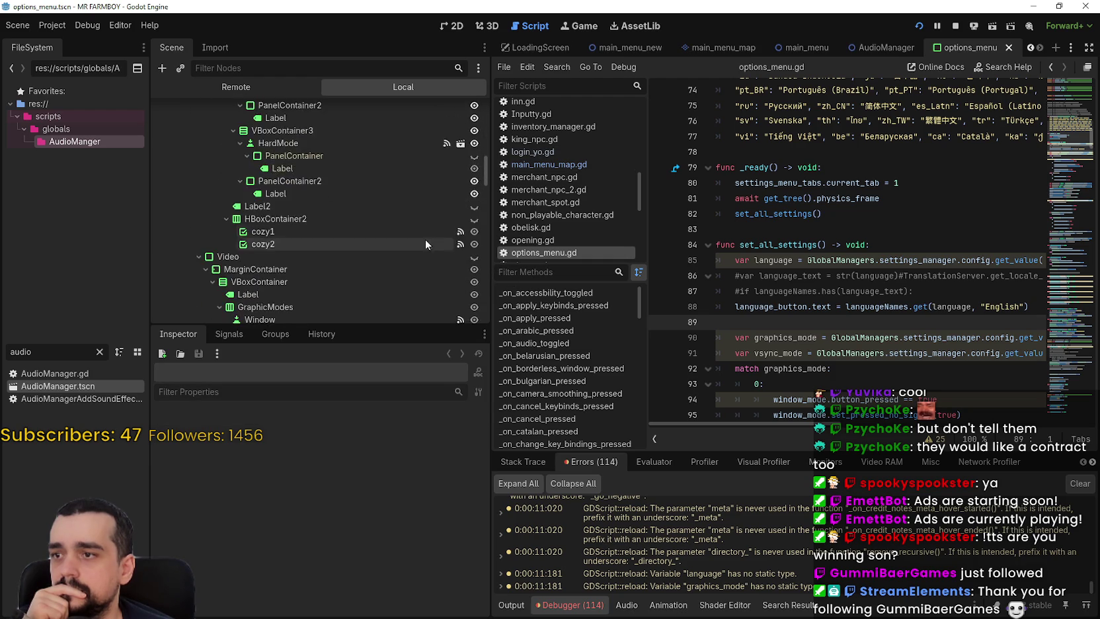
{"action": "scroll", "coordinate": [453, 234], "scroll_direction": "down", "scroll_amount": 10}
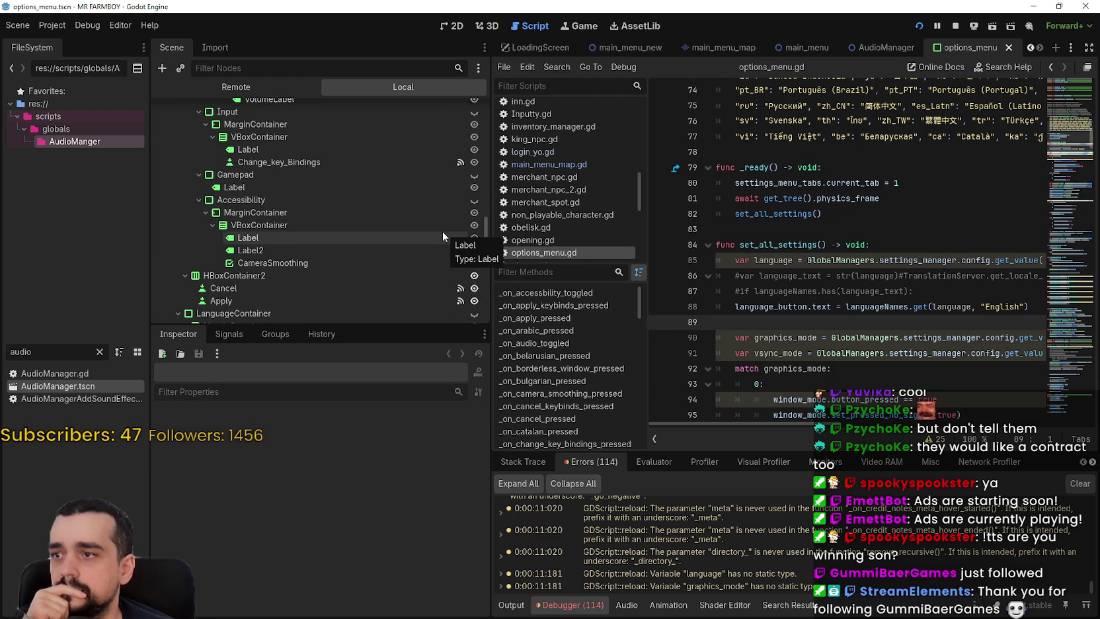
{"action": "scroll", "coordinate": [383, 180], "scroll_direction": "down", "scroll_amount": 2}
{"action": "scroll", "coordinate": [383, 180], "scroll_direction": "down", "scroll_amount": 10}
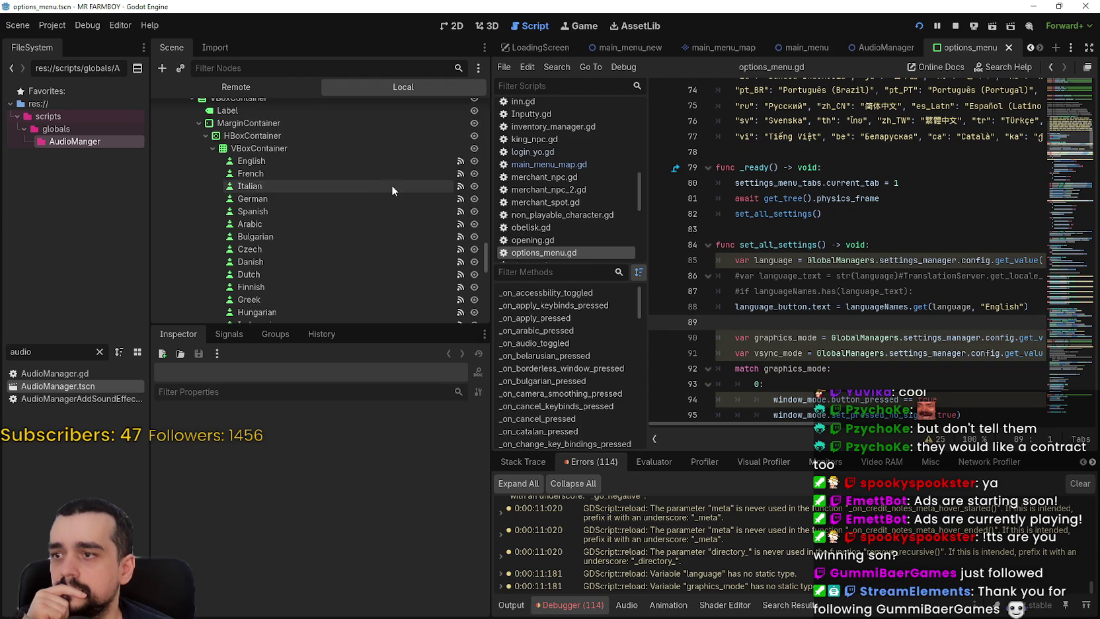
{"action": "scroll", "coordinate": [392, 185], "scroll_direction": "down", "scroll_amount": 3}
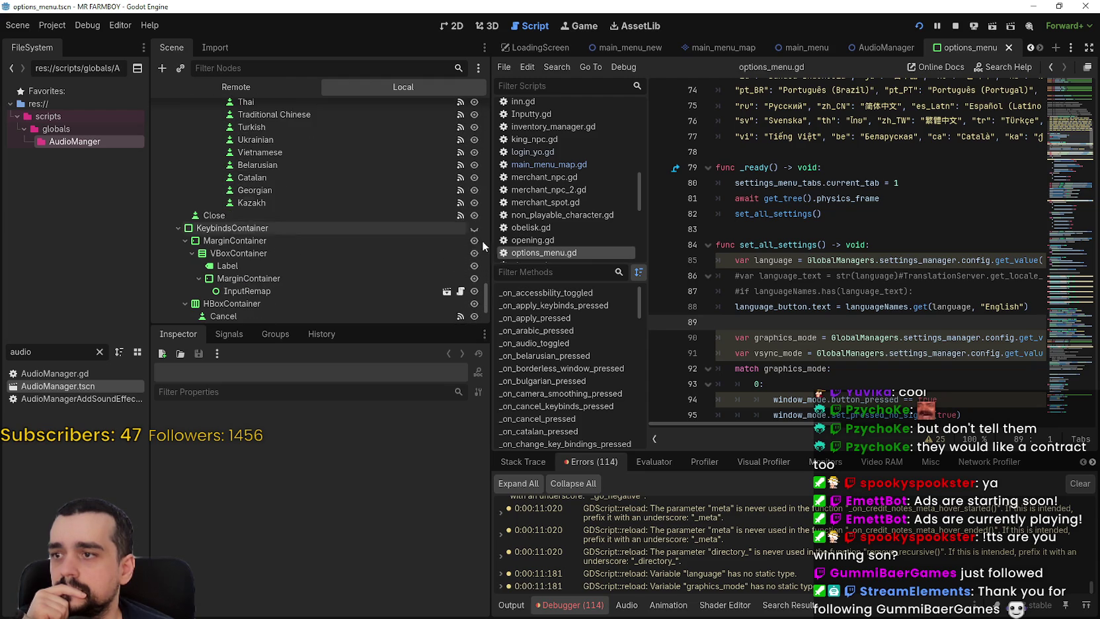
{"action": "mouse_move", "coordinate": [484, 284]}
{"action": "left_mouse_down"}
{"action": "mouse_move", "coordinate": [487, 310]}
{"action": "mouse_move", "coordinate": [486, 112]}
{"action": "left_mouse_up"}
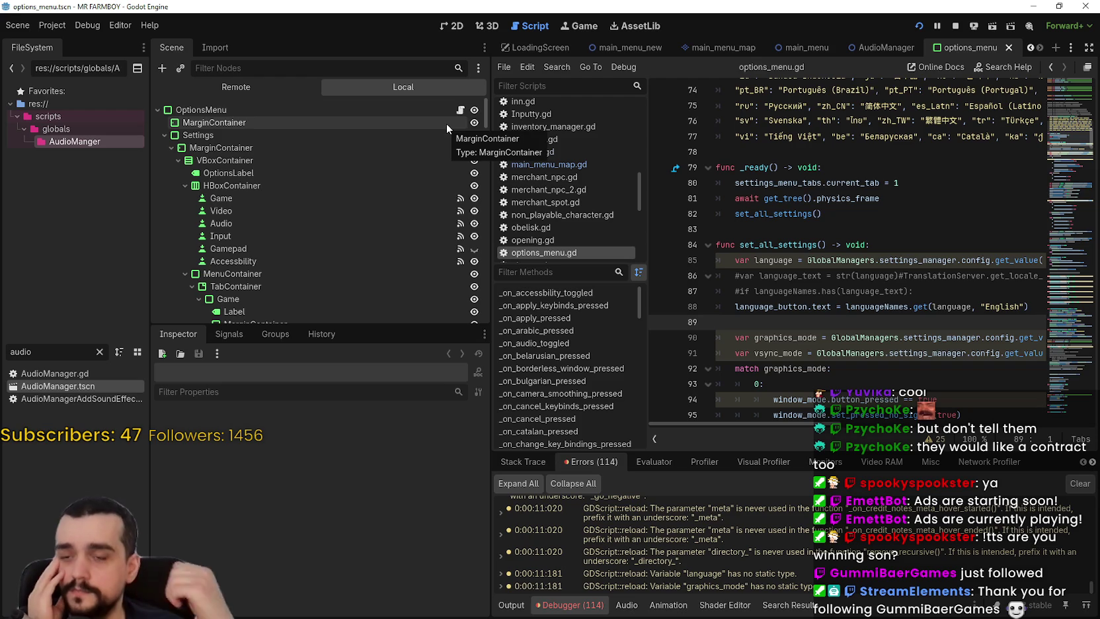
{"action": "mouse_move", "coordinate": [739, 245]}
{"action": "left_mouse_down"}
{"action": "mouse_move", "coordinate": [866, 245]}
{"action": "mouse_move", "coordinate": [824, 244]}
{"action": "left_mouse_up"}
{"action": "mouse_move", "coordinate": [827, 424]}
{"action": "left_mouse_down"}
{"action": "mouse_move", "coordinate": [921, 425]}
{"action": "mouse_move", "coordinate": [990, 402]}
{"action": "mouse_move", "coordinate": [783, 372]}
{"action": "mouse_move", "coordinate": [1047, 396]}
{"action": "mouse_move", "coordinate": [777, 348]}
{"action": "left_mouse_up"}
{"action": "scroll", "coordinate": [874, 282], "scroll_direction": "up", "scroll_amount": 3}
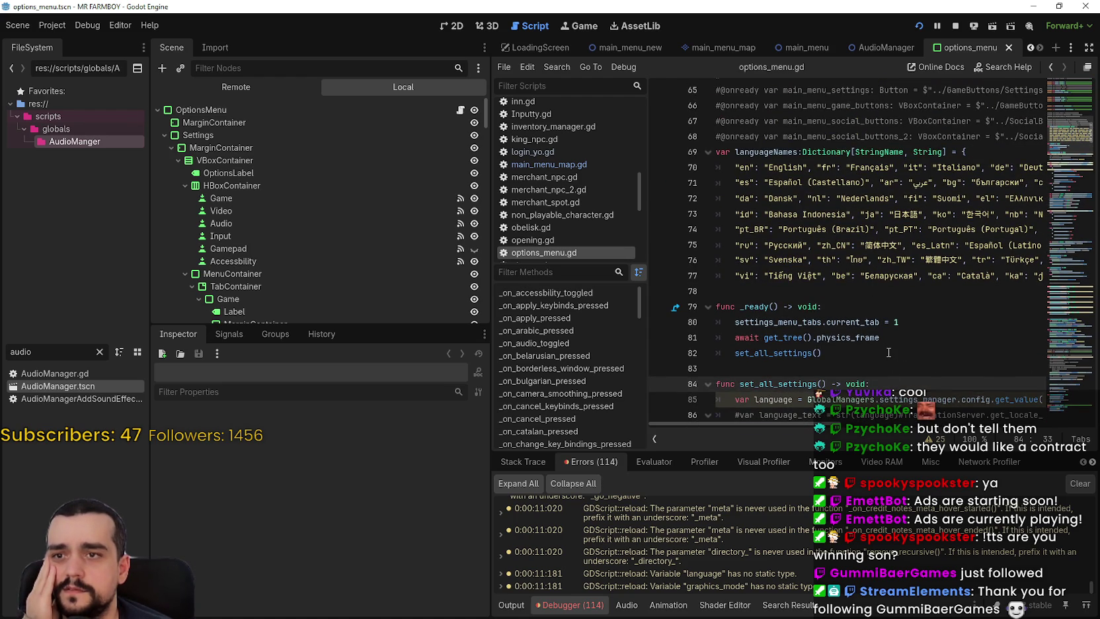
Comment out the physics-frame await and set_all_settings call on lines 81–82, and save.
{"action": "scroll", "coordinate": [854, 326], "scroll_direction": "down", "scroll_amount": 3}
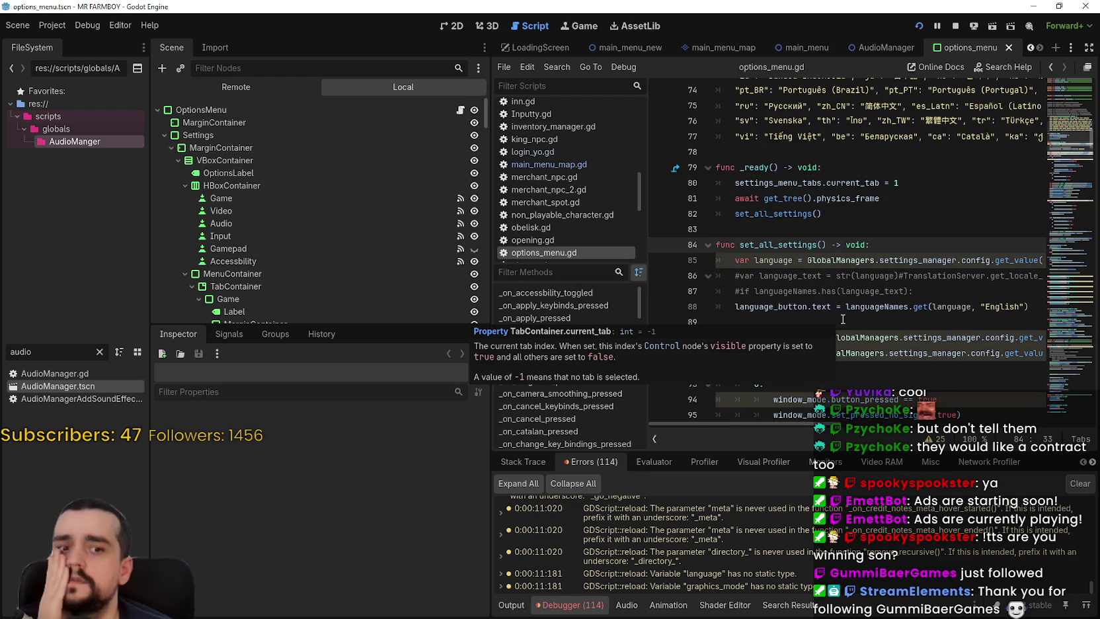
{"action": "left_click", "coordinate": [871, 210]}
{"action": "left_click_drag", "start_coordinate": [900, 199], "coordinate": [726, 198]}
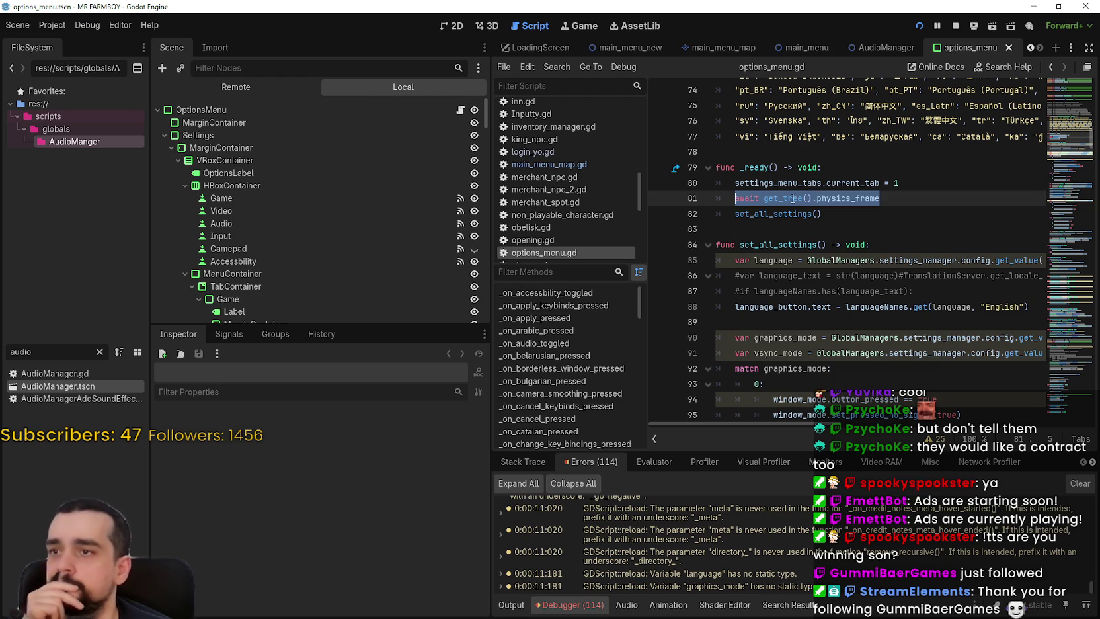
{"action": "key", "text": "Home"}
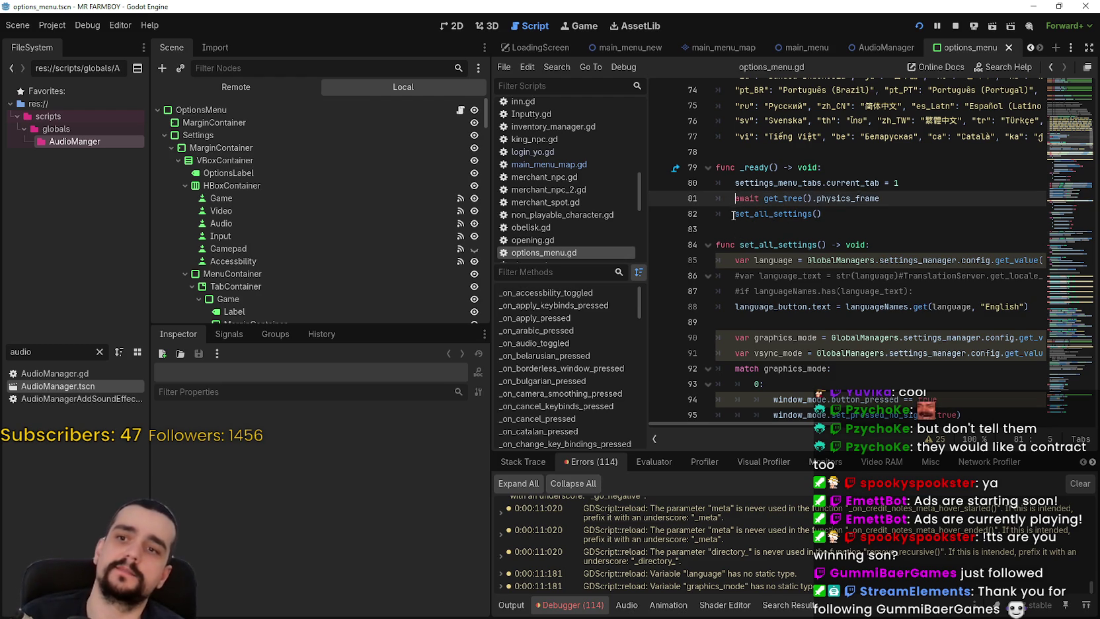
{"action": "left_click", "coordinate": [732, 214], "text": "shift"}
{"action": "key", "text": "ctrl+k"}
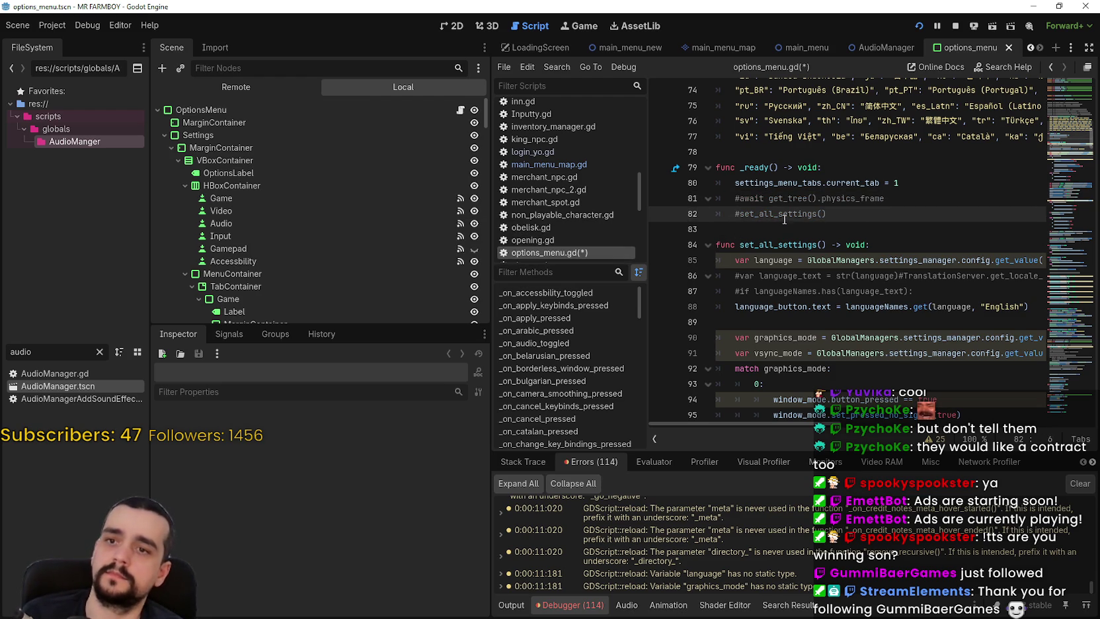
{"action": "double_click", "coordinate": [784, 219]}
{"action": "left_click", "coordinate": [838, 228]}
{"action": "key", "text": "ctrl+s"}
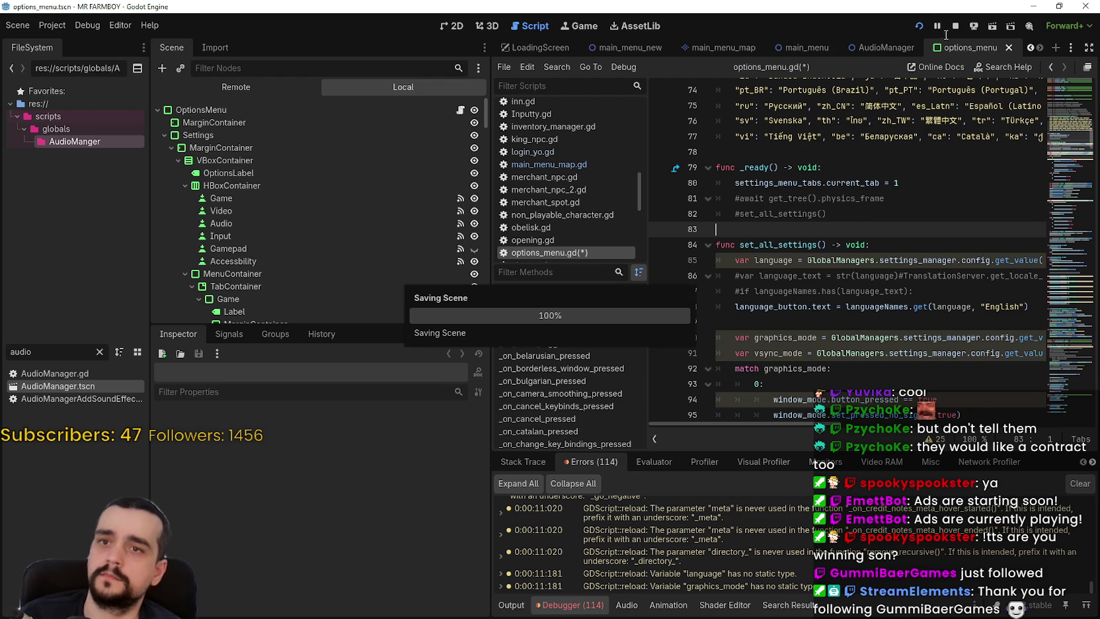
Stop the running game and open login_yo.gd with the caret at the end of line 18.
{"action": "left_click", "coordinate": [954, 26]}
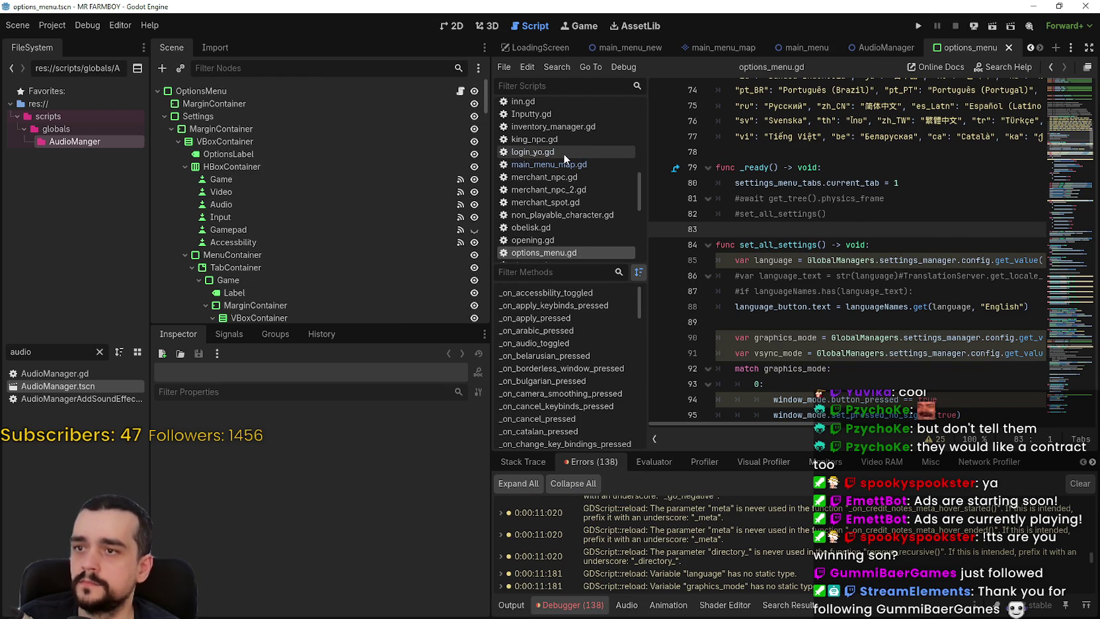
{"action": "left_click", "coordinate": [563, 152]}
{"action": "left_click", "coordinate": [992, 333]}
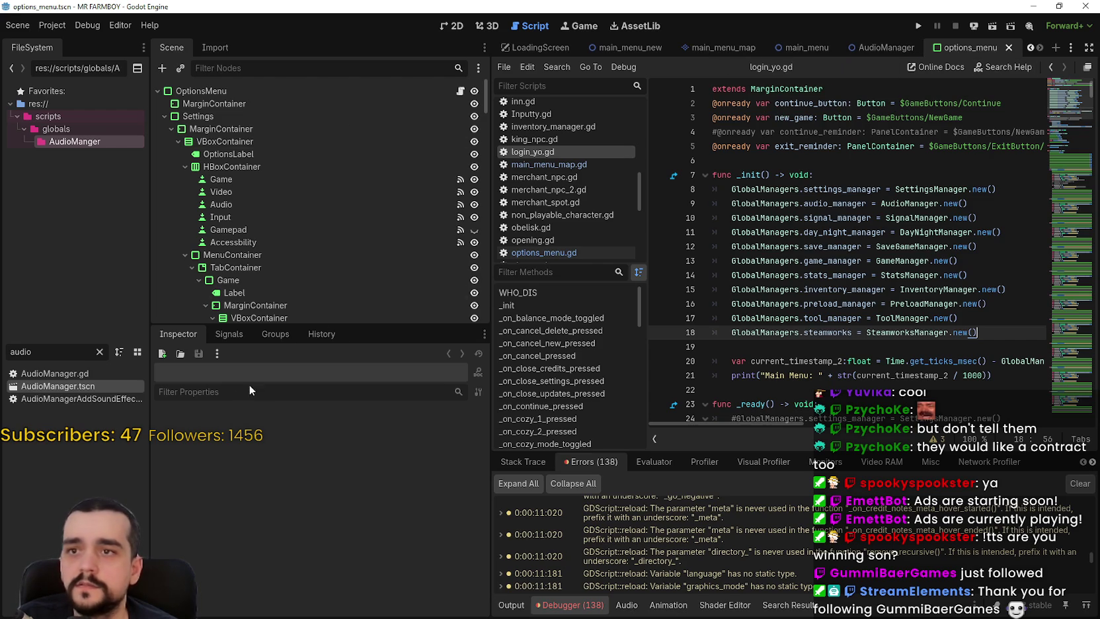
Switch to the main_menu scene and scroll login_yo.gd to close_settings_menu's grab_focus call on line 38.
{"action": "left_click", "coordinate": [803, 47]}
{"action": "scroll", "coordinate": [286, 234], "scroll_direction": "down", "scroll_amount": 5}
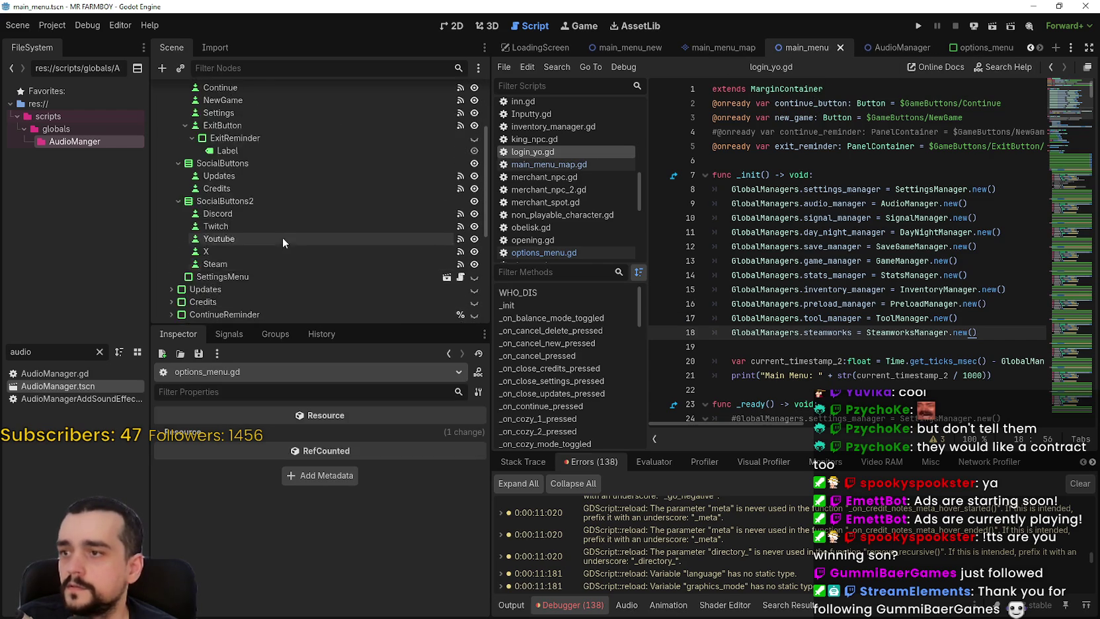
{"action": "scroll", "coordinate": [285, 239], "scroll_direction": "down", "scroll_amount": 5}
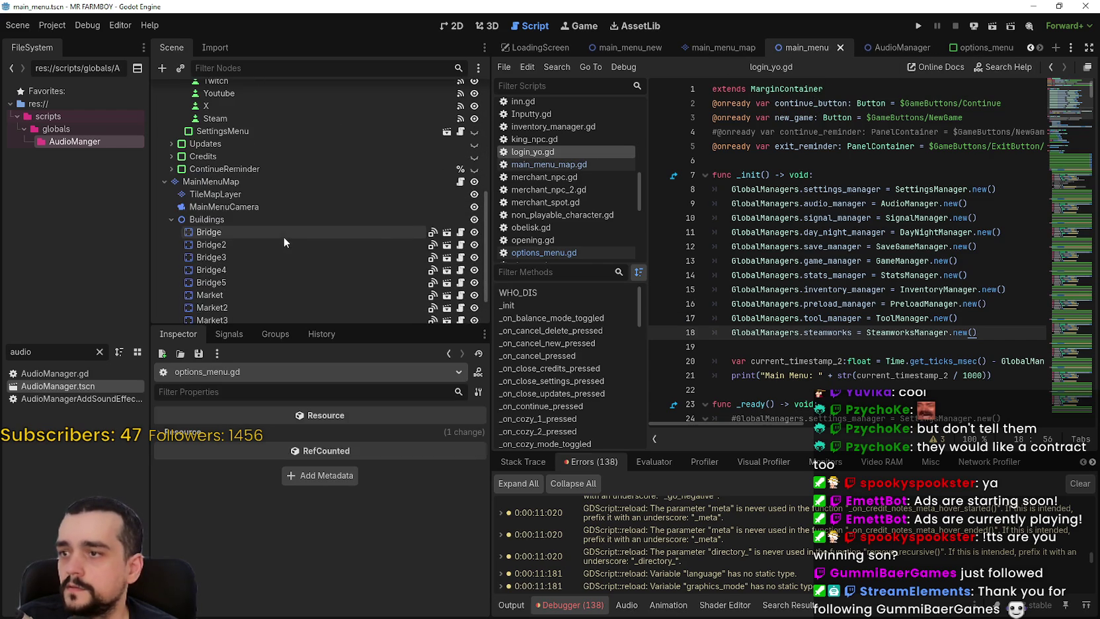
{"action": "left_click", "coordinate": [460, 133]}
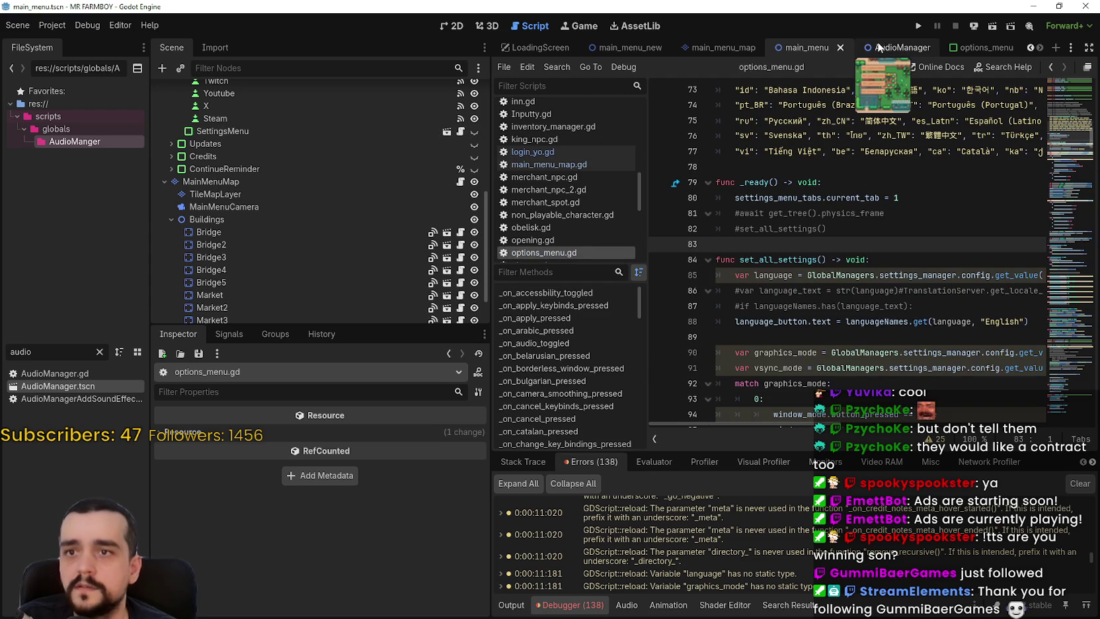
{"action": "left_click", "coordinate": [564, 151]}
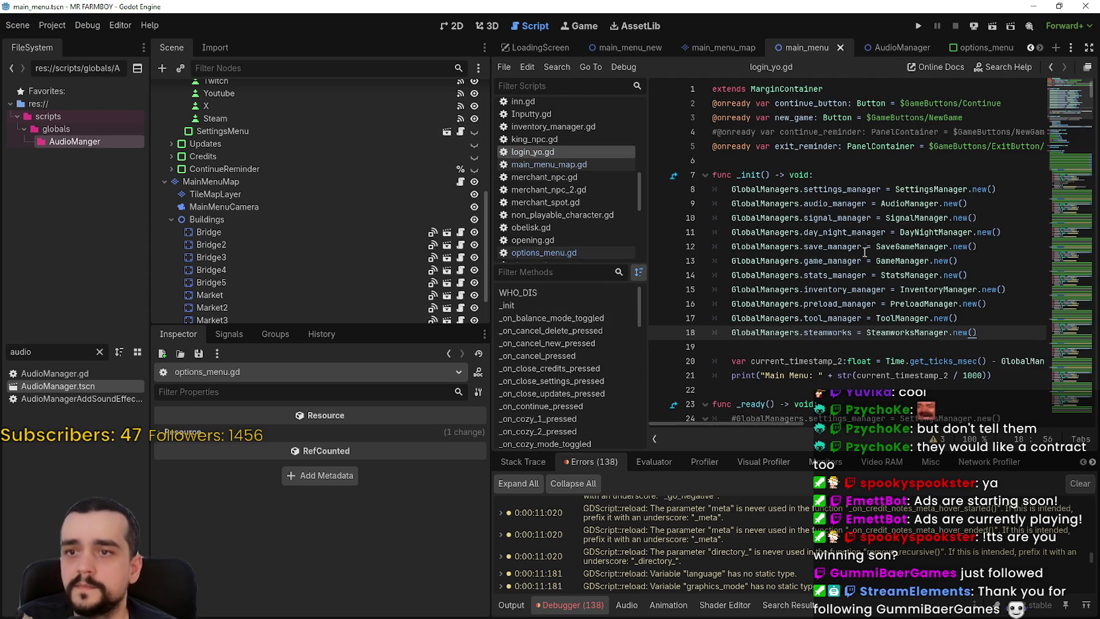
{"action": "scroll", "coordinate": [793, 164], "scroll_direction": "down", "scroll_amount": 6}
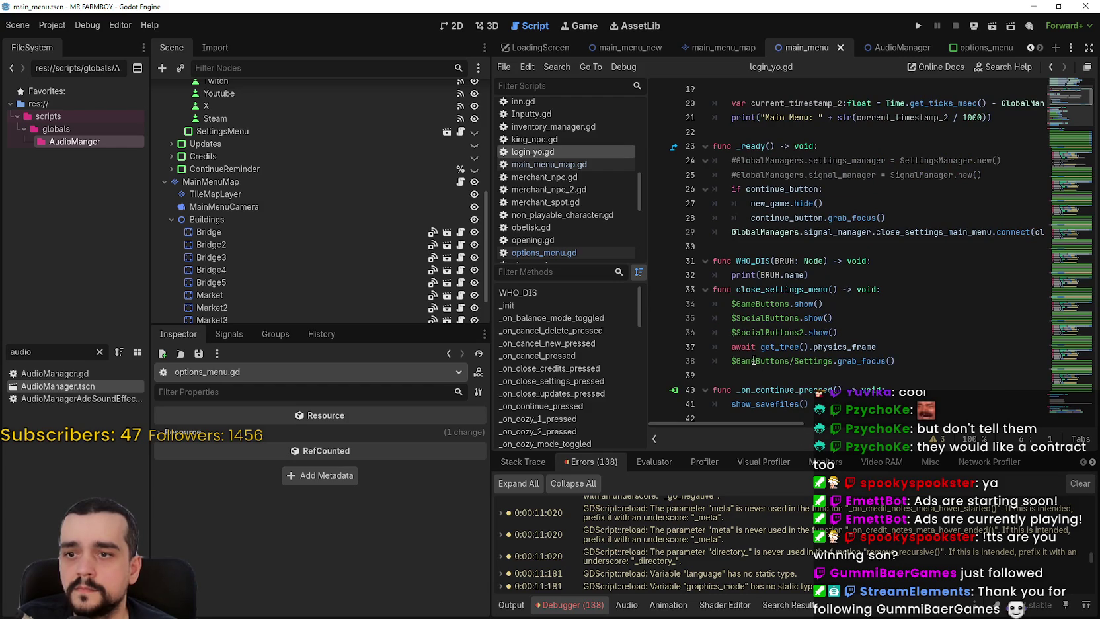
{"action": "left_click_drag", "start_coordinate": [895, 361], "coordinate": [729, 361]}
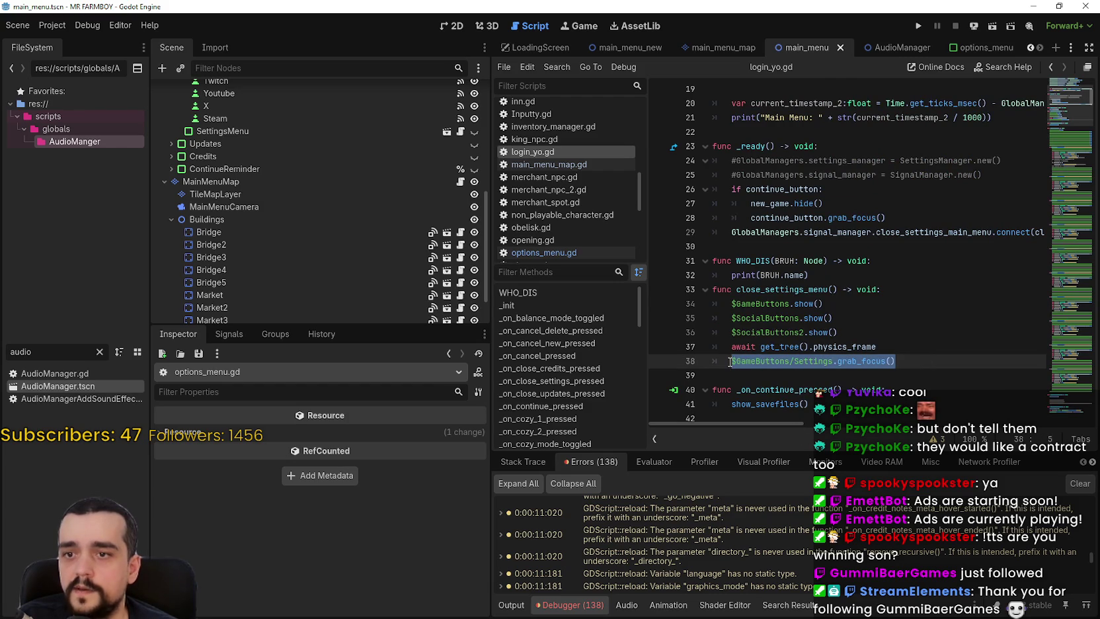
{"action": "scroll", "coordinate": [755, 352], "scroll_direction": "down", "scroll_amount": 4}
{"action": "left_click", "coordinate": [802, 203]}
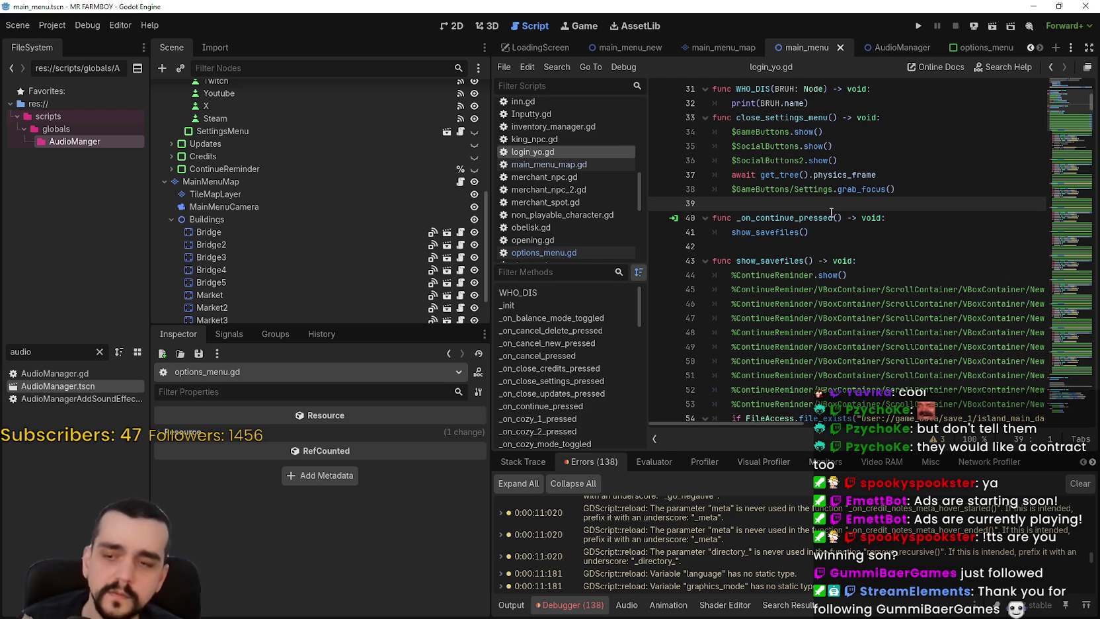
Search login_yo.gd for SettingsMenu, reviewing its uses around lines 215 and 220.
{"action": "key", "text": "ctrl+f"}
{"action": "type", "text": "Settings"}
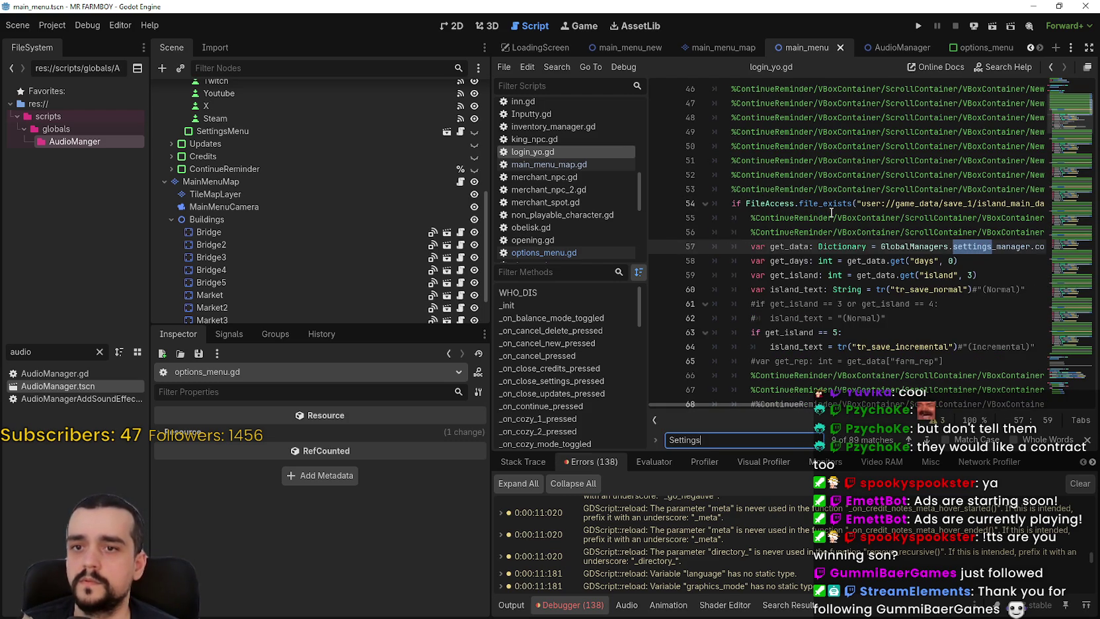
{"action": "type", "text": "Menu"}
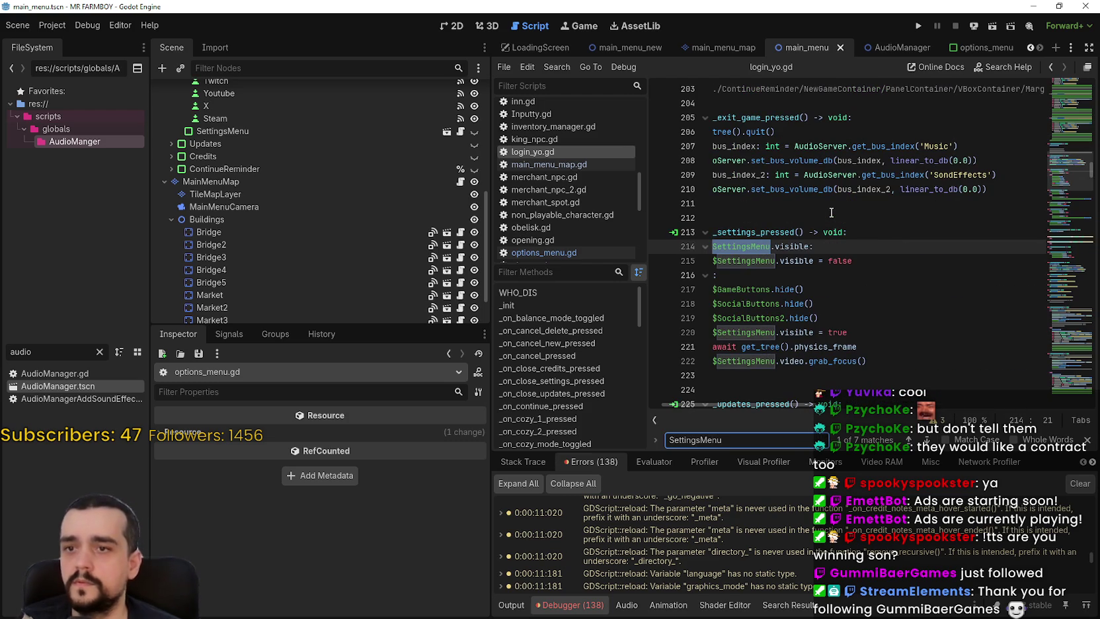
{"action": "left_click_drag", "start_coordinate": [853, 260], "coordinate": [714, 262]}
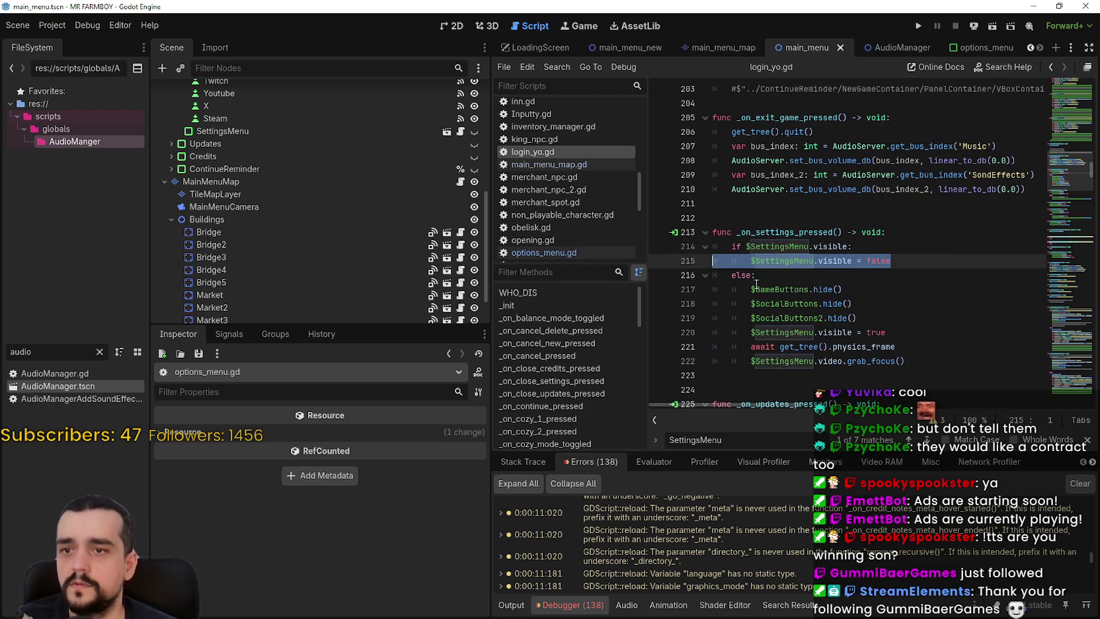
{"action": "left_click", "coordinate": [754, 243]}
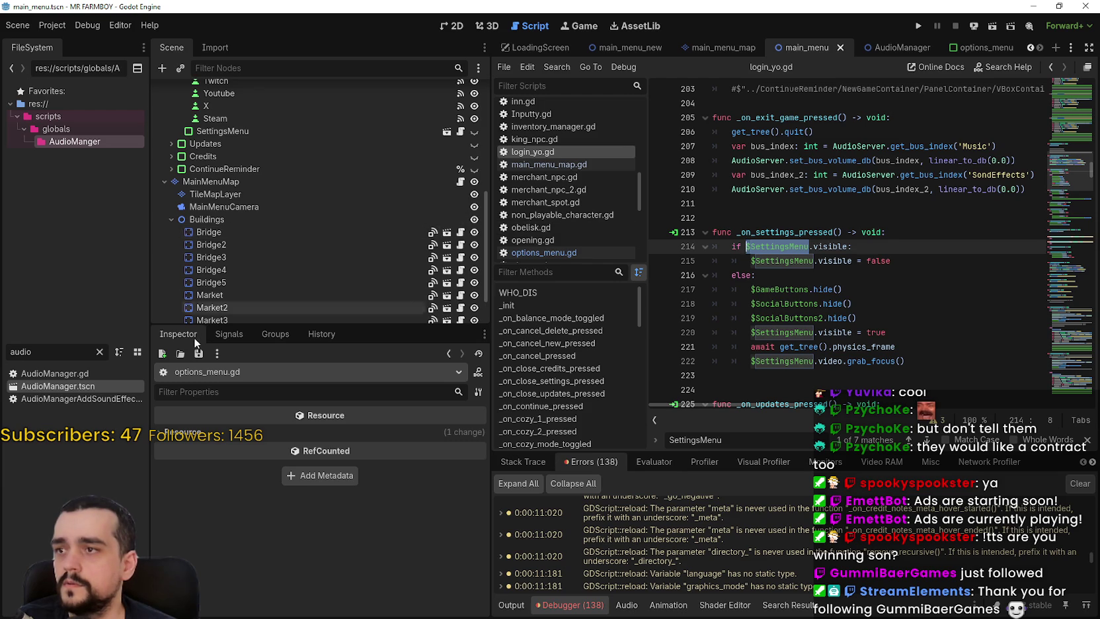
{"action": "scroll", "coordinate": [277, 277], "scroll_direction": "up", "scroll_amount": 3}
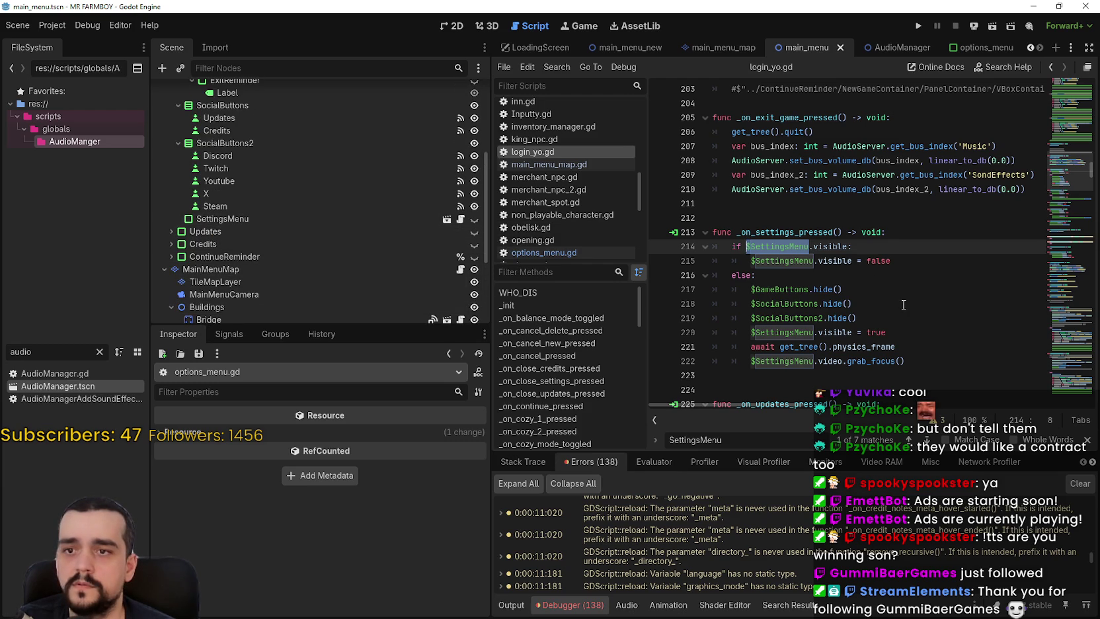
{"action": "double_click", "coordinate": [792, 333]}
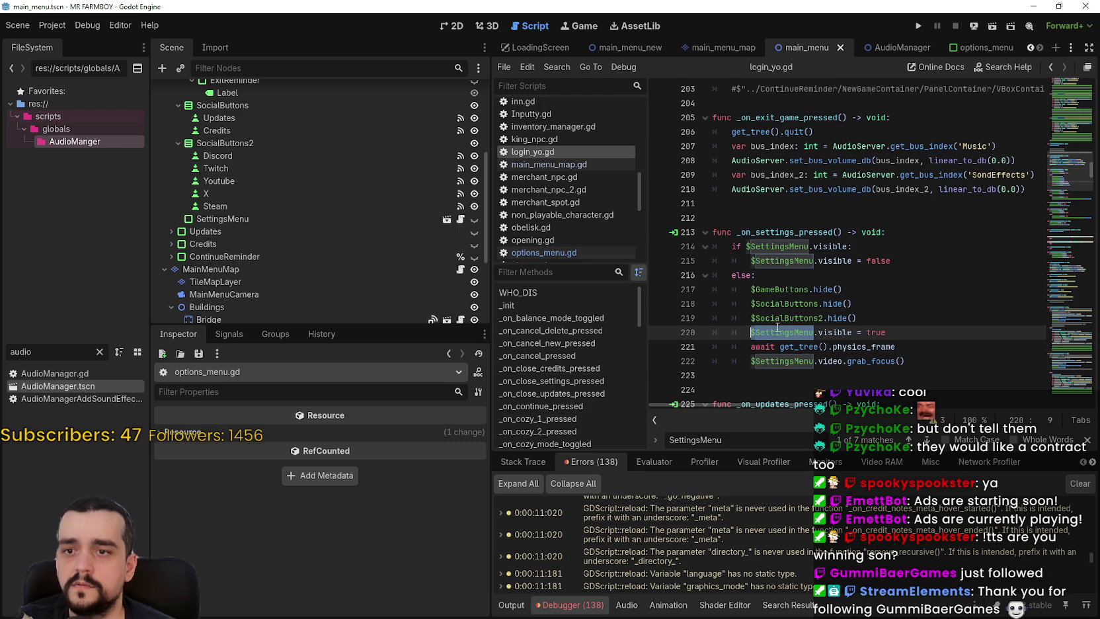
{"action": "scroll", "coordinate": [774, 326], "scroll_direction": "up", "scroll_amount": 10}
{"action": "mouse_move", "coordinate": [1094, 127]}
{"action": "left_mouse_down"}
{"action": "mouse_move", "coordinate": [1071, 99]}
{"action": "mouse_move", "coordinate": [1071, 78]}
{"action": "left_mouse_up"}
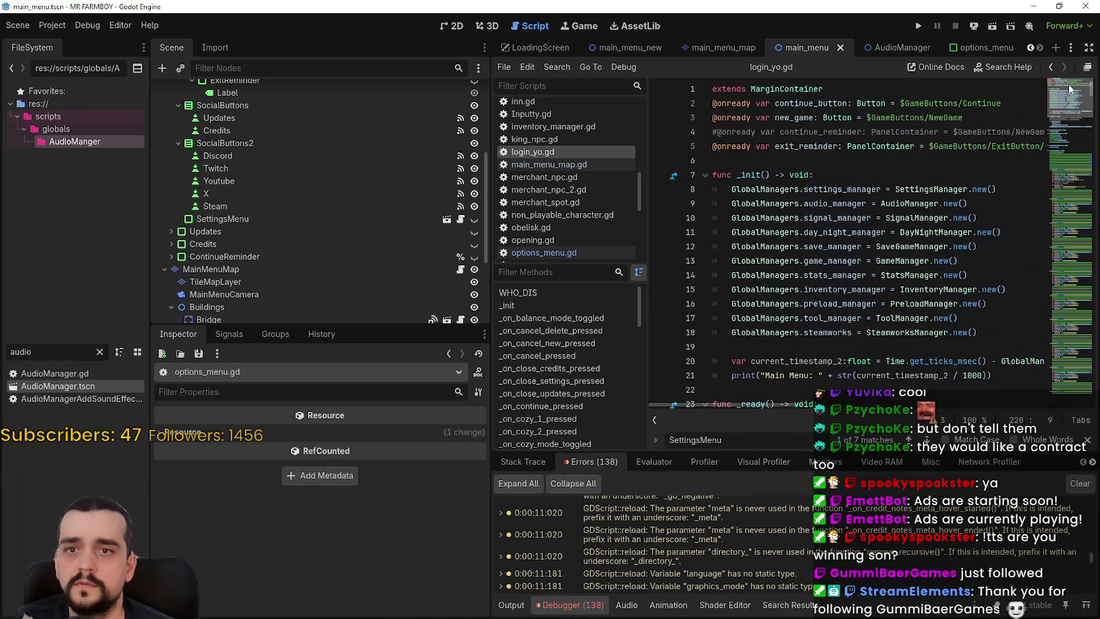
Insert $SettingsMenu.set_all_settings() as line 19 of _init, save, and run the game with F5.
{"action": "left_click", "coordinate": [1008, 331]}
{"action": "scroll", "coordinate": [984, 337], "scroll_direction": "down", "scroll_amount": 2}
{"action": "key", "text": "Return"}
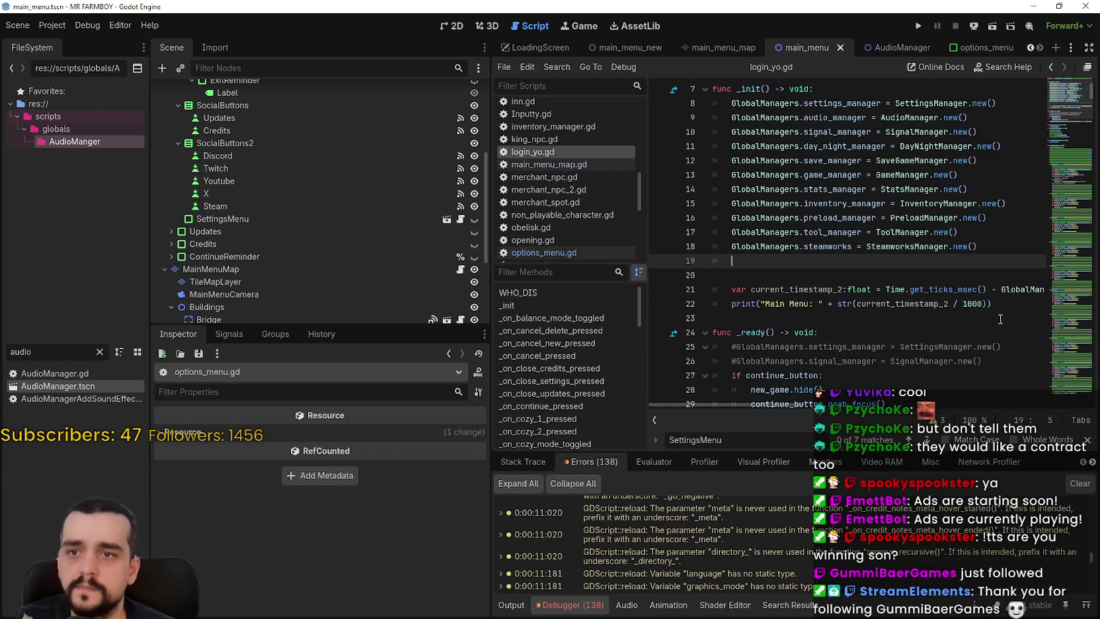
{"action": "type", "text": "$SettingsMenu"}
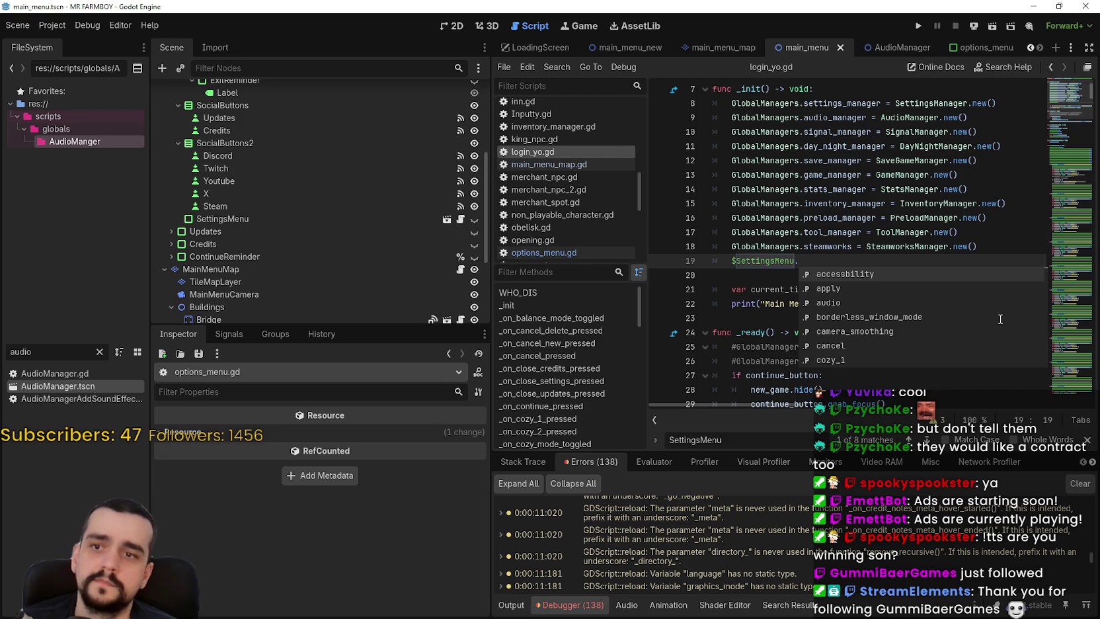
{"action": "type", "text": "set"}
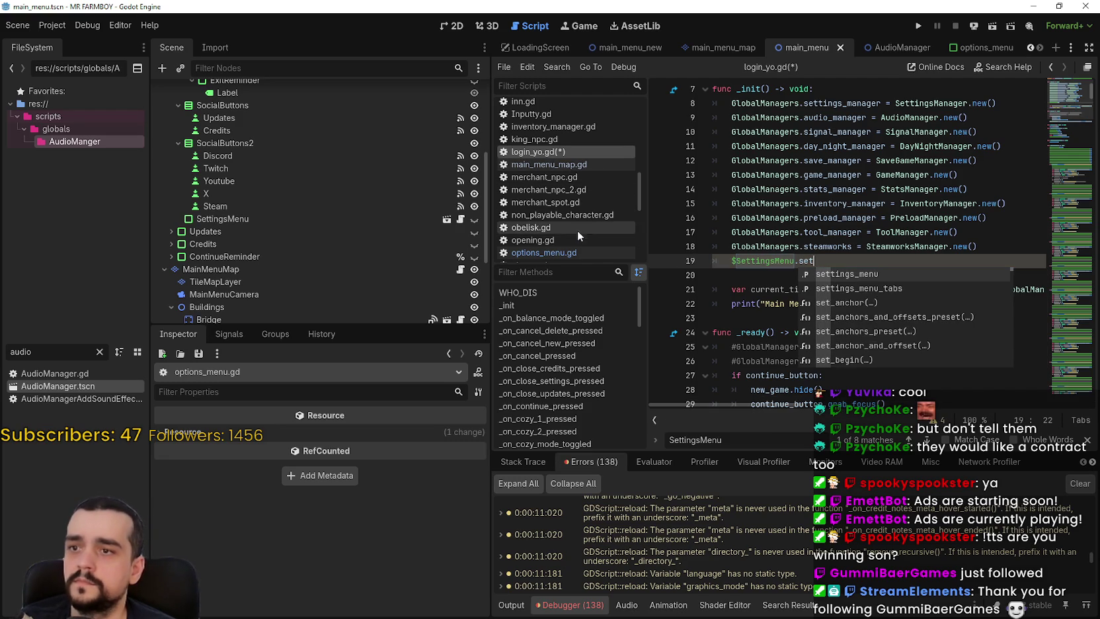
{"action": "left_click", "coordinate": [574, 253]}
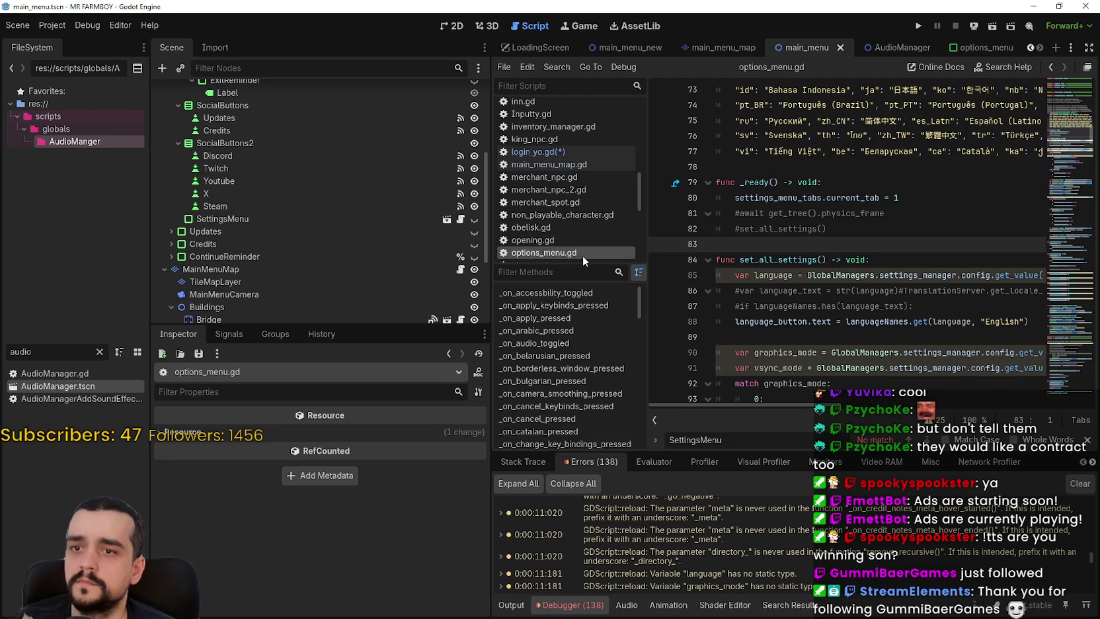
{"action": "left_click_drag", "start_coordinate": [740, 259], "coordinate": [826, 259]}
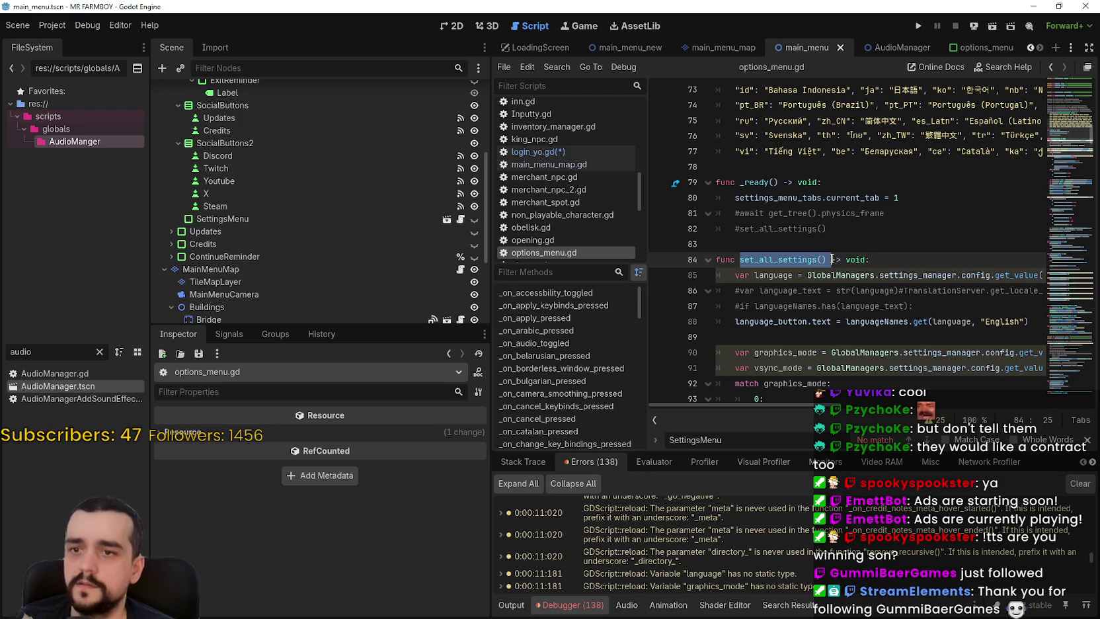
{"action": "scroll", "coordinate": [439, 147], "scroll_direction": "up", "scroll_amount": 6}
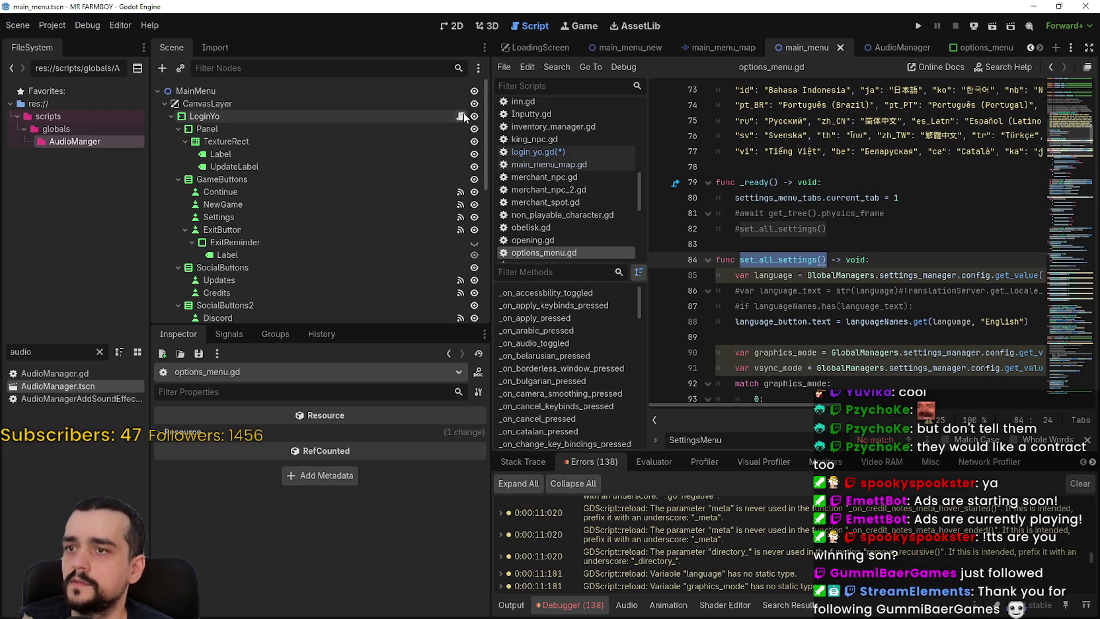
{"action": "left_click", "coordinate": [460, 116]}
{"action": "double_click", "coordinate": [808, 260]}
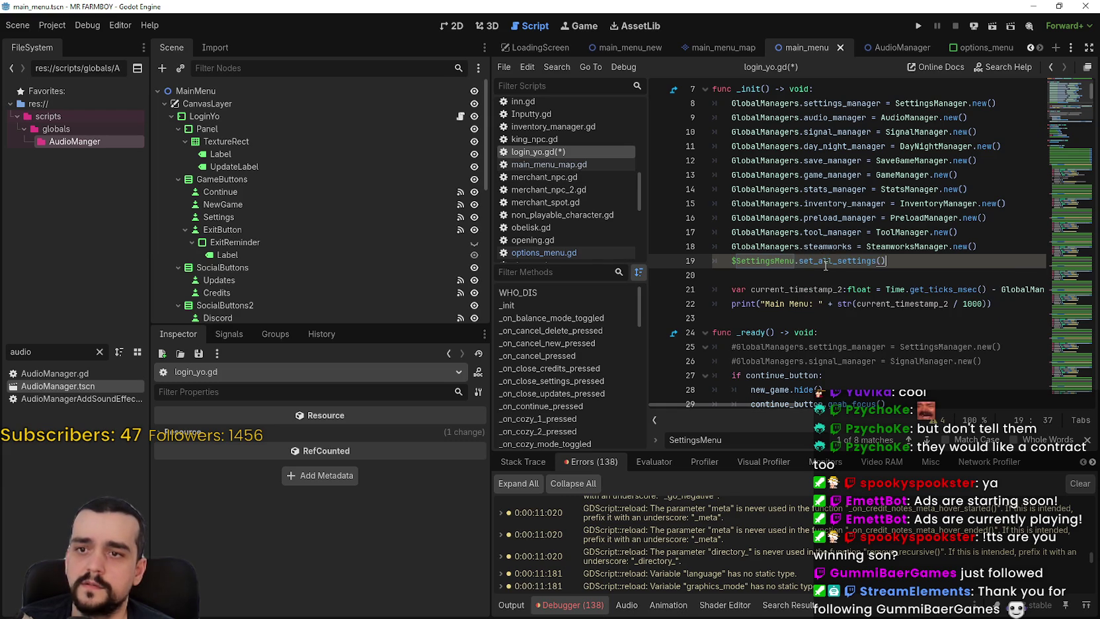
{"action": "key", "text": "ctrl+s"}
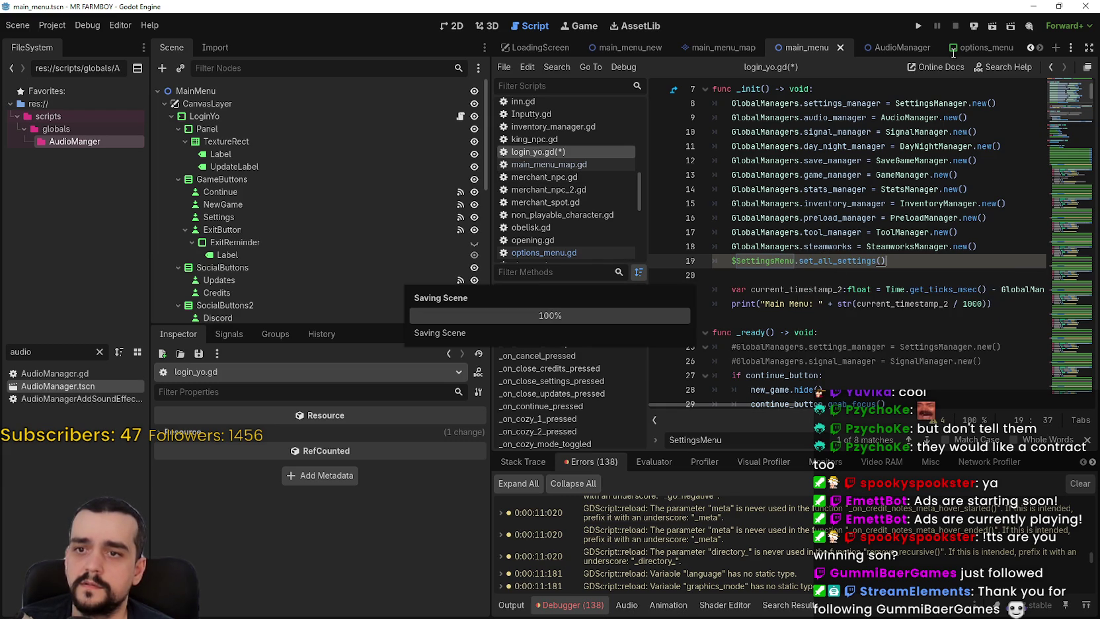
{"action": "key", "text": "F5"}
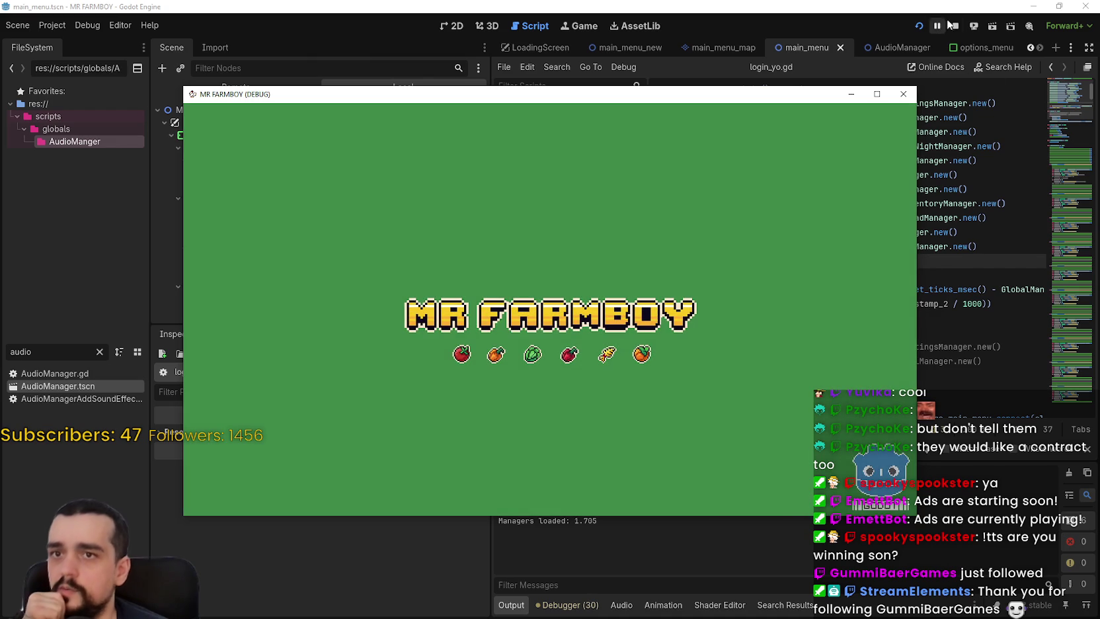
Stop the game and cut the set_all_settings call line out of _init.
{"action": "left_click", "coordinate": [953, 26]}
{"action": "left_click_drag", "start_coordinate": [790, 270], "coordinate": [690, 262]}
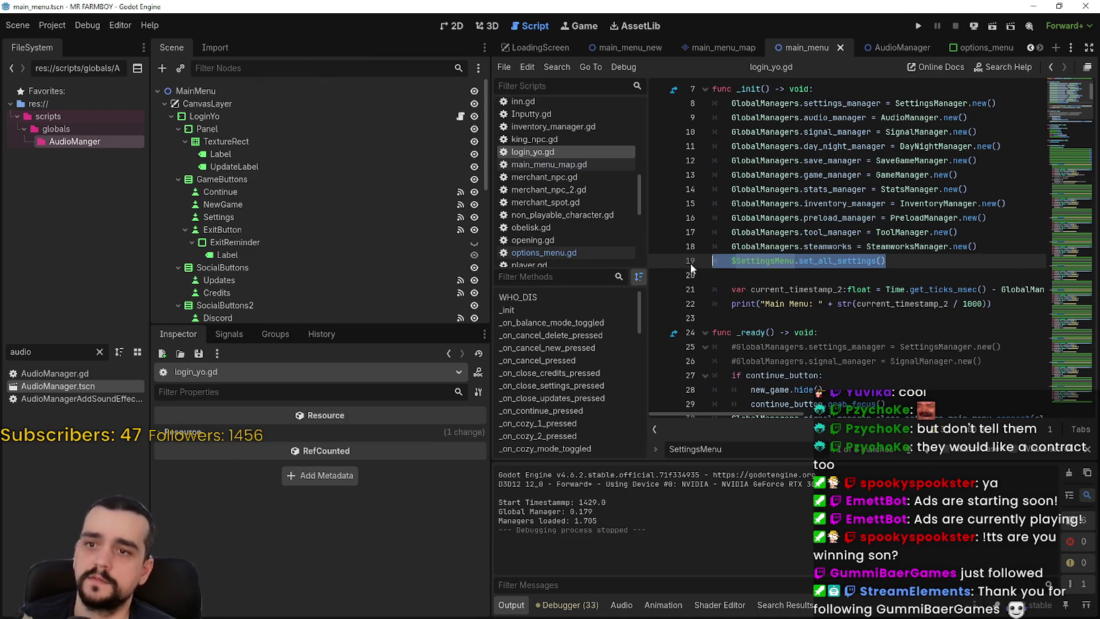
{"action": "key", "text": "BackSpace"}
{"action": "scroll", "coordinate": [834, 357], "scroll_direction": "down", "scroll_amount": 3}
{"action": "key", "text": "BackSpace"}
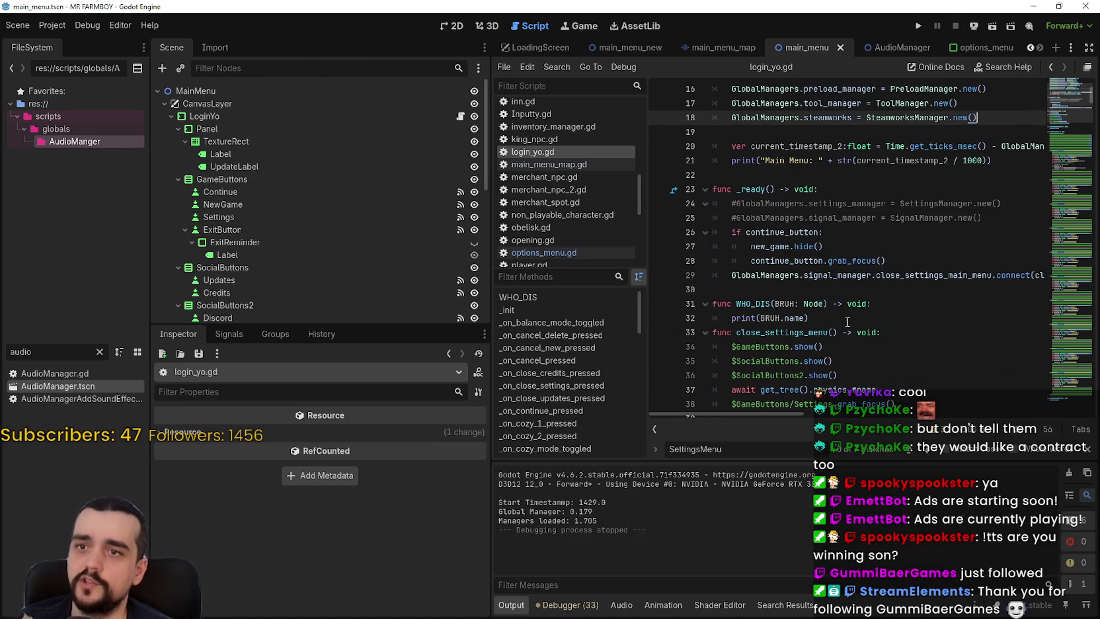
Paste the call onto line 30 at the end of _ready, save, then stop the run with F8.
{"action": "left_click", "coordinate": [853, 247]}
{"action": "left_click", "coordinate": [956, 276]}
{"action": "left_click", "coordinate": [863, 289]}
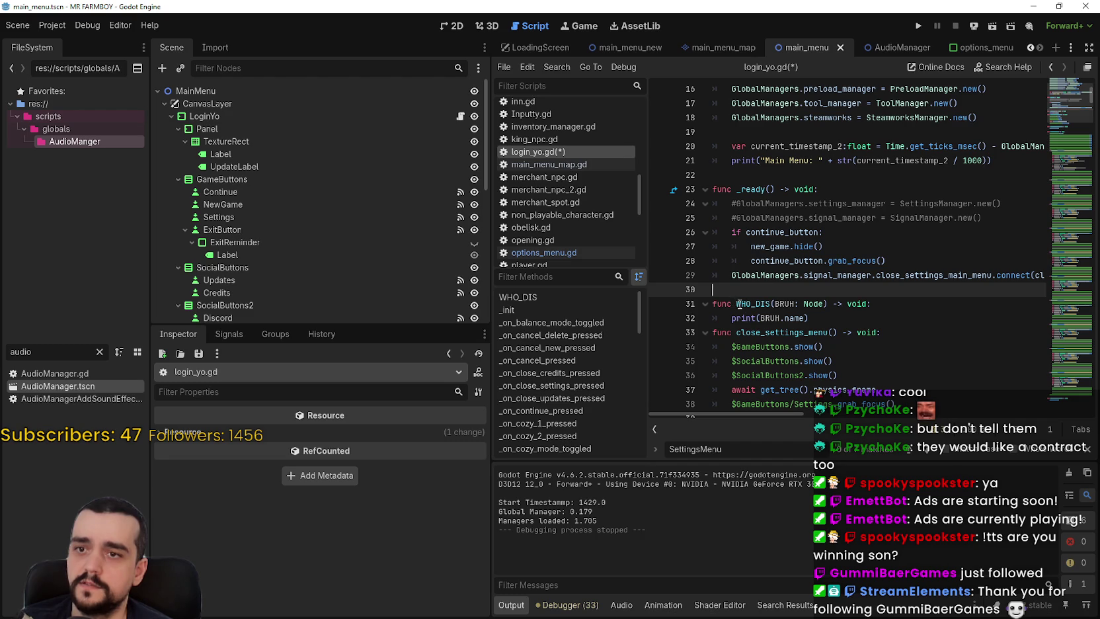
{"action": "type", "text": "$SettingsMenu.set_all_settings()"}
{"action": "key", "text": "Return"}
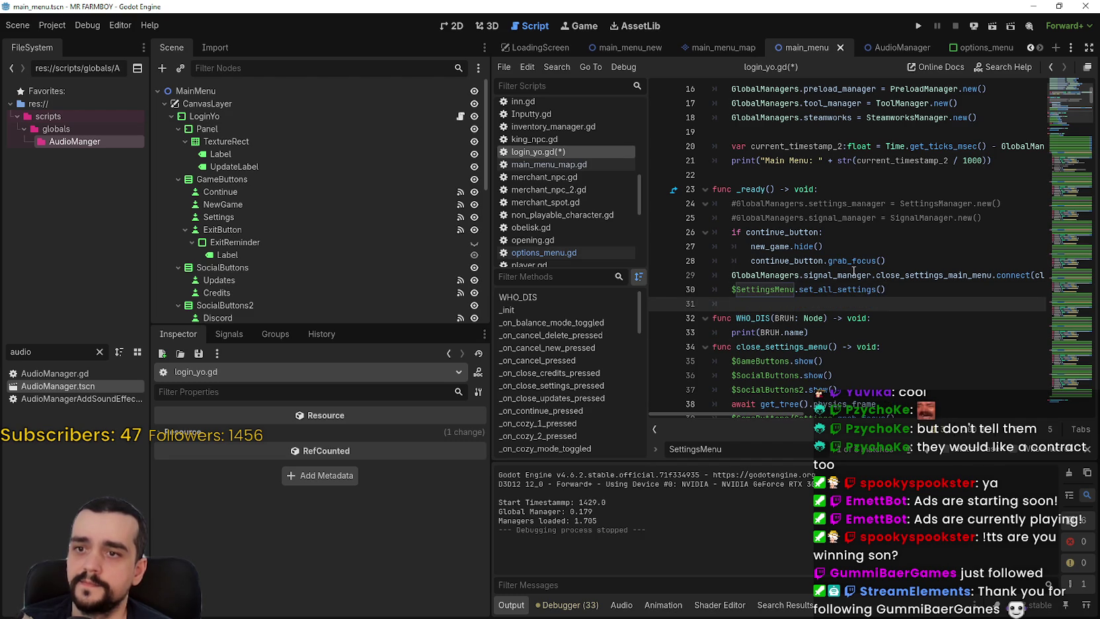
{"action": "key", "text": "ctrl+s"}
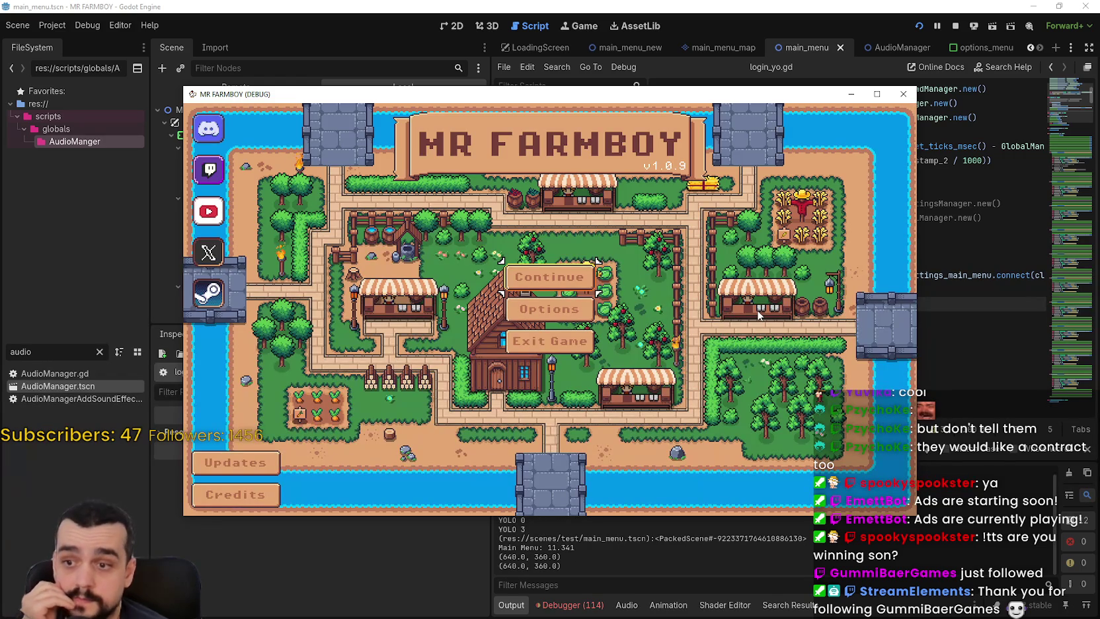
{"action": "key", "text": "F8"}
Jump from the Debugger Errors list to the options_menu.gd:85 error and read its language lookup line.
{"action": "scroll", "coordinate": [610, 533], "scroll_direction": "down", "scroll_amount": 10}
{"action": "scroll", "coordinate": [829, 529], "scroll_direction": "down", "scroll_amount": 10}
{"action": "scroll", "coordinate": [829, 526], "scroll_direction": "down", "scroll_amount": 10}
{"action": "scroll", "coordinate": [859, 563], "scroll_direction": "up", "scroll_amount": 3}
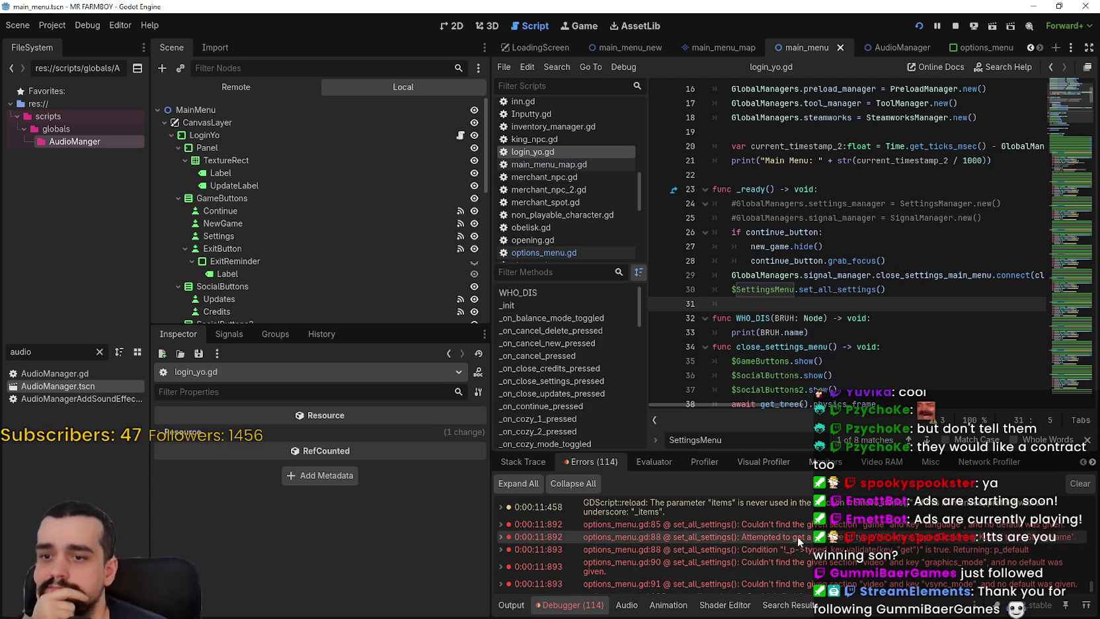
{"action": "mouse_move", "coordinate": [813, 526]}
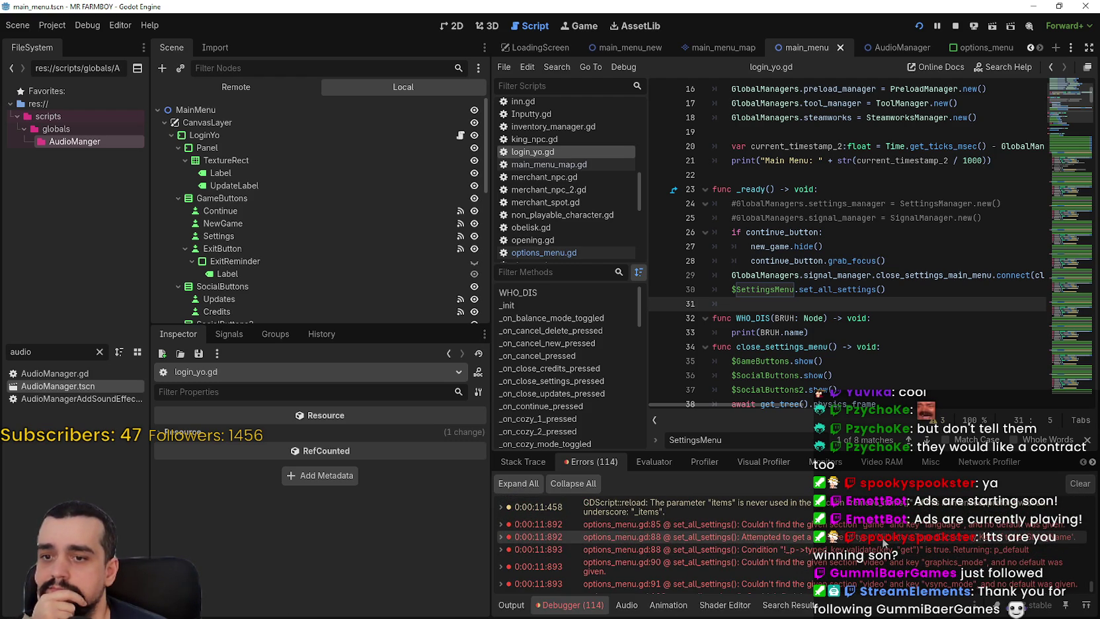
{"action": "mouse_move", "coordinate": [881, 541]}
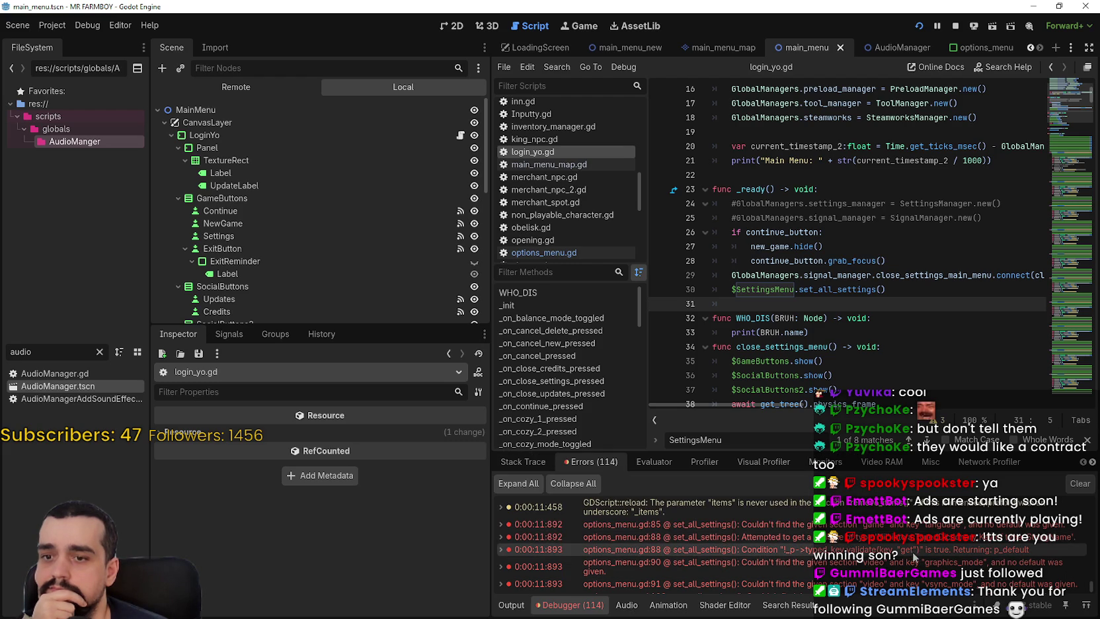
{"action": "scroll", "coordinate": [925, 552], "scroll_direction": "down", "scroll_amount": 1}
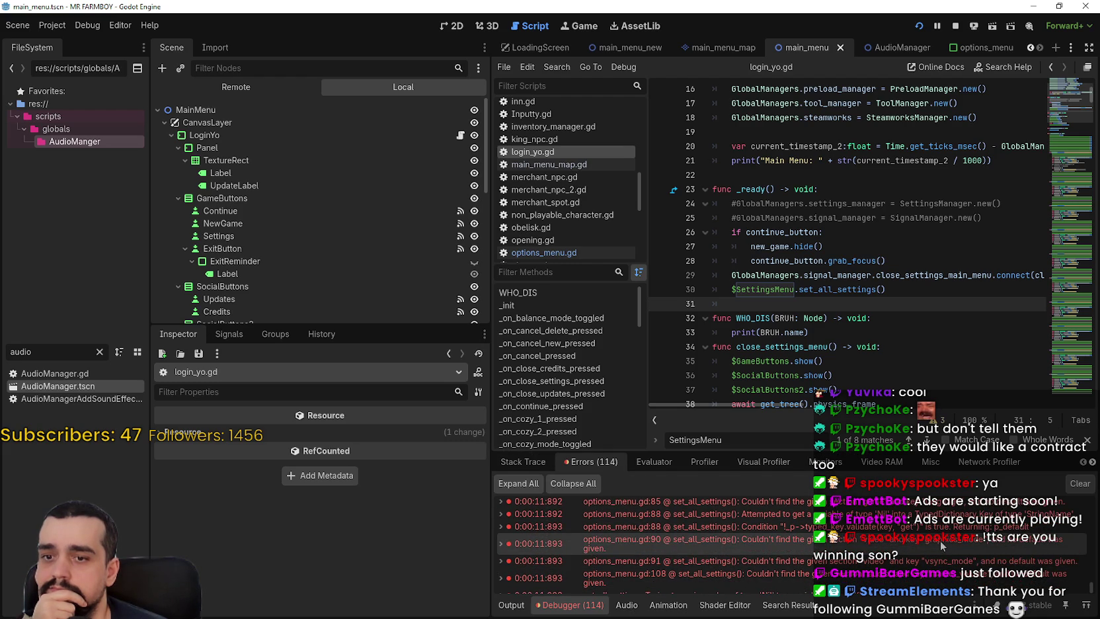
{"action": "mouse_move", "coordinate": [942, 546]}
{"action": "scroll", "coordinate": [943, 546], "scroll_direction": "up", "scroll_amount": 2}
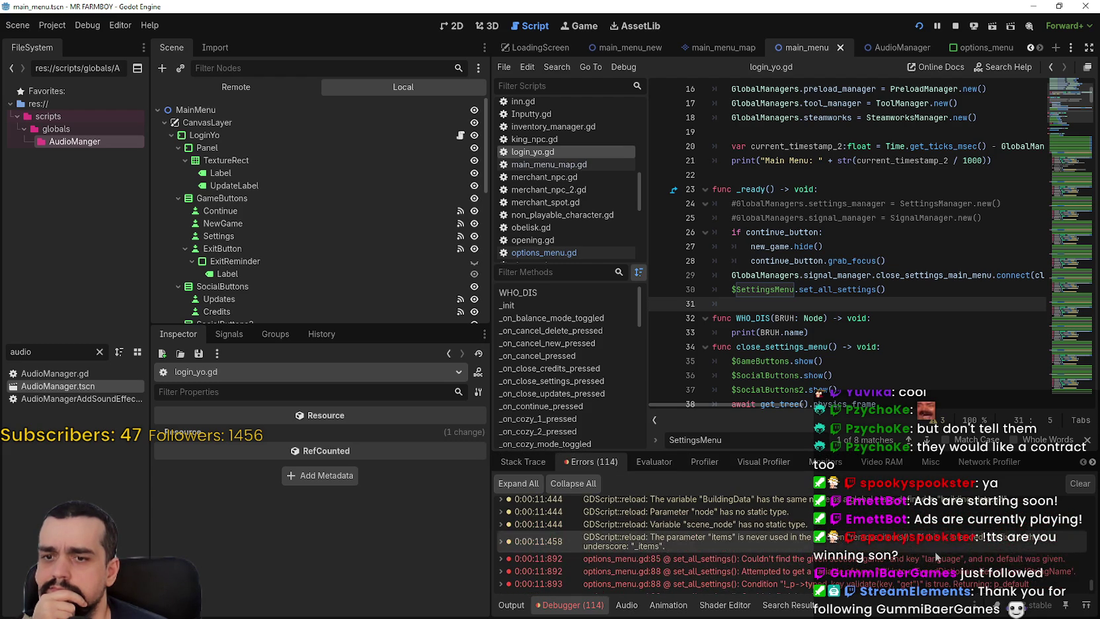
{"action": "left_click", "coordinate": [936, 559]}
{"action": "left_click_drag", "start_coordinate": [884, 246], "coordinate": [1067, 250]}
{"action": "left_click", "coordinate": [890, 244]}
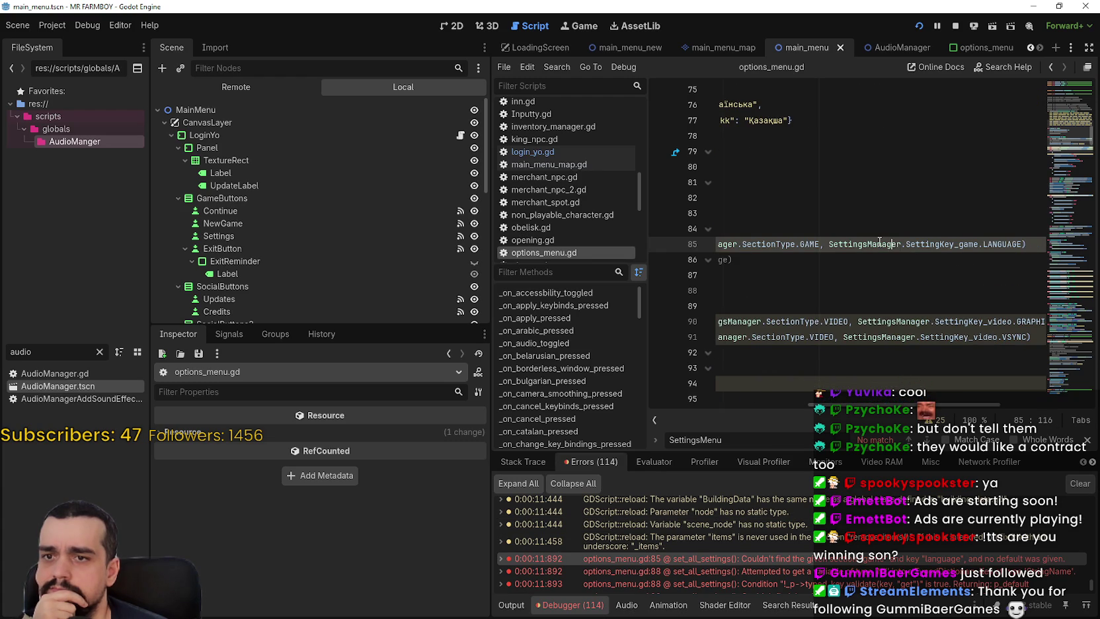
Widen the script editor panel so line 85 is fully visible.
{"action": "scroll", "coordinate": [879, 341], "scroll_direction": "left", "scroll_amount": 5}
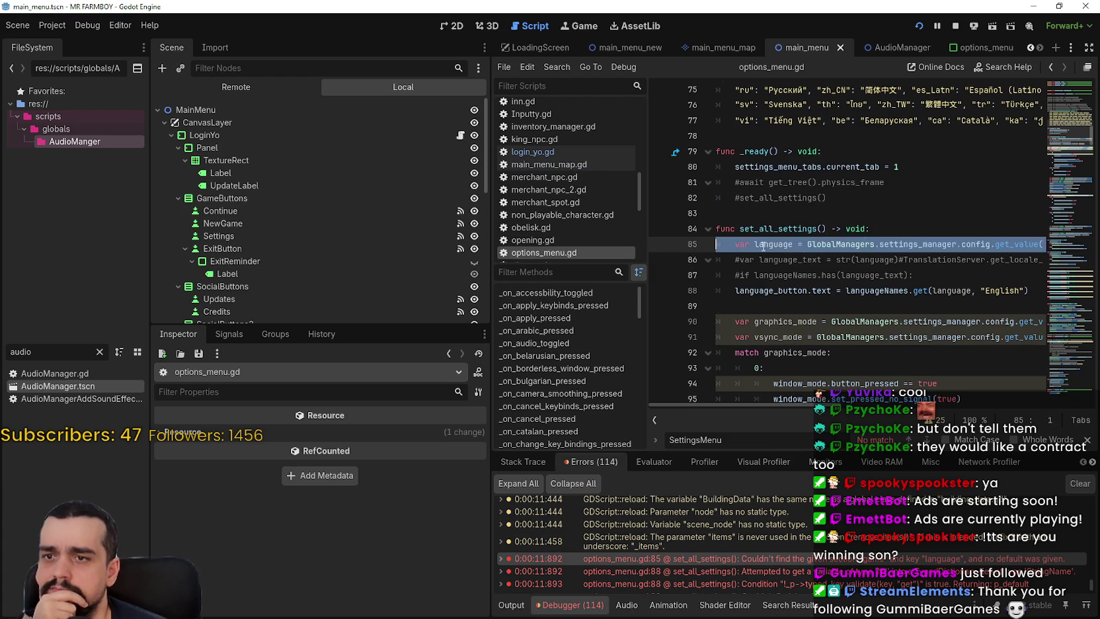
{"action": "left_click", "coordinate": [802, 259]}
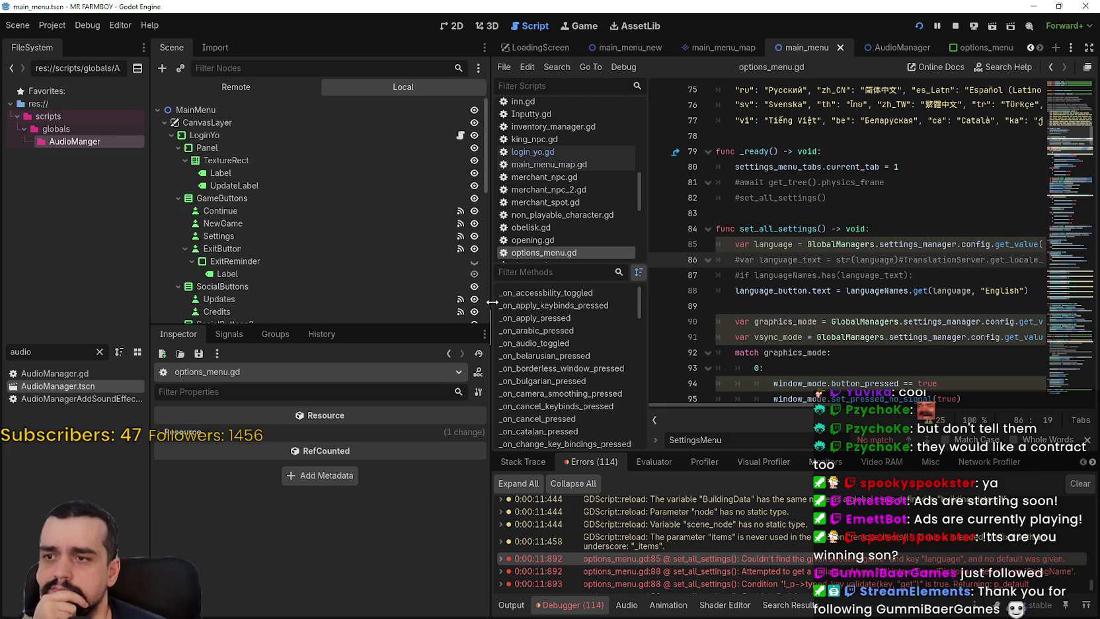
{"action": "left_click_drag", "start_coordinate": [492, 301], "coordinate": [355, 301]}
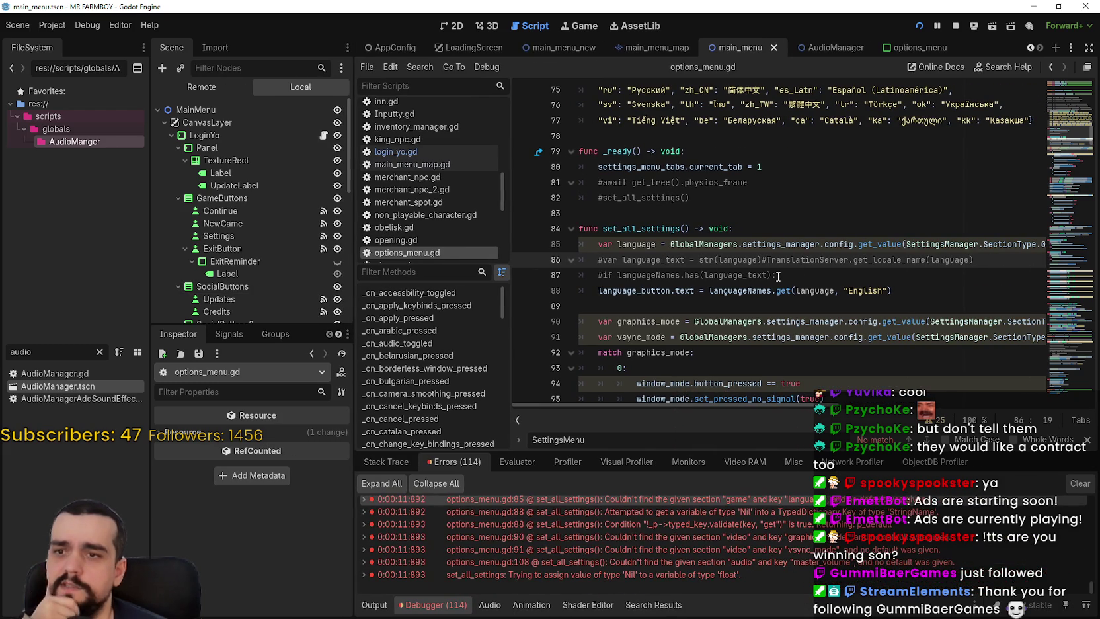
{"action": "scroll", "coordinate": [992, 566], "scroll_direction": "up", "scroll_amount": 1}
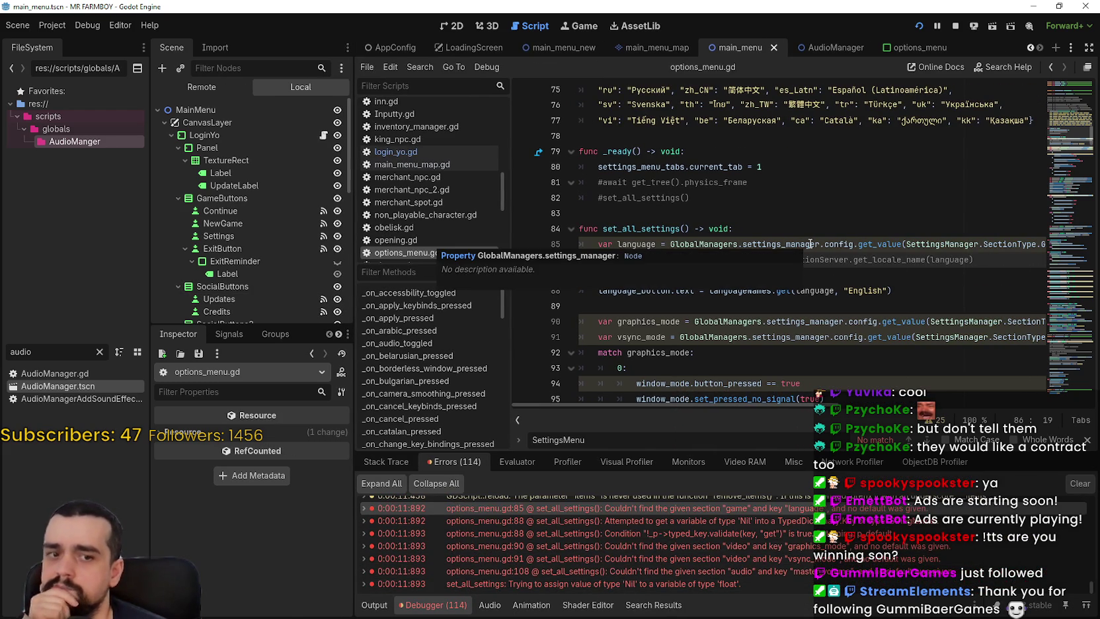
Replace both SettingsManager references on line 85 with GlobalManagers.settings_manager and save.
{"action": "left_click", "coordinate": [730, 244]}
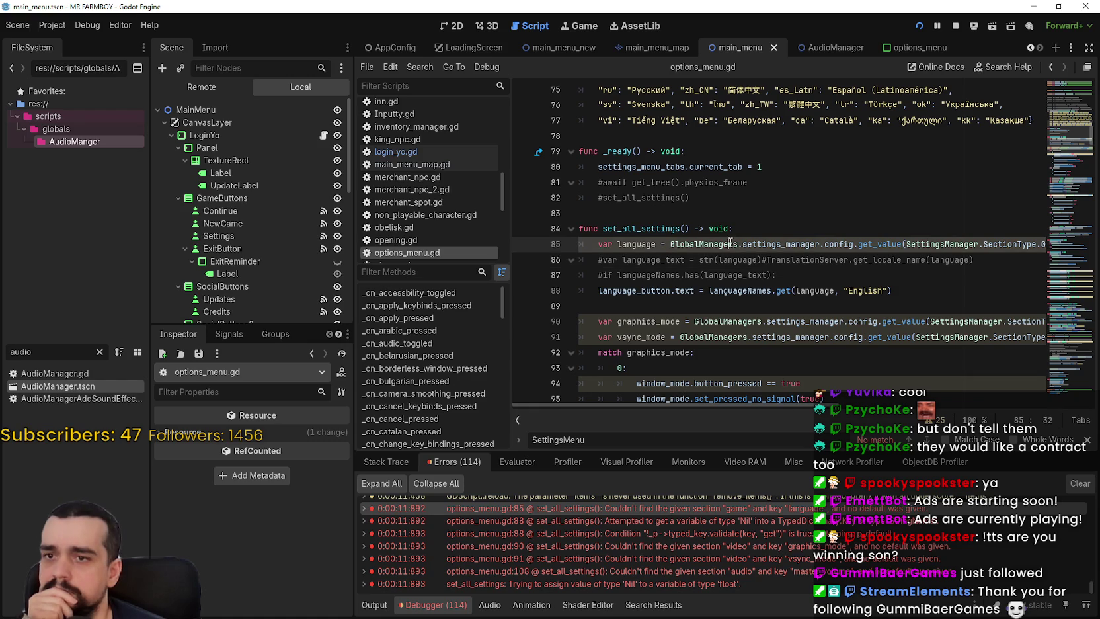
{"action": "double_click", "coordinate": [730, 244]}
{"action": "left_click_drag", "start_coordinate": [730, 243], "coordinate": [819, 244]}
{"action": "key", "text": "ctrl+c"}
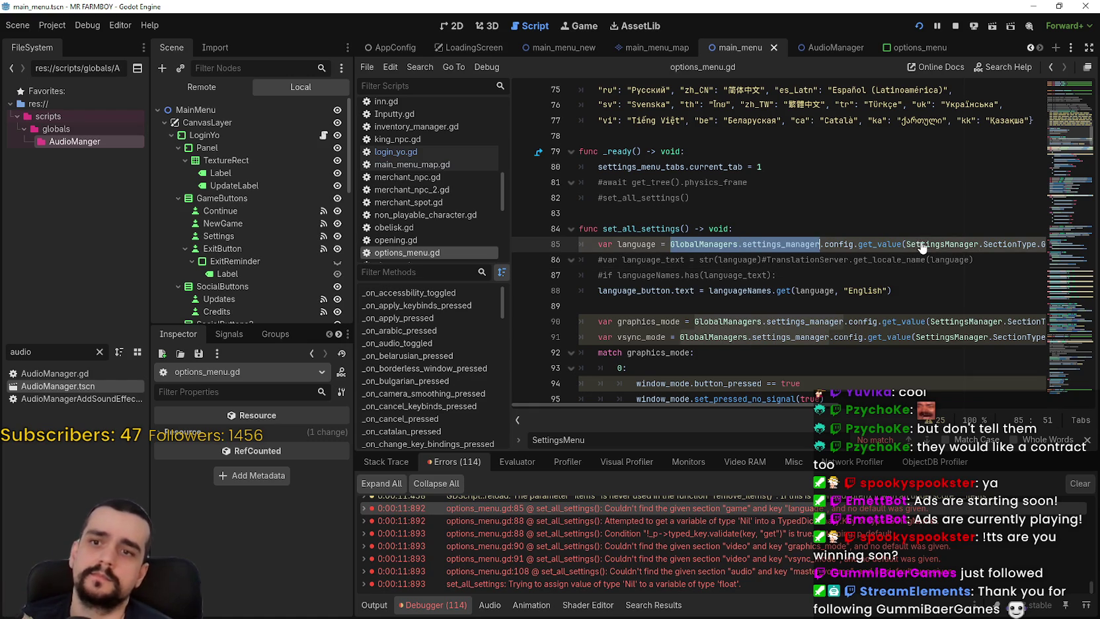
{"action": "double_click", "coordinate": [917, 244]}
{"action": "key", "text": "ctrl+v"}
{"action": "mouse_move", "coordinate": [750, 405]}
{"action": "left_mouse_down"}
{"action": "mouse_move", "coordinate": [933, 405]}
{"action": "mouse_move", "coordinate": [735, 405]}
{"action": "left_mouse_up"}
{"action": "double_click", "coordinate": [836, 244]}
{"action": "key", "text": "ctrl+v"}
{"action": "left_click", "coordinate": [703, 305]}
{"action": "key", "text": "ctrl+s"}
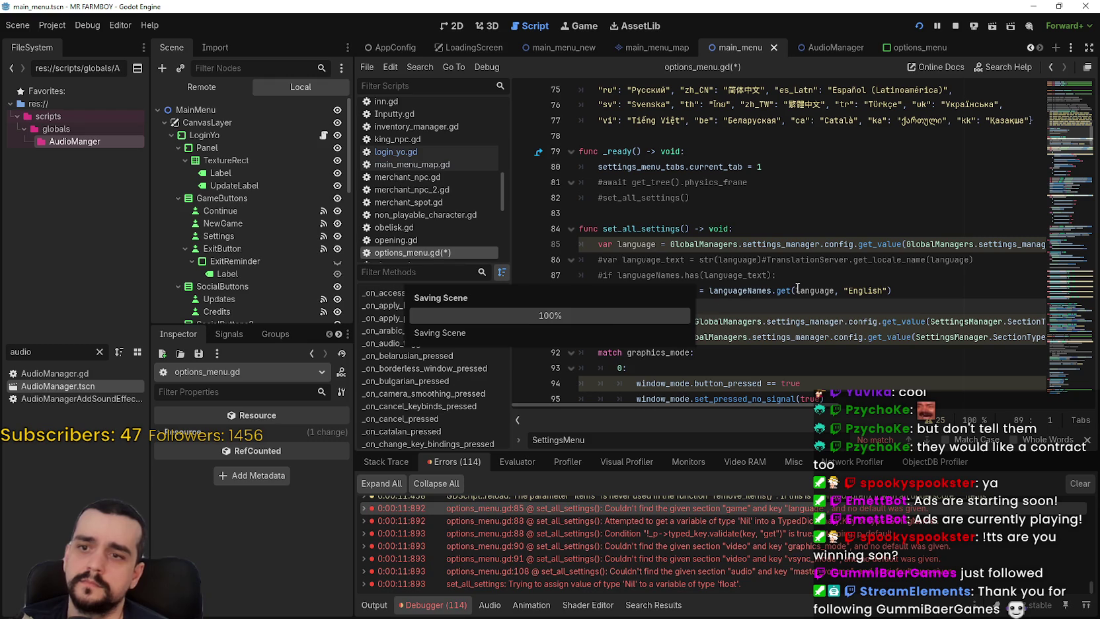
Stop the running game and launch it again with F5.
{"action": "left_click", "coordinate": [618, 243]}
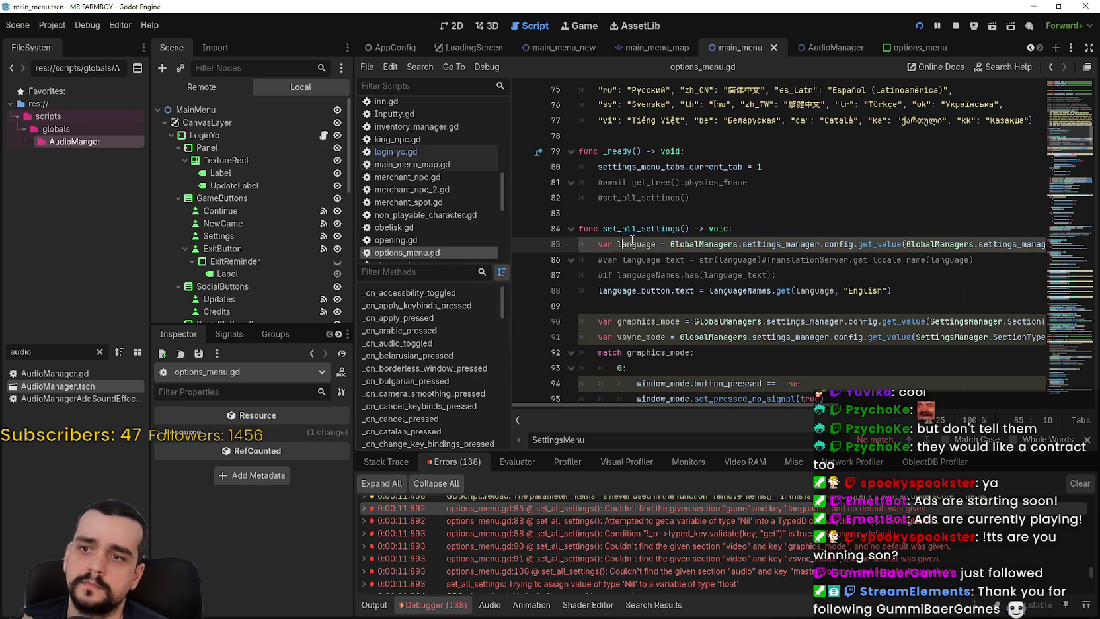
{"action": "double_click", "coordinate": [631, 243]}
{"action": "left_click", "coordinate": [859, 306]}
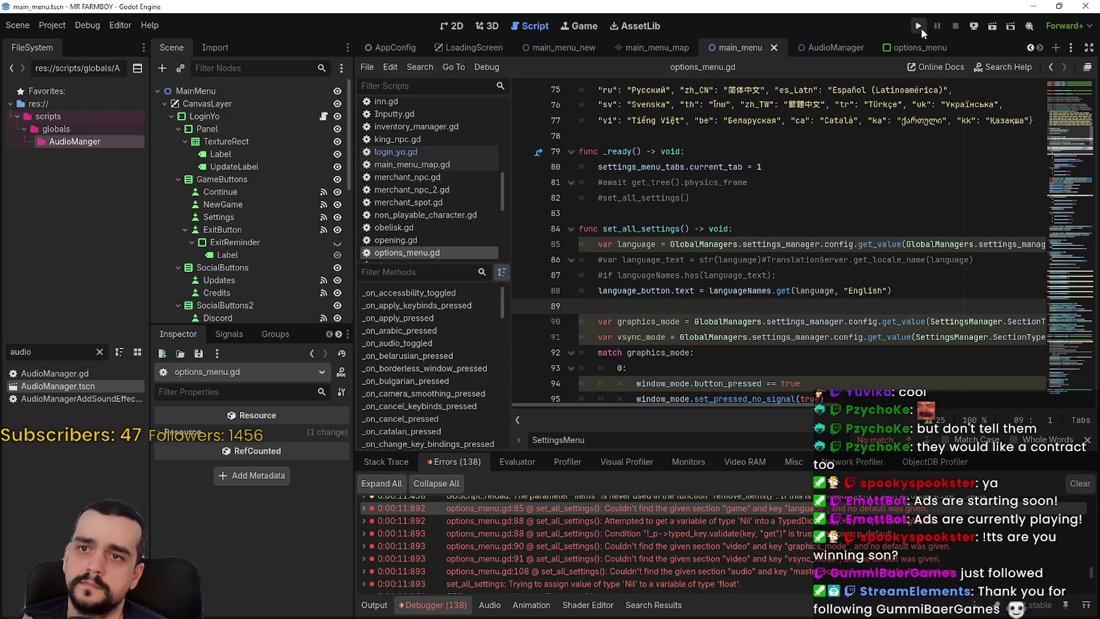
{"action": "left_click", "coordinate": [956, 26]}
{"action": "key", "text": "F5"}
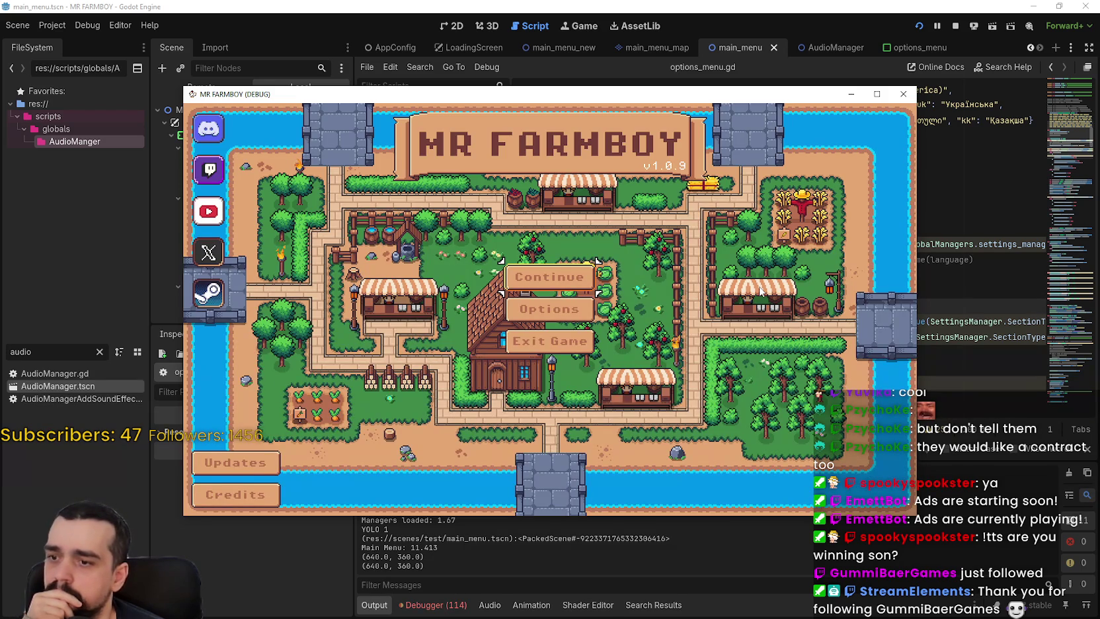
Open the debugger's Errors list and jump to the options_menu.gd:85 error line.
{"action": "left_click", "coordinate": [432, 605]}
{"action": "scroll", "coordinate": [703, 563], "scroll_direction": "down", "scroll_amount": 2}
{"action": "left_click", "coordinate": [756, 509]}
{"action": "left_click_drag", "start_coordinate": [786, 405], "coordinate": [829, 405]}
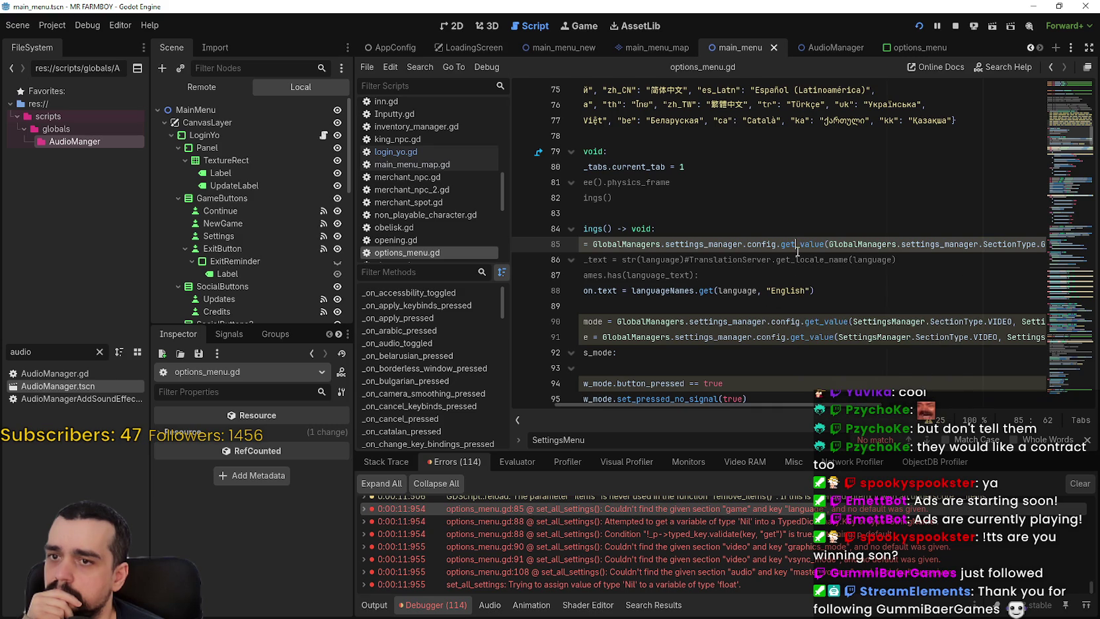
{"action": "right_click", "coordinate": [797, 251]}
Filter the FileSystem dock for 'setting', open settingsManager.gd, and locate its config variable.
{"action": "key", "text": "Escape"}
{"action": "double_click", "coordinate": [20, 352]}
{"action": "type", "text": "setting"}
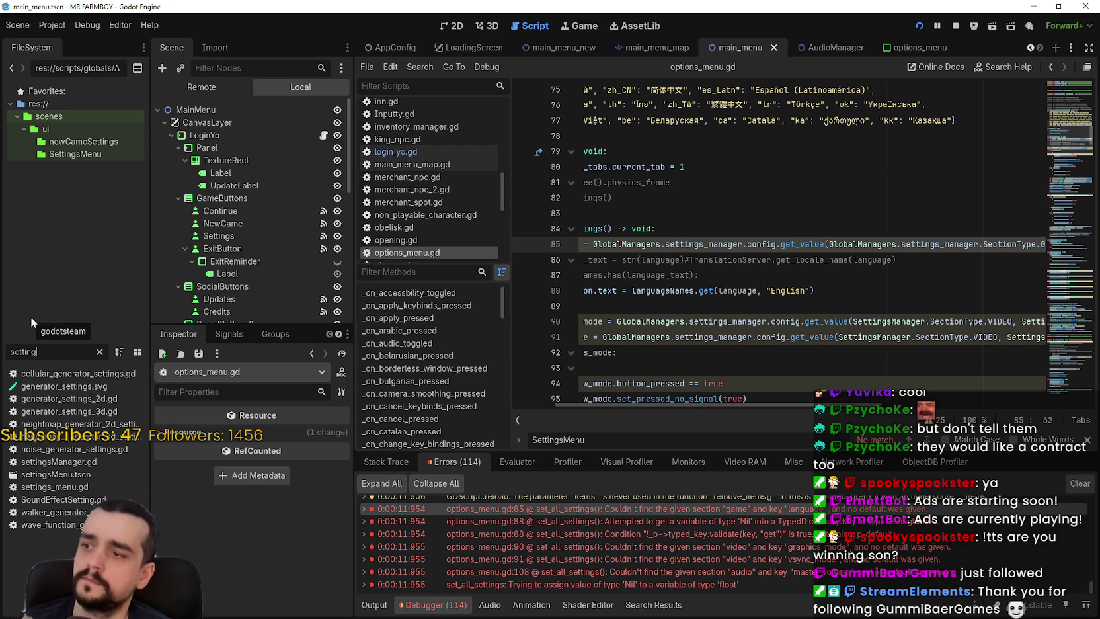
{"action": "double_click", "coordinate": [58, 461]}
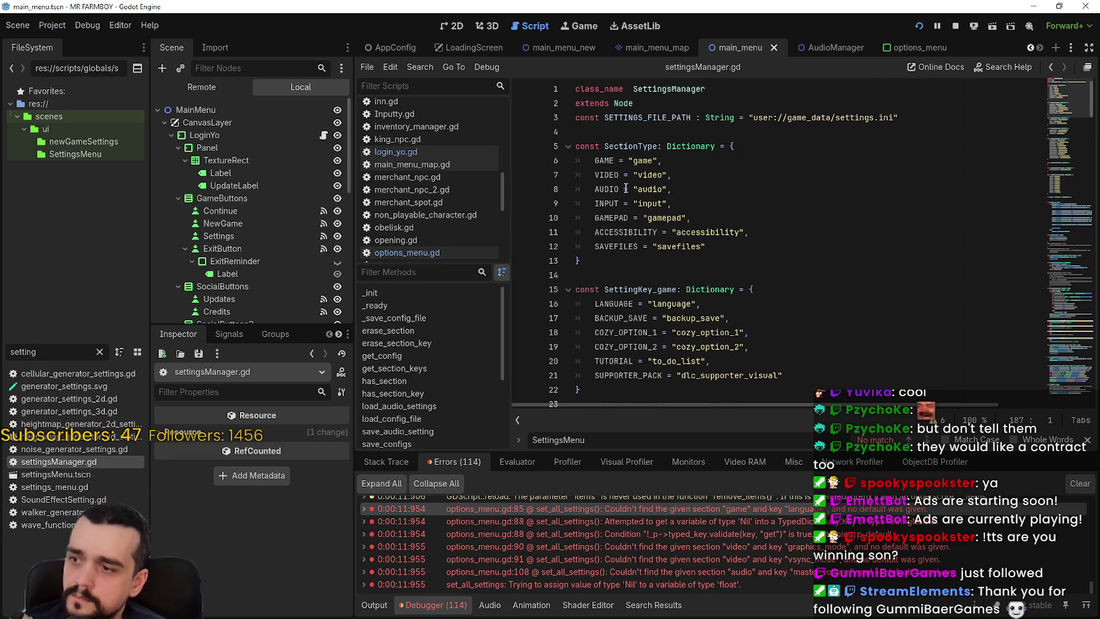
{"action": "scroll", "coordinate": [785, 237], "scroll_direction": "down", "scroll_amount": 2}
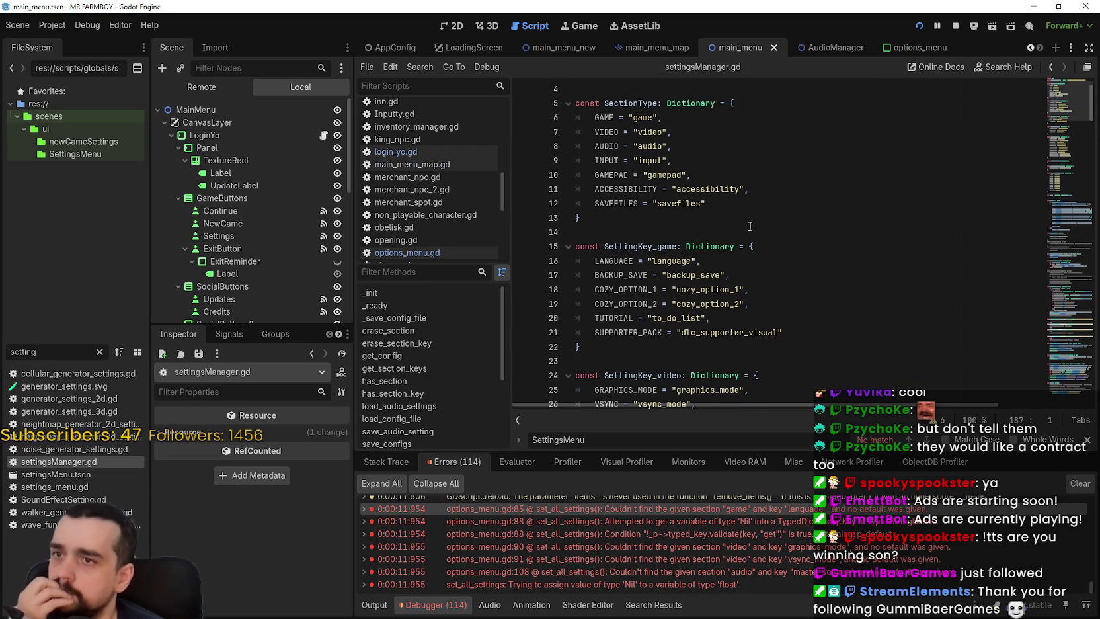
{"action": "scroll", "coordinate": [751, 220], "scroll_direction": "down", "scroll_amount": 6}
{"action": "scroll", "coordinate": [751, 221], "scroll_direction": "down", "scroll_amount": 10}
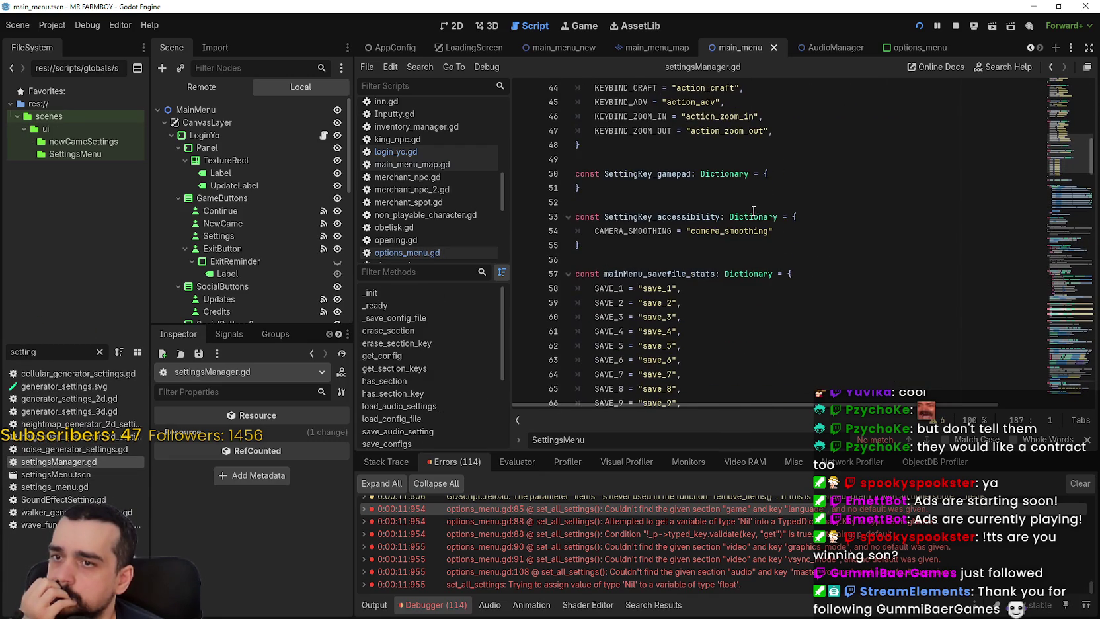
{"action": "scroll", "coordinate": [752, 210], "scroll_direction": "down", "scroll_amount": 3}
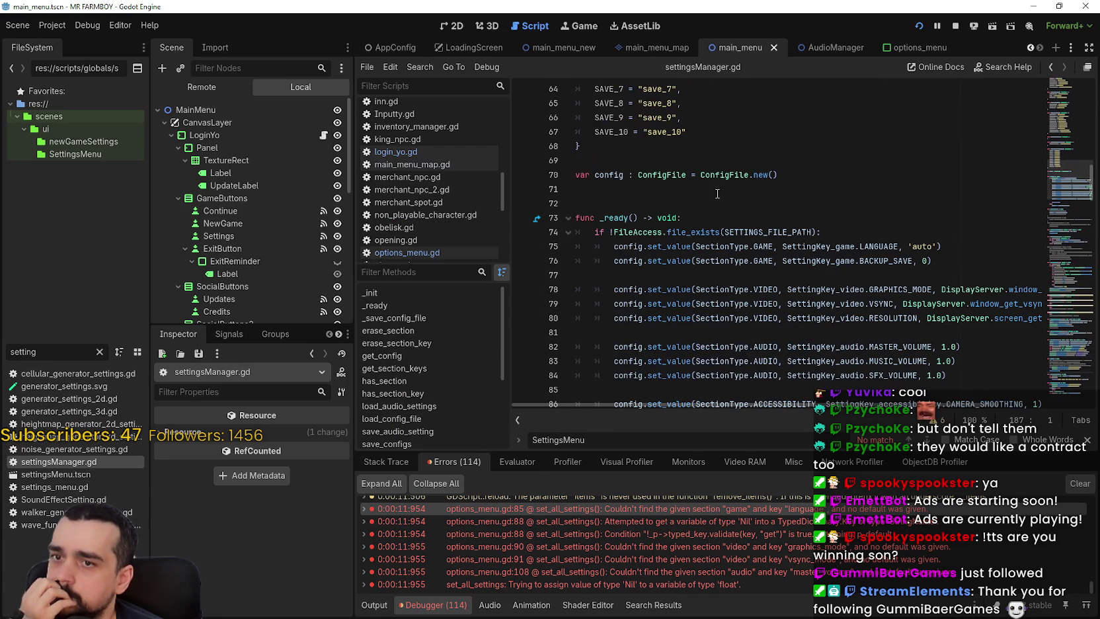
{"action": "double_click", "coordinate": [605, 175]}
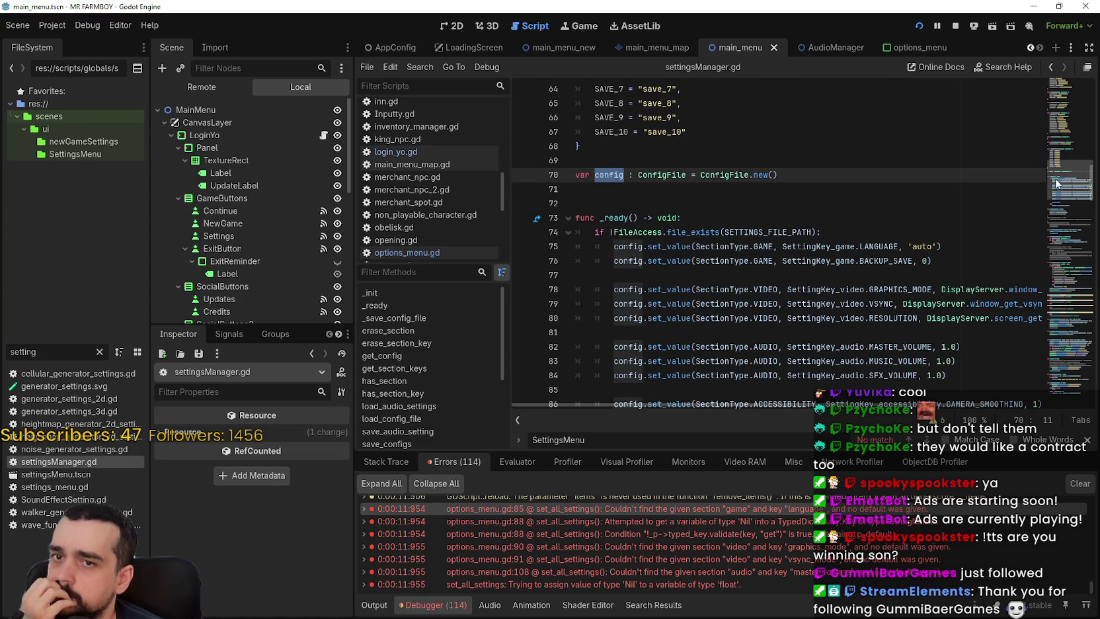
Review the SectionType dictionary, then stop the running game and open login_yo.gd.
{"action": "scroll", "coordinate": [1056, 192], "scroll_direction": "down", "scroll_amount": 2}
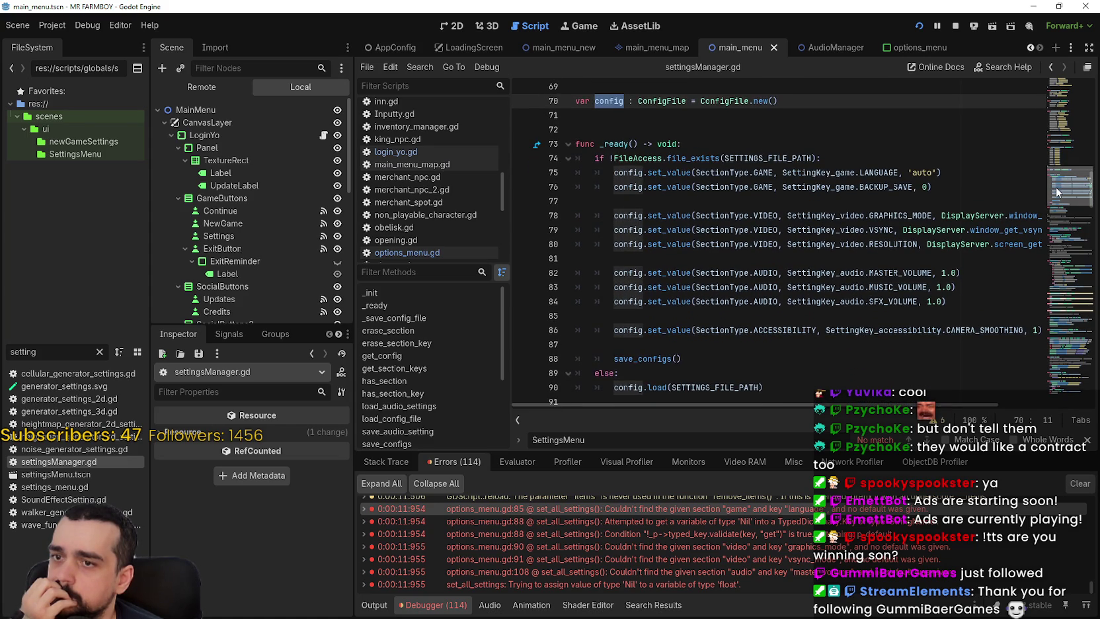
{"action": "scroll", "coordinate": [1056, 192], "scroll_direction": "down", "scroll_amount": 5}
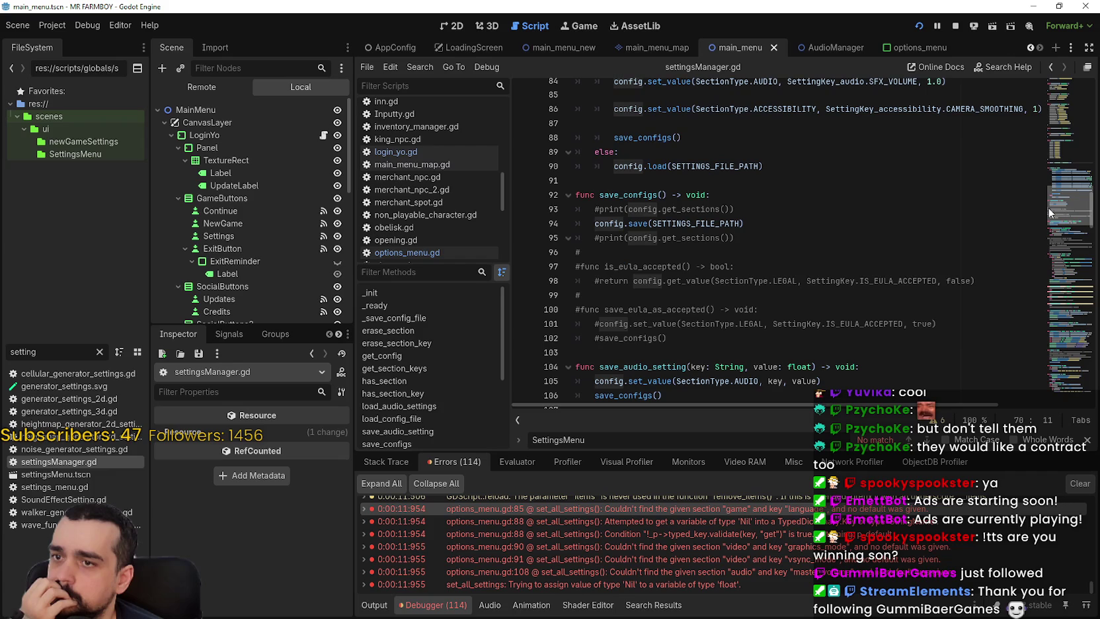
{"action": "scroll", "coordinate": [1046, 215], "scroll_direction": "down", "scroll_amount": 4}
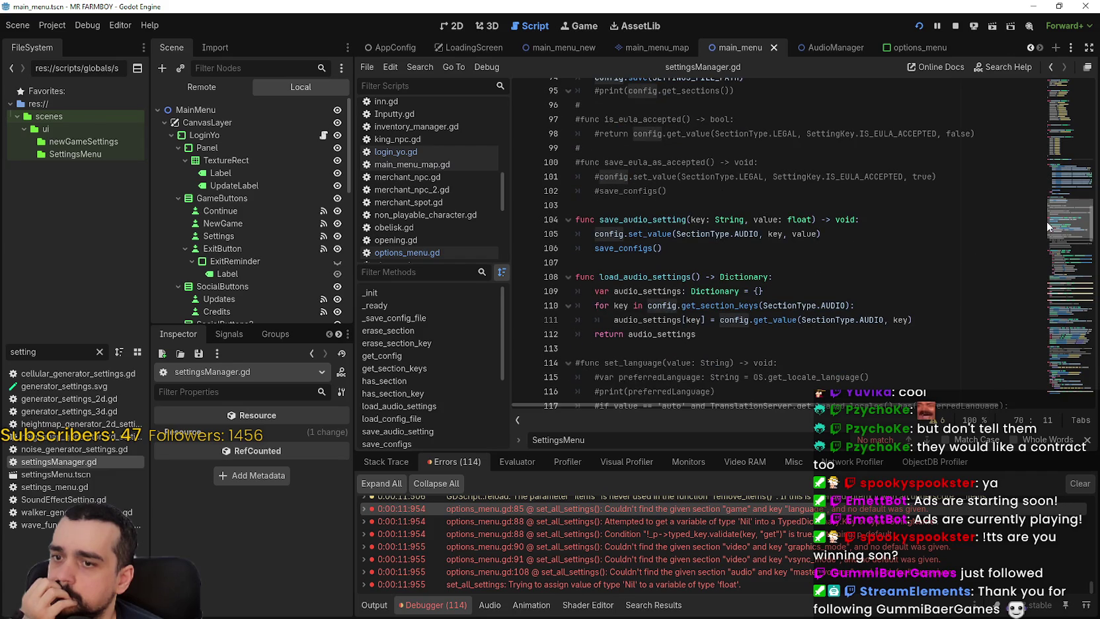
{"action": "left_click_drag", "start_coordinate": [1046, 221], "coordinate": [1062, 97]}
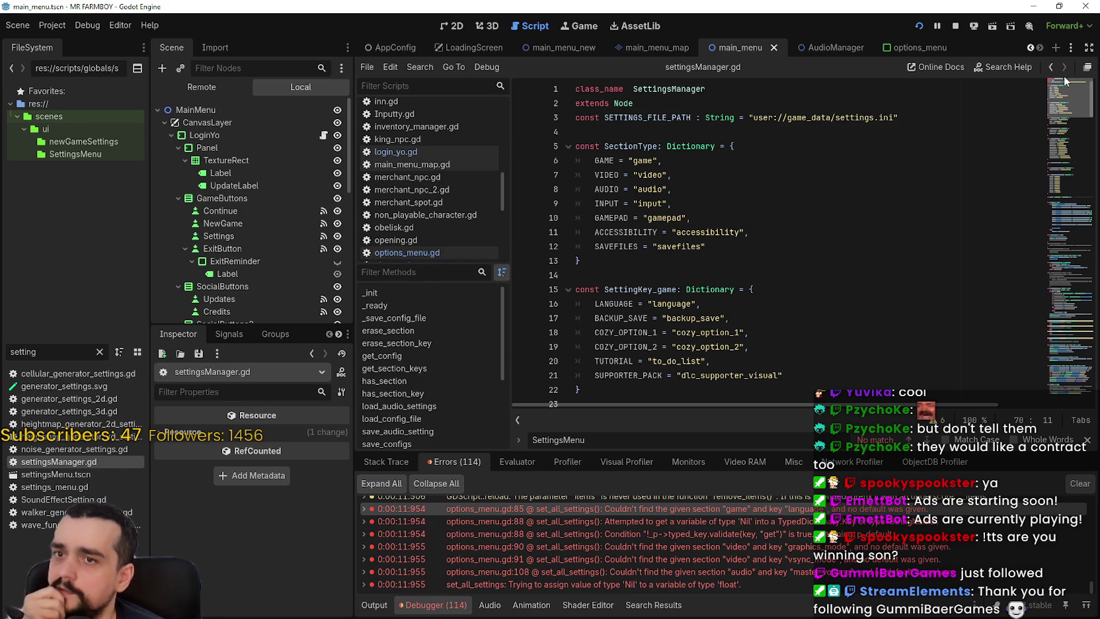
{"action": "mouse_move", "coordinate": [1062, 97]}
{"action": "left_mouse_down"}
{"action": "mouse_move", "coordinate": [1038, 267]}
{"action": "mouse_move", "coordinate": [1039, 198]}
{"action": "mouse_move", "coordinate": [1038, 395]}
{"action": "mouse_move", "coordinate": [1034, 66]}
{"action": "left_mouse_up"}
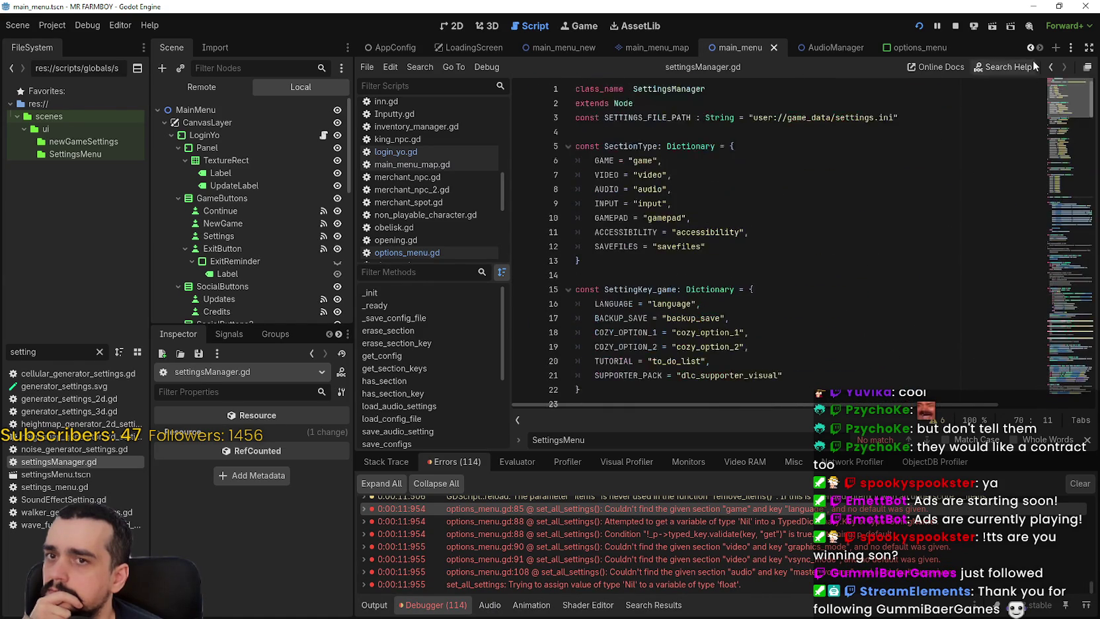
{"action": "double_click", "coordinate": [628, 146]}
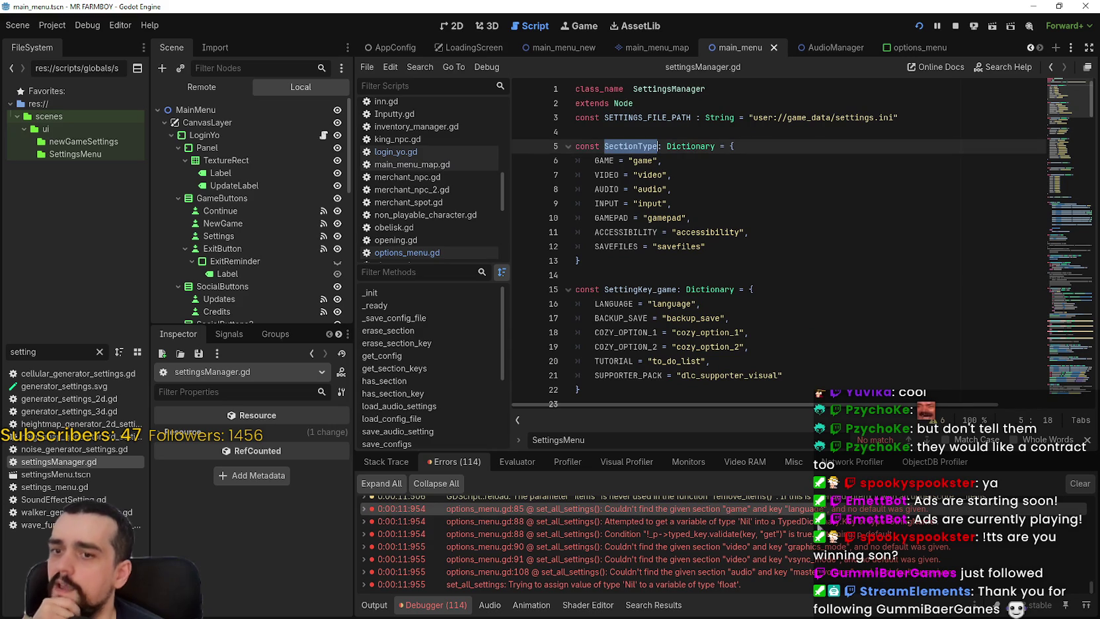
{"action": "mouse_move", "coordinate": [858, 514]}
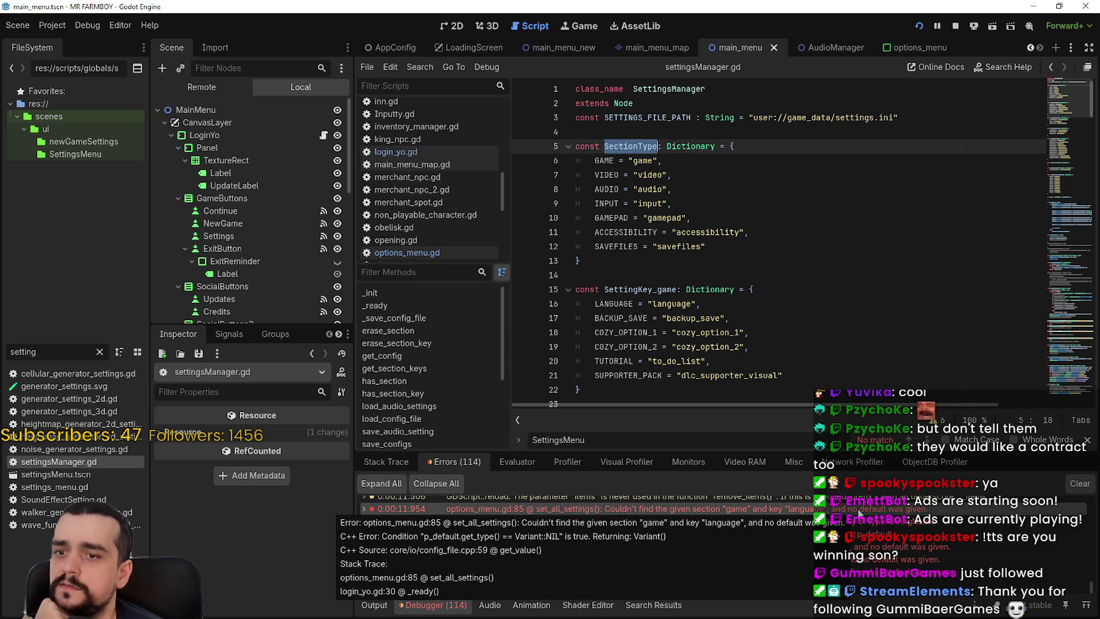
{"action": "left_click", "coordinate": [671, 277]}
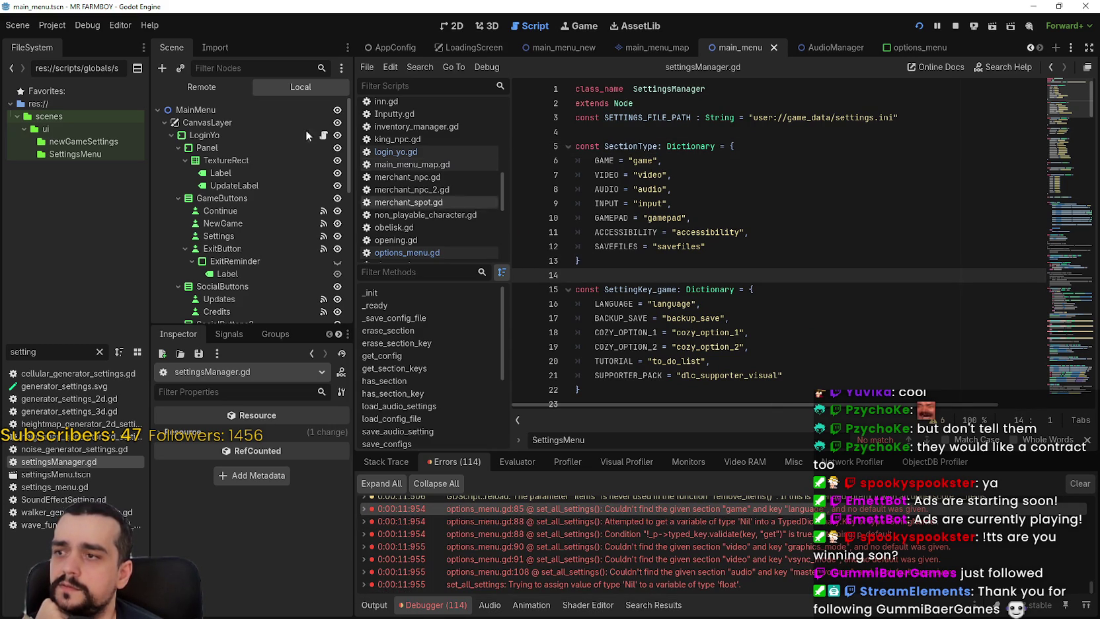
{"action": "left_click", "coordinate": [956, 31]}
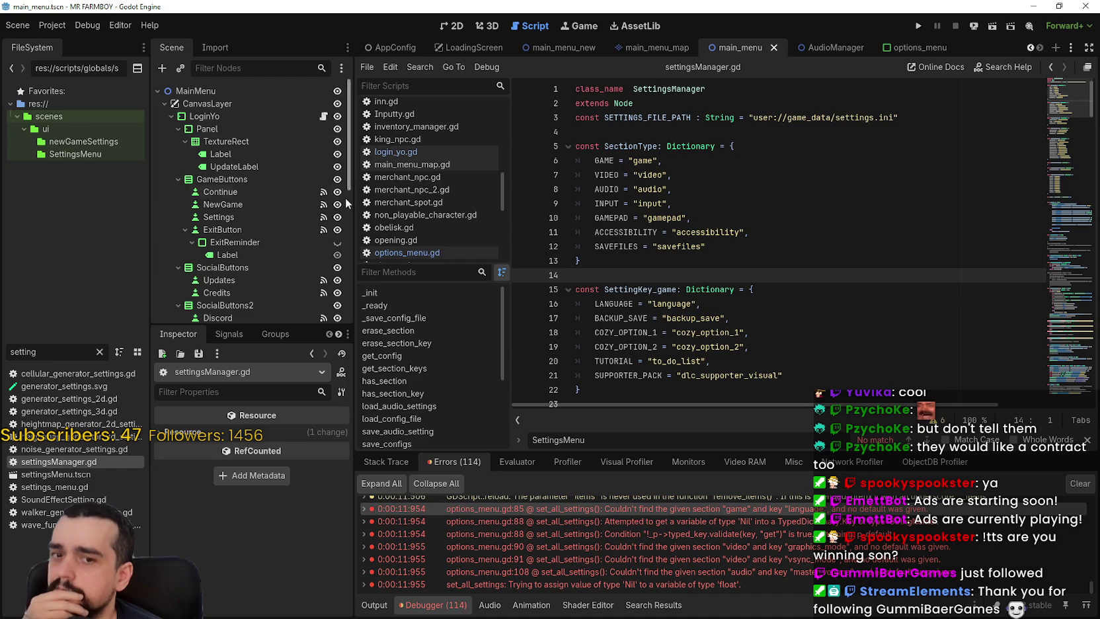
{"action": "left_click", "coordinate": [324, 115]}
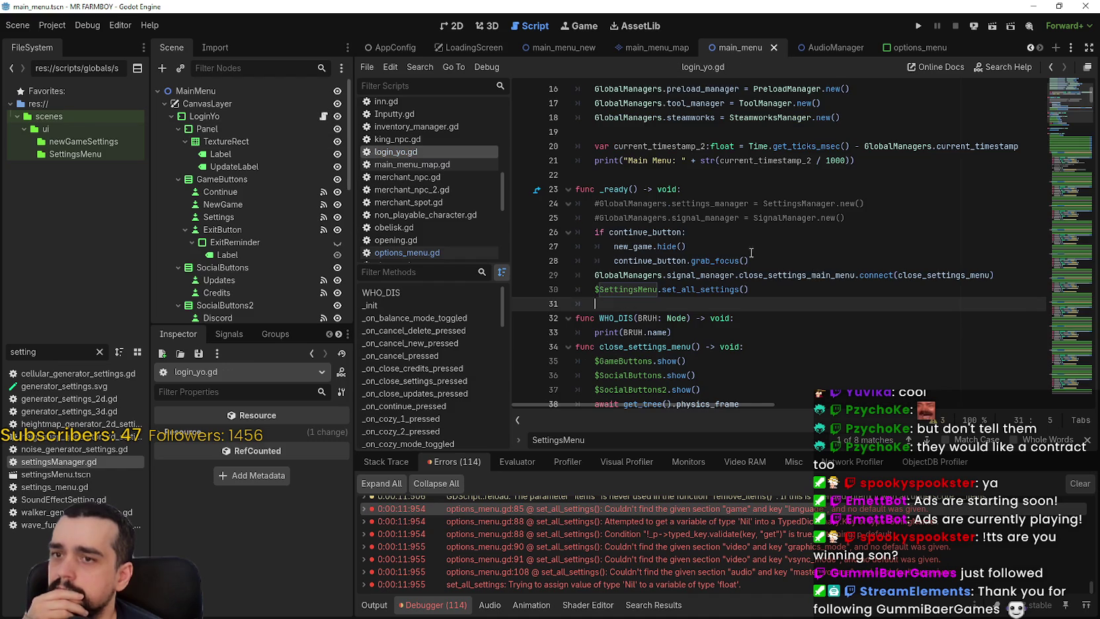
Add a get_tree().physics_frame line before the set_all_settings call in login_yo.gd.
{"action": "left_click", "coordinate": [996, 275]}
{"action": "key", "text": "Return"}
{"action": "type", "text": "get_tree().physics_frame"}
Rerun the game and jump to the Nil float error at options_menu.gd line 108.
{"action": "left_click", "coordinate": [919, 27]}
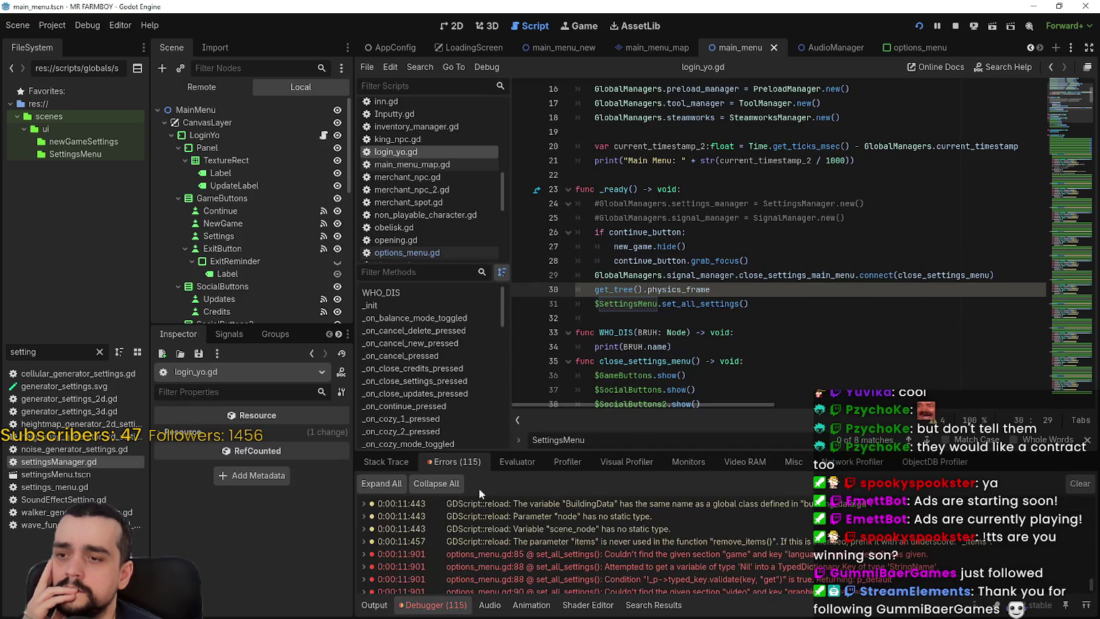
{"action": "scroll", "coordinate": [653, 558], "scroll_direction": "down", "scroll_amount": 2}
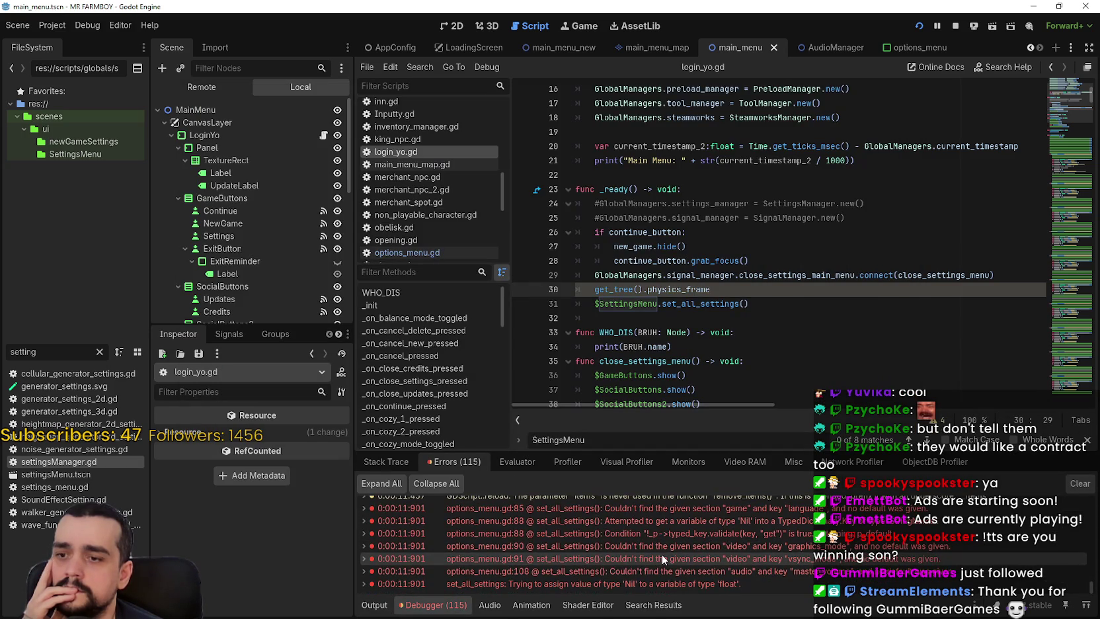
{"action": "mouse_move", "coordinate": [687, 585]}
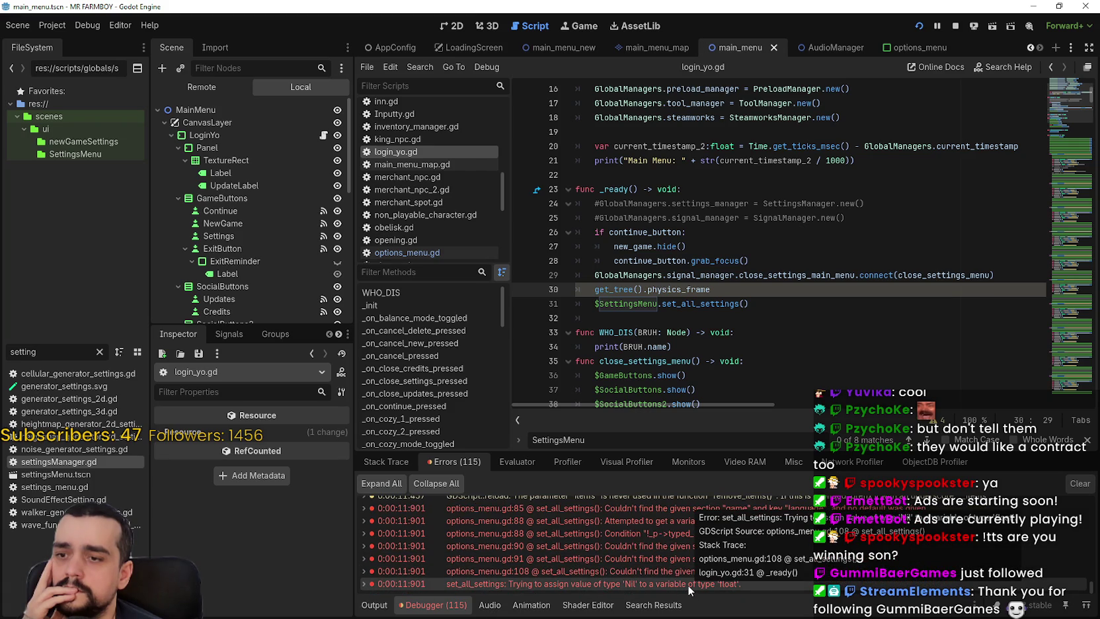
{"action": "left_click", "coordinate": [773, 580]}
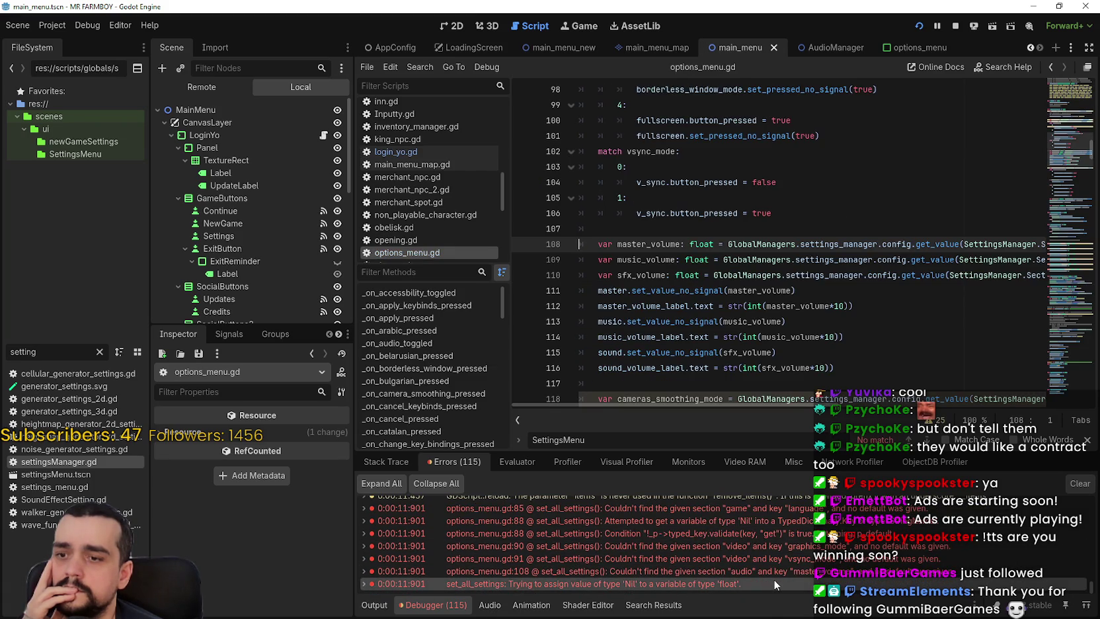
{"action": "left_click", "coordinate": [767, 563]}
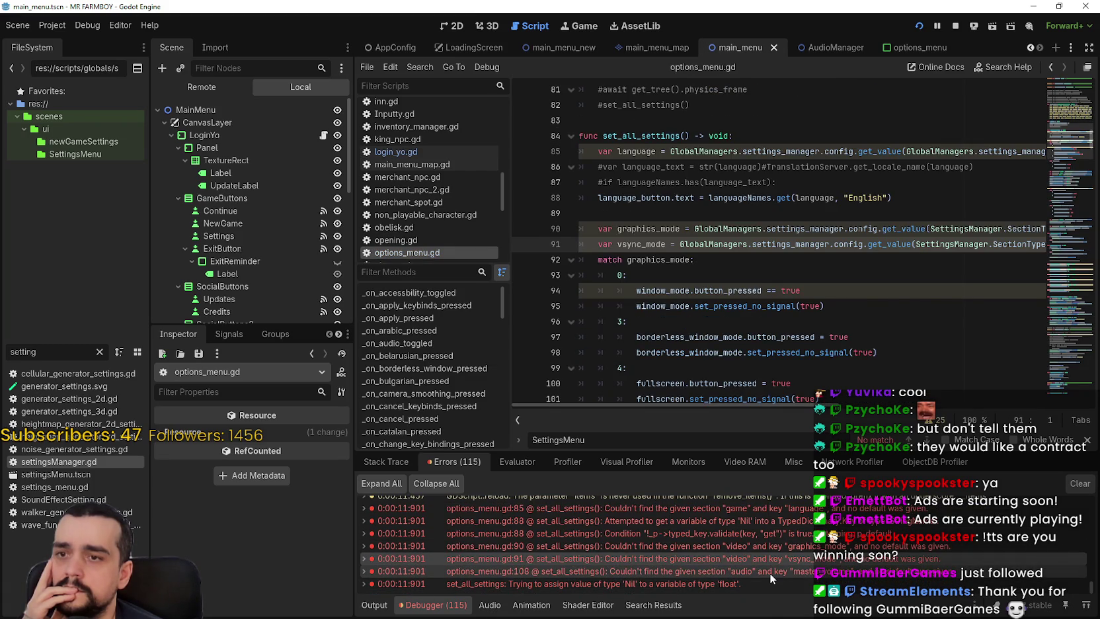
{"action": "left_click", "coordinate": [769, 573]}
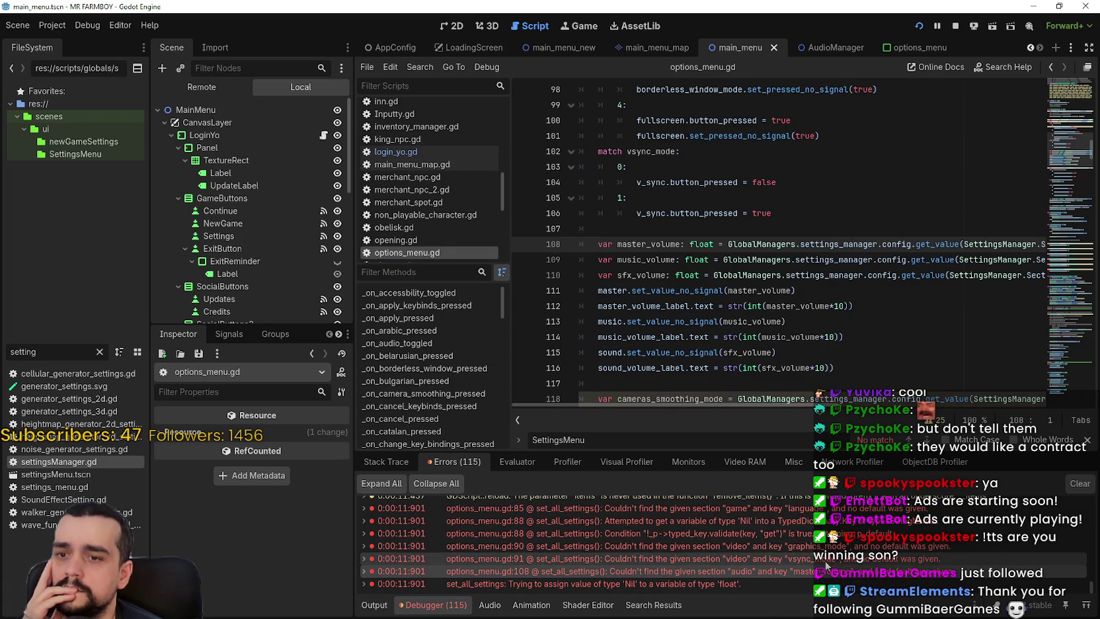
{"action": "left_click", "coordinate": [825, 558]}
{"action": "left_click", "coordinate": [826, 547]}
{"action": "left_click", "coordinate": [826, 534]}
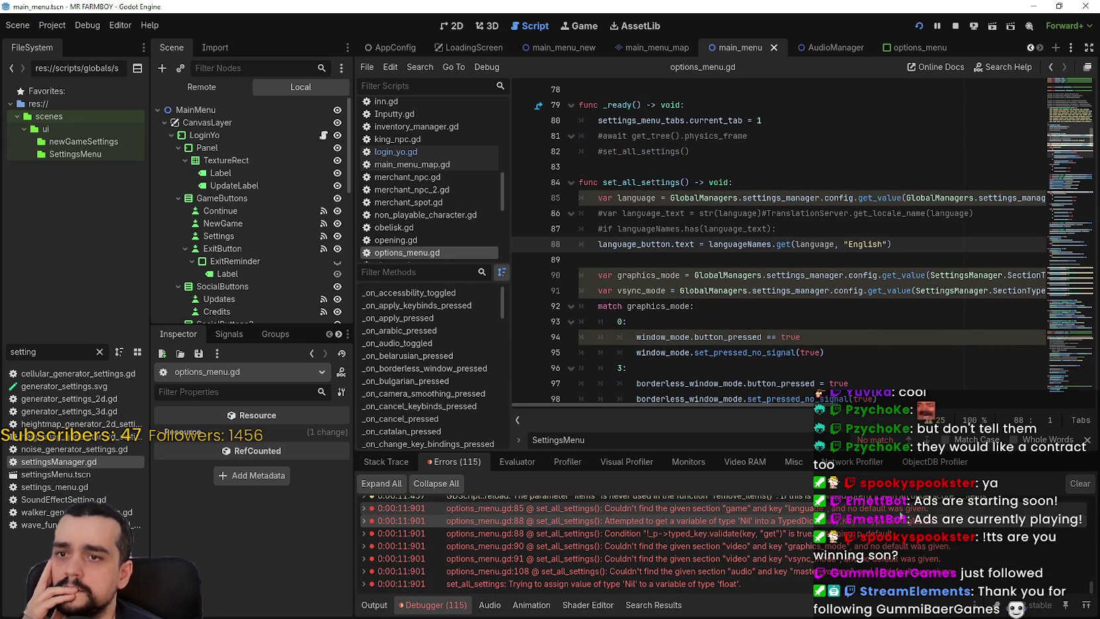
{"action": "left_click", "coordinate": [899, 509]}
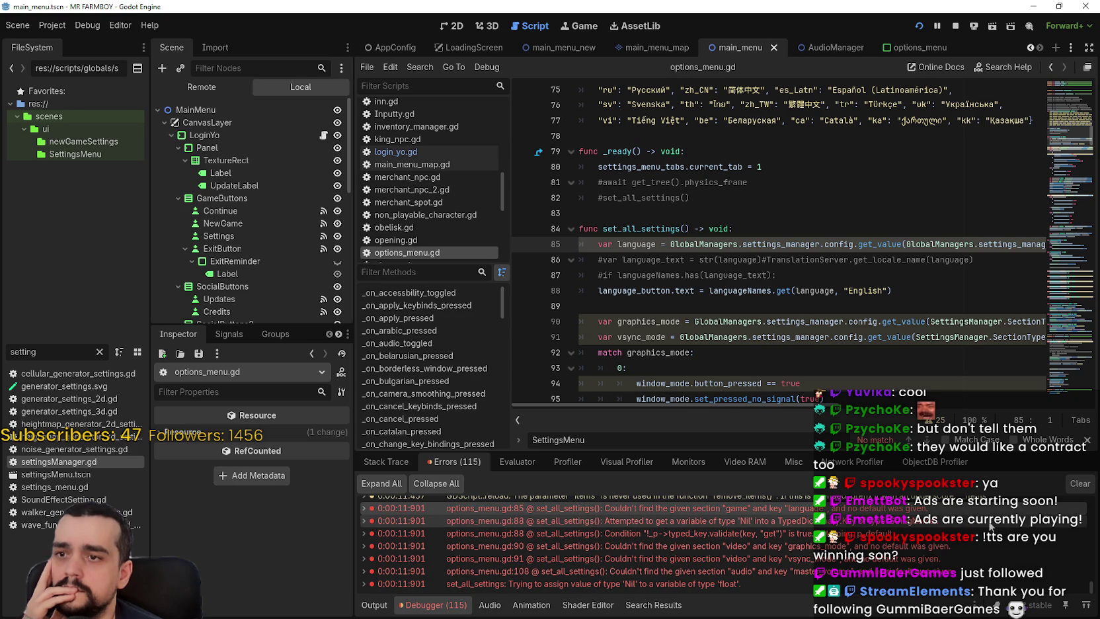
{"action": "scroll", "coordinate": [893, 523], "scroll_direction": "up", "scroll_amount": 1}
{"action": "mouse_move", "coordinate": [820, 403]}
{"action": "left_mouse_down"}
{"action": "mouse_move", "coordinate": [1036, 411]}
{"action": "mouse_move", "coordinate": [760, 405]}
{"action": "left_mouse_up"}
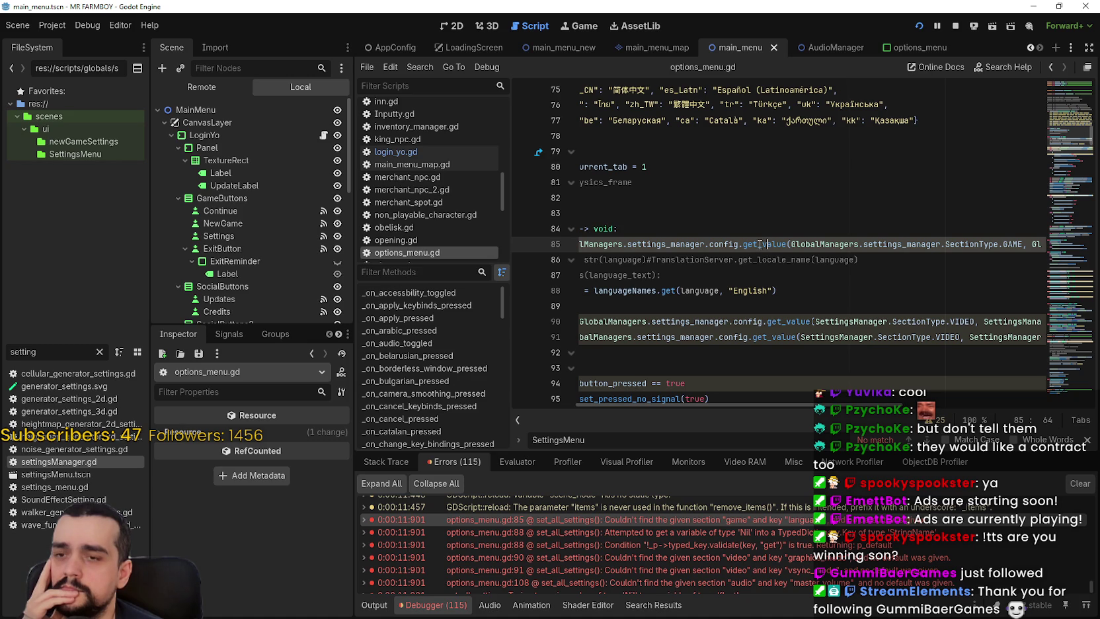
{"action": "double_click", "coordinate": [758, 244]}
{"action": "left_click_drag", "start_coordinate": [777, 403], "coordinate": [613, 393]}
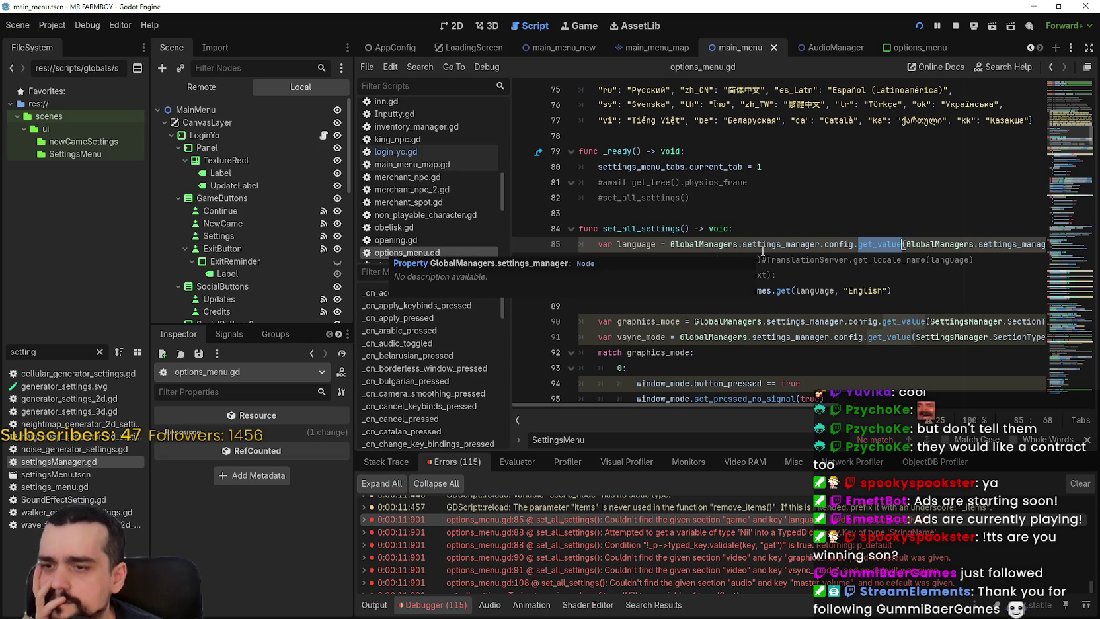
Add a print of SectionType.GAME at the top of set_all_settings.
{"action": "left_click", "coordinate": [773, 227]}
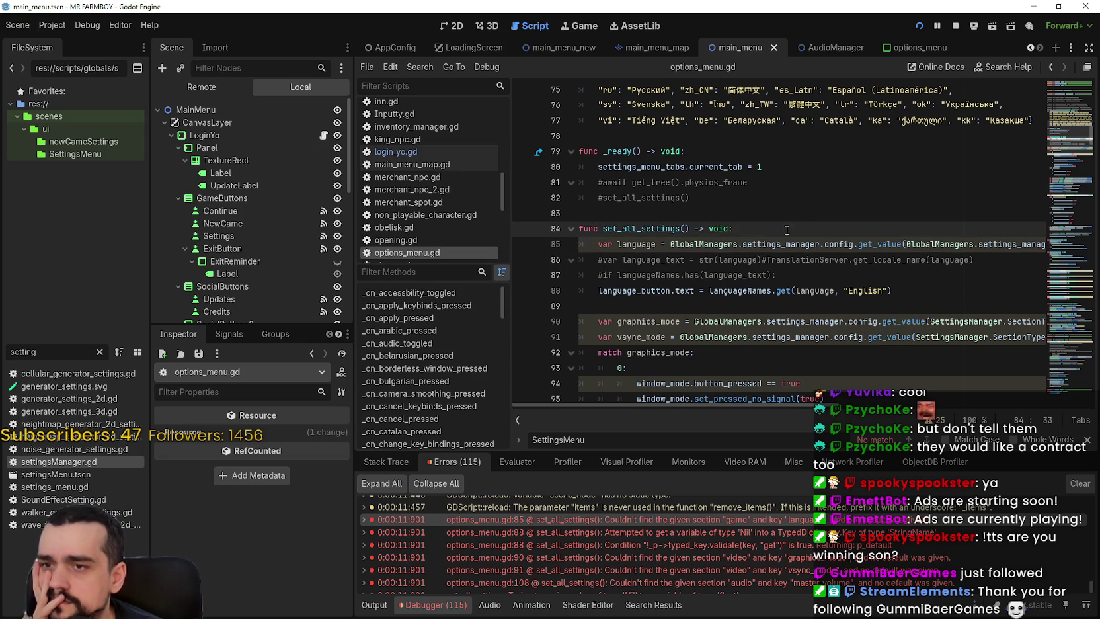
{"action": "key", "text": "Return"}
{"action": "type", "text": "print"}
{"action": "key", "text": "Return"}
{"action": "mouse_move", "coordinate": [904, 258]}
{"action": "left_mouse_down"}
{"action": "mouse_move", "coordinate": [1041, 259]}
{"action": "mouse_move", "coordinate": [725, 259]}
{"action": "mouse_move", "coordinate": [742, 259]}
{"action": "left_mouse_up"}
{"action": "left_click_drag", "start_coordinate": [837, 406], "coordinate": [663, 275]}
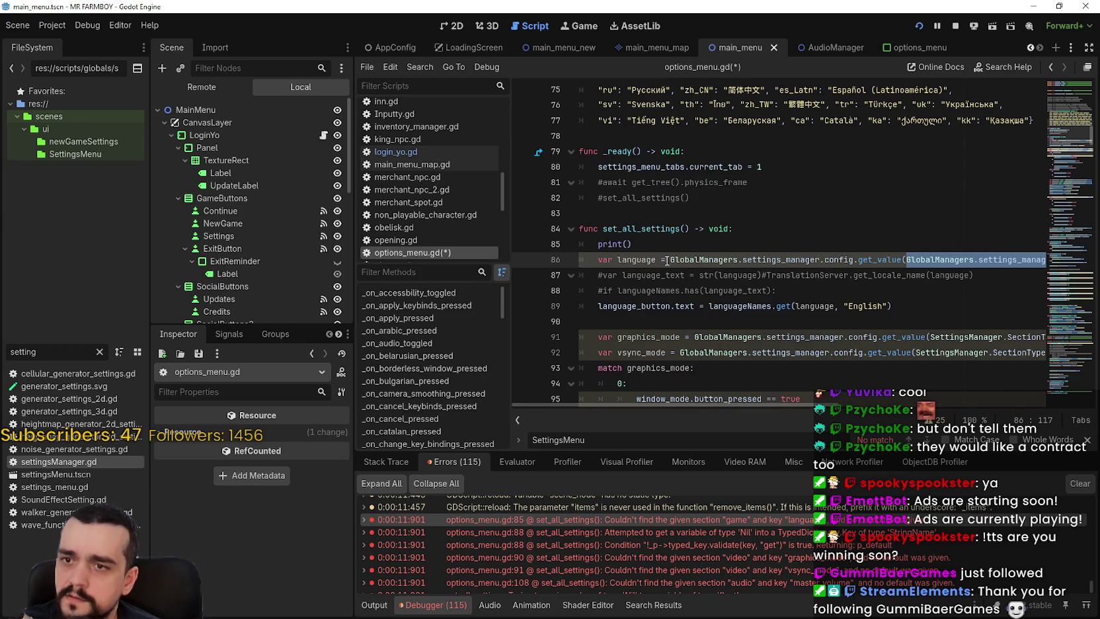
{"action": "left_click", "coordinate": [625, 243]}
{"action": "type", "text": "GlobalManagers.settings_manager.SectionType.GAME"}
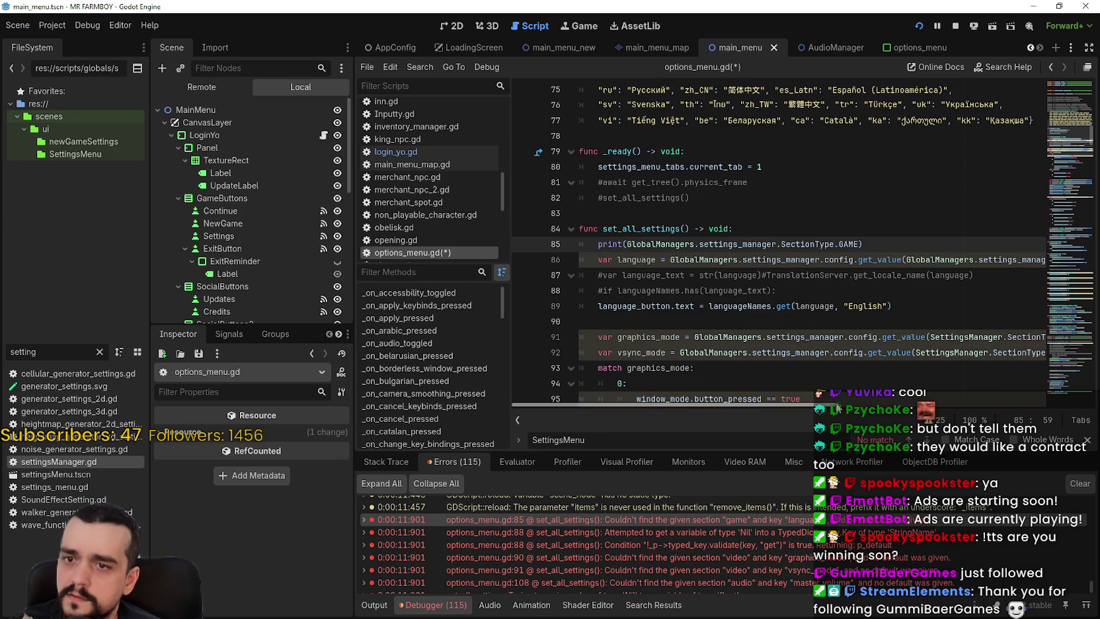
Add a second print line for SettingKey_game.LANGUAGE.
{"action": "left_click_drag", "start_coordinate": [846, 405], "coordinate": [1036, 400]}
{"action": "left_click_drag", "start_coordinate": [754, 259], "coordinate": [1025, 259]}
{"action": "key", "text": "ctrl+c"}
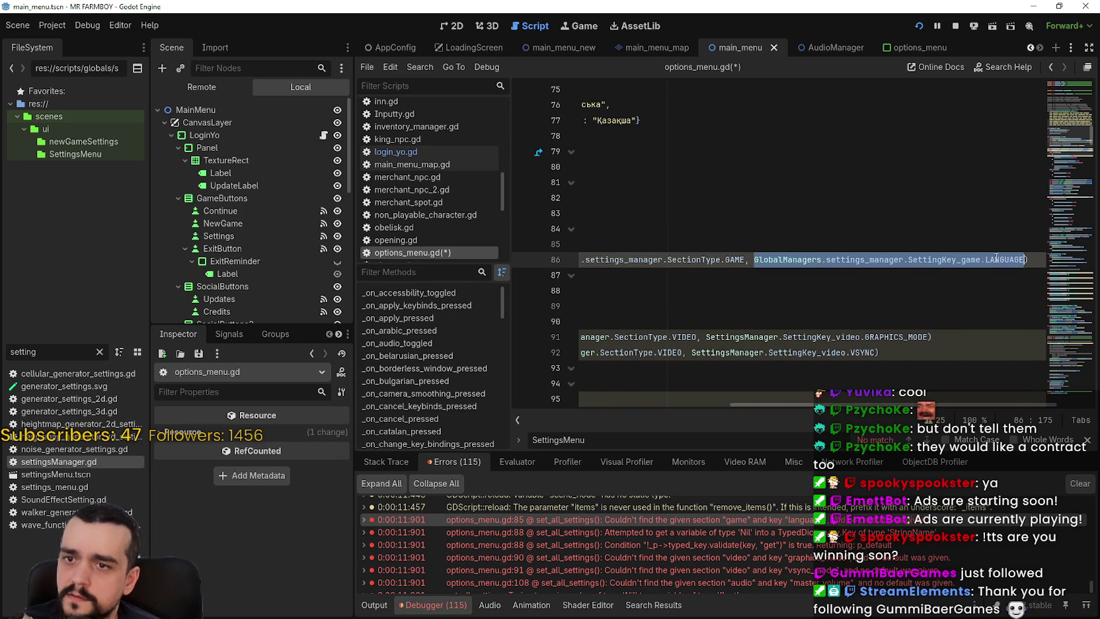
{"action": "left_click_drag", "start_coordinate": [793, 404], "coordinate": [575, 404]}
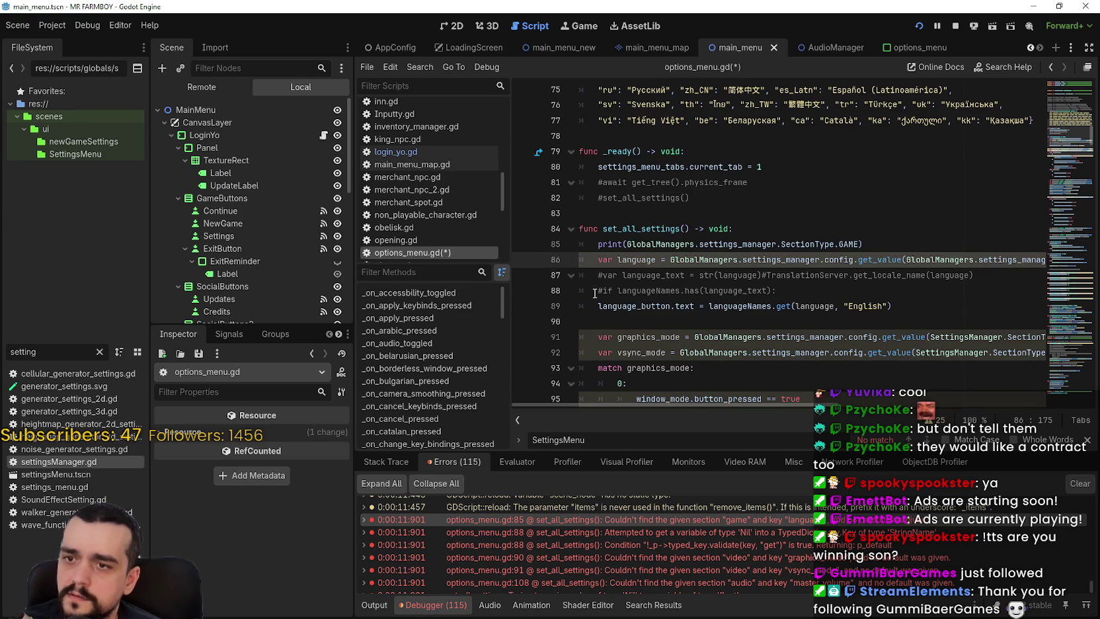
{"action": "left_click", "coordinate": [875, 245]}
{"action": "key", "text": "Return"}
{"action": "type", "text": "print"}
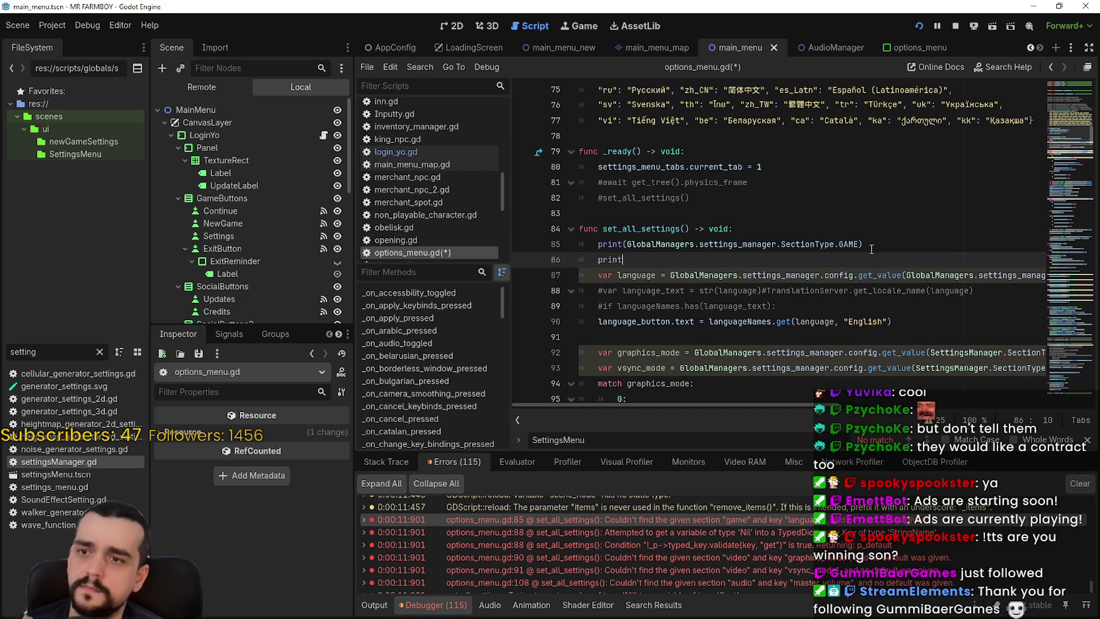
{"action": "type", "text": "("}
{"action": "key", "text": "ctrl+v"}
{"action": "type", "text": ")"}
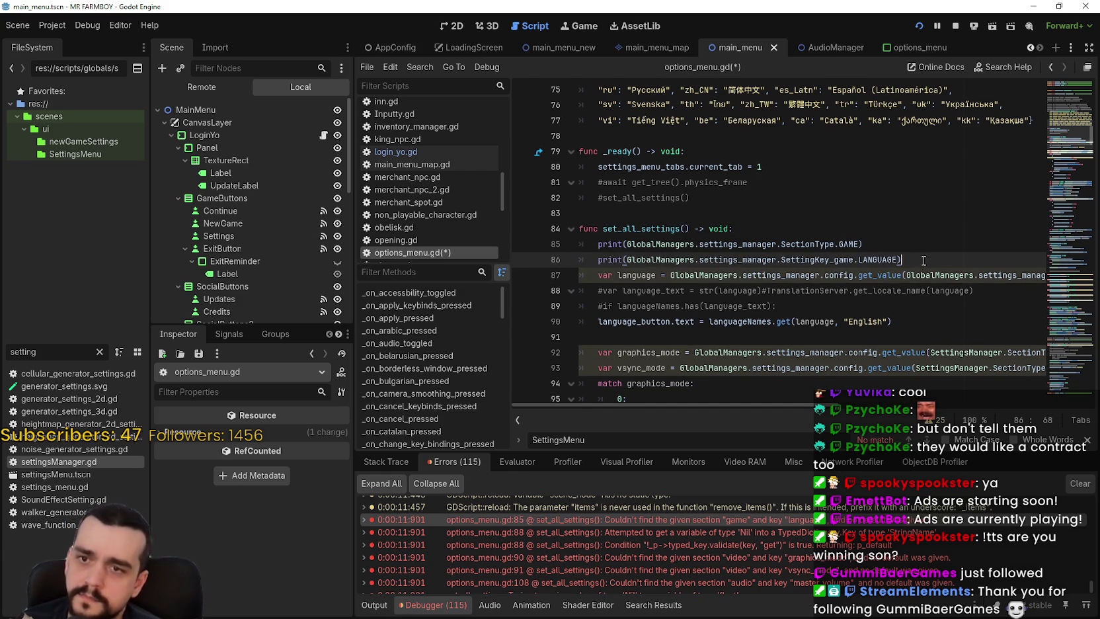
Add a third print of GlobalManagers.settings_manager.config and save the script.
{"action": "key", "text": "Return"}
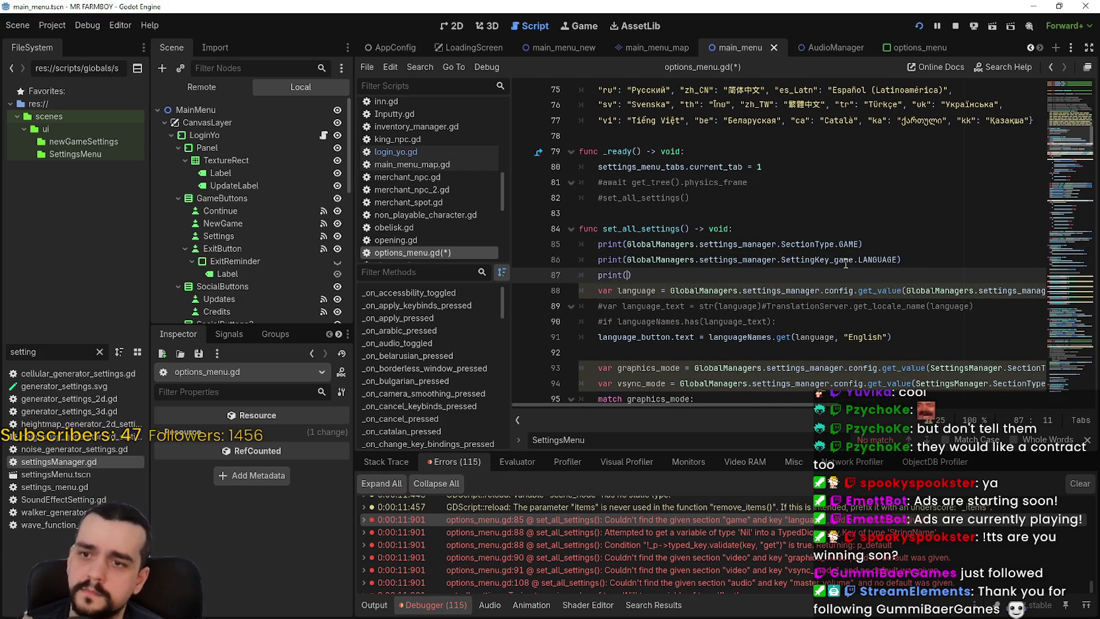
{"action": "type", "text": "("}
{"action": "left_click_drag", "start_coordinate": [853, 290], "coordinate": [670, 290]}
{"action": "key", "text": "ctrl+c"}
{"action": "left_click", "coordinate": [626, 275]}
{"action": "key", "text": "ctrl+v"}
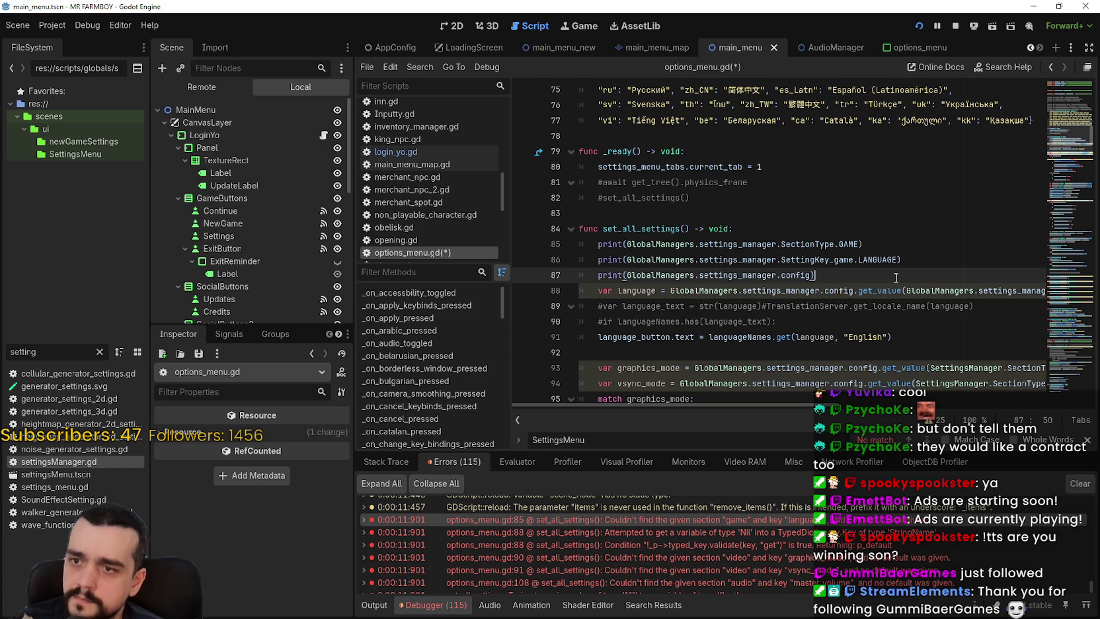
{"action": "key", "text": "ctrl+s"}
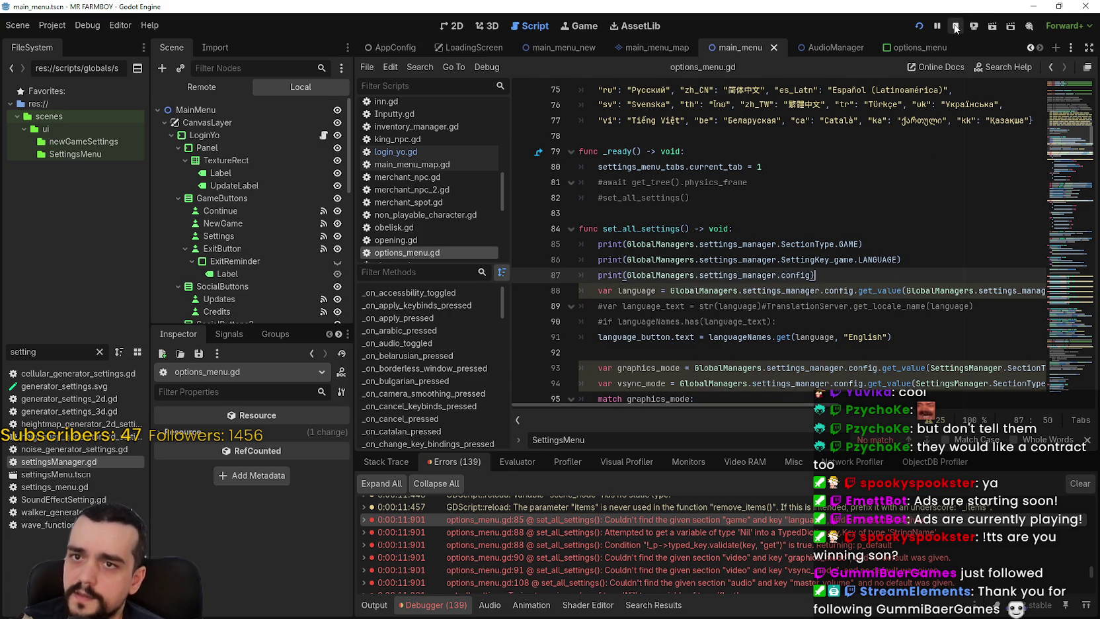
Stop the game, add a breakpoint at line 85, and rerun the project.
{"action": "left_click", "coordinate": [955, 26]}
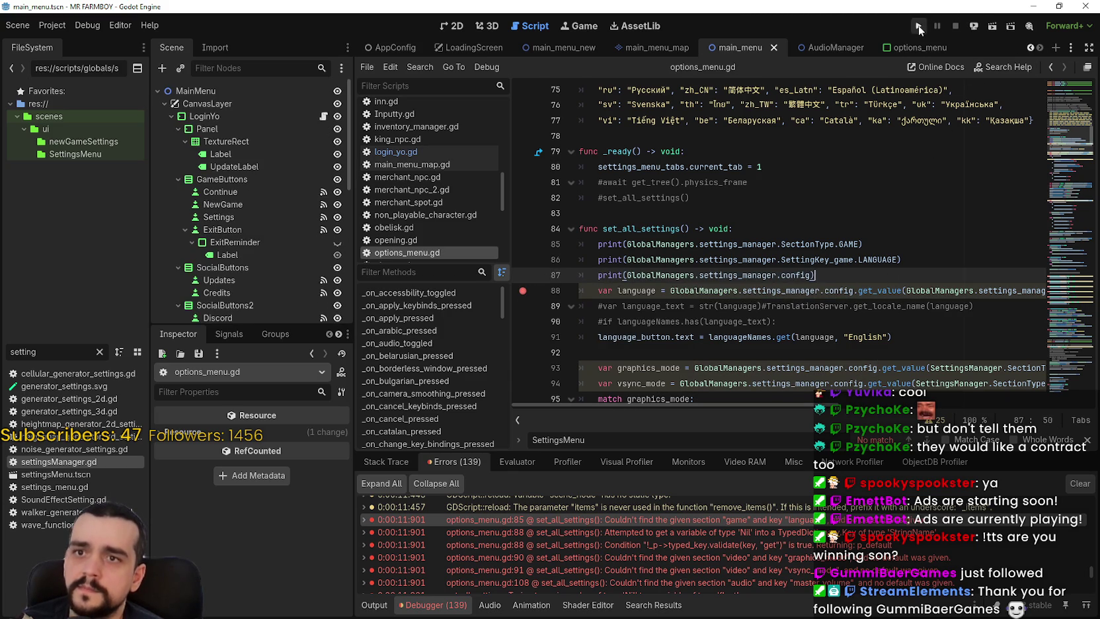
{"action": "left_click", "coordinate": [522, 244]}
{"action": "left_click", "coordinate": [918, 26]}
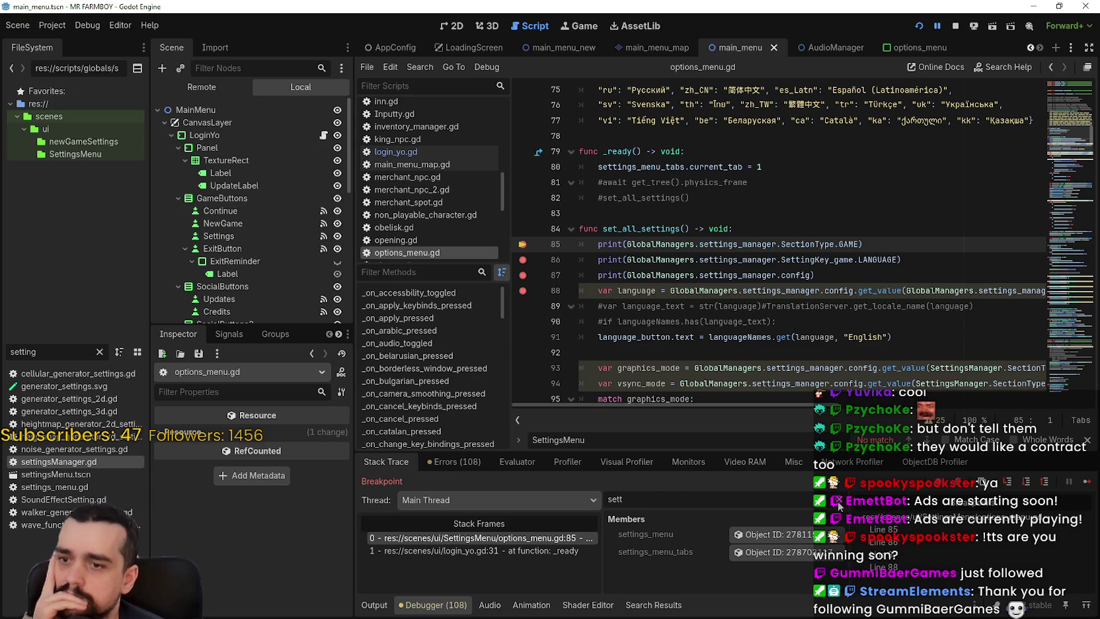
{"action": "key", "text": "BackSpace"}
{"action": "key", "text": "BackSpace"}
{"action": "key", "text": "BackSpace"}
{"action": "scroll", "coordinate": [693, 563], "scroll_direction": "up", "scroll_amount": 1}
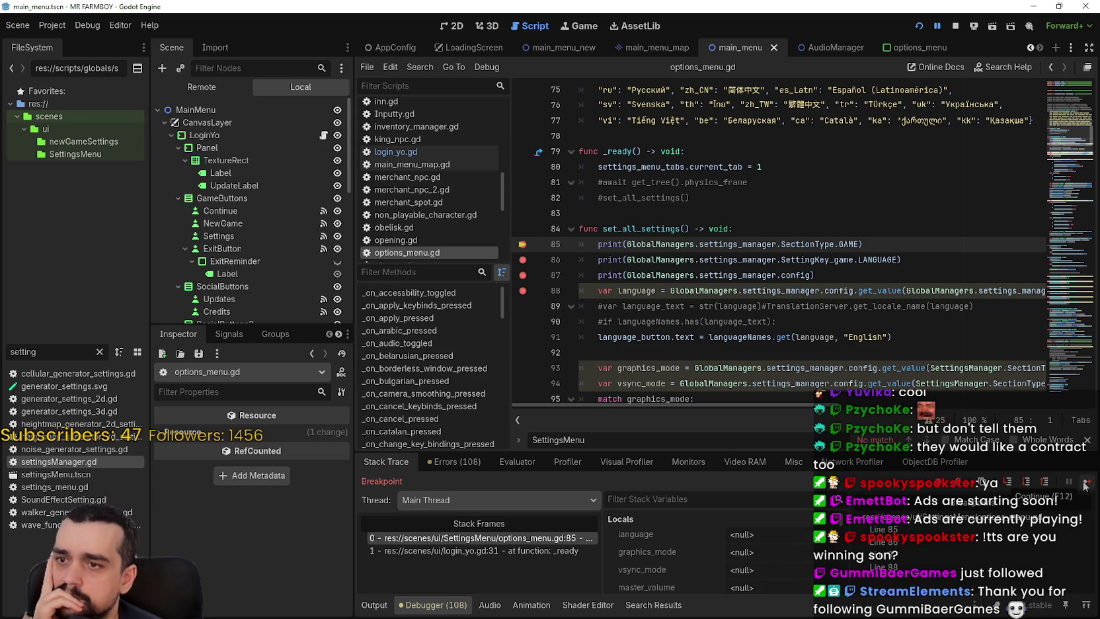
Continue through the breakpoints to line 88, checking the Output for game, language and ConfigFile.
{"action": "left_click", "coordinate": [372, 605]}
{"action": "left_click", "coordinate": [425, 606]}
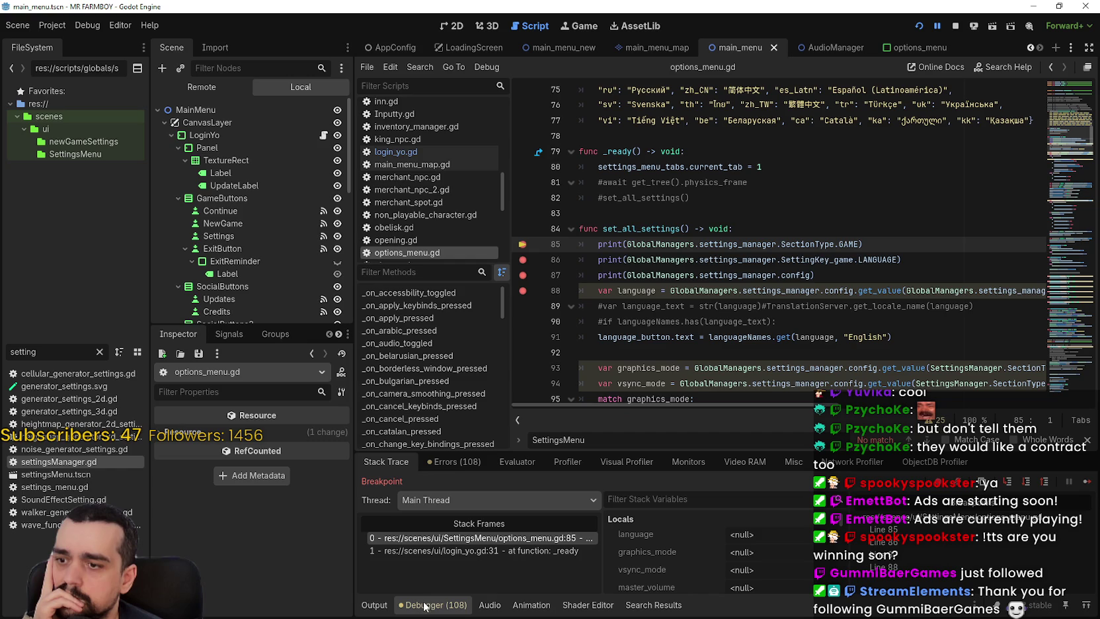
{"action": "left_click", "coordinate": [1086, 481]}
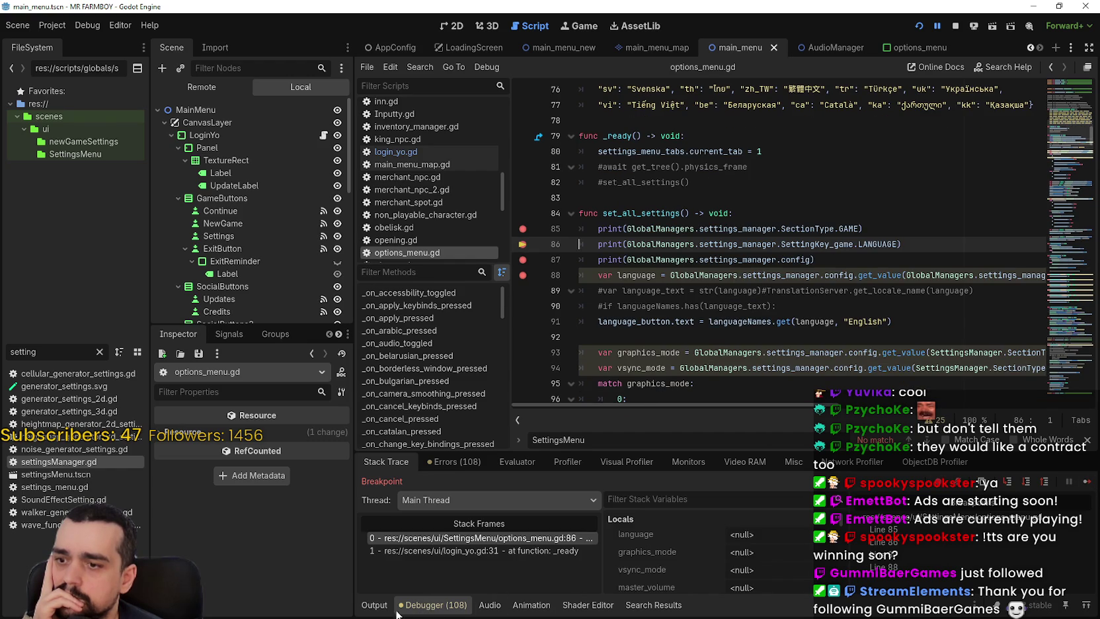
{"action": "left_click", "coordinate": [434, 611]}
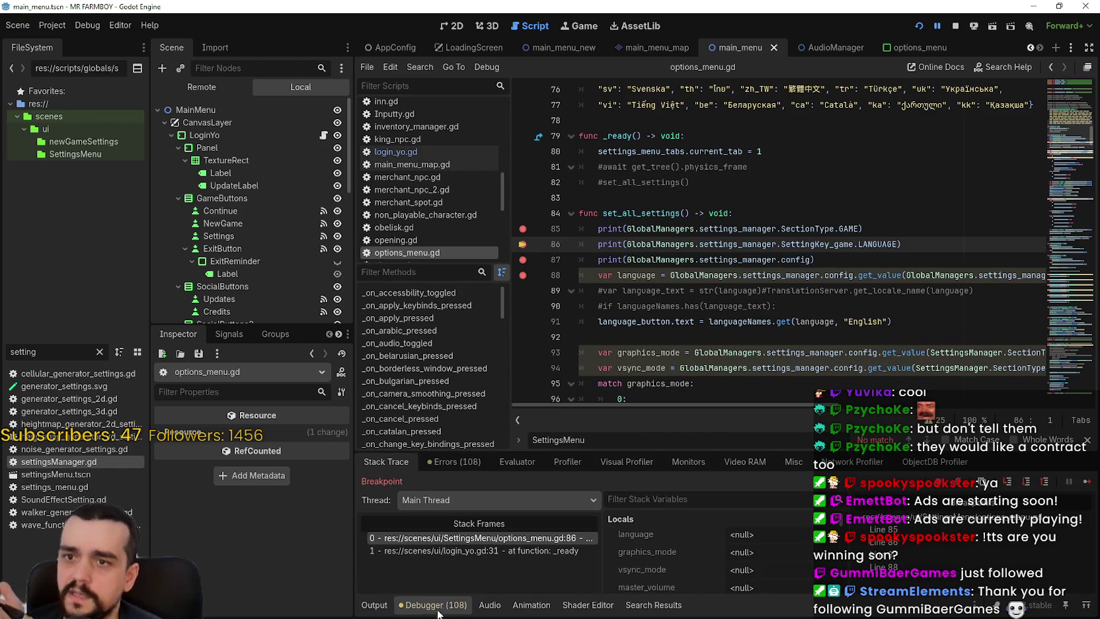
{"action": "left_click", "coordinate": [1086, 480]}
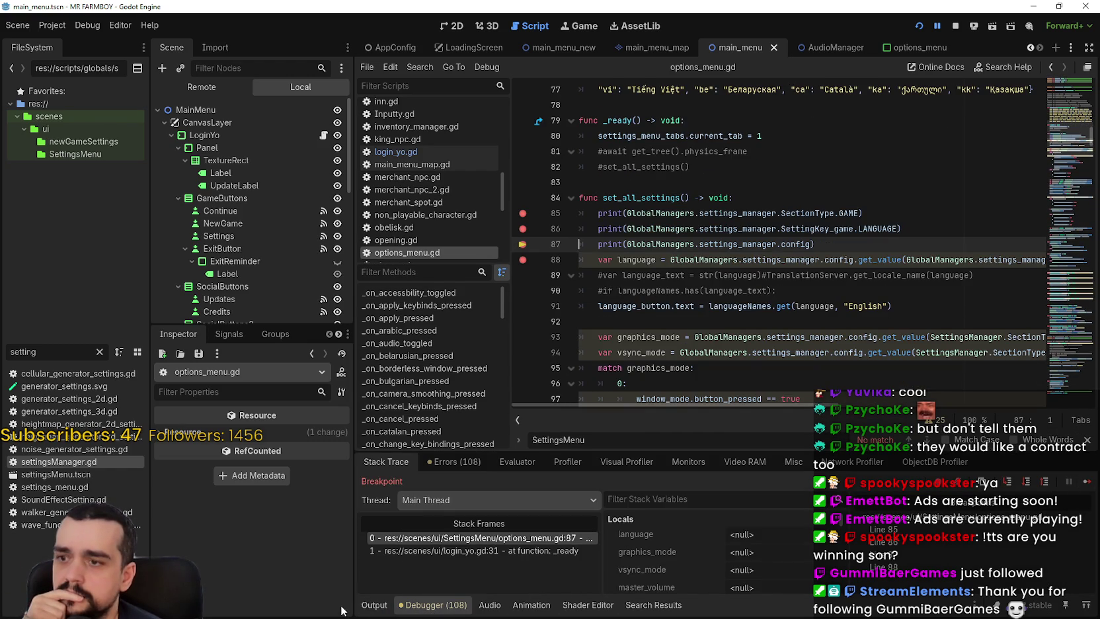
{"action": "left_click", "coordinate": [374, 604]}
{"action": "left_click", "coordinate": [433, 605]}
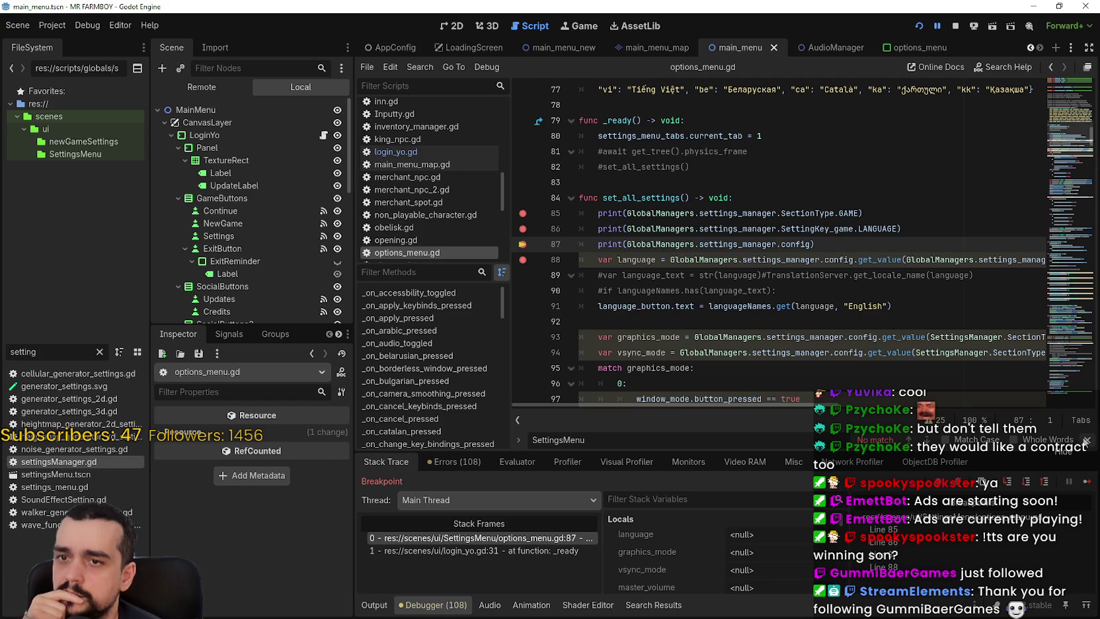
{"action": "left_click", "coordinate": [1086, 440]}
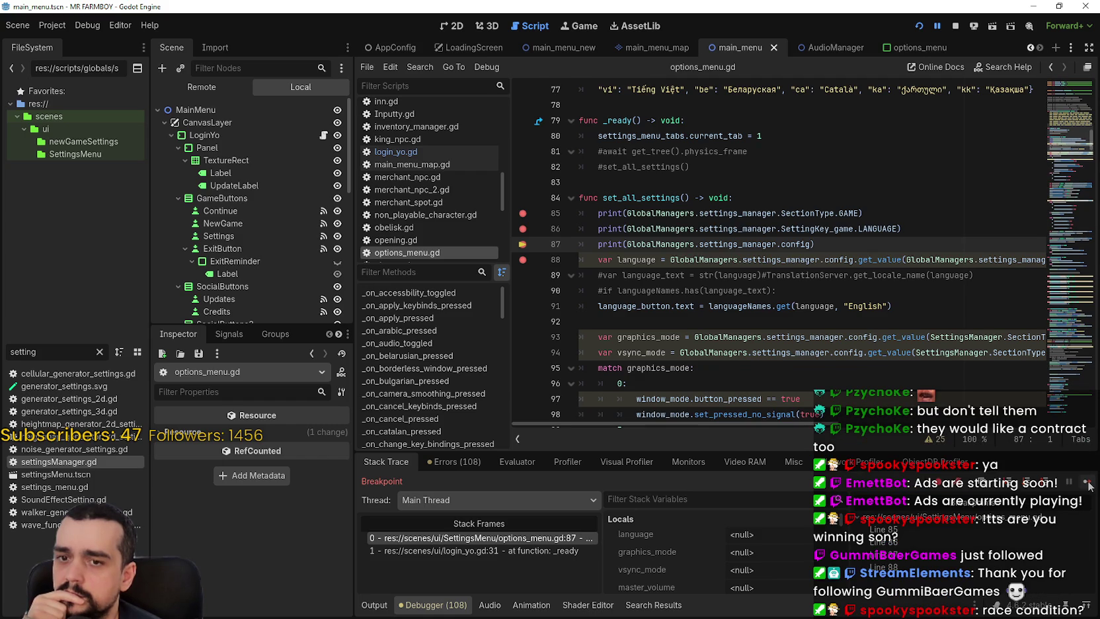
{"action": "left_click", "coordinate": [1087, 485]}
{"action": "left_click", "coordinate": [374, 604]}
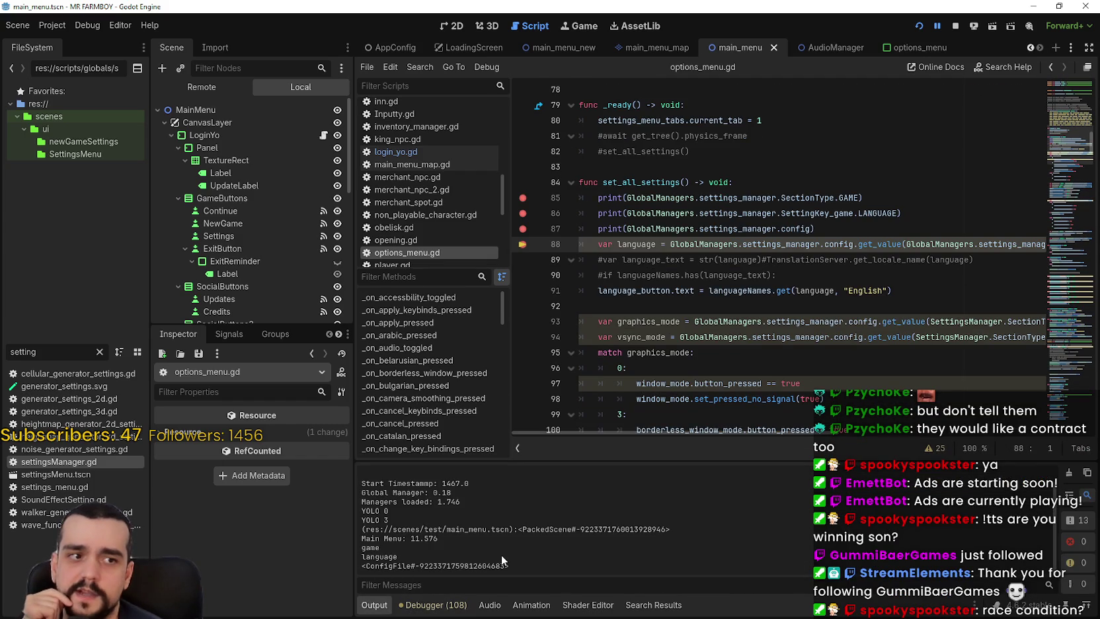
Stop the game and start a new print( line below line 87.
{"action": "mouse_move", "coordinate": [660, 441]}
{"action": "left_click_drag", "start_coordinate": [660, 441], "coordinate": [956, 438]}
{"action": "left_click_drag", "start_coordinate": [871, 445], "coordinate": [660, 440]}
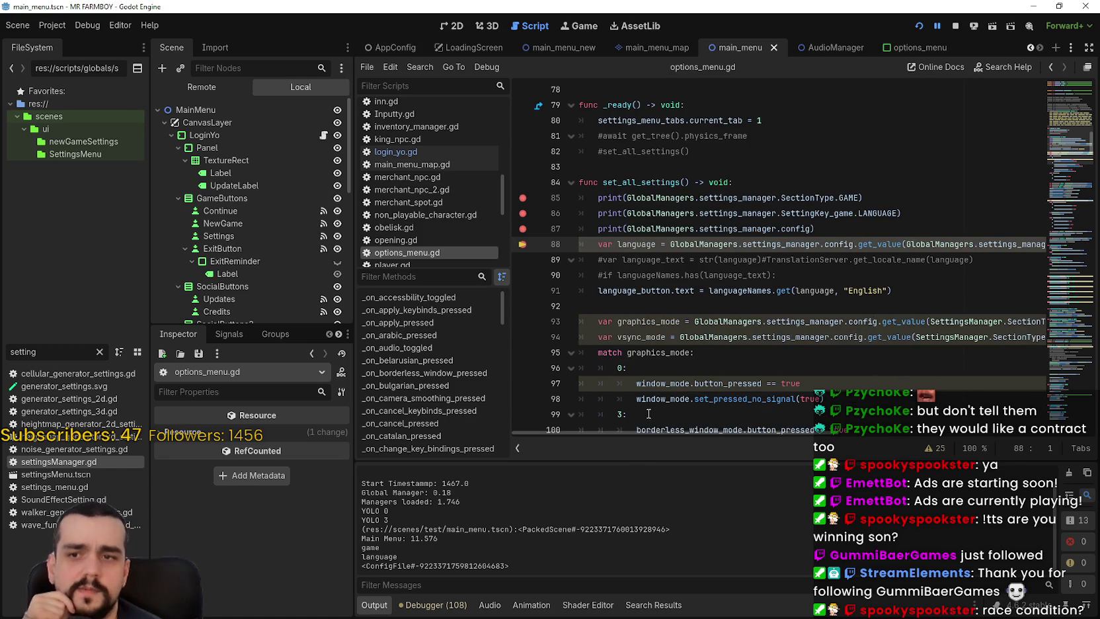
{"action": "left_click", "coordinate": [859, 228]}
{"action": "left_click", "coordinate": [956, 26]}
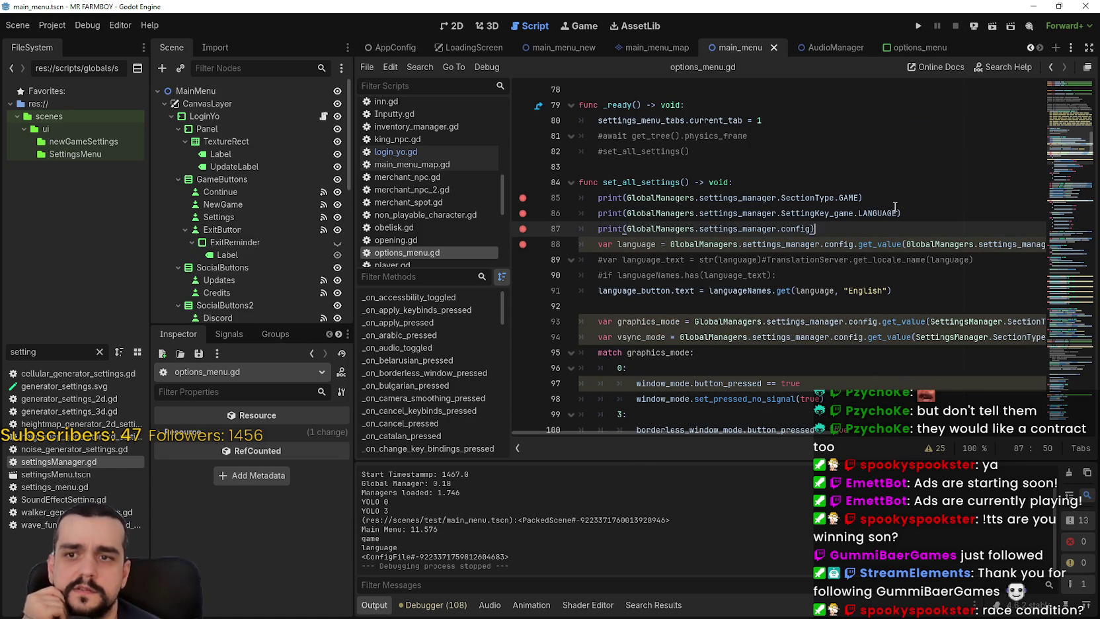
{"action": "key", "text": "Return"}
{"action": "type", "text": "print("}
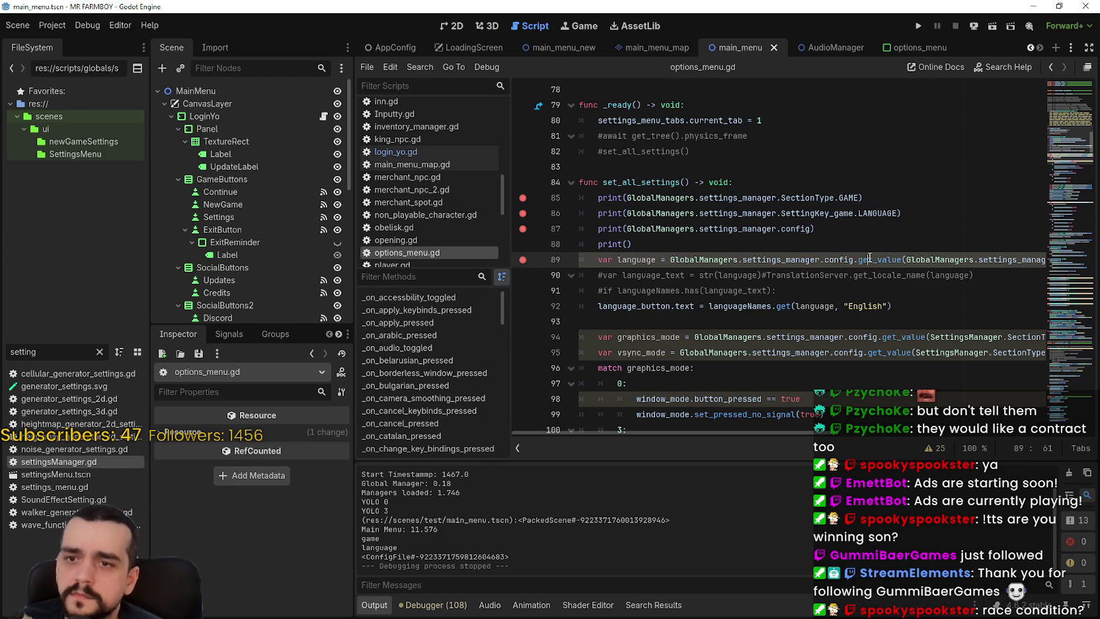
Paste the config.get_value language lookup into the print, save, and breakpoint line 88.
{"action": "left_click_drag", "start_coordinate": [671, 259], "coordinate": [1028, 259]}
{"action": "key", "text": "ctrl+c"}
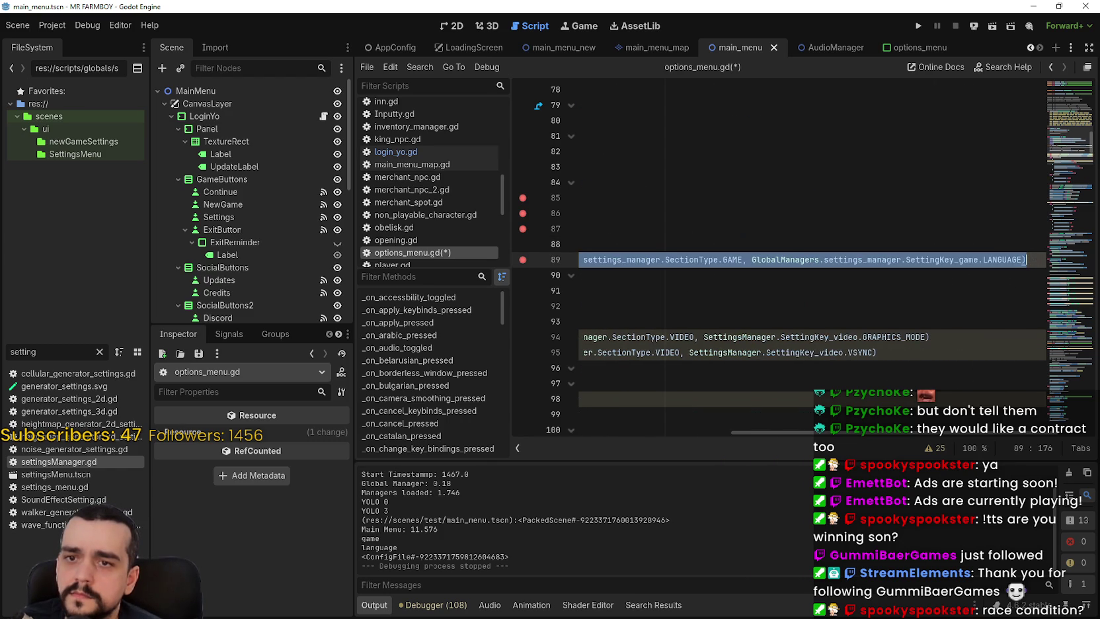
{"action": "scroll", "coordinate": [603, 249], "scroll_direction": "left", "scroll_amount": 5}
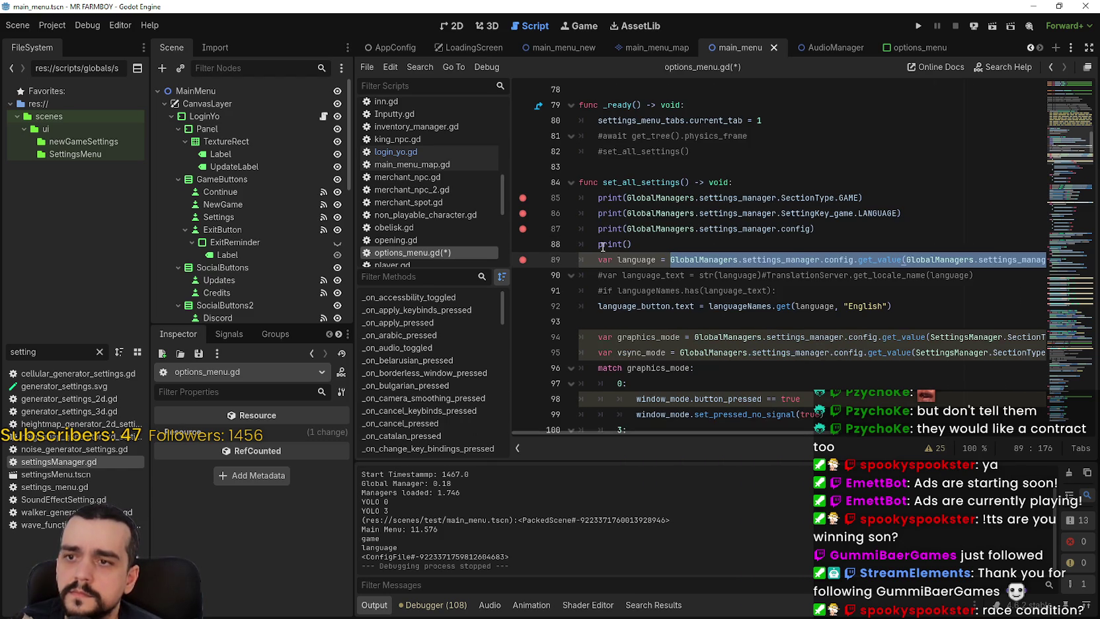
{"action": "left_click", "coordinate": [624, 244]}
{"action": "key", "text": "ctrl+v"}
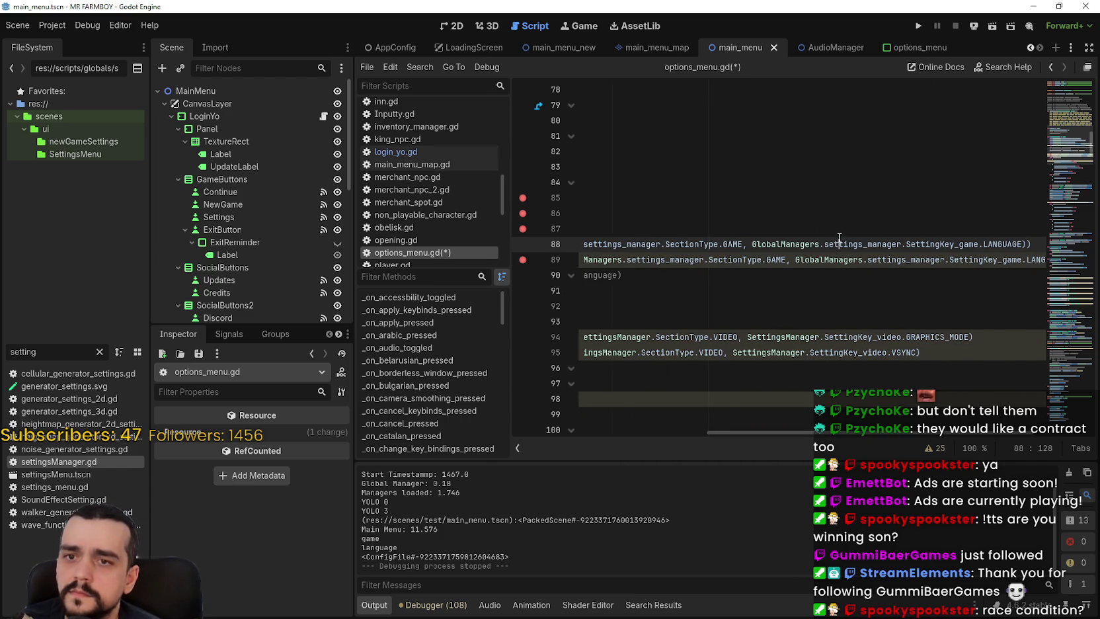
{"action": "scroll", "coordinate": [840, 238], "scroll_direction": "left", "scroll_amount": 5}
{"action": "left_click", "coordinate": [653, 244]}
{"action": "key", "text": "ctrl+s"}
{"action": "left_click", "coordinate": [522, 243]}
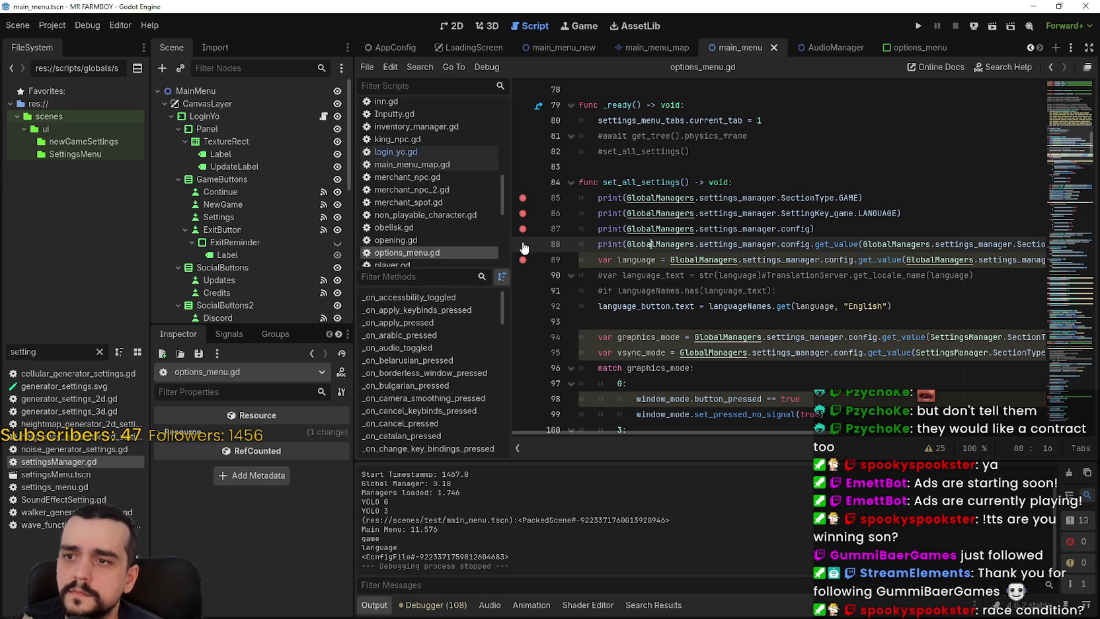
Run the game and continue past the line 85 and 87 breakpoints, checking the output.
{"action": "left_click", "coordinate": [918, 28]}
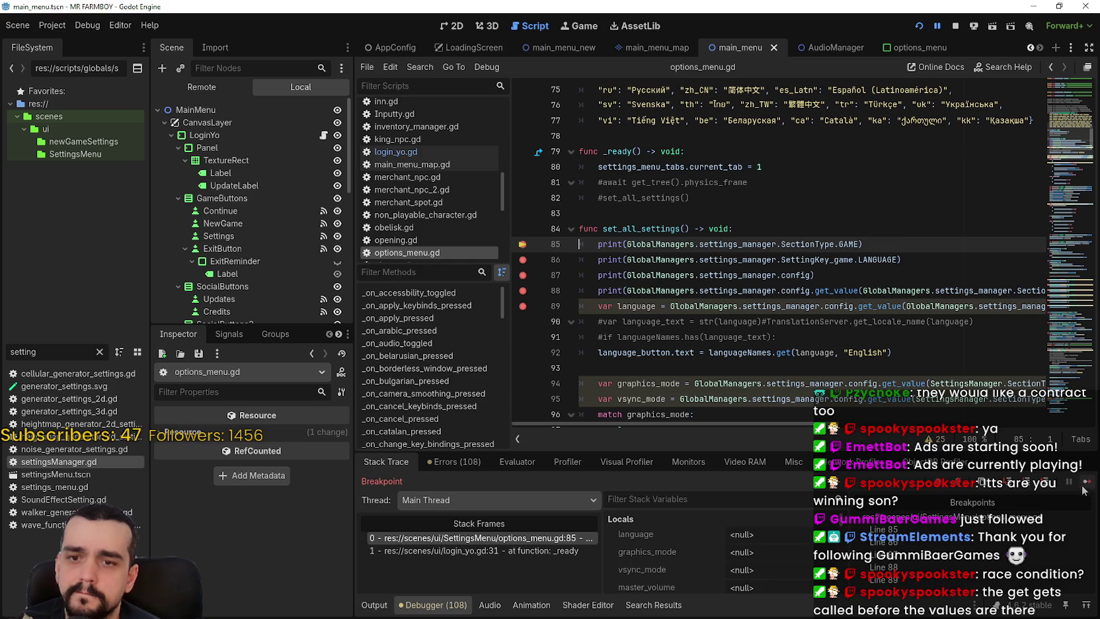
{"action": "left_click", "coordinate": [1086, 483]}
{"action": "left_click", "coordinate": [374, 604]}
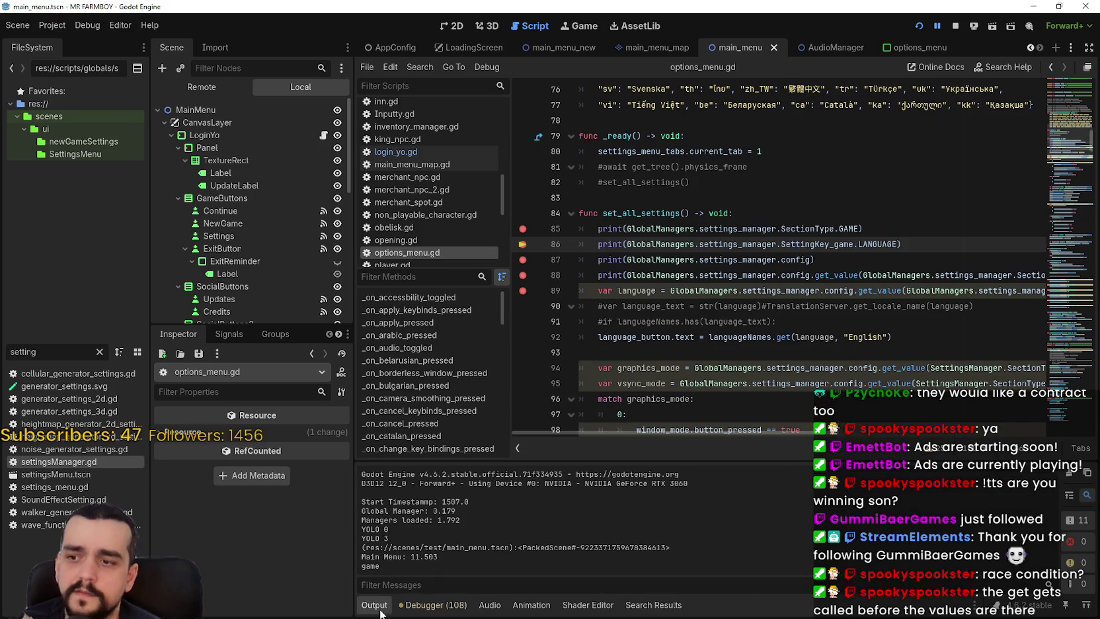
{"action": "left_click", "coordinate": [433, 604]}
{"action": "left_click", "coordinate": [1075, 487]}
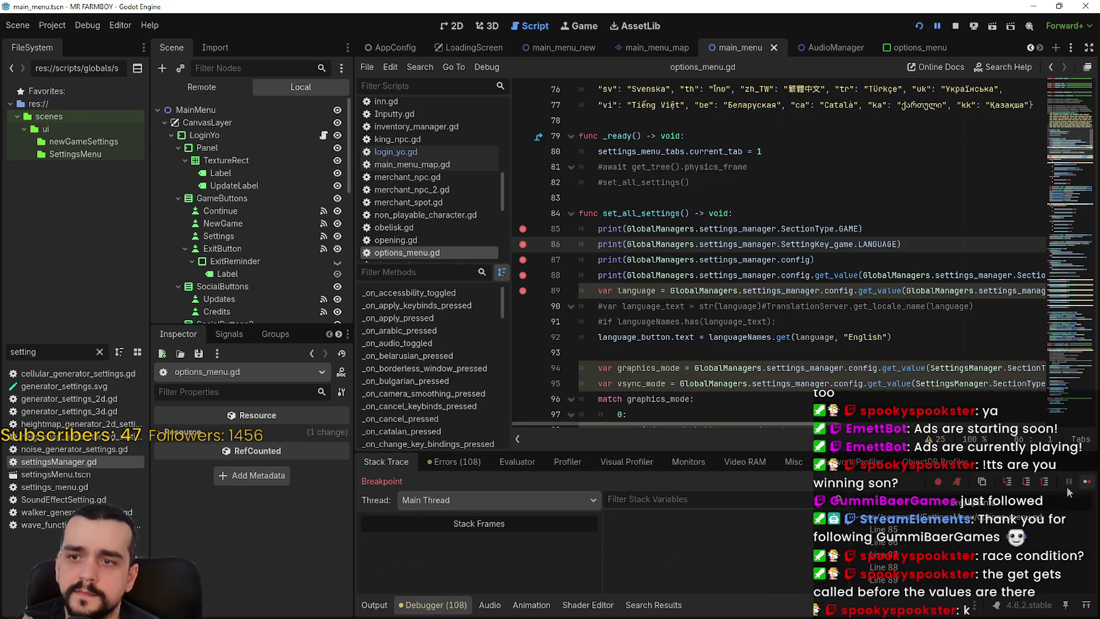
{"action": "left_click", "coordinate": [374, 605]}
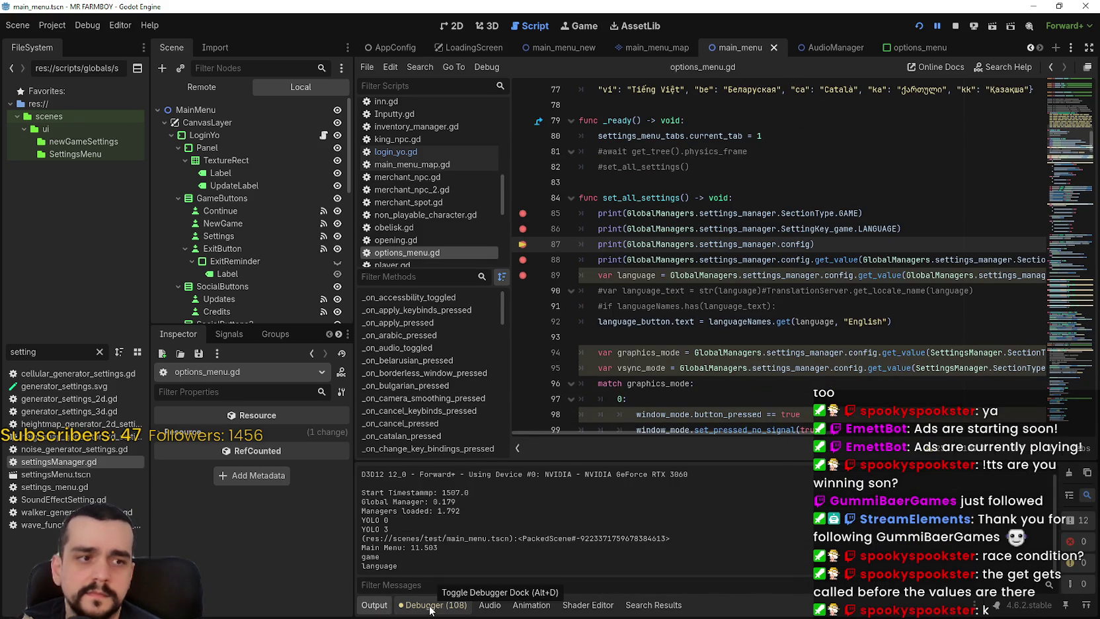
{"action": "left_click", "coordinate": [431, 605]}
Continue past the get_value print to line 89 and select its <null> output.
{"action": "left_click", "coordinate": [1085, 481]}
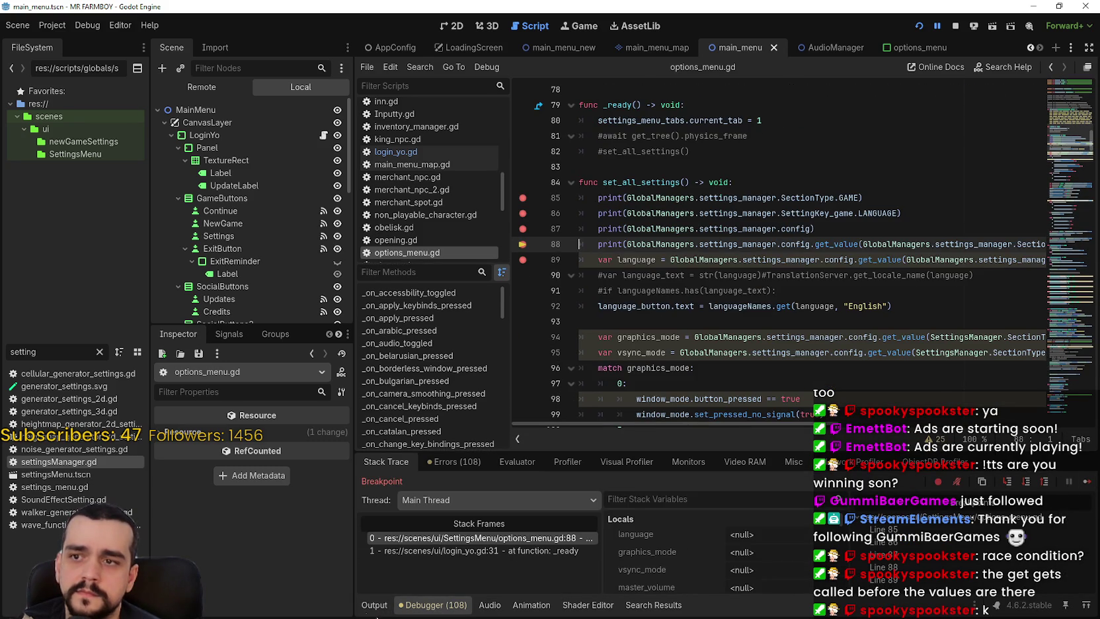
{"action": "left_click", "coordinate": [374, 604]}
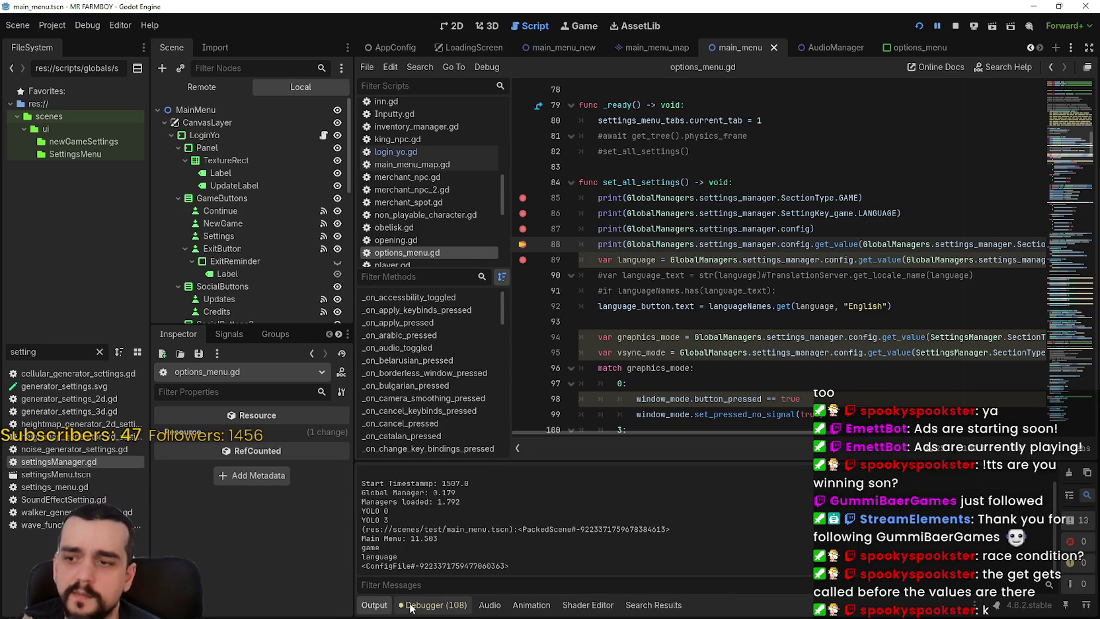
{"action": "left_click", "coordinate": [433, 604]}
{"action": "left_click", "coordinate": [1086, 481]}
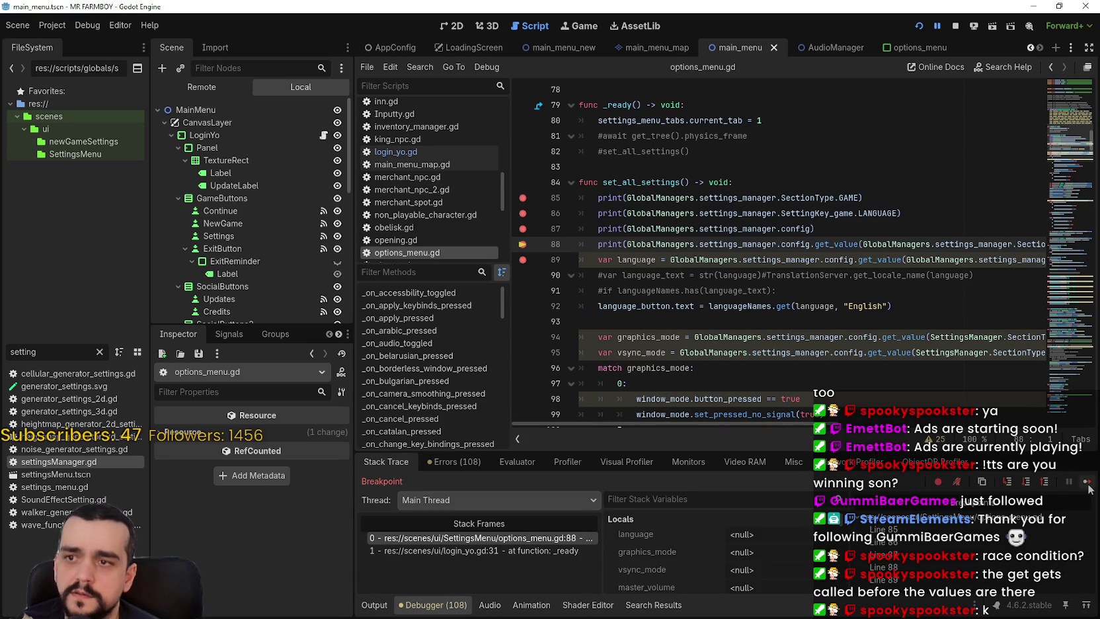
{"action": "left_click", "coordinate": [374, 605]}
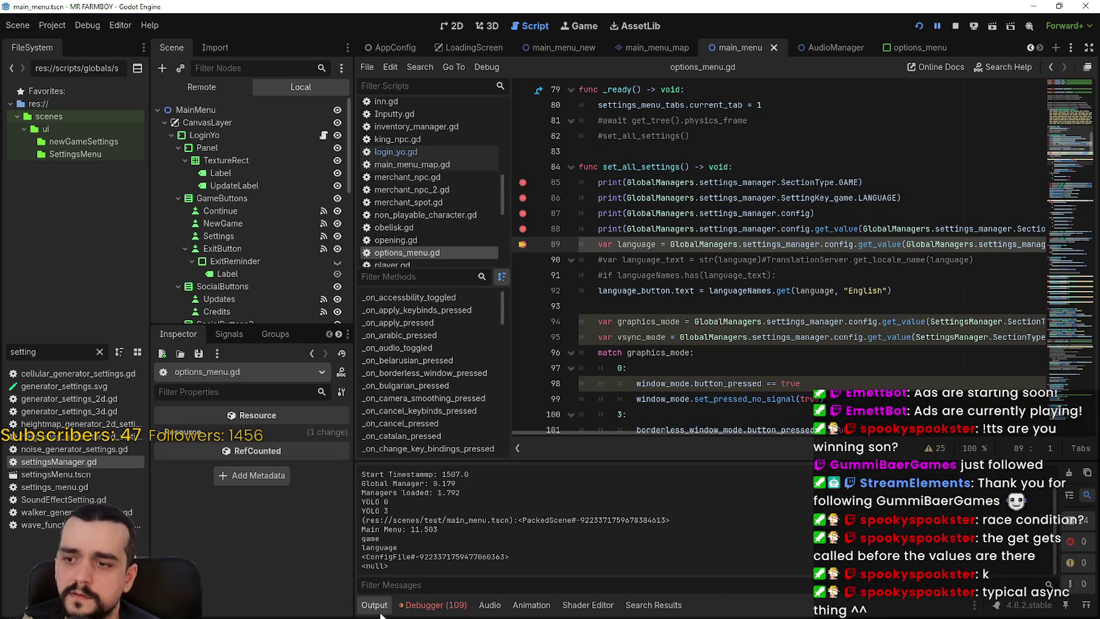
{"action": "double_click", "coordinate": [386, 567]}
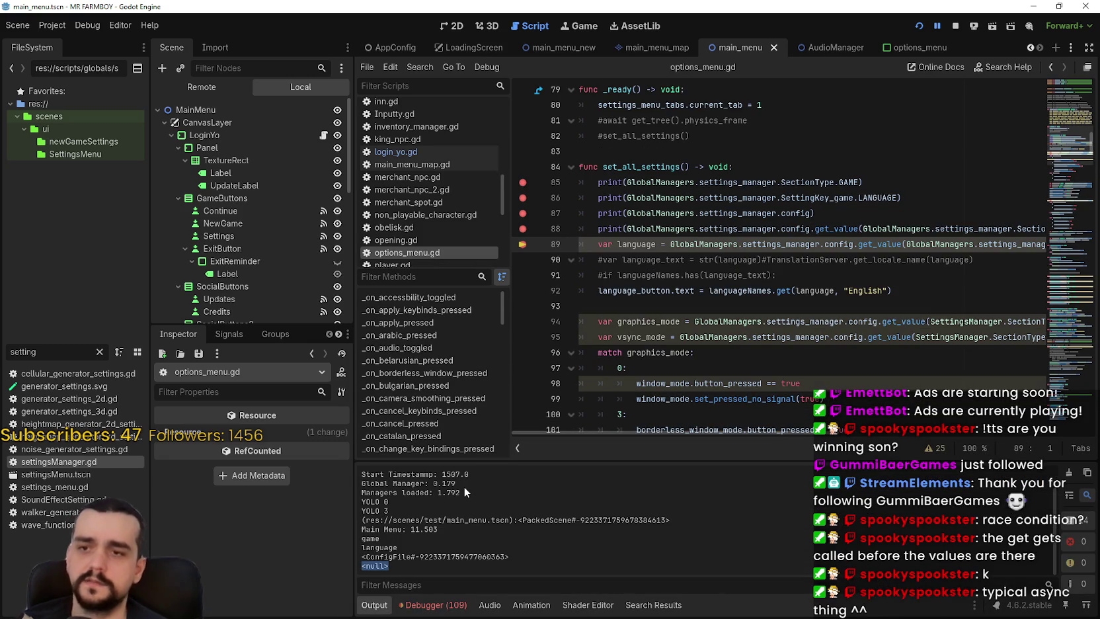
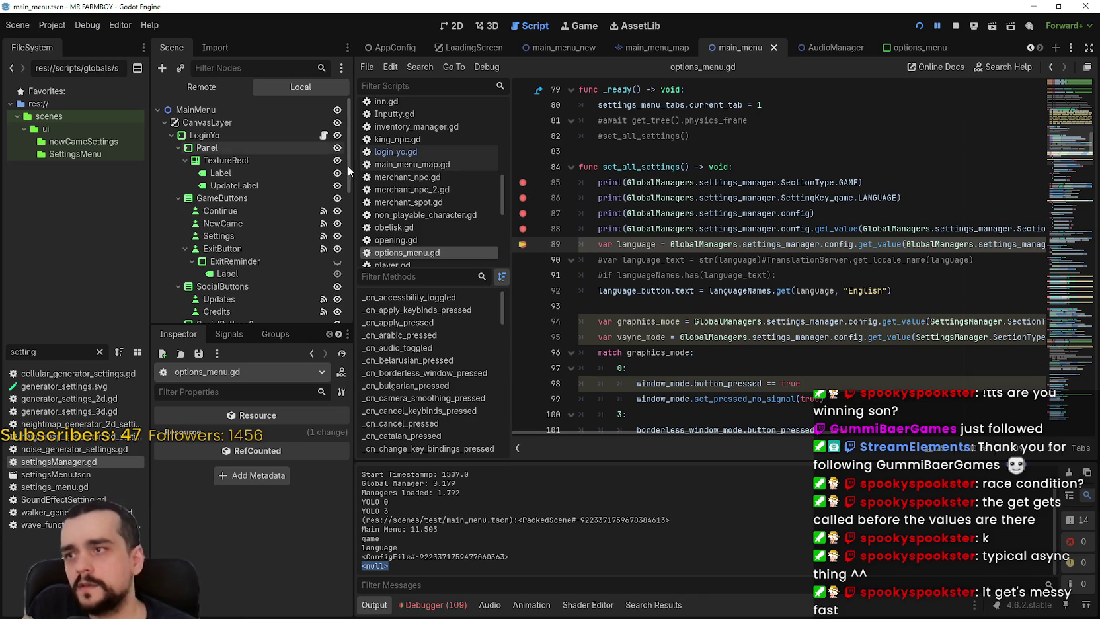
Stop the debug session and open settingsManager.gd by filtering FileSystem for 'setting'.
{"action": "left_click", "coordinate": [954, 26]}
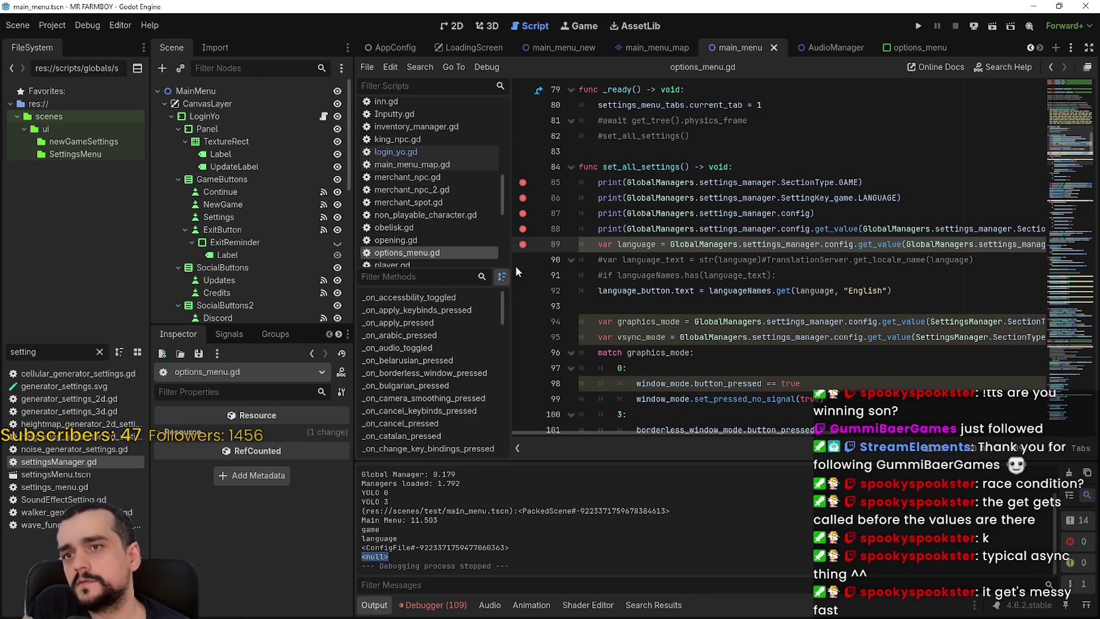
{"action": "double_click", "coordinate": [2, 358]}
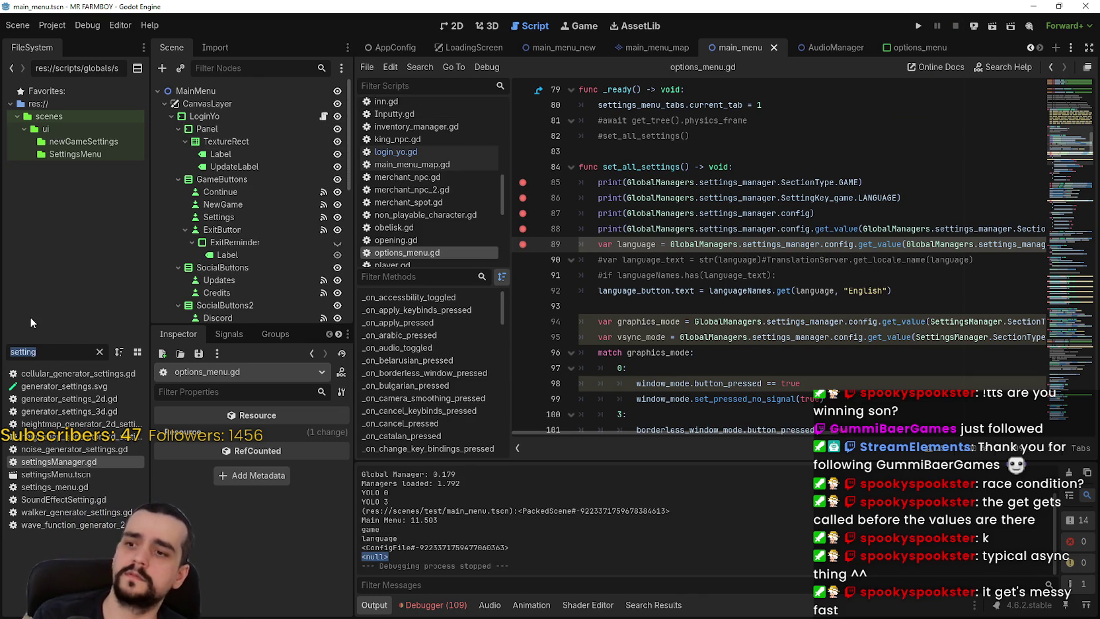
{"action": "type", "text": "setting"}
{"action": "double_click", "coordinate": [60, 461]}
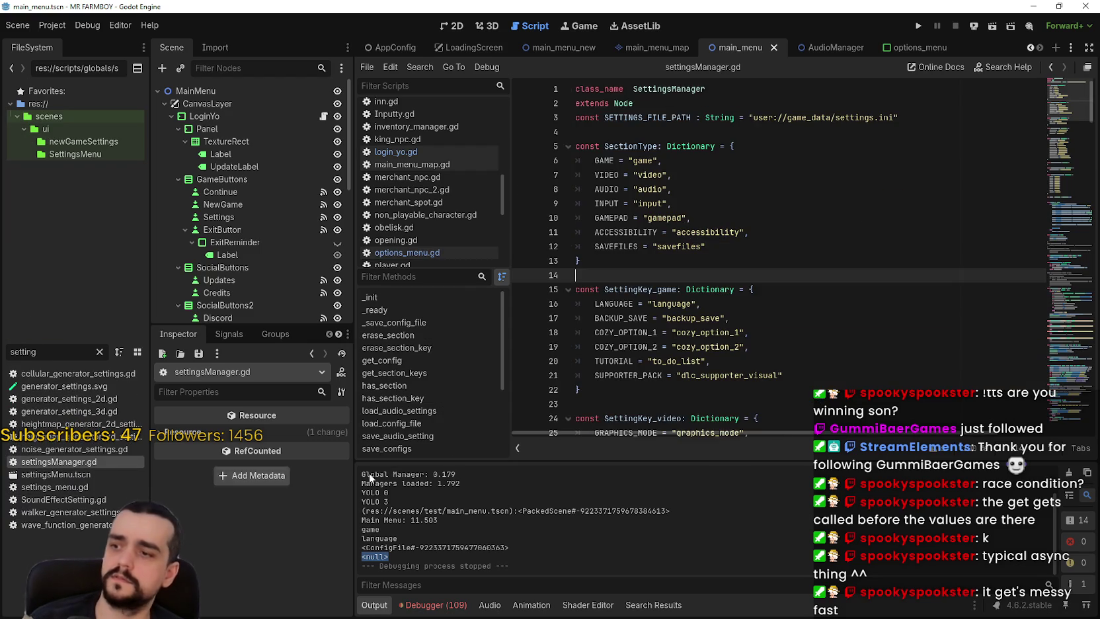
Mark breakpoints on the save_configs() and config.load lines 88 and 90, then rerun the project.
{"action": "scroll", "coordinate": [694, 236], "scroll_direction": "down", "scroll_amount": 8}
{"action": "left_click", "coordinate": [694, 231]}
{"action": "scroll", "coordinate": [695, 236], "scroll_direction": "down", "scroll_amount": 14}
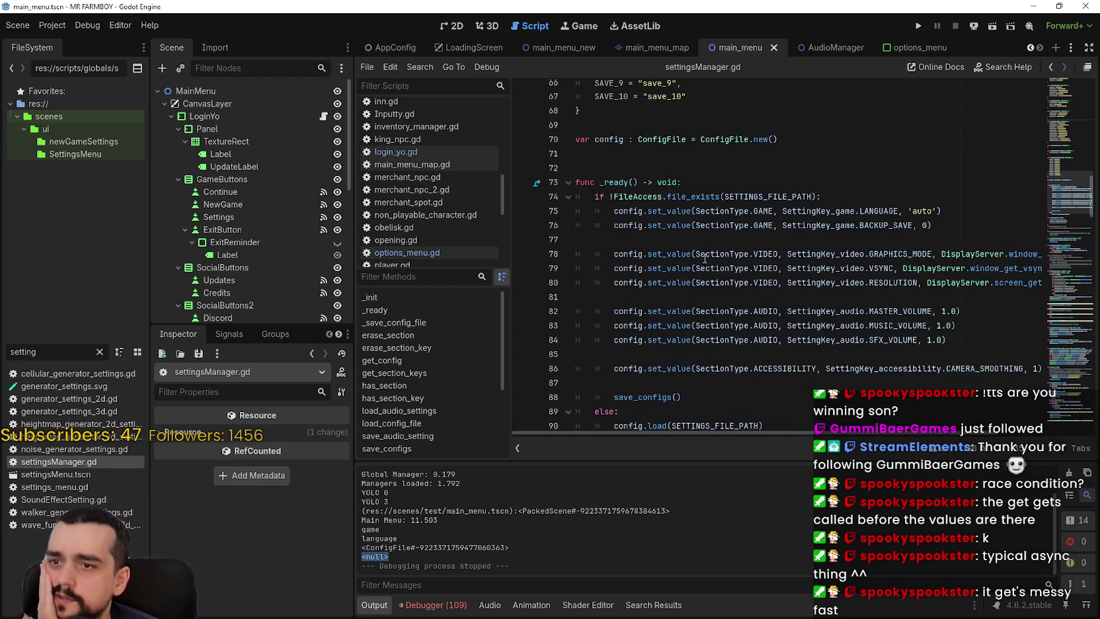
{"action": "scroll", "coordinate": [754, 294], "scroll_direction": "down", "scroll_amount": 2}
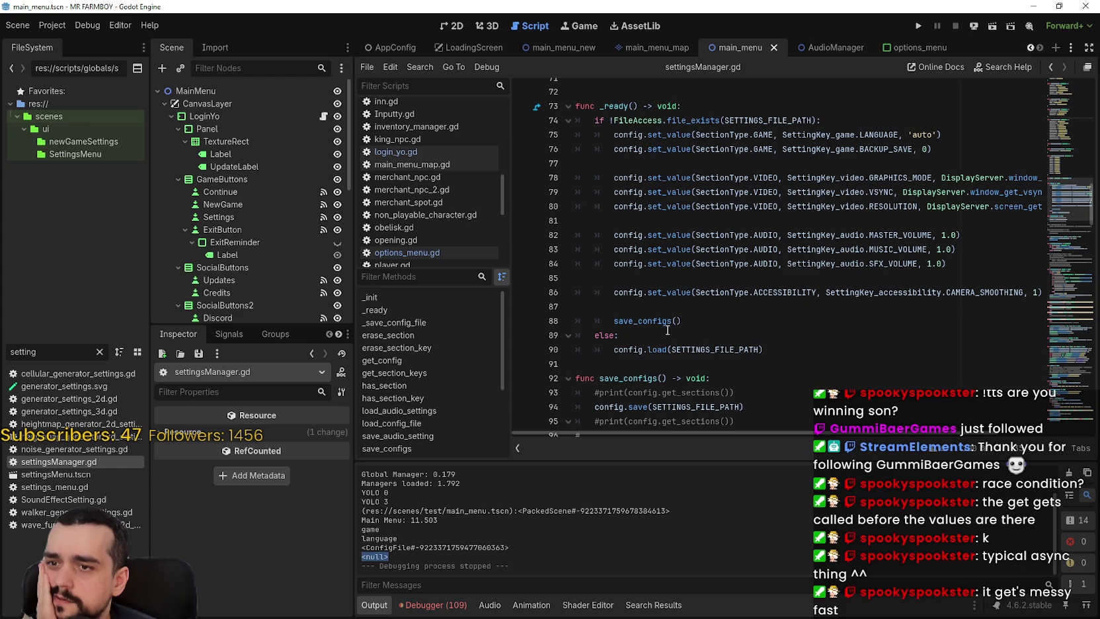
{"action": "double_click", "coordinate": [651, 350]}
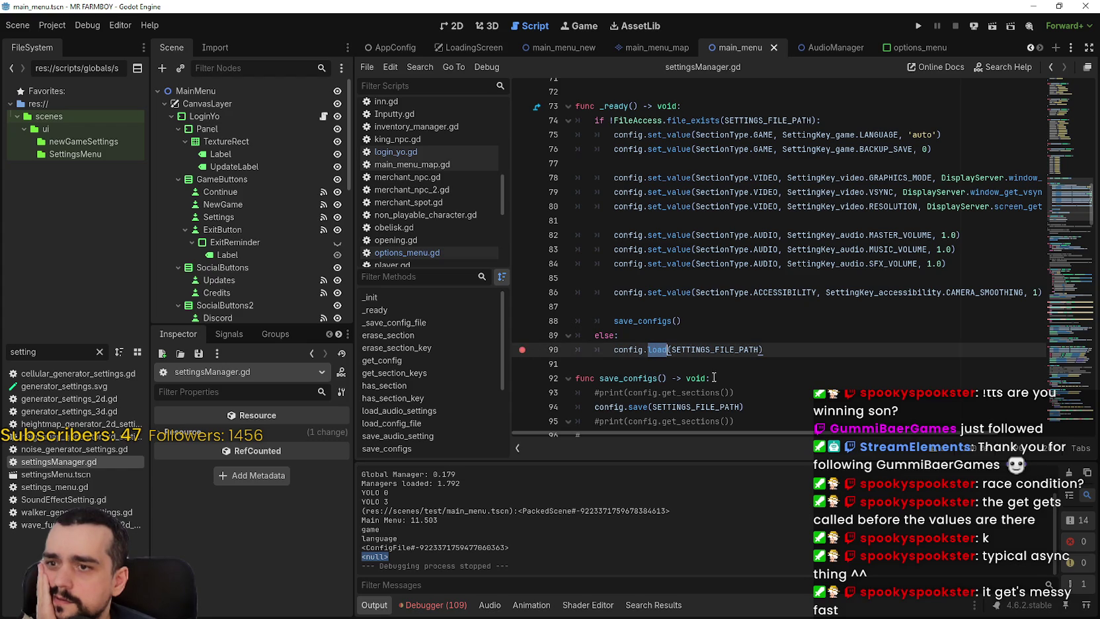
{"action": "left_click", "coordinate": [746, 361]}
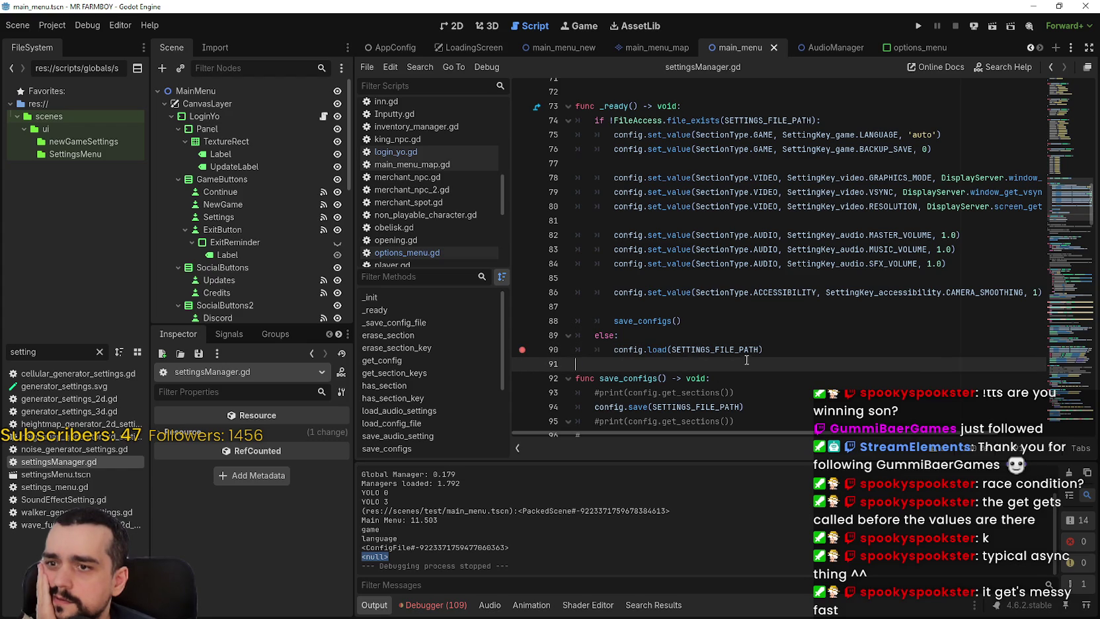
{"action": "left_click", "coordinate": [920, 25]}
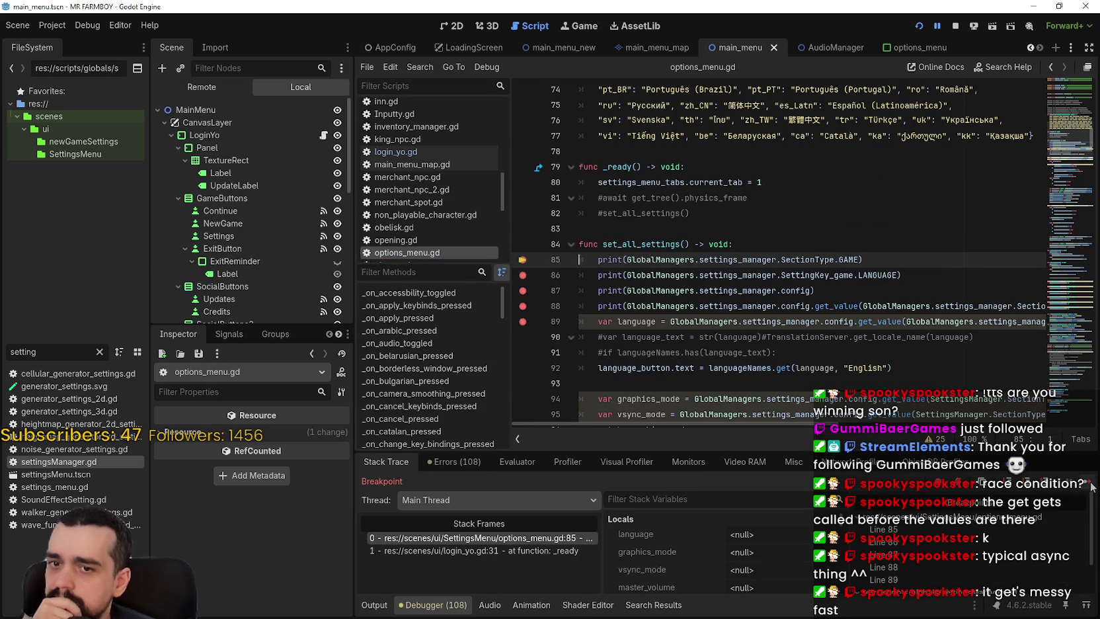
Step over to line 89 in set_all_settings and continue execution twice.
{"action": "key", "text": "F10"}
{"action": "key", "text": "F10"}
{"action": "key", "text": "F10"}
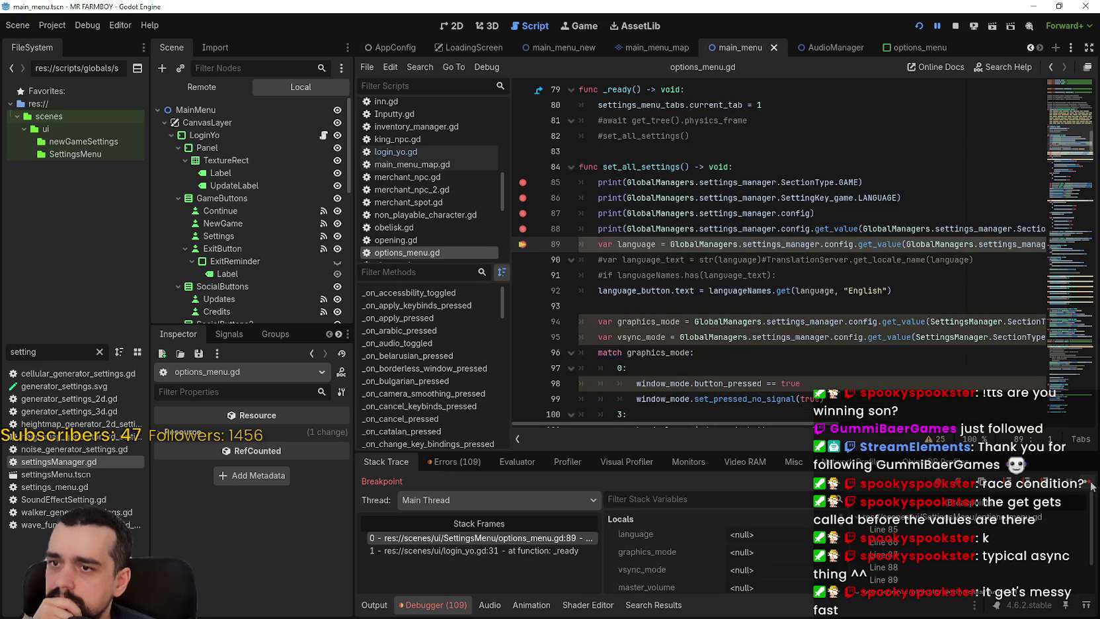
{"action": "left_click", "coordinate": [1090, 483]}
{"action": "left_click", "coordinate": [807, 270]}
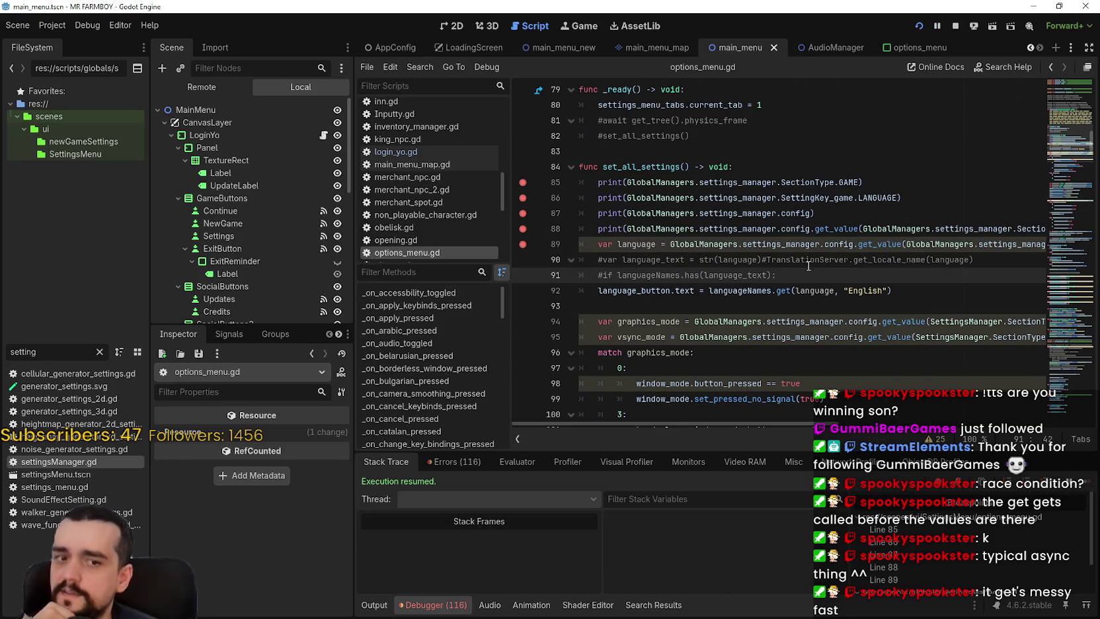
Reopen settingsManager.gd and review its _ready function down to line 90.
{"action": "double_click", "coordinate": [62, 464]}
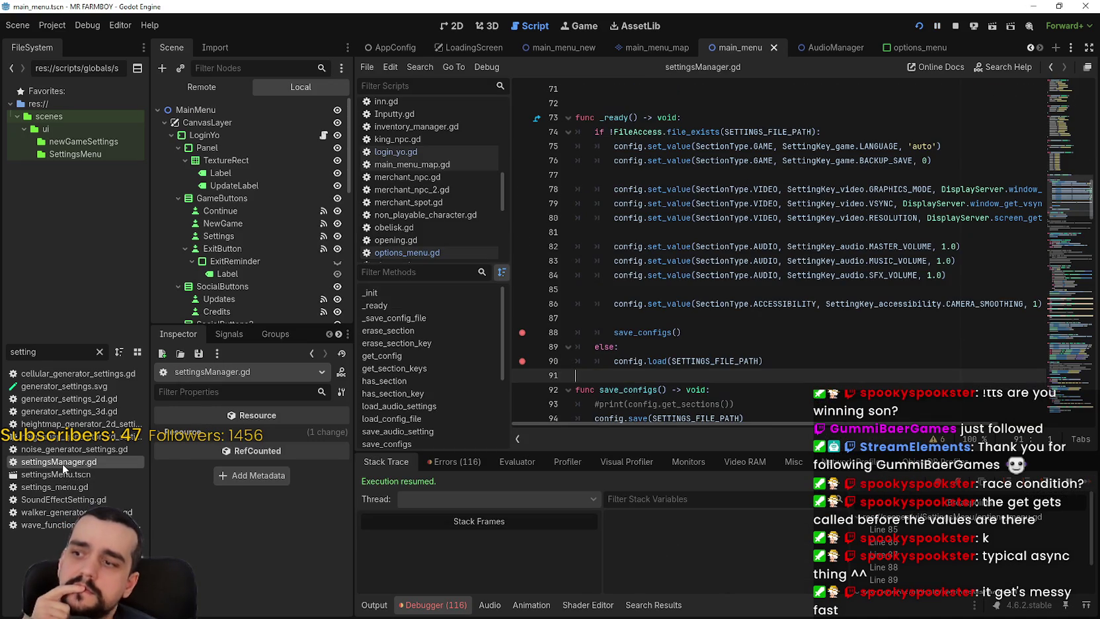
{"action": "scroll", "coordinate": [817, 325], "scroll_direction": "down", "scroll_amount": 2}
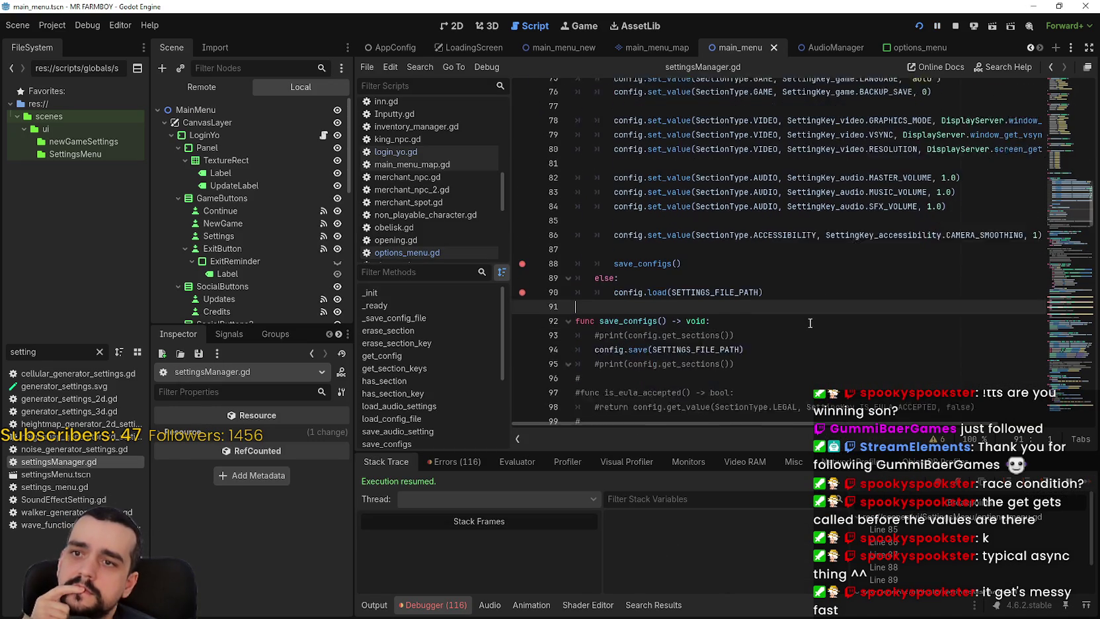
{"action": "scroll", "coordinate": [808, 321], "scroll_direction": "up", "scroll_amount": 1}
{"action": "scroll", "coordinate": [808, 321], "scroll_direction": "up", "scroll_amount": 1}
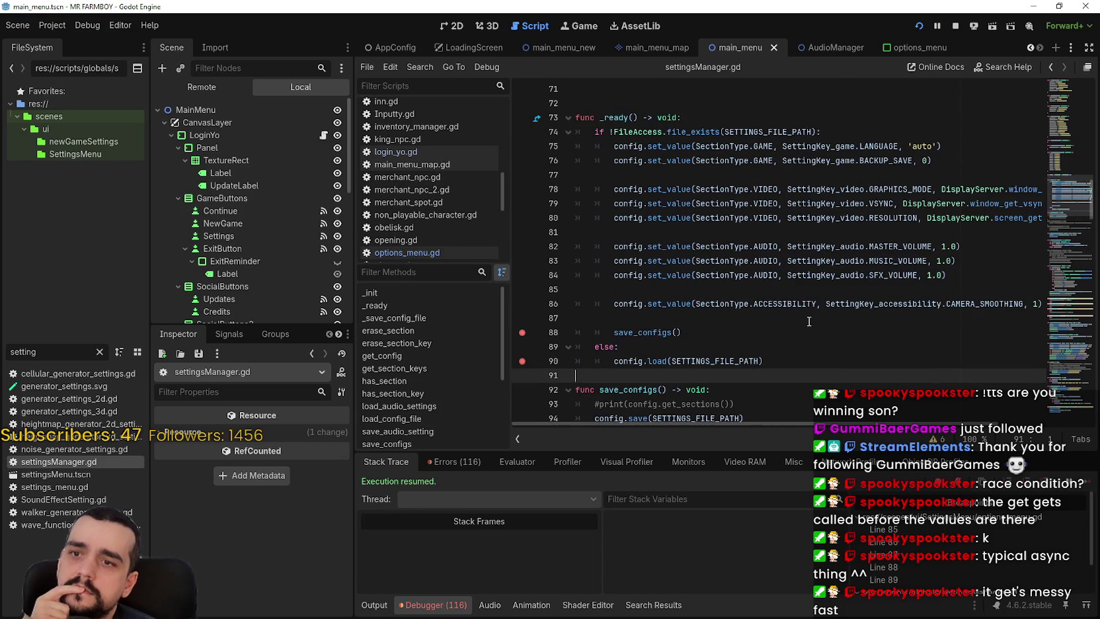
{"action": "mouse_move", "coordinate": [614, 117]}
{"action": "left_mouse_down"}
{"action": "mouse_move", "coordinate": [663, 335]}
{"action": "mouse_move", "coordinate": [767, 363]}
{"action": "left_mouse_up"}
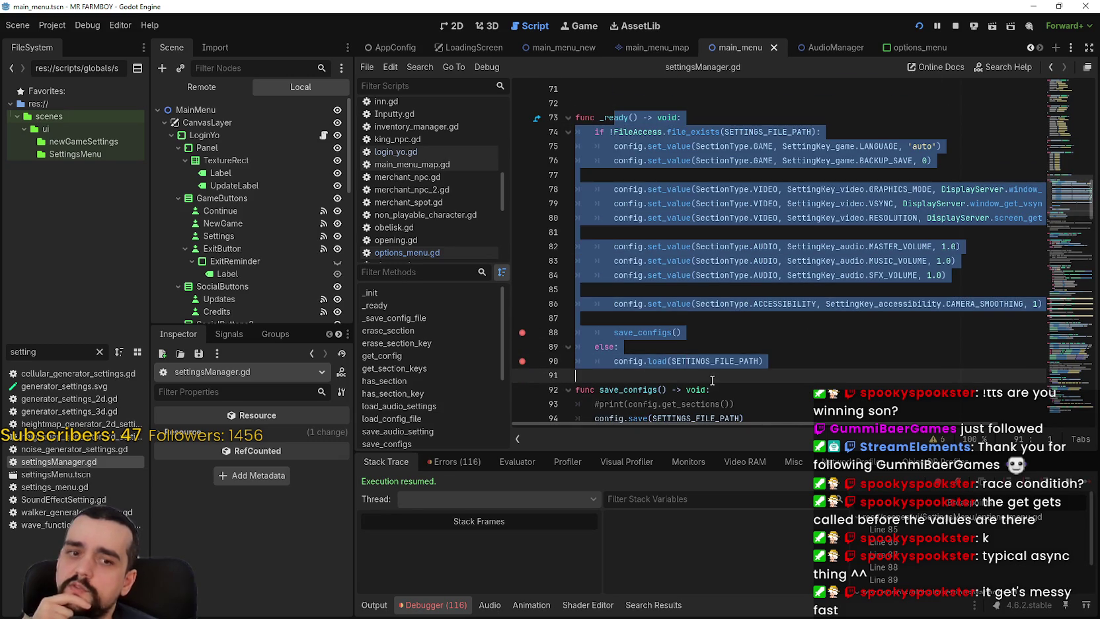
{"action": "left_click", "coordinate": [768, 364]}
Select the _ready name on line 73 and start a text search with Ctrl+F.
{"action": "mouse_move", "coordinate": [600, 117]}
{"action": "left_mouse_down"}
{"action": "mouse_move", "coordinate": [651, 118]}
{"action": "mouse_move", "coordinate": [640, 119]}
{"action": "left_mouse_up"}
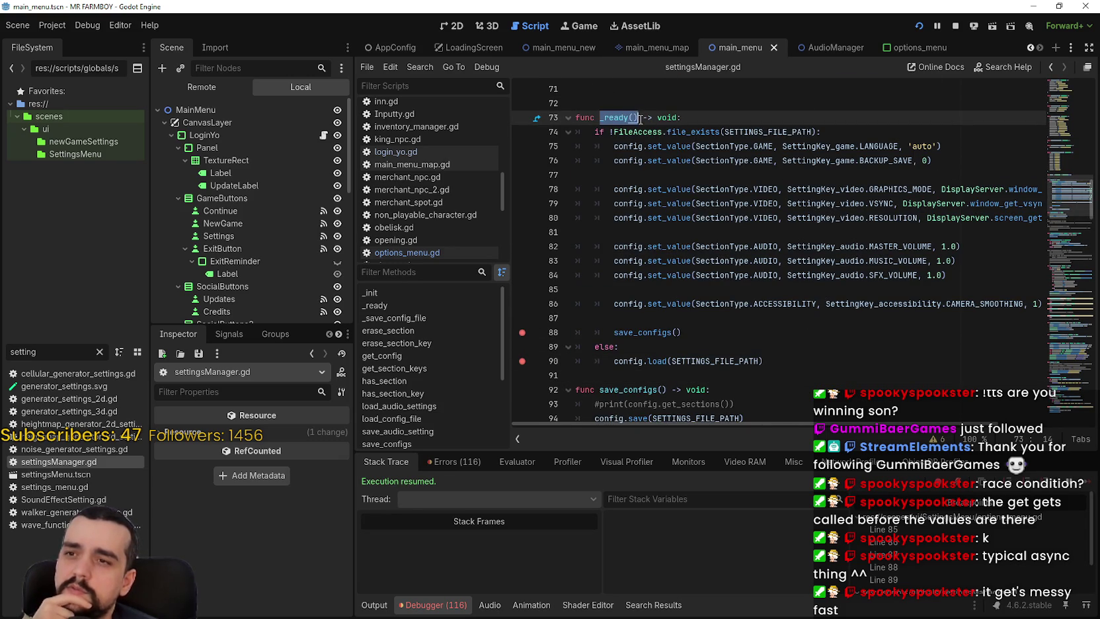
{"action": "scroll", "coordinate": [749, 296], "scroll_direction": "up", "scroll_amount": 3}
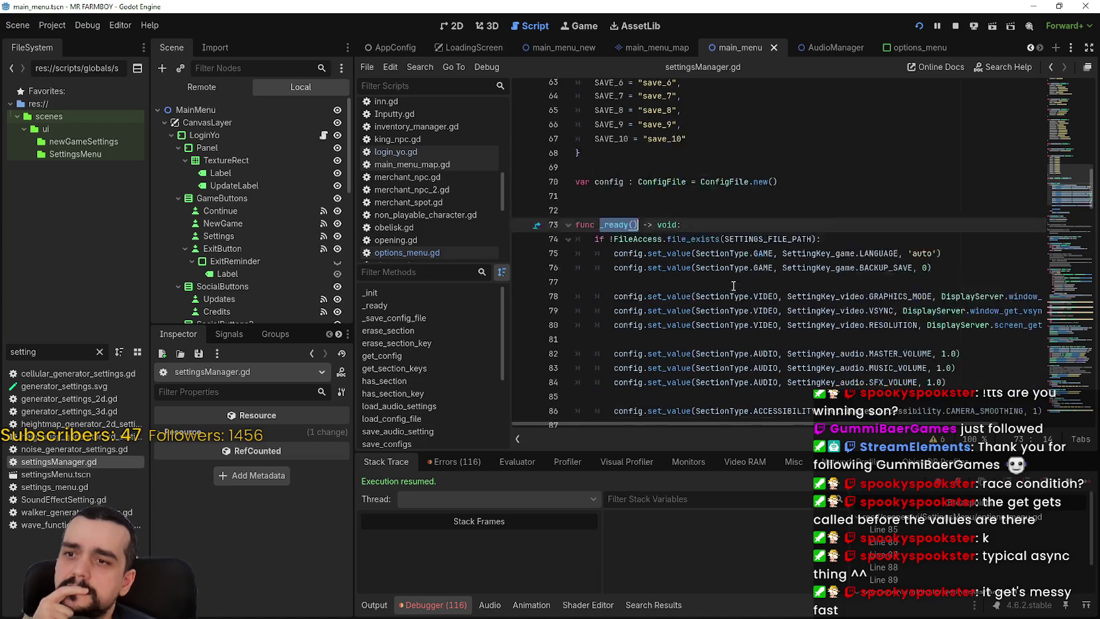
{"action": "scroll", "coordinate": [733, 284], "scroll_direction": "down", "scroll_amount": 3}
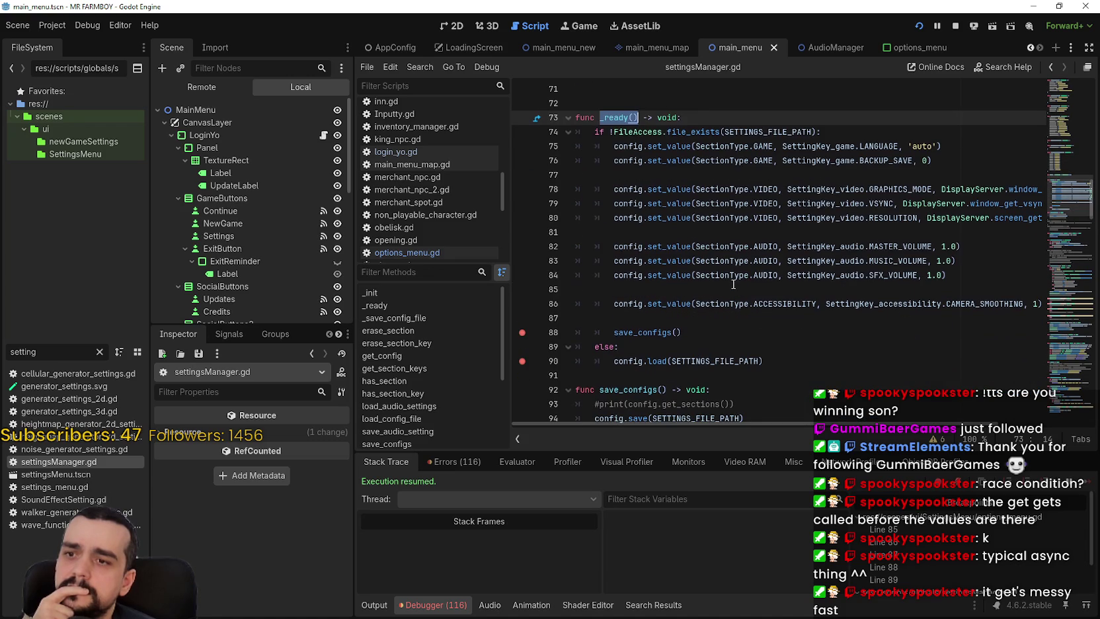
{"action": "scroll", "coordinate": [732, 284], "scroll_direction": "down", "scroll_amount": 3}
{"action": "scroll", "coordinate": [733, 283], "scroll_direction": "up", "scroll_amount": 4}
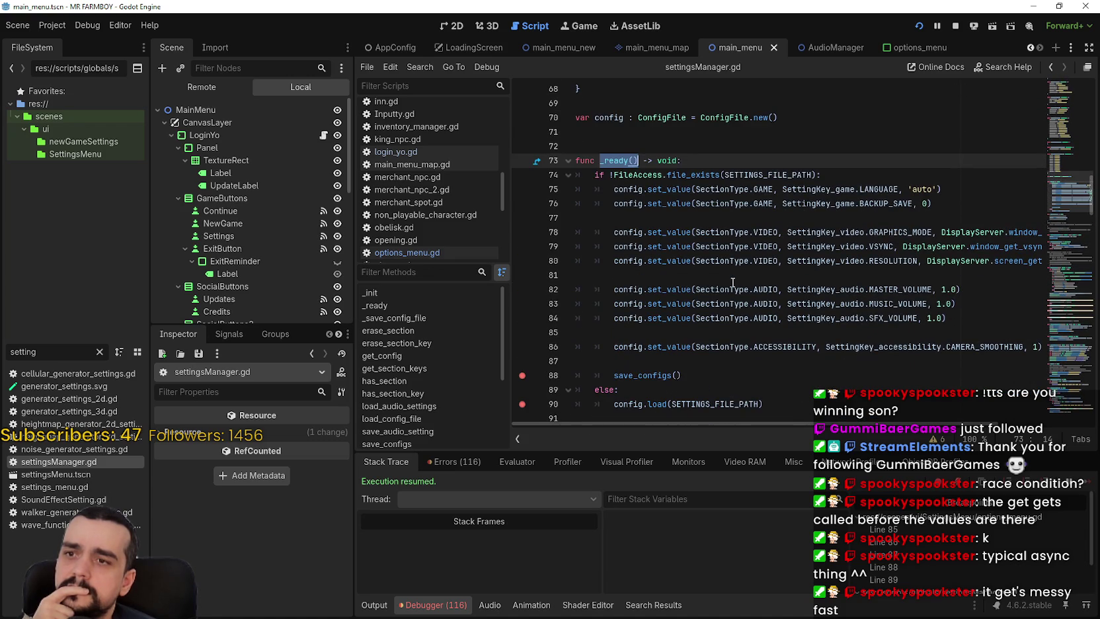
{"action": "scroll", "coordinate": [733, 283], "scroll_direction": "up", "scroll_amount": 2}
{"action": "left_click", "coordinate": [683, 247]}
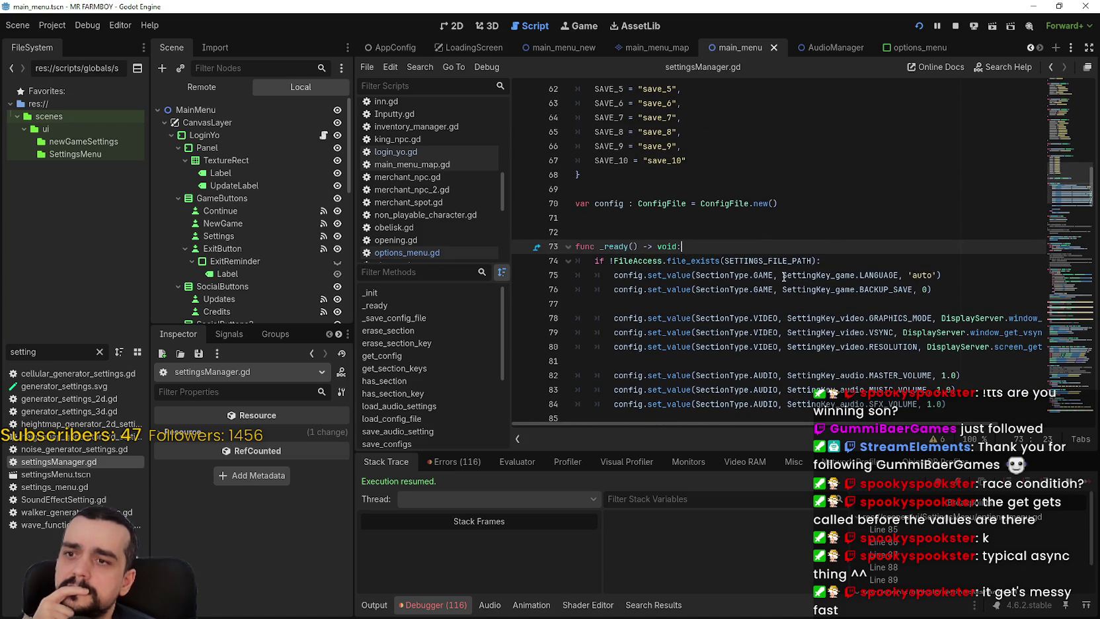
{"action": "double_click", "coordinate": [624, 247]}
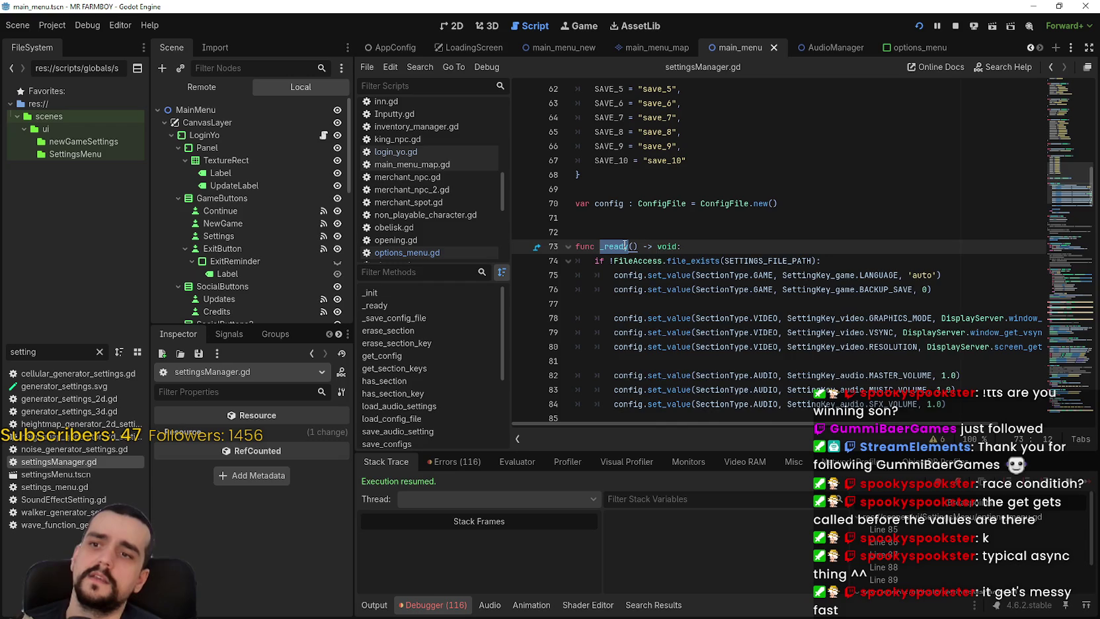
{"action": "key", "text": "ctrl+f"}
Search for 'init' and jump to the load_config_file definition via Lookup Symbol.
{"action": "type", "text": "init"}
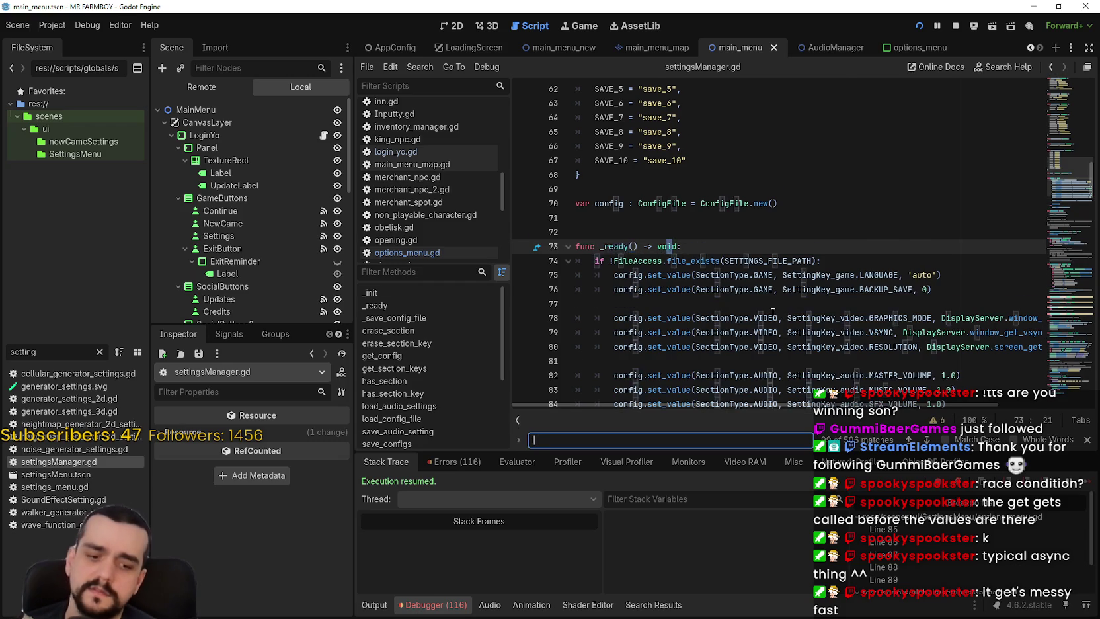
{"action": "scroll", "coordinate": [772, 312], "scroll_direction": "down", "scroll_amount": 1}
{"action": "mouse_move", "coordinate": [685, 303]}
{"action": "left_mouse_down"}
{"action": "mouse_move", "coordinate": [519, 239]}
{"action": "mouse_move", "coordinate": [542, 224]}
{"action": "left_mouse_up"}
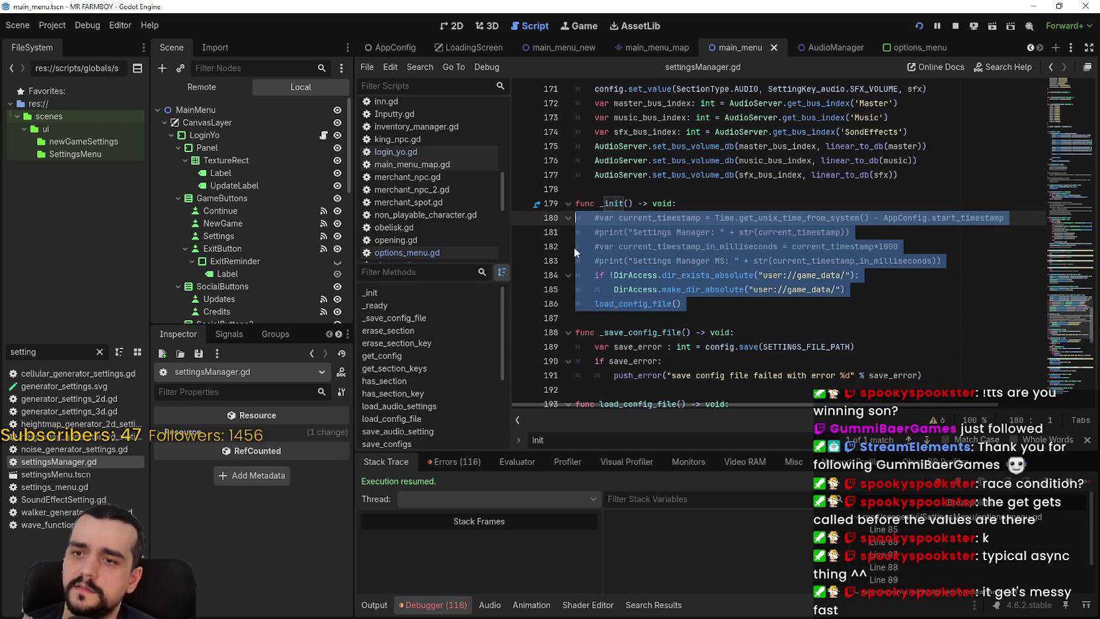
{"action": "left_click", "coordinate": [700, 319]}
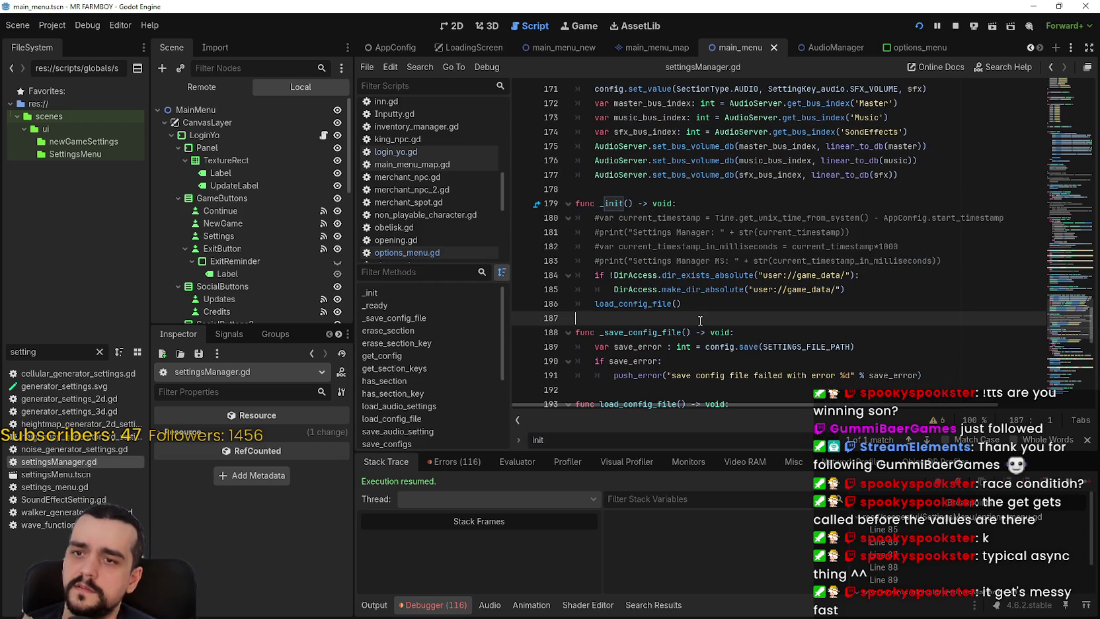
{"action": "right_click", "coordinate": [614, 304]}
{"action": "left_click", "coordinate": [695, 483]}
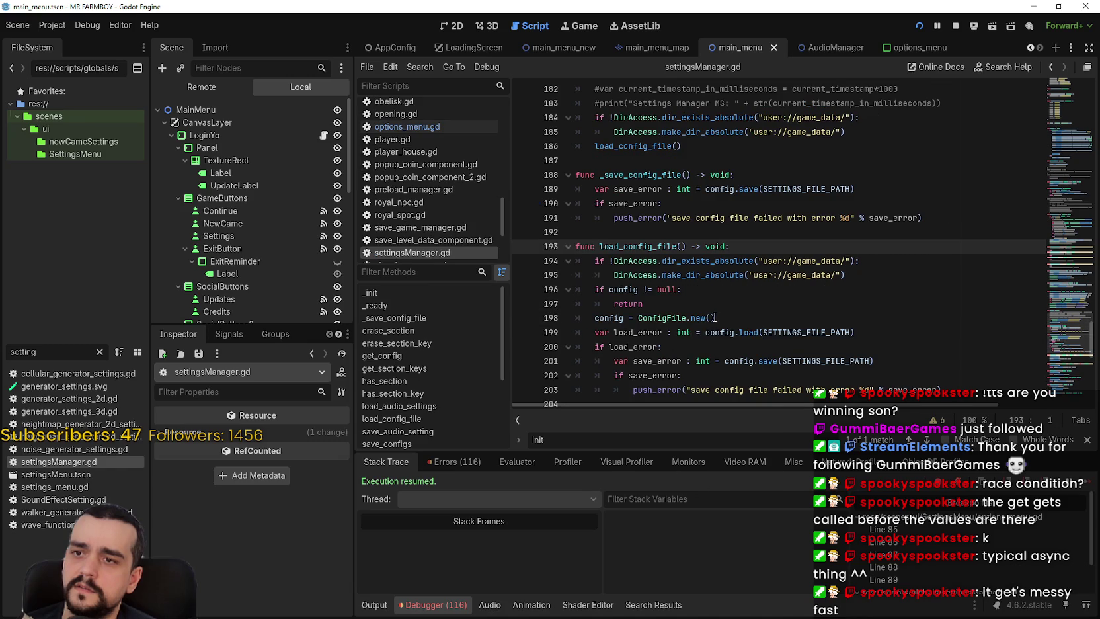
Inspect the config = ConfigFile.new() and SETTINGS_FILE_PATH lines in load_config_file.
{"action": "scroll", "coordinate": [705, 294], "scroll_direction": "down", "scroll_amount": 1}
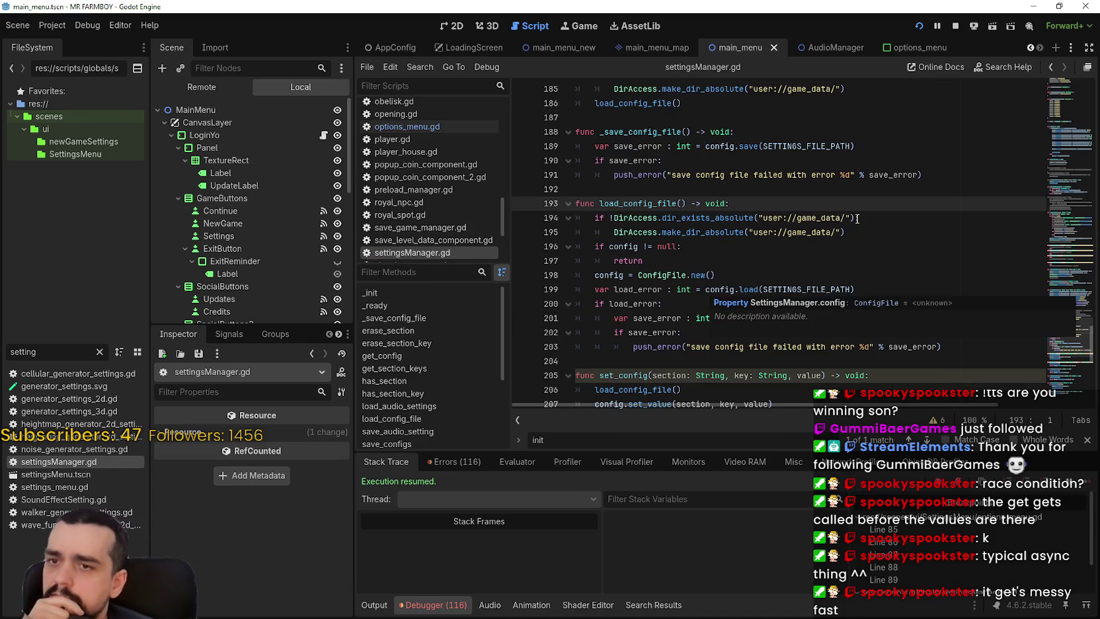
{"action": "left_click", "coordinate": [623, 272]}
{"action": "double_click", "coordinate": [617, 272]}
{"action": "left_click", "coordinate": [722, 274], "text": "shift"}
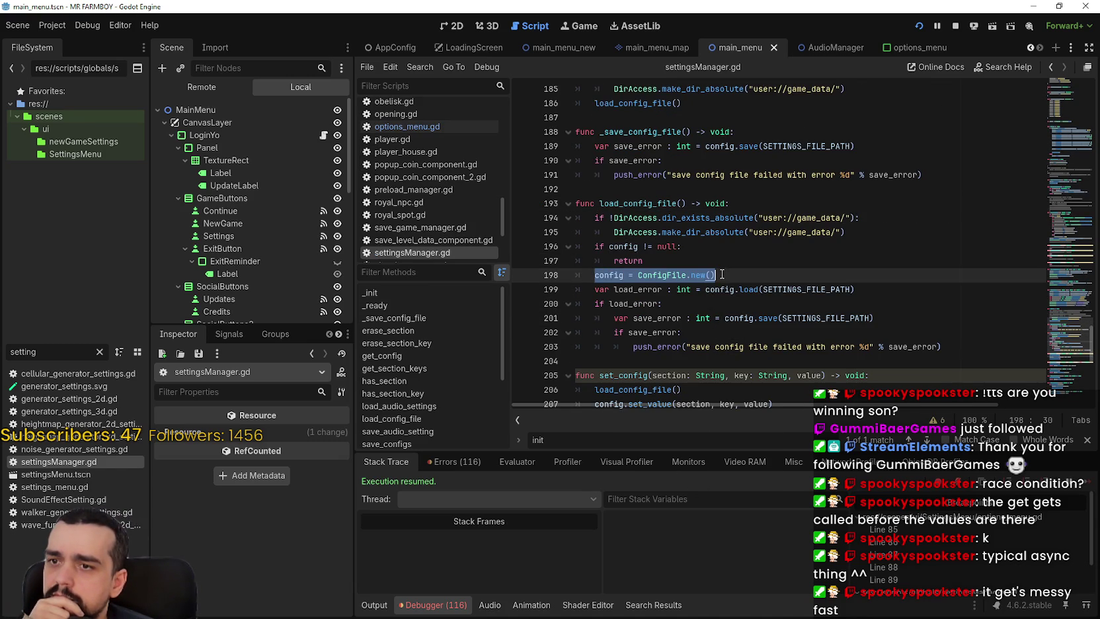
{"action": "double_click", "coordinate": [615, 275]}
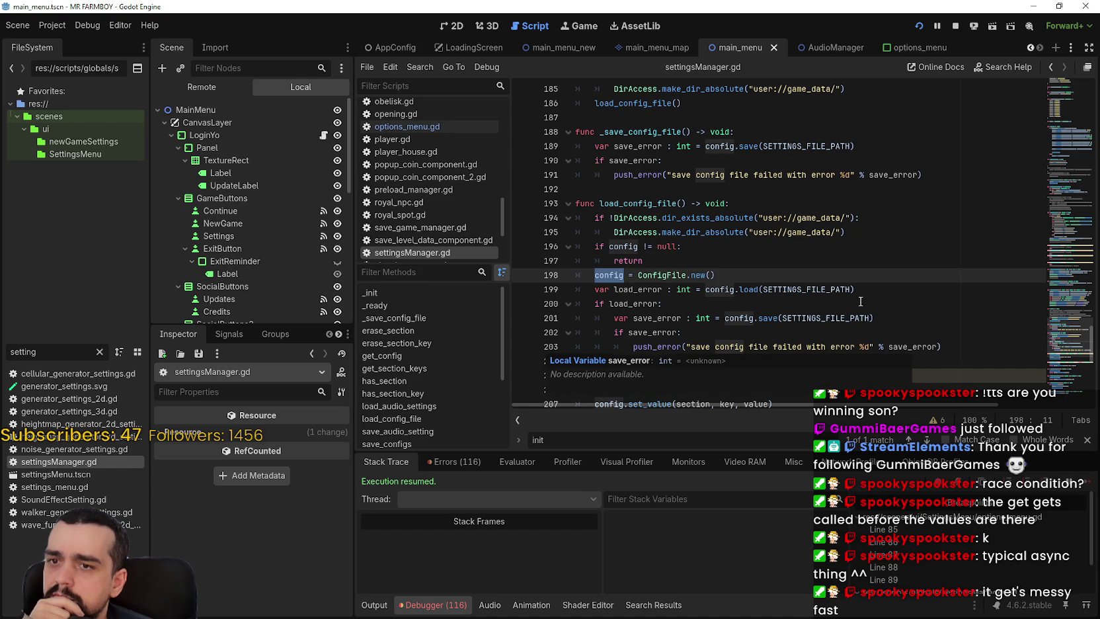
{"action": "double_click", "coordinate": [832, 289]}
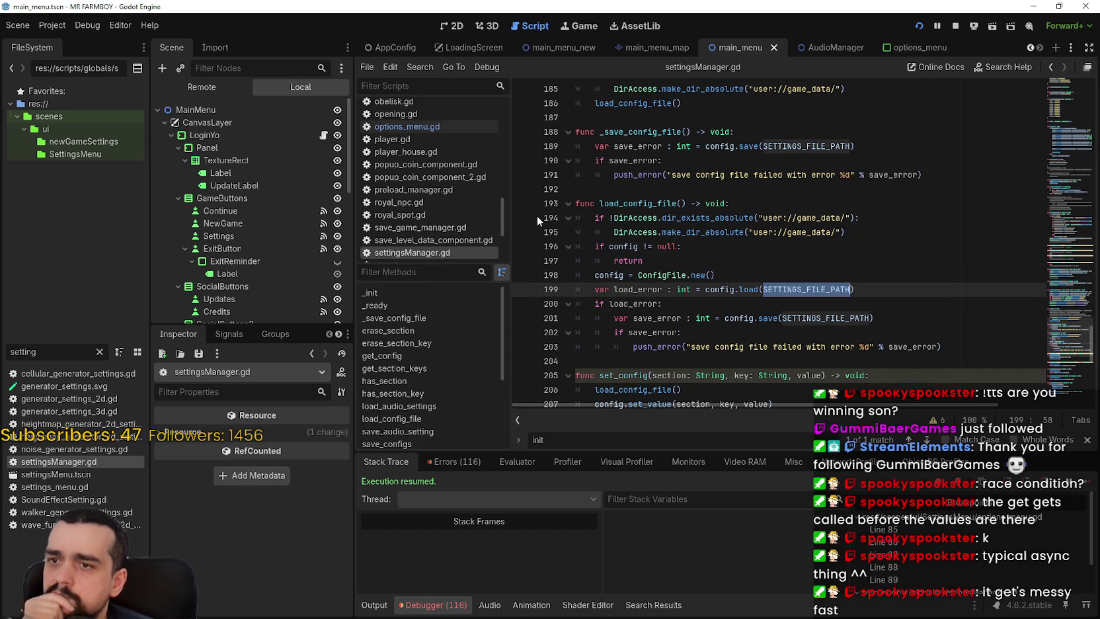
Add breakpoints at lines 195, 196, 198 and 202, then stop the running game.
{"action": "left_click", "coordinate": [522, 232]}
{"action": "left_click", "coordinate": [523, 247]}
{"action": "left_click", "coordinate": [523, 277]}
{"action": "left_click", "coordinate": [525, 332]}
{"action": "left_click", "coordinate": [738, 363]}
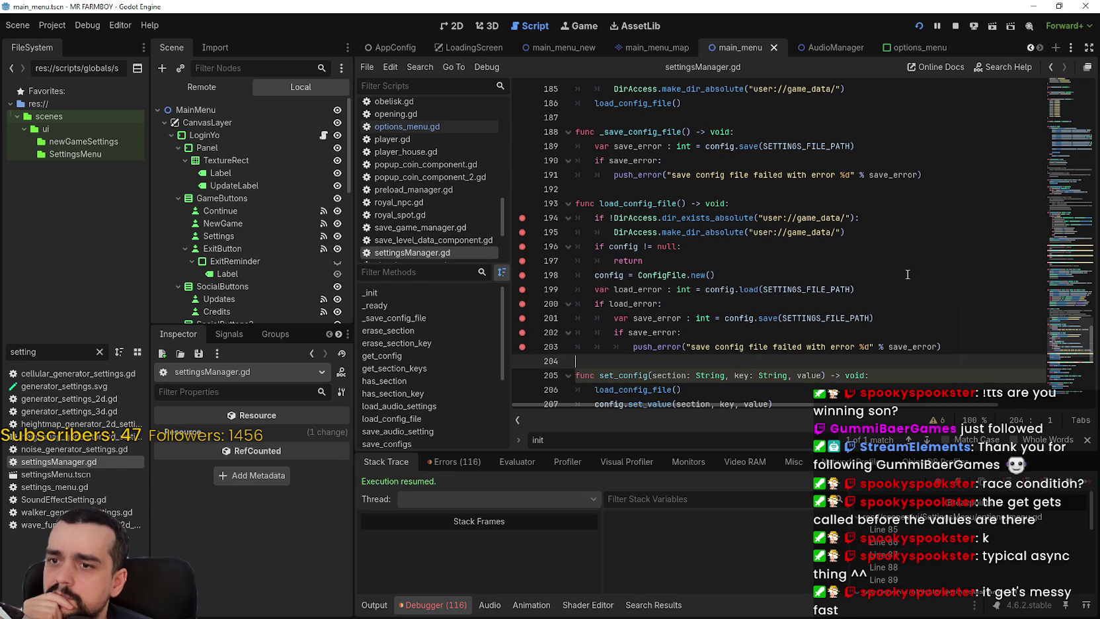
{"action": "left_click", "coordinate": [955, 26]}
Relaunch with F5, step to line 197, and inspect the config object and manager members.
{"action": "key", "text": "F5"}
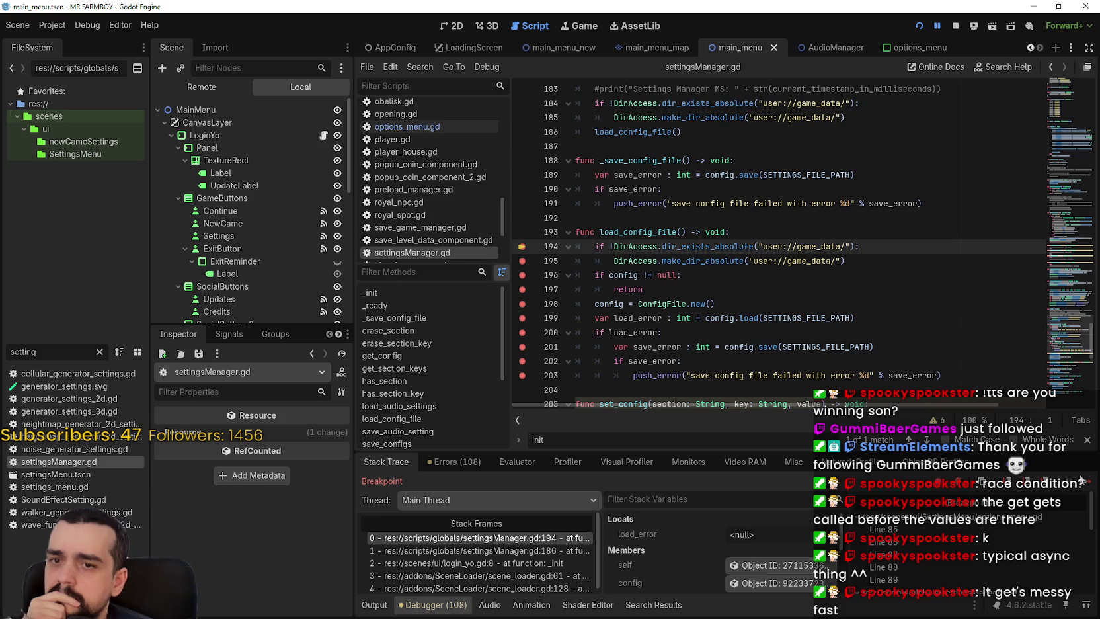
{"action": "left_click", "coordinate": [1083, 487]}
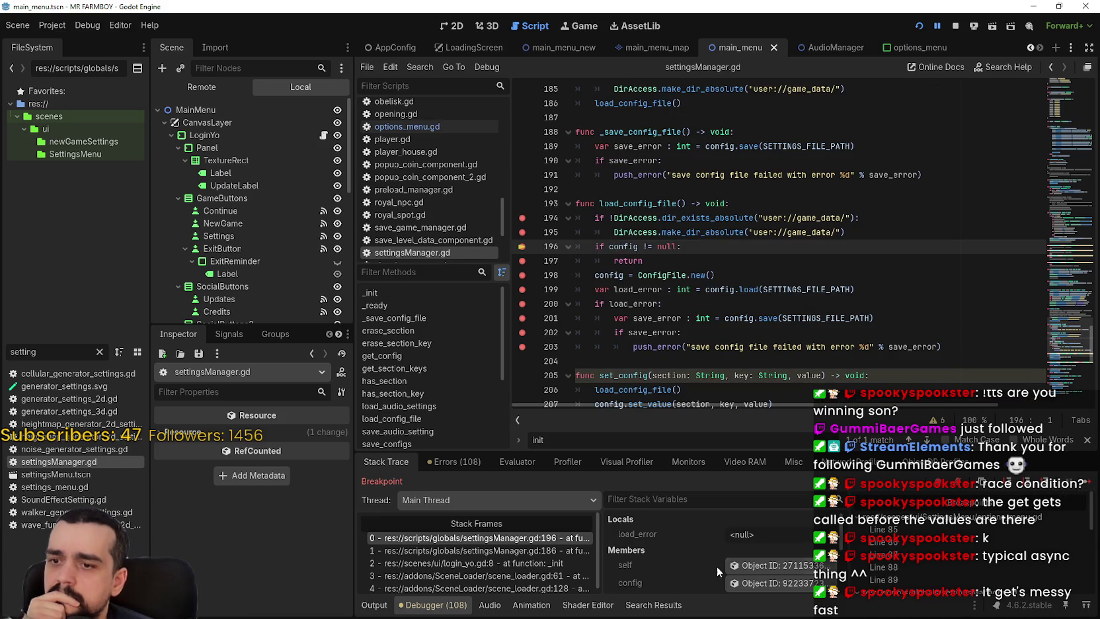
{"action": "left_click", "coordinate": [767, 583]}
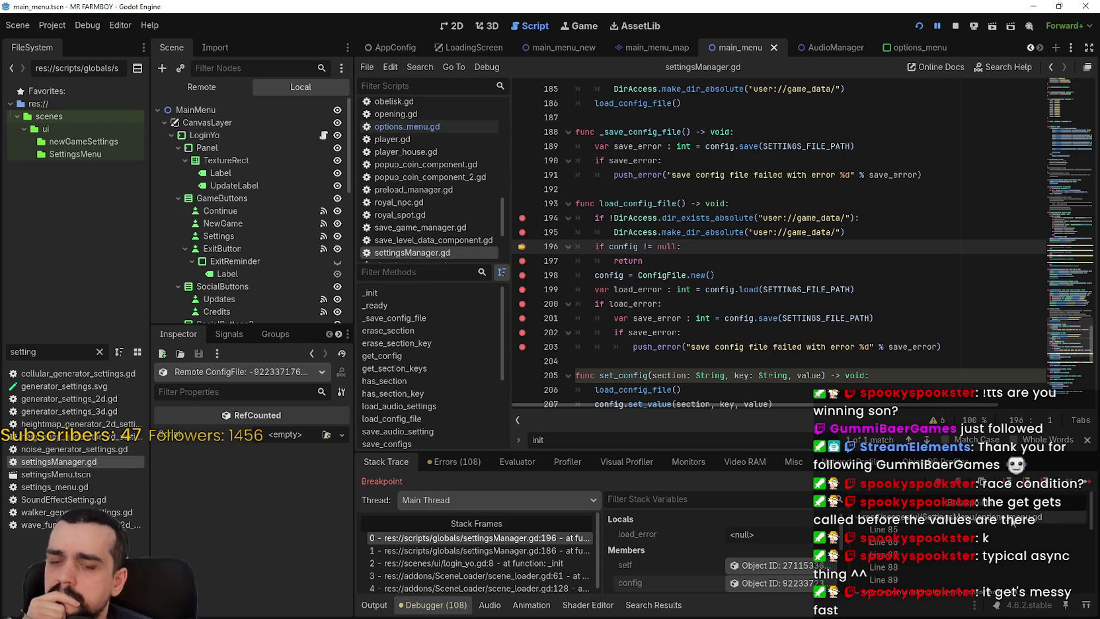
{"action": "left_click", "coordinate": [1084, 480]}
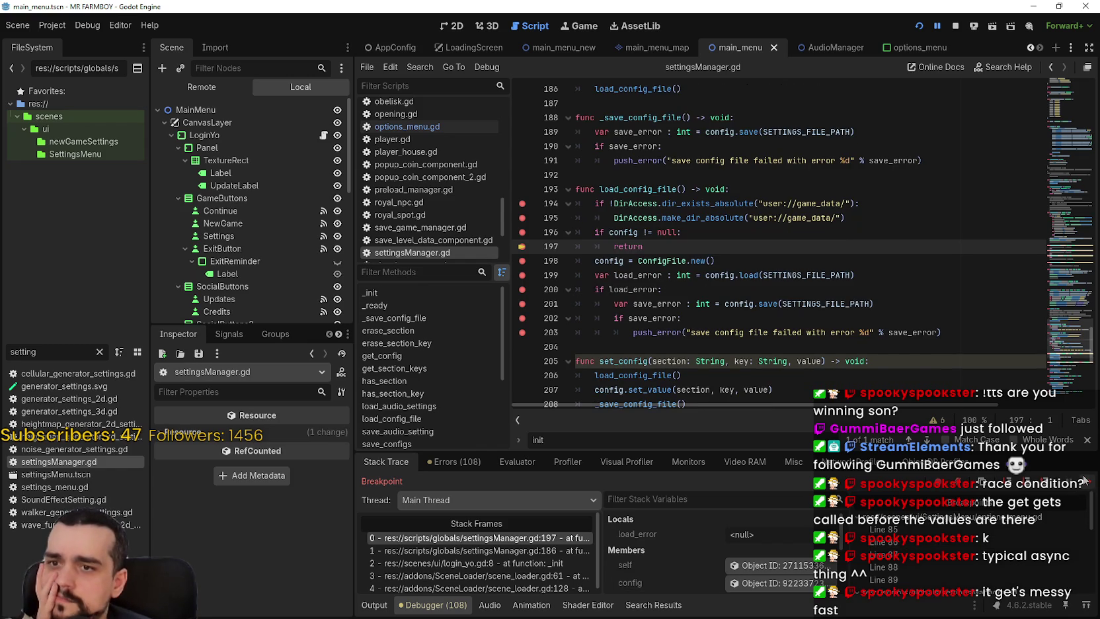
{"action": "scroll", "coordinate": [734, 549], "scroll_direction": "down", "scroll_amount": 1}
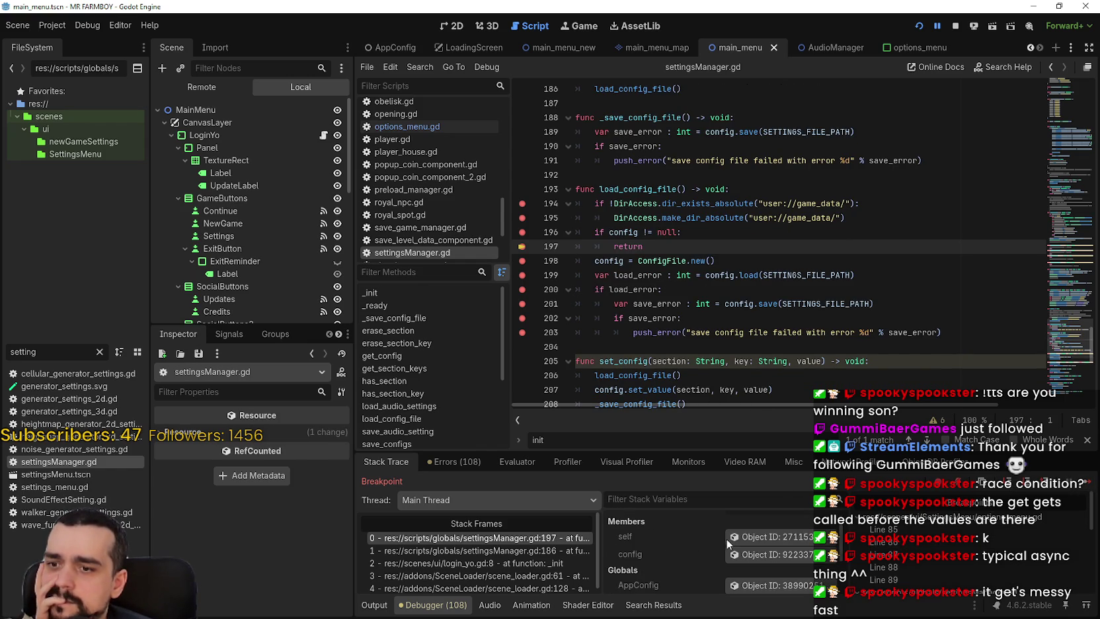
{"action": "left_click", "coordinate": [736, 537]}
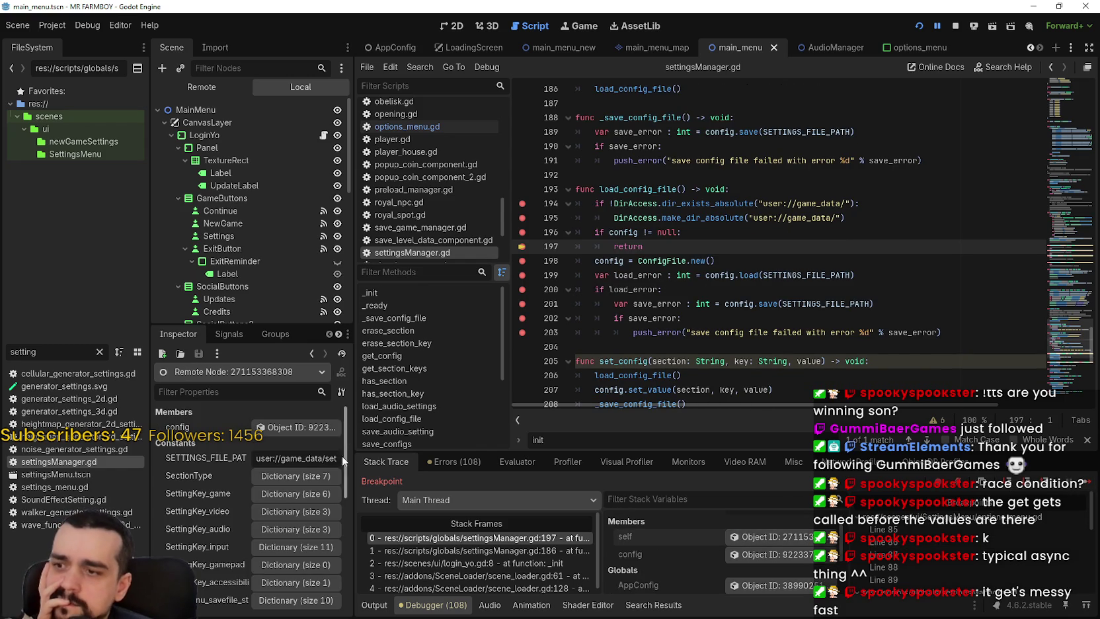
{"action": "left_click", "coordinate": [291, 427]}
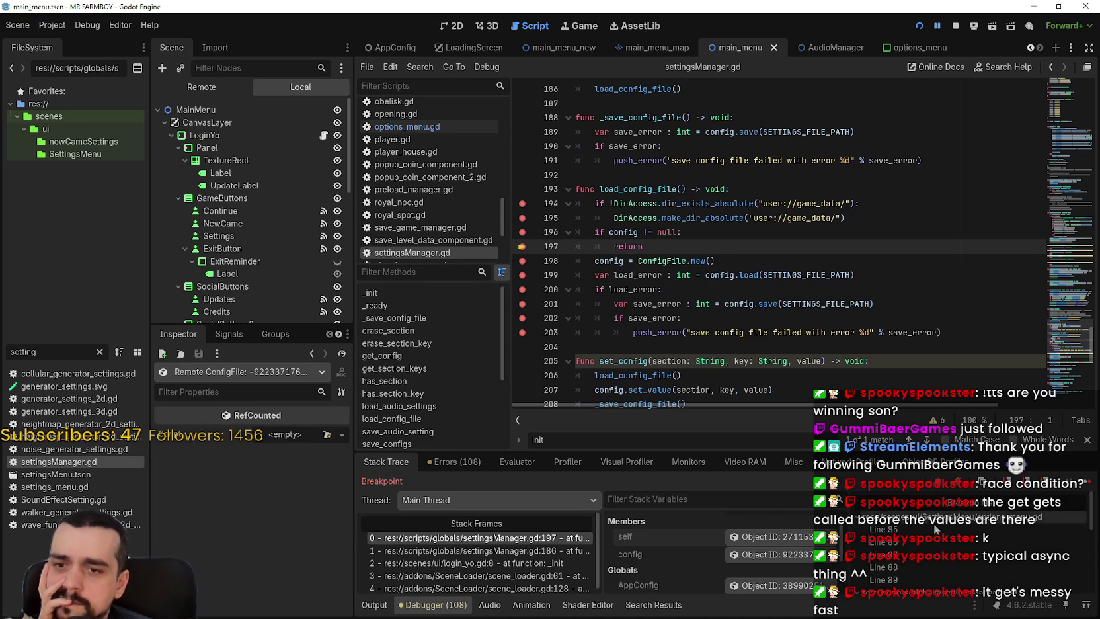
Continue to the options_menu.gd line 85 breakpoint and return to settingsManager.gd.
{"action": "left_click", "coordinate": [1078, 483]}
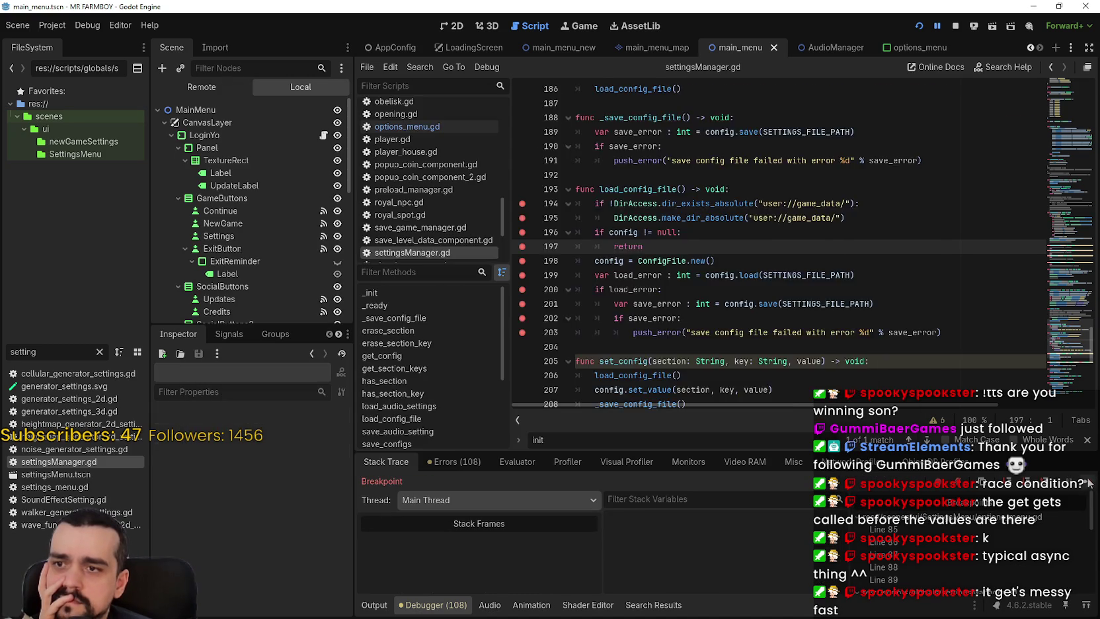
{"action": "mouse_move", "coordinate": [815, 319]}
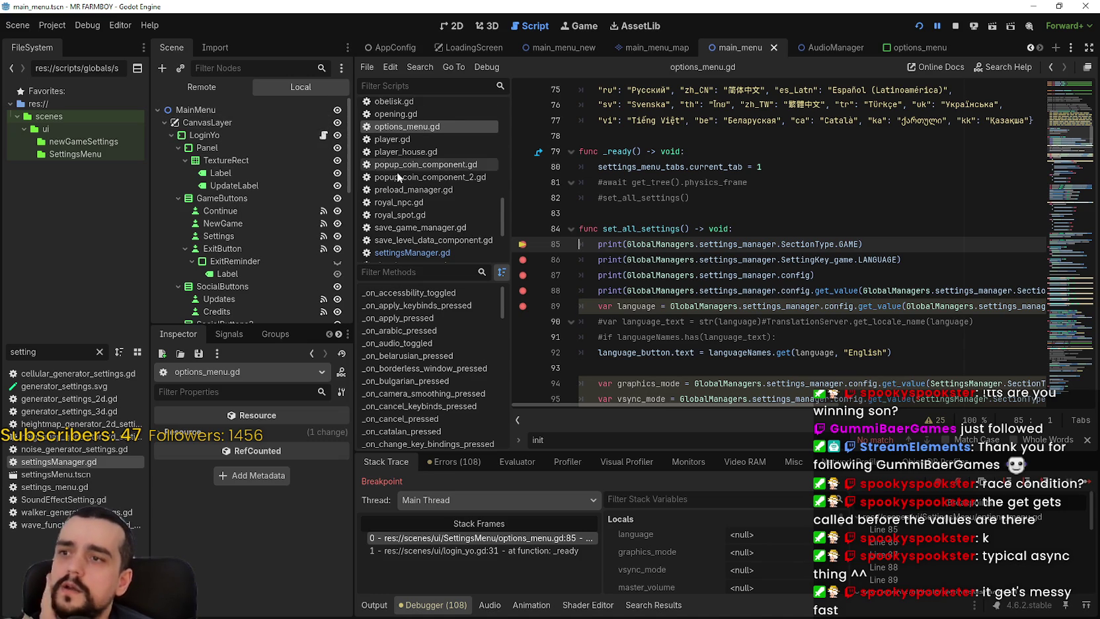
{"action": "left_click", "coordinate": [412, 253]}
Review the null-check lines 196–197 and the ConfigFile.new() initialiser on line 70.
{"action": "left_click", "coordinate": [813, 303]}
{"action": "mouse_move", "coordinate": [642, 245]}
{"action": "left_mouse_down"}
{"action": "mouse_move", "coordinate": [581, 246]}
{"action": "mouse_move", "coordinate": [577, 225]}
{"action": "left_mouse_up"}
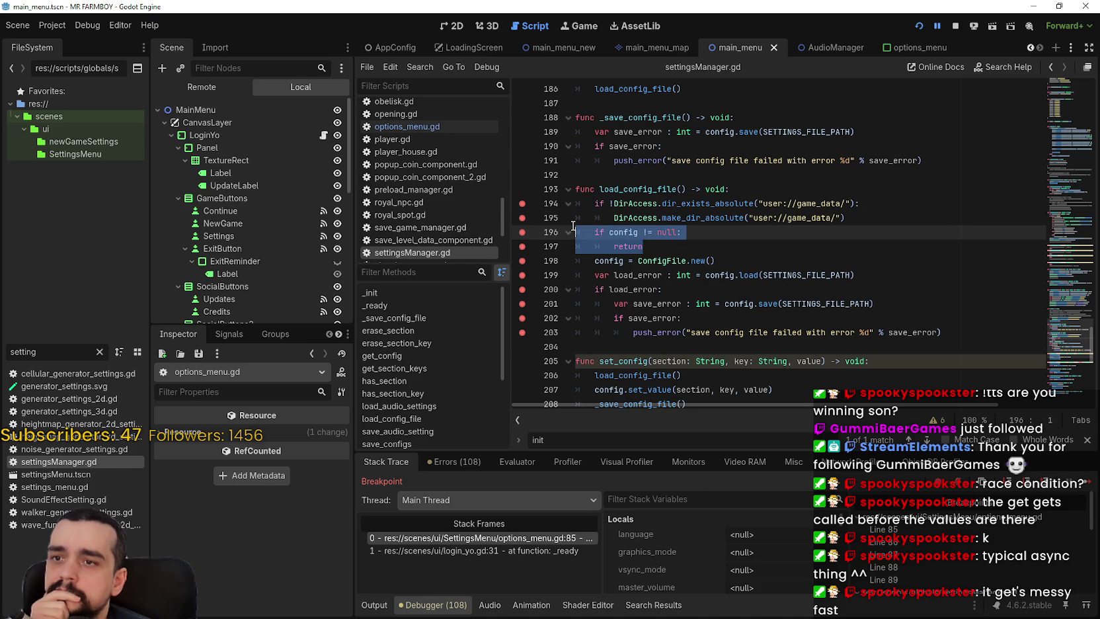
{"action": "scroll", "coordinate": [1066, 306], "scroll_direction": "up", "scroll_amount": 10}
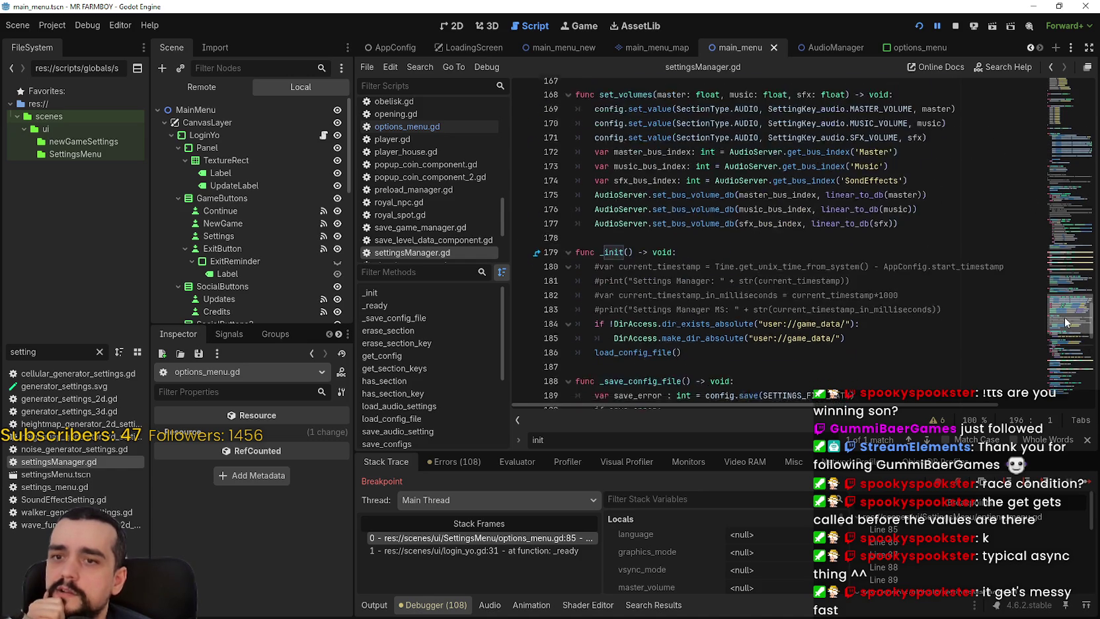
{"action": "mouse_move", "coordinate": [1065, 306]}
{"action": "left_mouse_down"}
{"action": "mouse_move", "coordinate": [1062, 89]}
{"action": "mouse_move", "coordinate": [1077, 186]}
{"action": "left_mouse_up"}
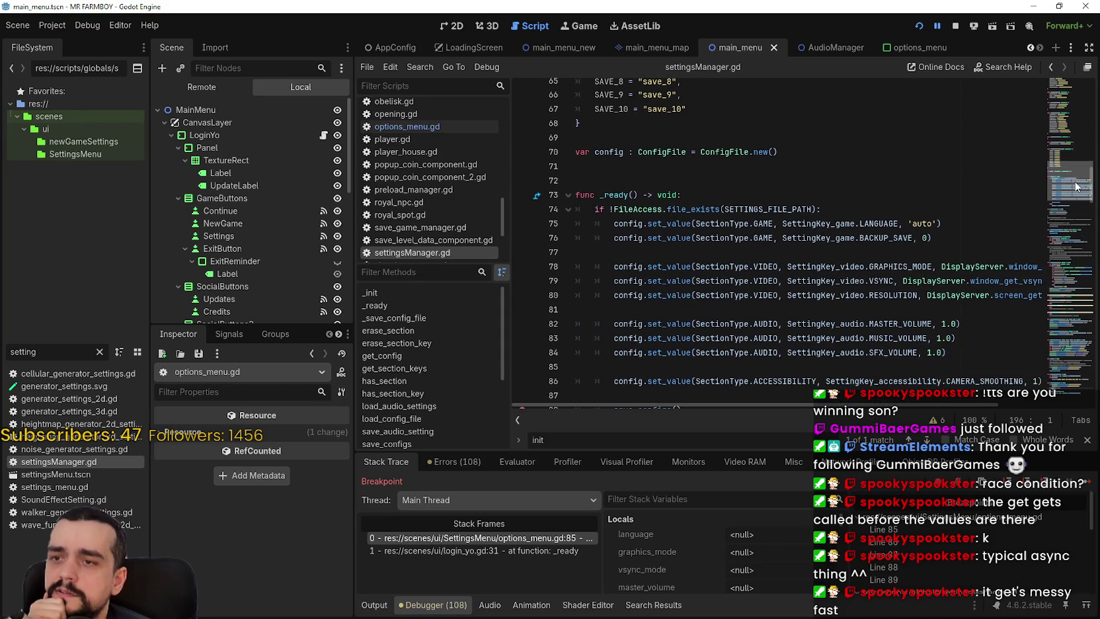
{"action": "left_click_drag", "start_coordinate": [691, 152], "coordinate": [871, 161]}
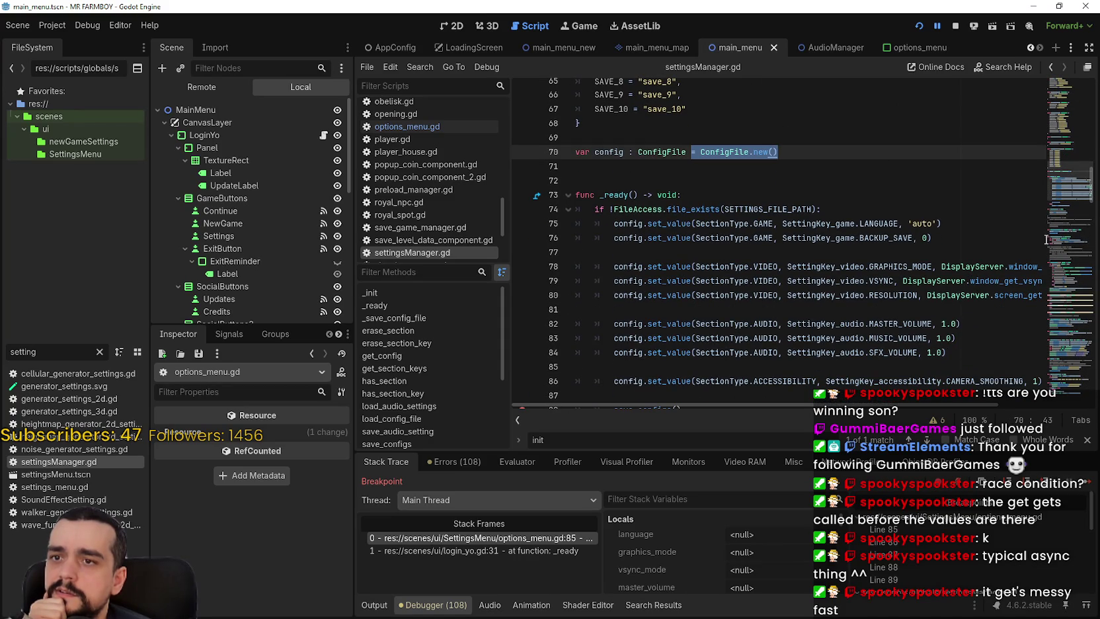
{"action": "left_click_drag", "start_coordinate": [1075, 187], "coordinate": [1058, 350]}
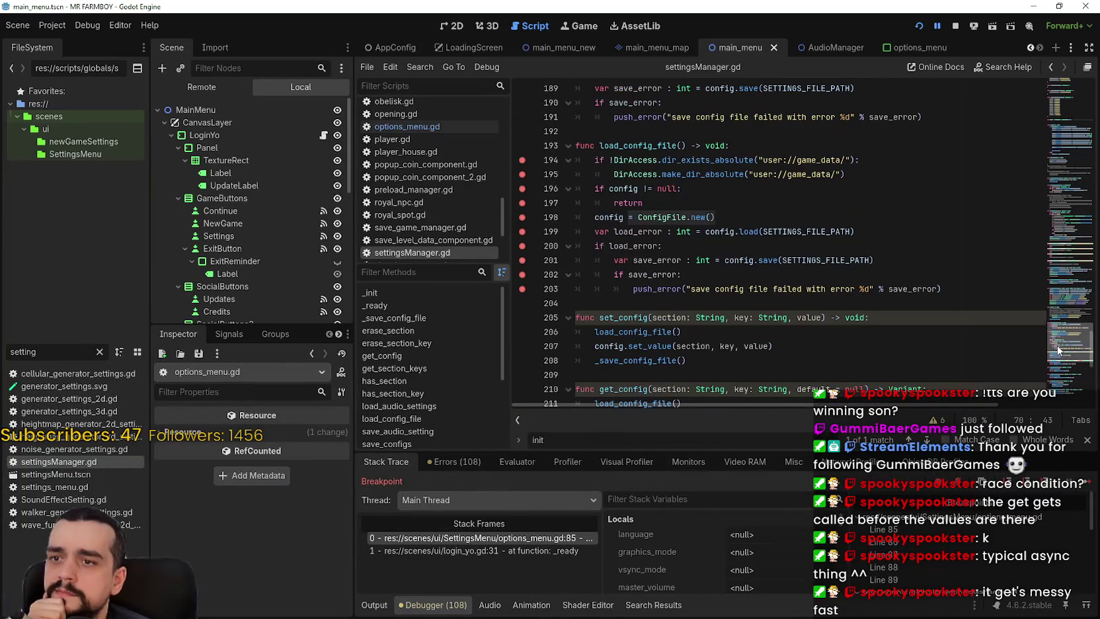
Examine the load_error line and the config.load(SETTINGS_FILE_PATH) call.
{"action": "left_click", "coordinate": [645, 230]}
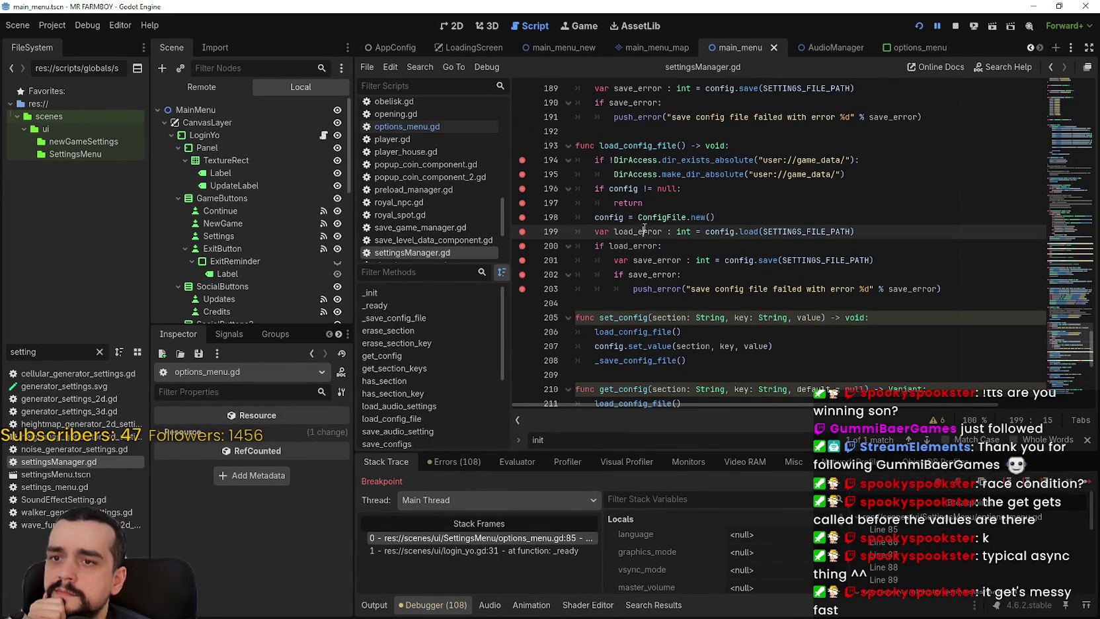
{"action": "double_click", "coordinate": [653, 245]}
{"action": "left_click", "coordinate": [750, 263]}
{"action": "left_click", "coordinate": [741, 232]}
{"action": "left_click", "coordinate": [723, 228]}
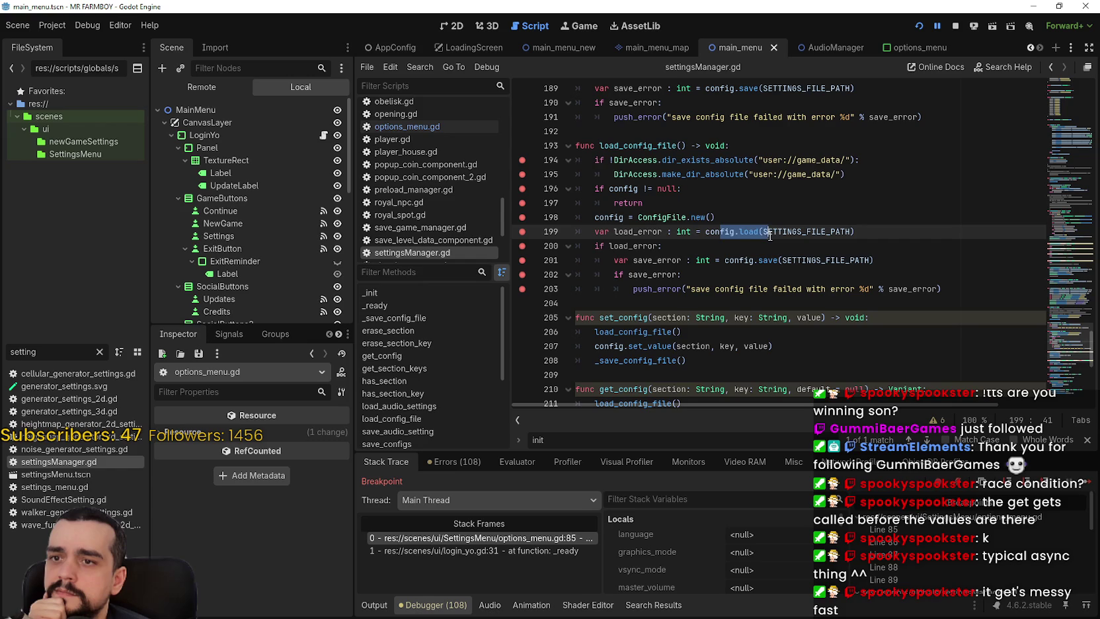
{"action": "double_click", "coordinate": [709, 228]}
{"action": "mouse_move", "coordinate": [709, 228]}
{"action": "left_mouse_down"}
{"action": "mouse_move", "coordinate": [833, 246]}
{"action": "mouse_move", "coordinate": [854, 233]}
{"action": "left_mouse_up"}
{"action": "mouse_move", "coordinate": [1057, 324]}
{"action": "left_mouse_down"}
{"action": "mouse_move", "coordinate": [1056, 98]}
{"action": "mouse_move", "coordinate": [1066, 217]}
{"action": "mouse_move", "coordinate": [1066, 177]}
{"action": "mouse_move", "coordinate": [1066, 194]}
{"action": "left_mouse_up"}
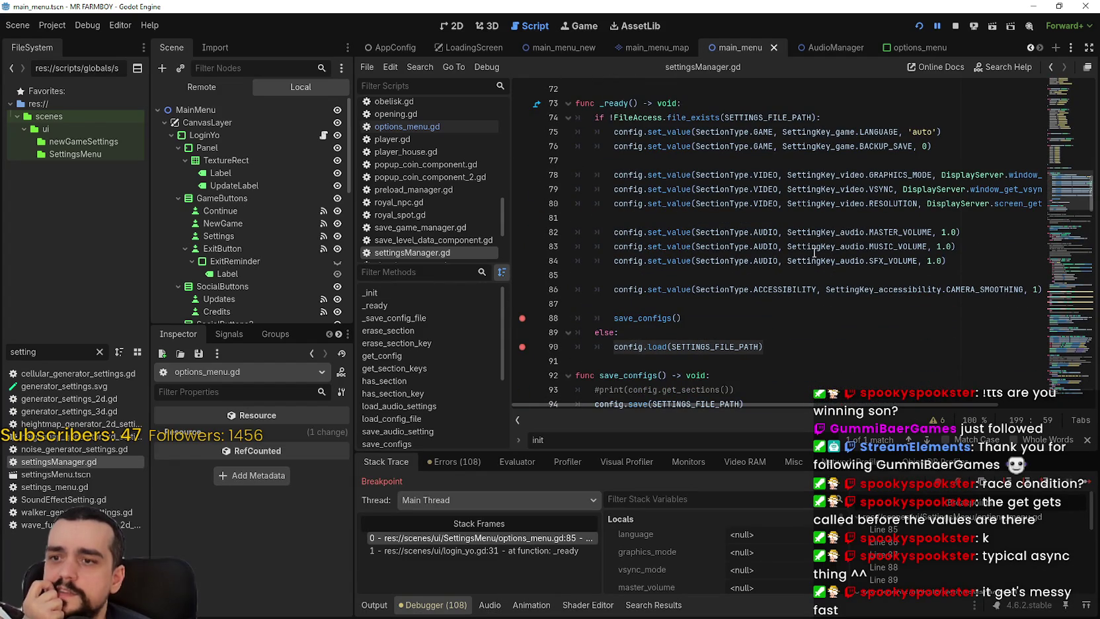
Insert a blank first line after the func _ready() -> void: header.
{"action": "left_click", "coordinate": [792, 343]}
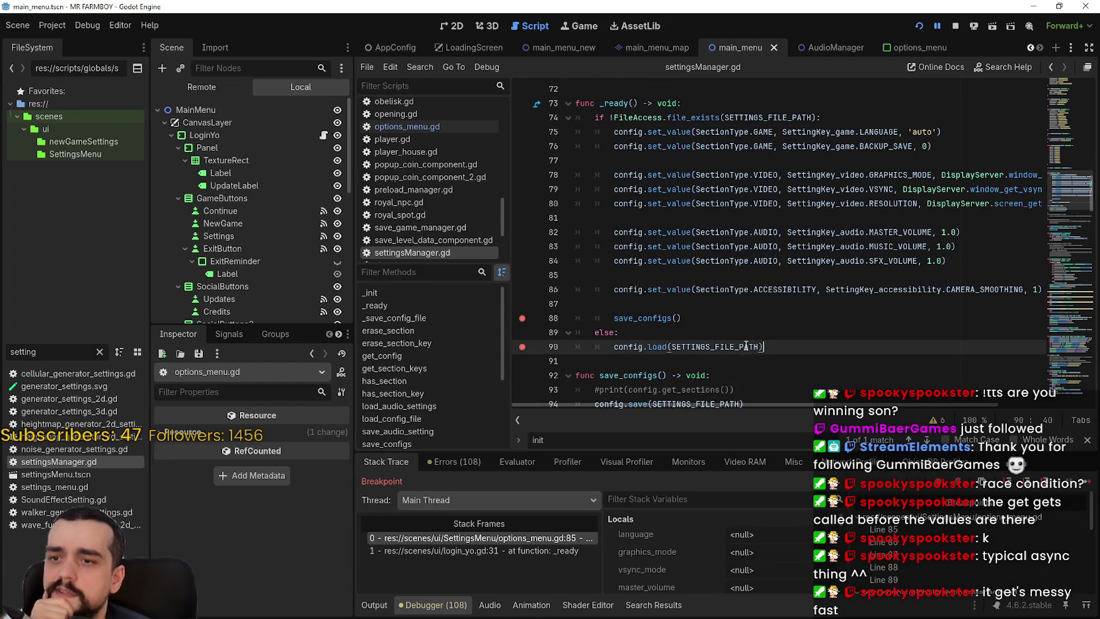
{"action": "left_click", "coordinate": [788, 346]}
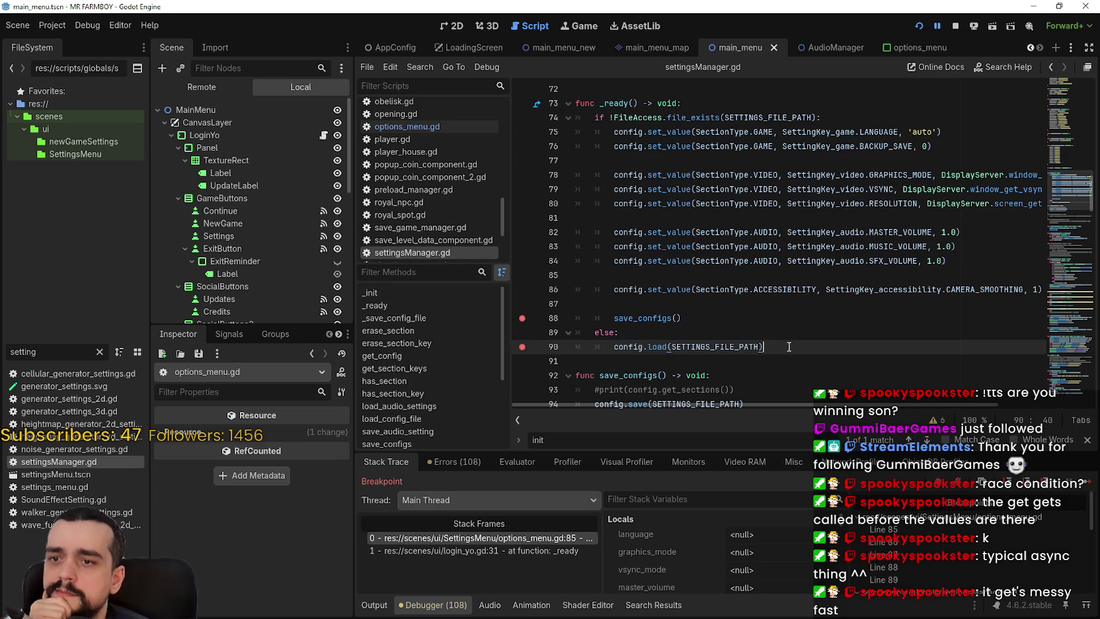
{"action": "mouse_move", "coordinate": [788, 347]}
{"action": "left_mouse_down"}
{"action": "mouse_move", "coordinate": [701, 231]}
{"action": "mouse_move", "coordinate": [699, 111]}
{"action": "left_mouse_up"}
{"action": "left_click", "coordinate": [705, 105]}
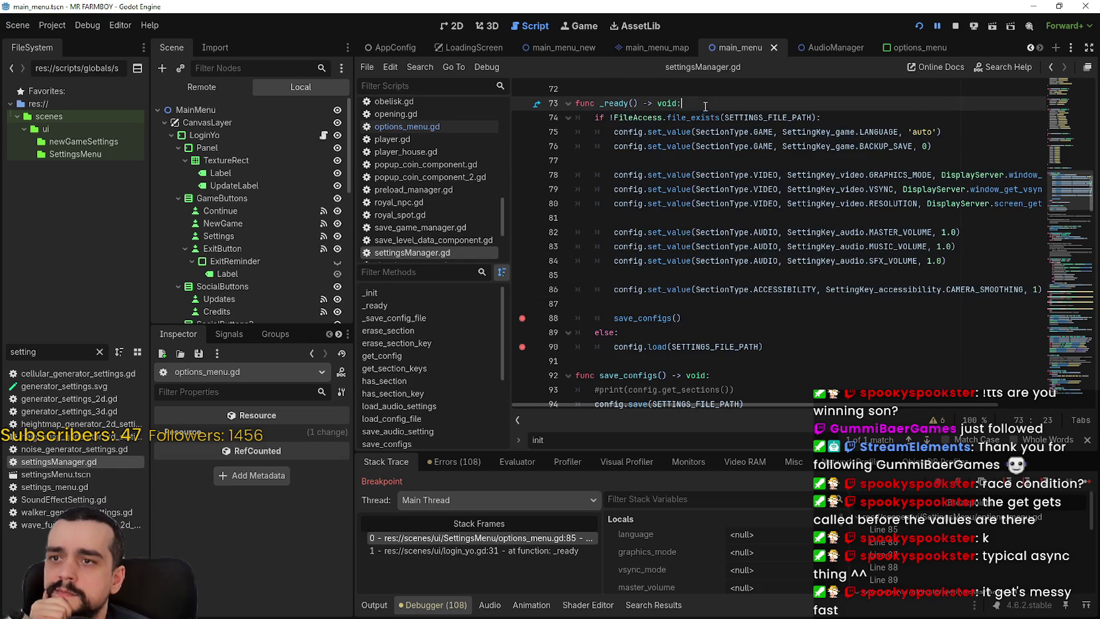
{"action": "scroll", "coordinate": [733, 243], "scroll_direction": "down", "scroll_amount": 2}
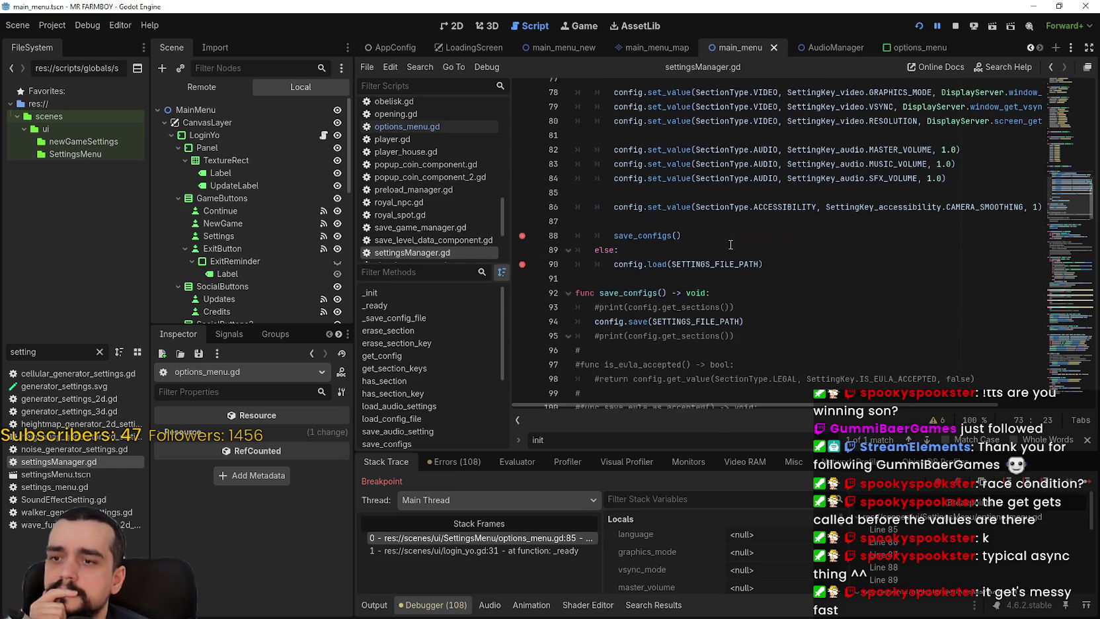
{"action": "scroll", "coordinate": [741, 225], "scroll_direction": "up", "scroll_amount": 3}
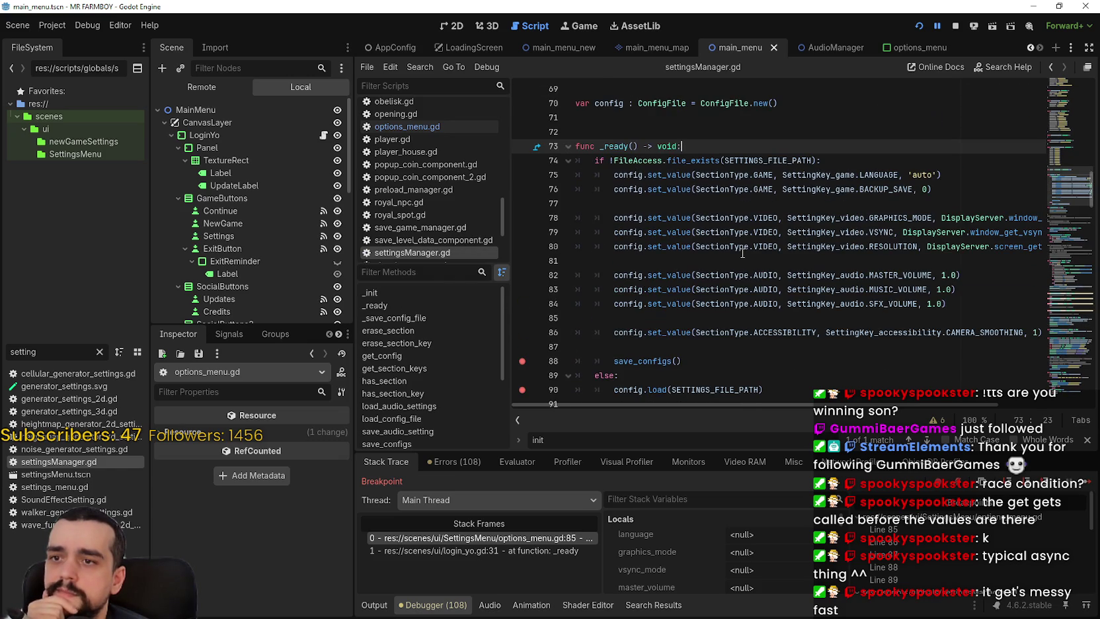
{"action": "key", "text": "Return"}
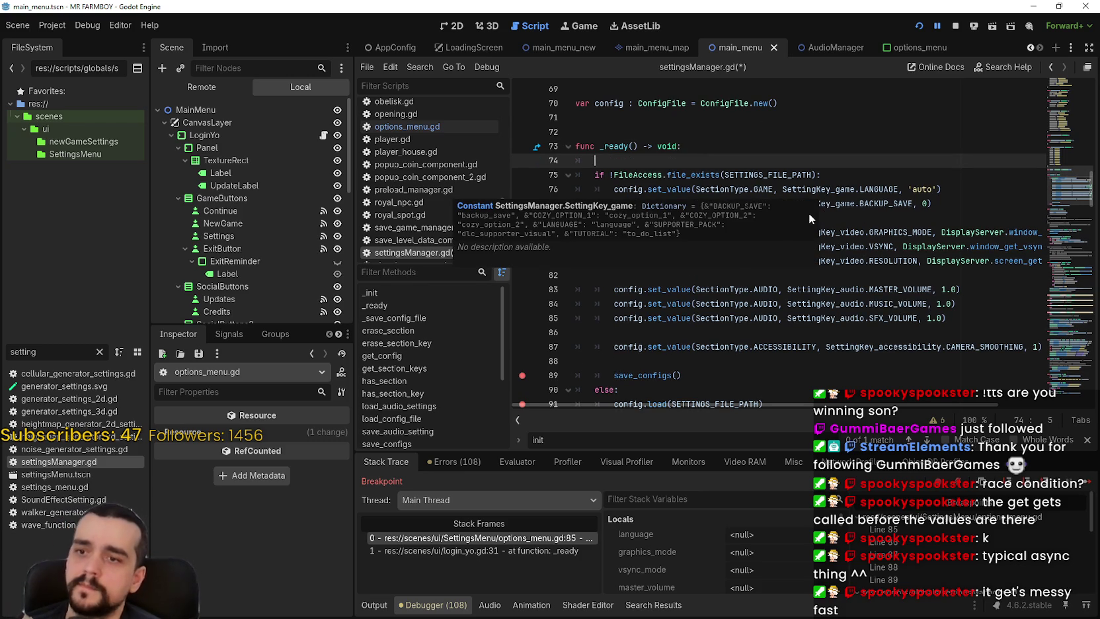
Look up the ConfigFile load documentation from line 91, then go back to the script.
{"action": "left_click", "coordinate": [676, 332]}
{"action": "scroll", "coordinate": [666, 321], "scroll_direction": "down", "scroll_amount": 2}
{"action": "left_click", "coordinate": [663, 318]}
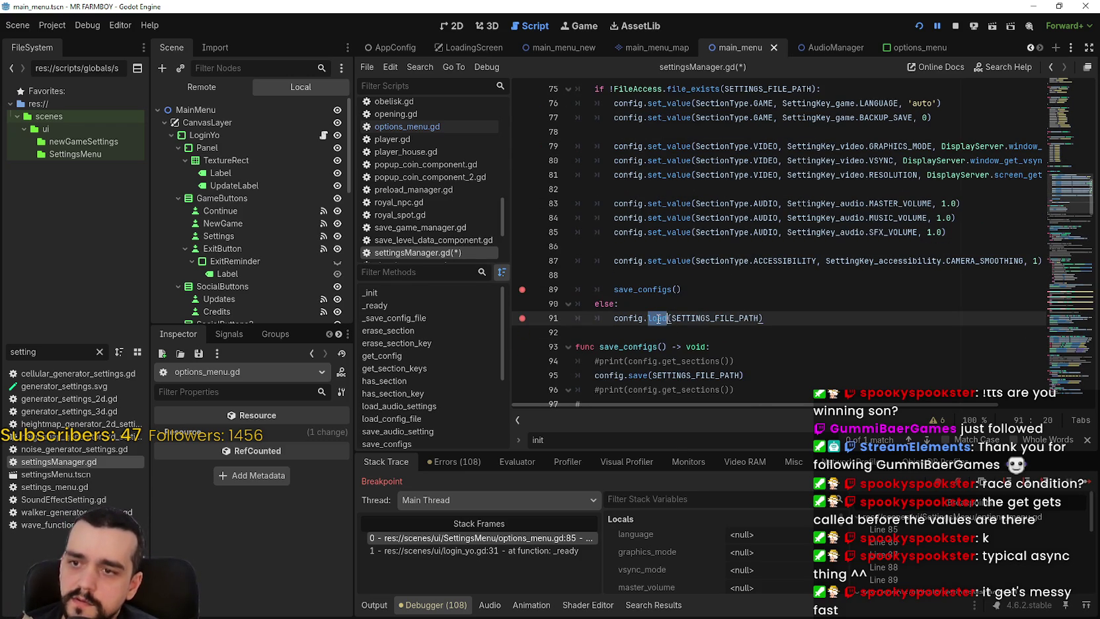
{"action": "right_click", "coordinate": [663, 317]}
{"action": "left_click", "coordinate": [740, 558]}
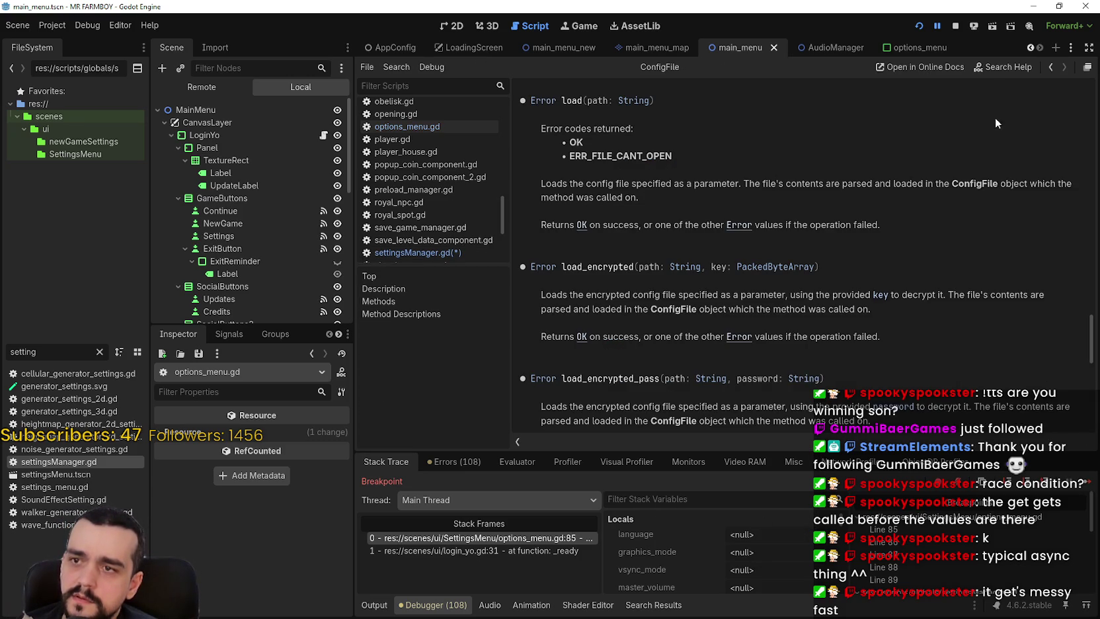
{"action": "left_click", "coordinate": [1051, 68]}
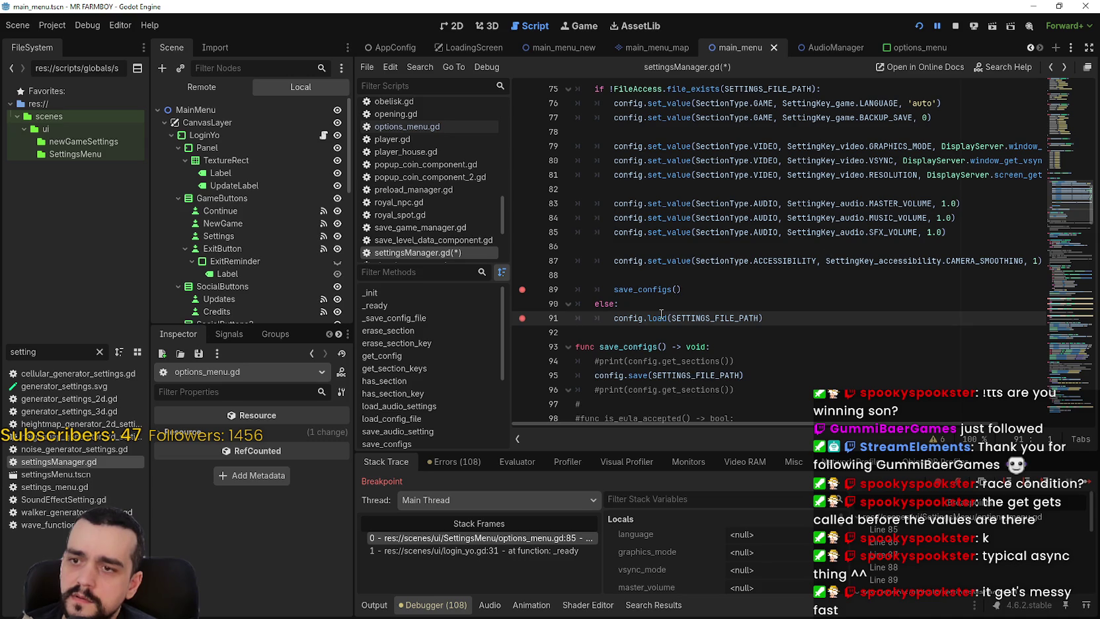
Review the _ready body in settingsManager.gd down to the else: on line 90.
{"action": "mouse_move", "coordinate": [780, 332]}
{"action": "left_mouse_down"}
{"action": "mouse_move", "coordinate": [661, 317]}
{"action": "mouse_move", "coordinate": [615, 169]}
{"action": "mouse_move", "coordinate": [603, 201]}
{"action": "mouse_move", "coordinate": [557, 205]}
{"action": "left_mouse_up"}
{"action": "scroll", "coordinate": [750, 298], "scroll_direction": "down", "scroll_amount": 2}
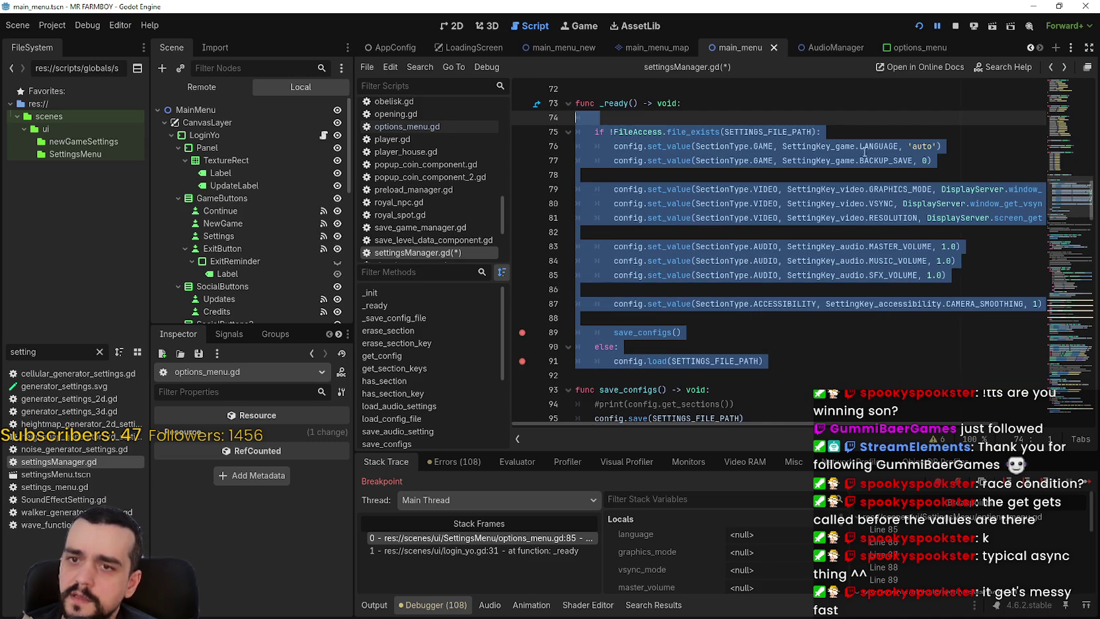
{"action": "left_click", "coordinate": [764, 215]}
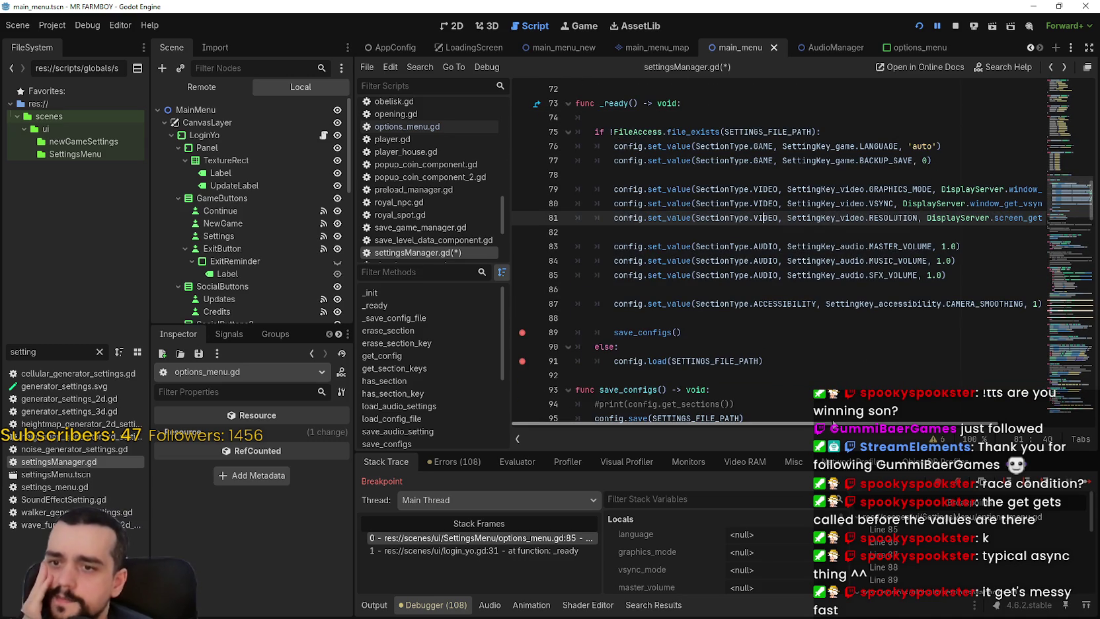
{"action": "scroll", "coordinate": [1005, 409], "scroll_direction": "right", "scroll_amount": 3}
{"action": "scroll", "coordinate": [996, 408], "scroll_direction": "left", "scroll_amount": 3}
{"action": "left_click", "coordinate": [677, 344]}
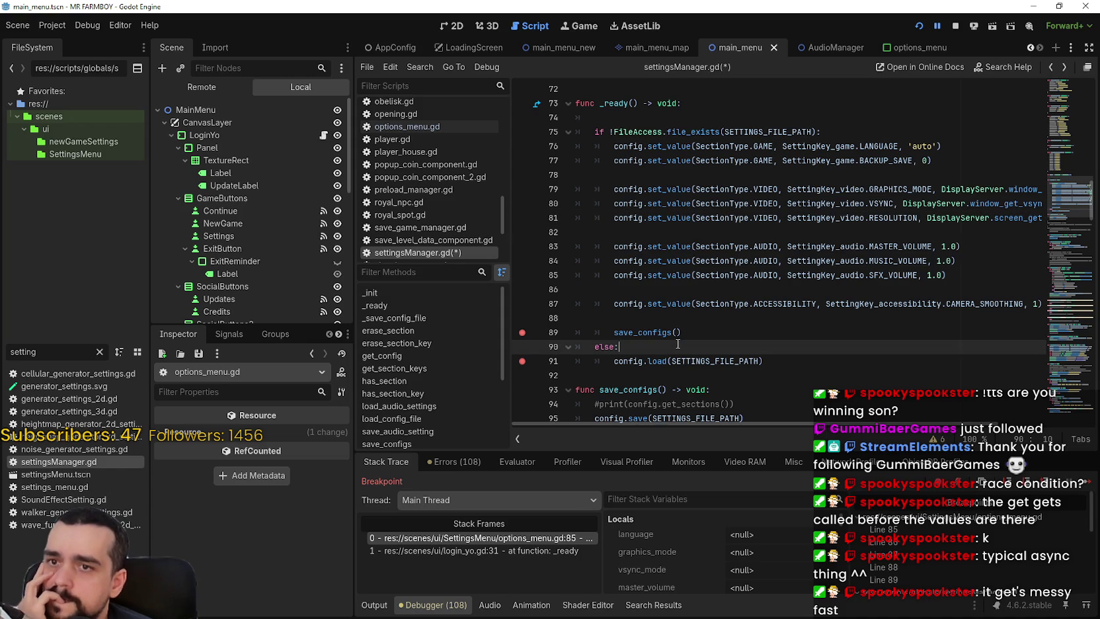
Comment out the func _ready() header on line 73 with Ctrl+K.
{"action": "scroll", "coordinate": [677, 344], "scroll_direction": "up", "scroll_amount": 2}
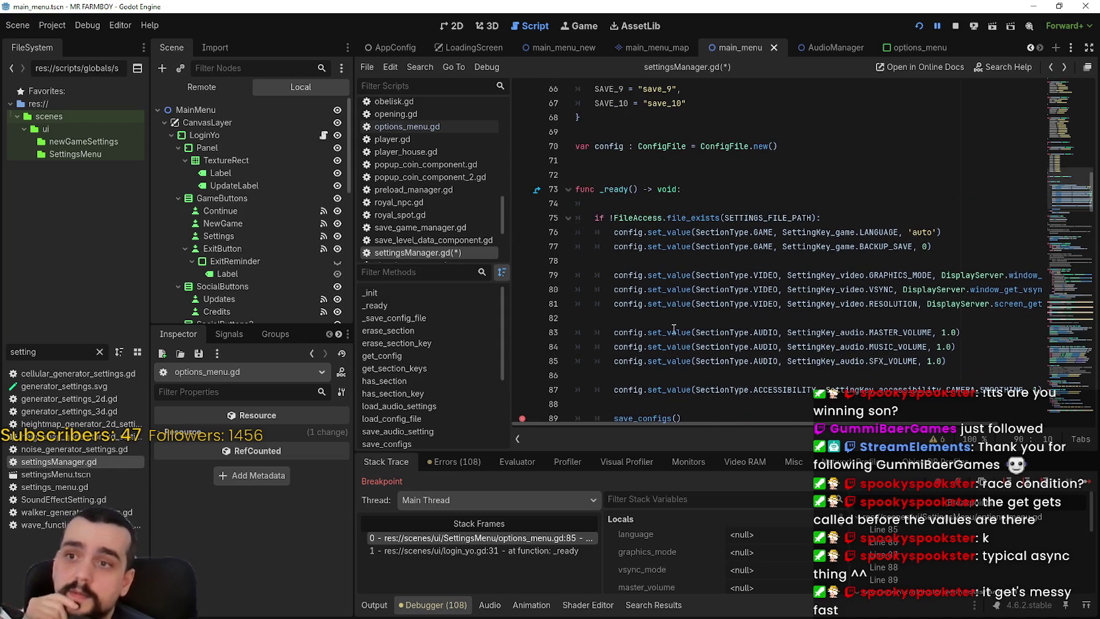
{"action": "left_click", "coordinate": [644, 205]}
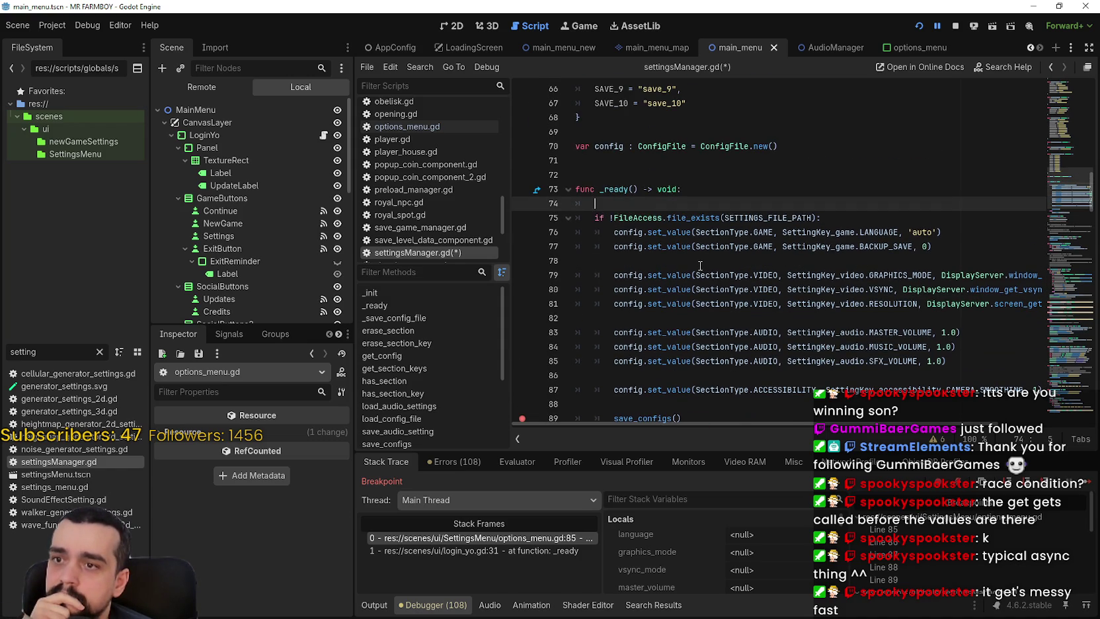
{"action": "scroll", "coordinate": [690, 257], "scroll_direction": "down", "scroll_amount": 5}
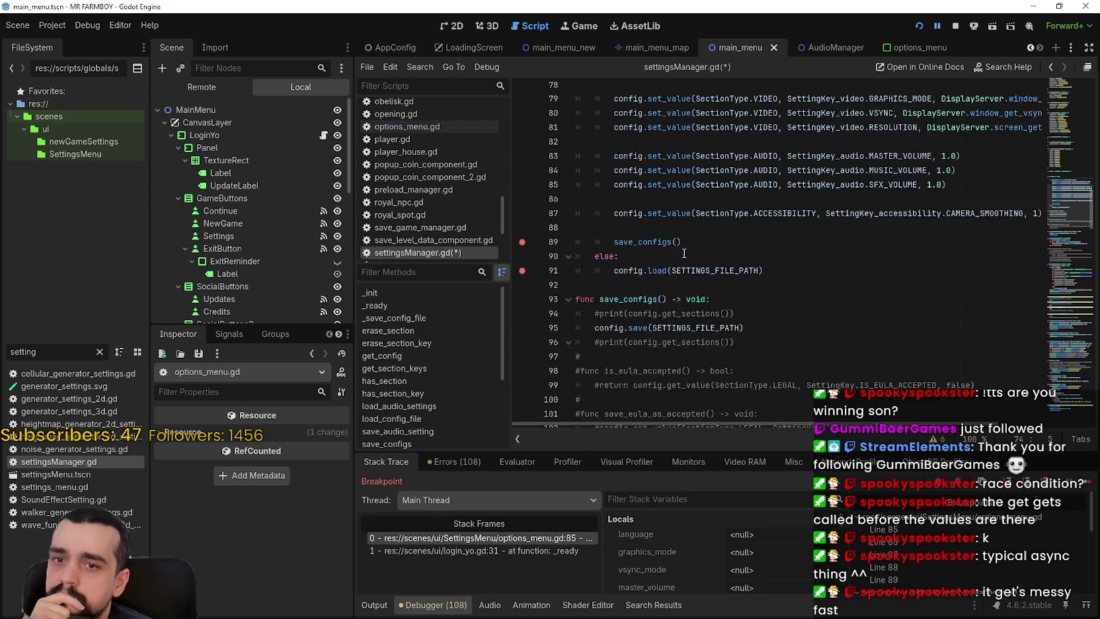
{"action": "scroll", "coordinate": [683, 254], "scroll_direction": "up", "scroll_amount": 4}
{"action": "scroll", "coordinate": [684, 253], "scroll_direction": "up", "scroll_amount": 1}
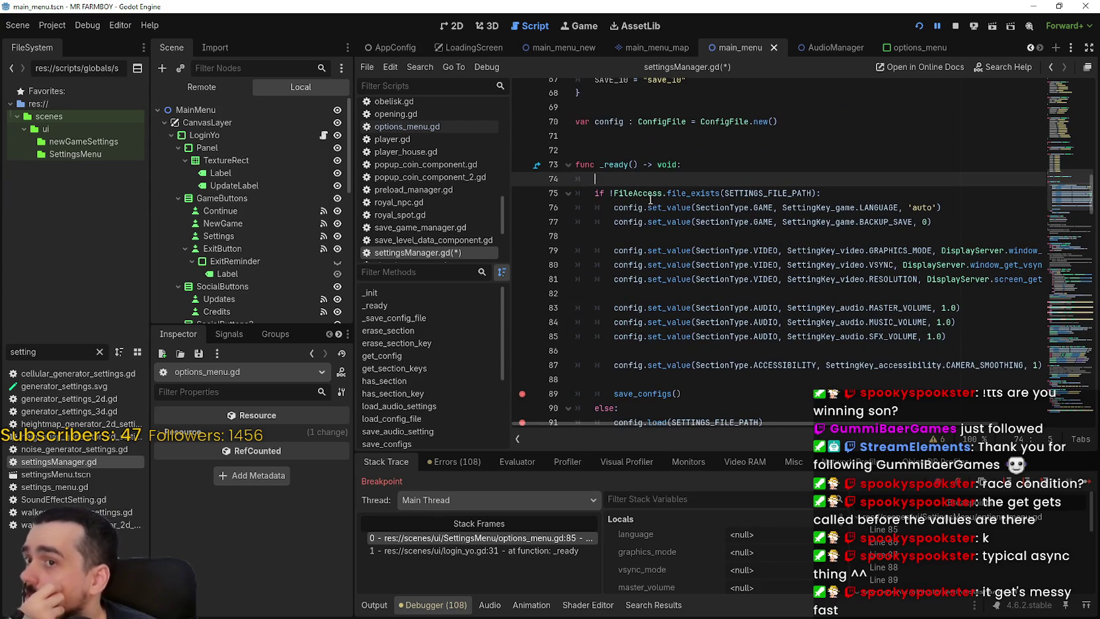
{"action": "left_click_drag", "start_coordinate": [667, 182], "coordinate": [573, 176]}
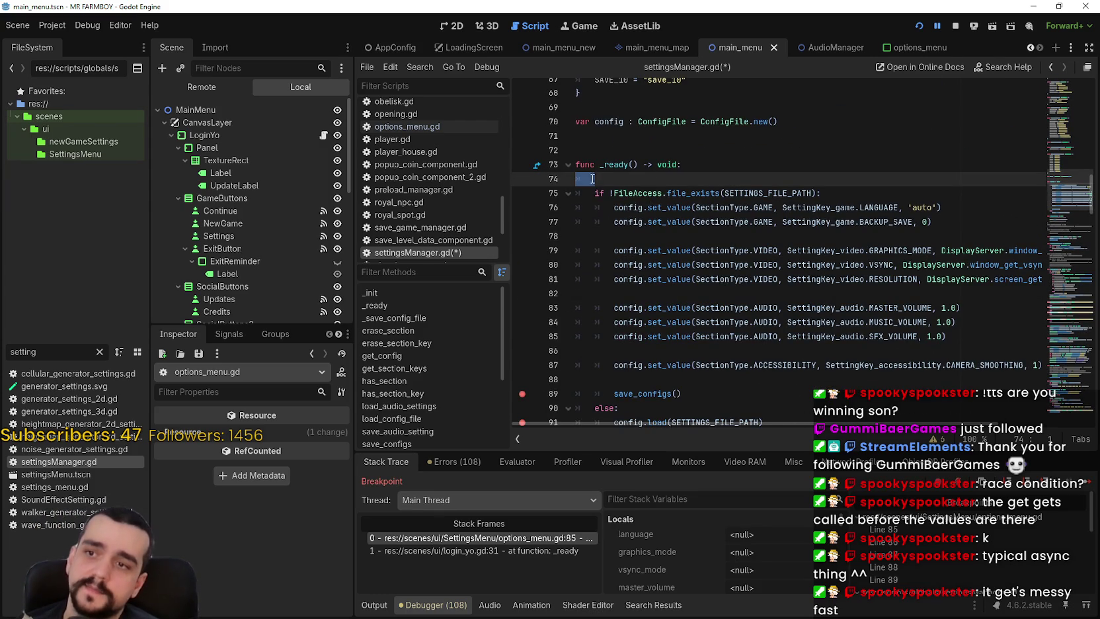
{"action": "left_click", "coordinate": [735, 162]}
{"action": "key", "text": "ctrl+k"}
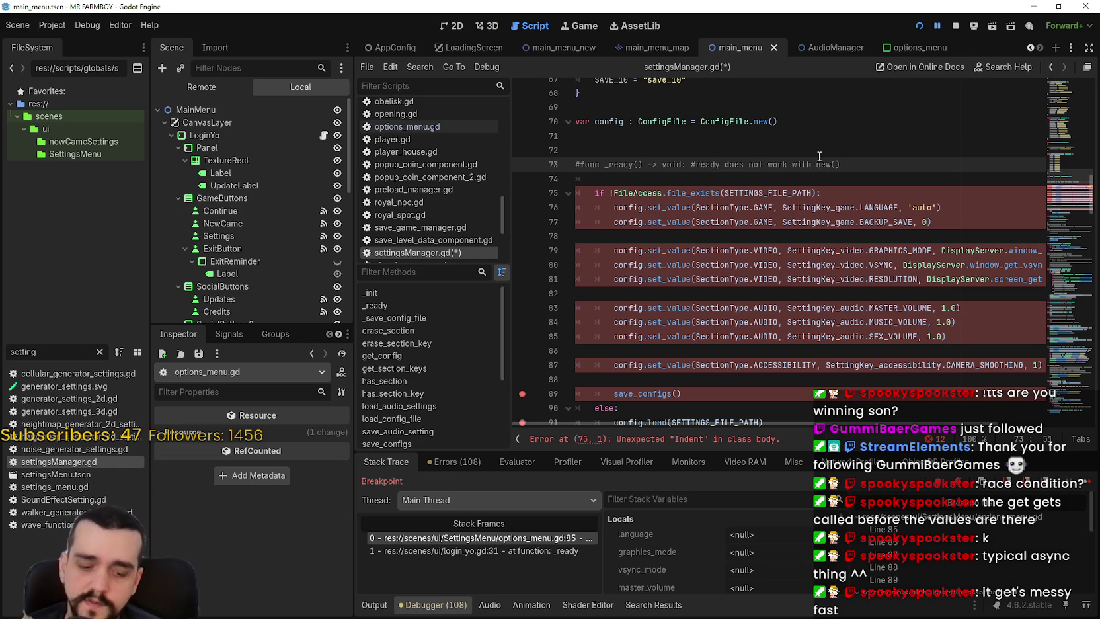
{"action": "type", "text": "."}
Replace blank line 74 with a 'func trigger_ready() -> void:' header and save settingsManager.gd.
{"action": "left_click", "coordinate": [761, 179]}
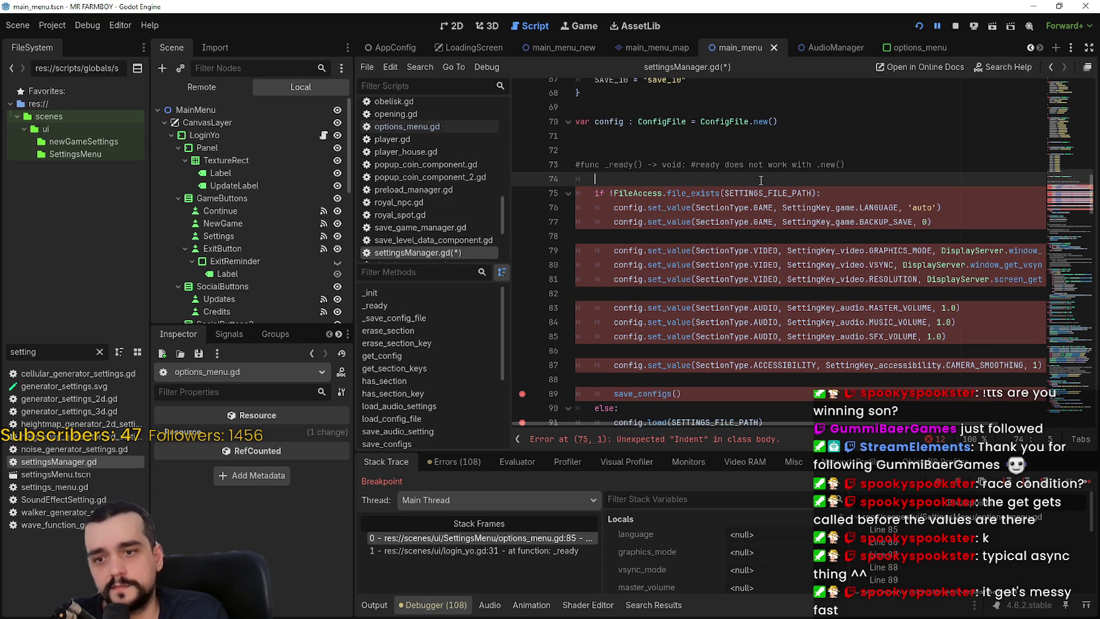
{"action": "key", "text": "shift+Home"}
{"action": "type", "text": "func"}
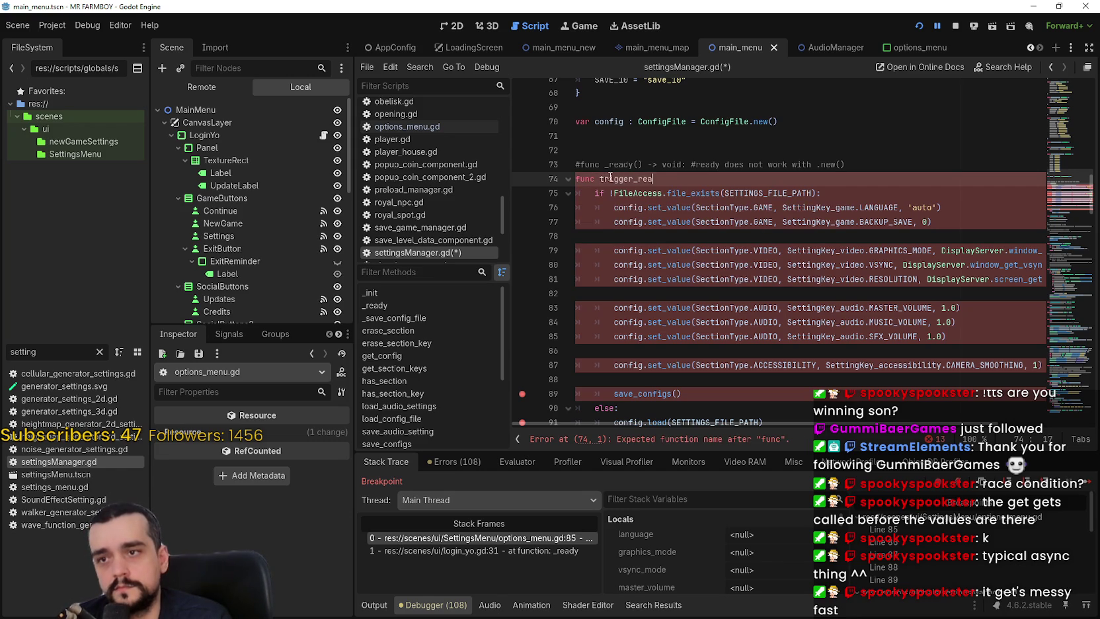
{"action": "type", "text": " )"}
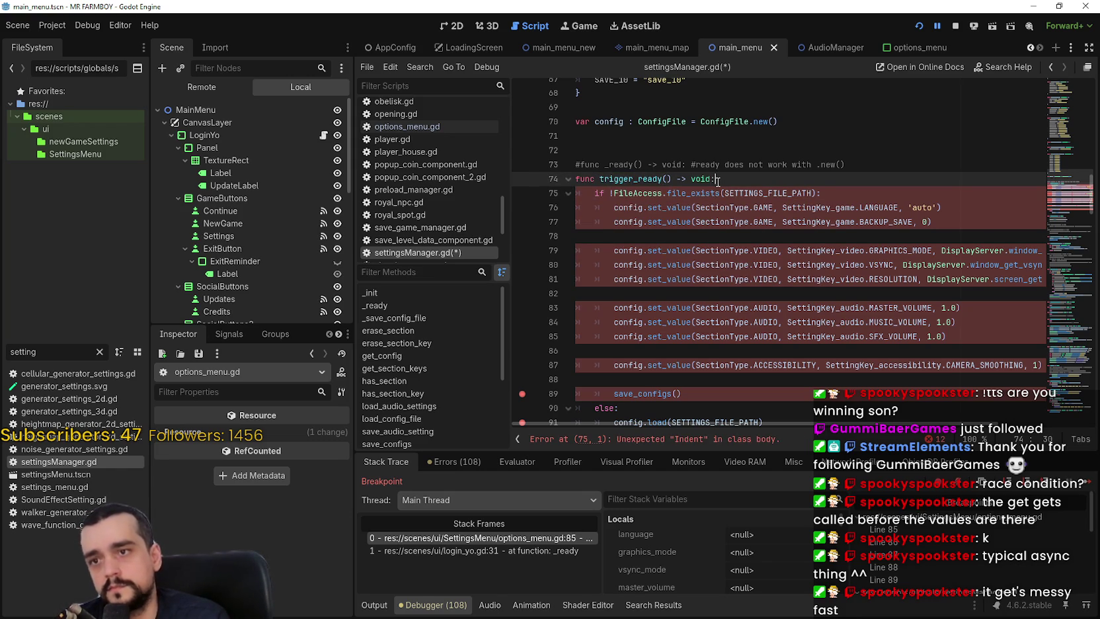
{"action": "double_click", "coordinate": [635, 179]}
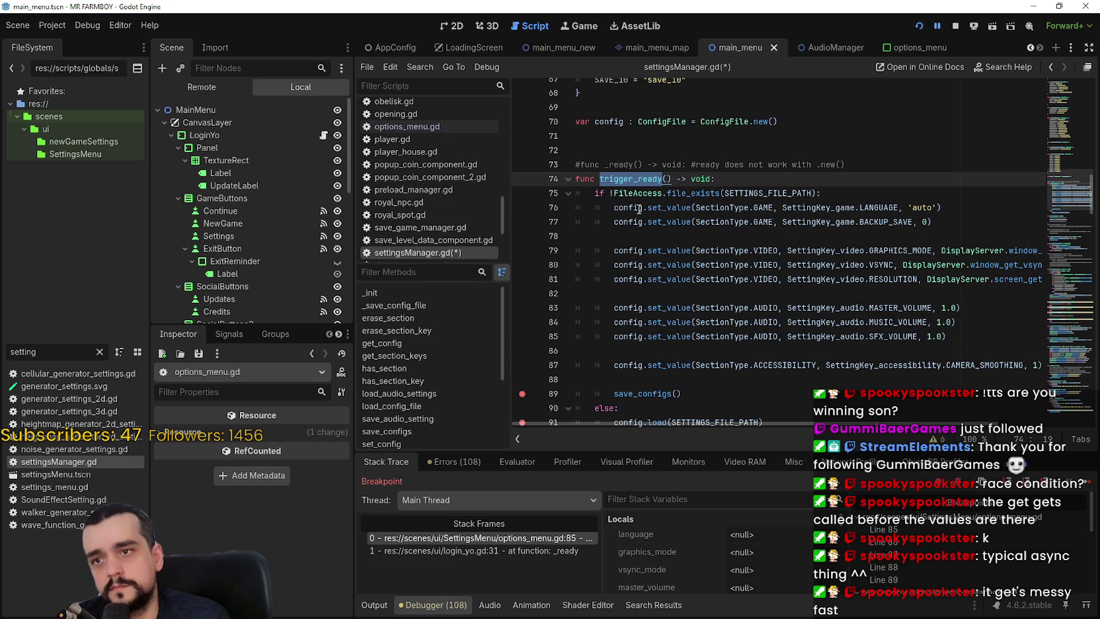
{"action": "key", "text": "ctrl+s"}
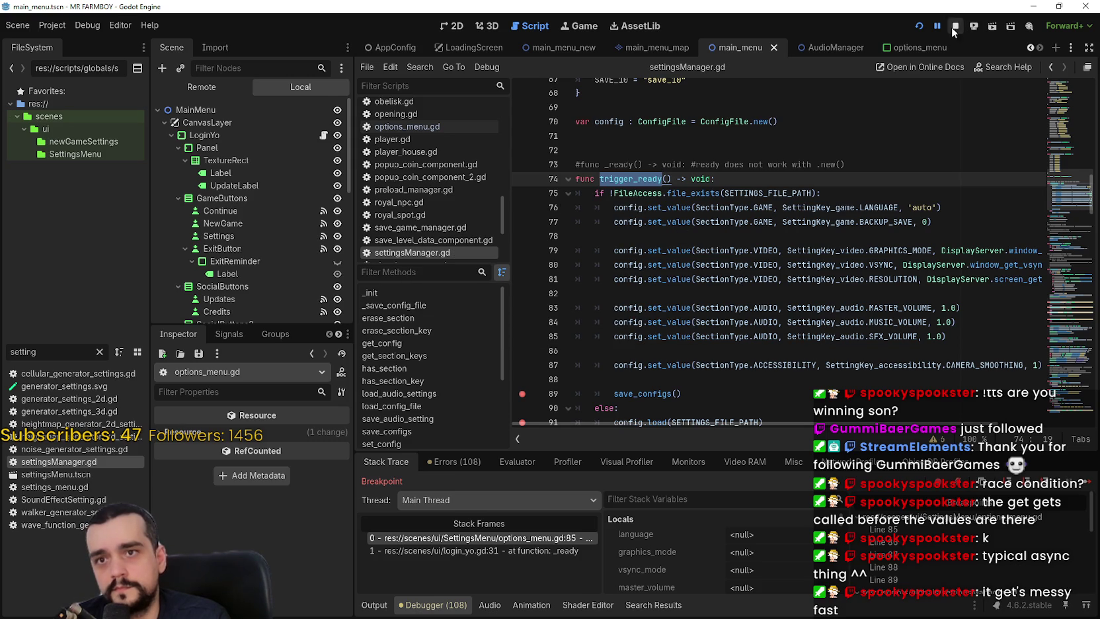
Stop the debug session and open login_yo.gd at its _init manager setup code.
{"action": "left_click", "coordinate": [957, 26]}
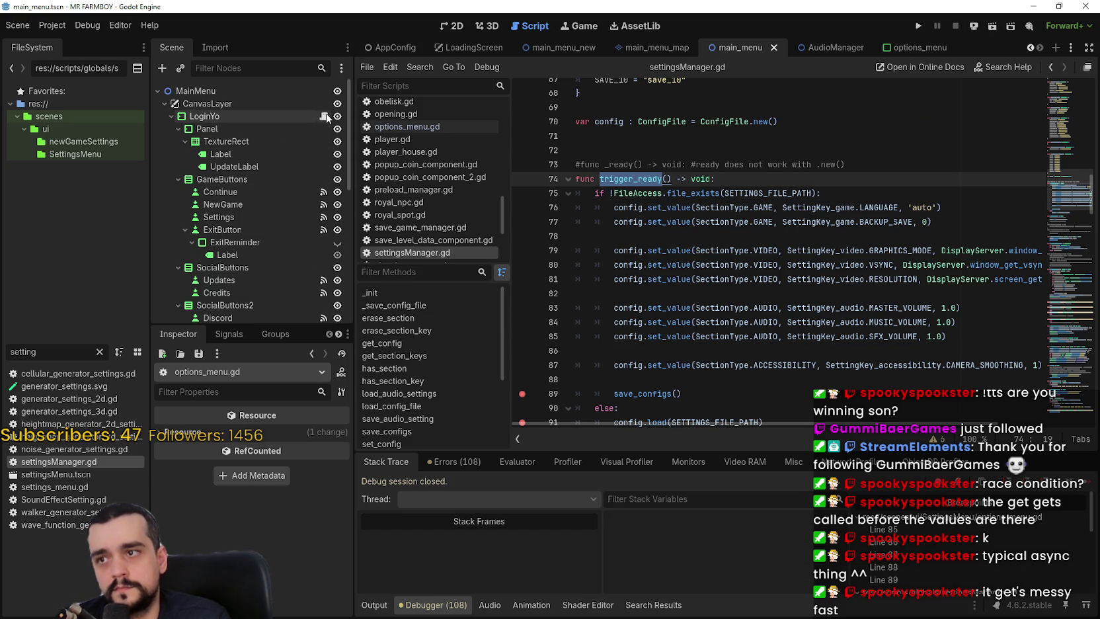
{"action": "left_click", "coordinate": [323, 116]}
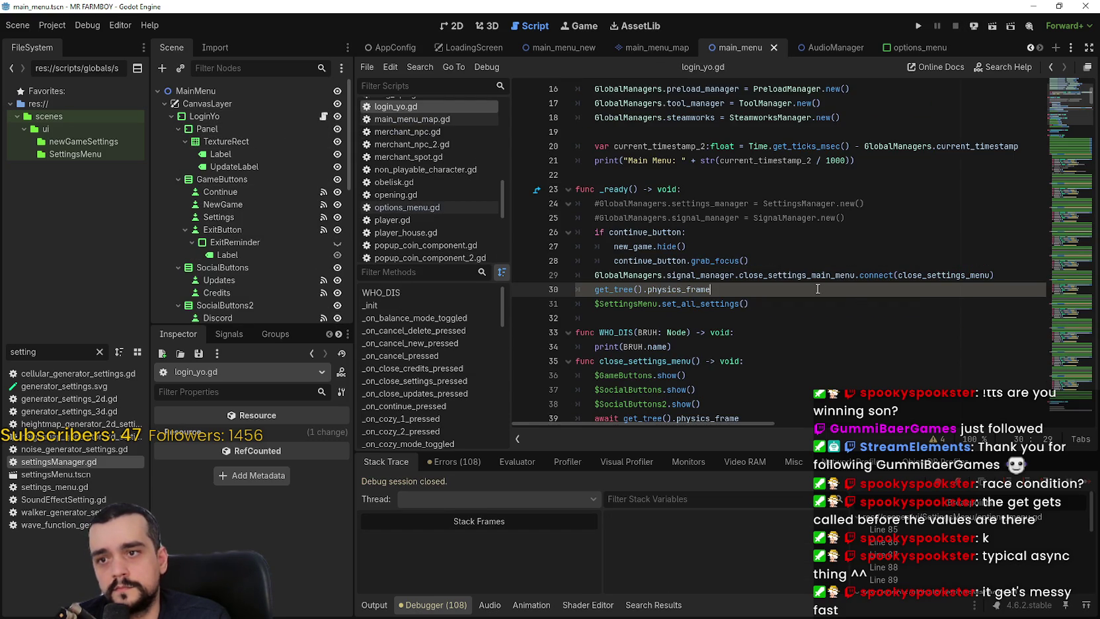
{"action": "scroll", "coordinate": [817, 289], "scroll_direction": "up", "scroll_amount": 3}
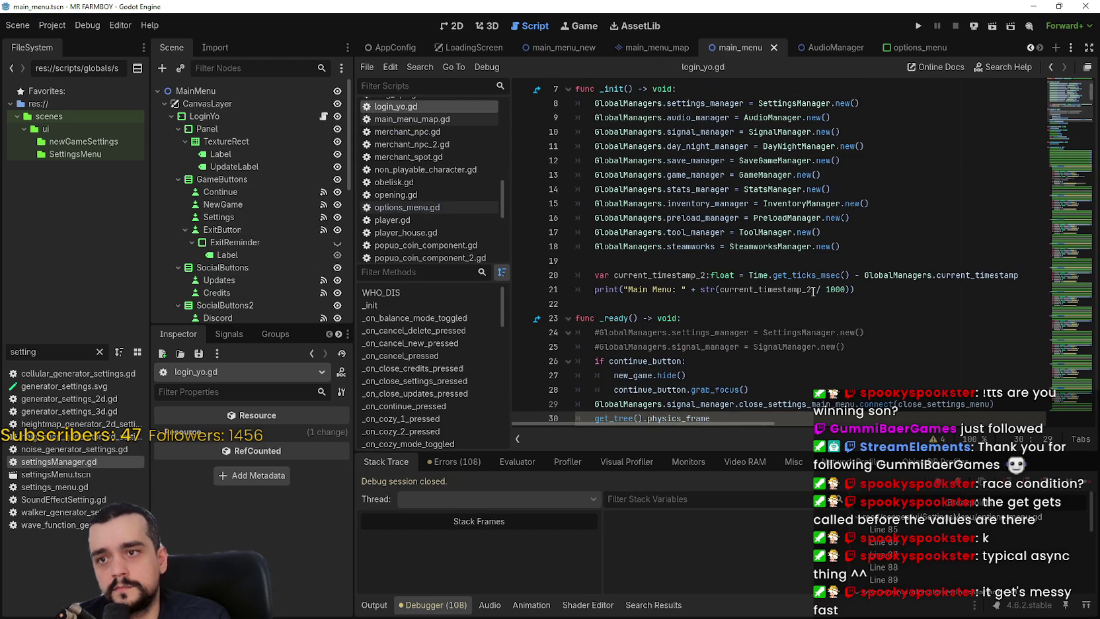
{"action": "scroll", "coordinate": [813, 291], "scroll_direction": "down", "scroll_amount": 2}
{"action": "scroll", "coordinate": [766, 329], "scroll_direction": "up", "scroll_amount": 2}
{"action": "left_click", "coordinate": [735, 216]}
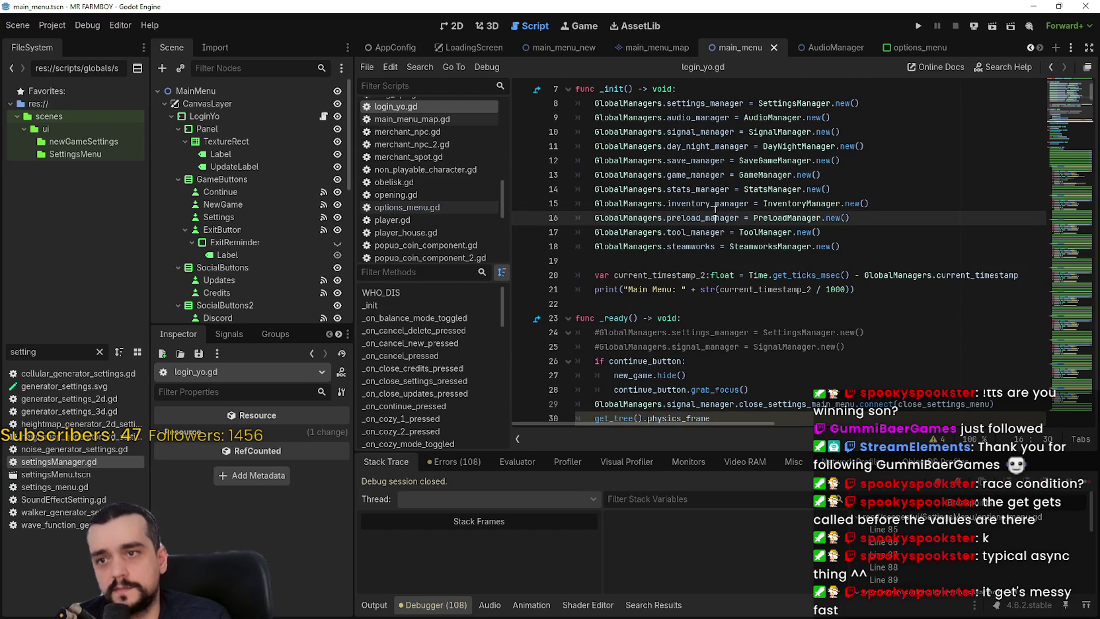
Add GlobalManagers.settings_manager.trigger_ready() after line 29 in login_yo.gd's _ready and save.
{"action": "double_click", "coordinate": [735, 216]}
{"action": "scroll", "coordinate": [665, 338], "scroll_direction": "down", "scroll_amount": 2}
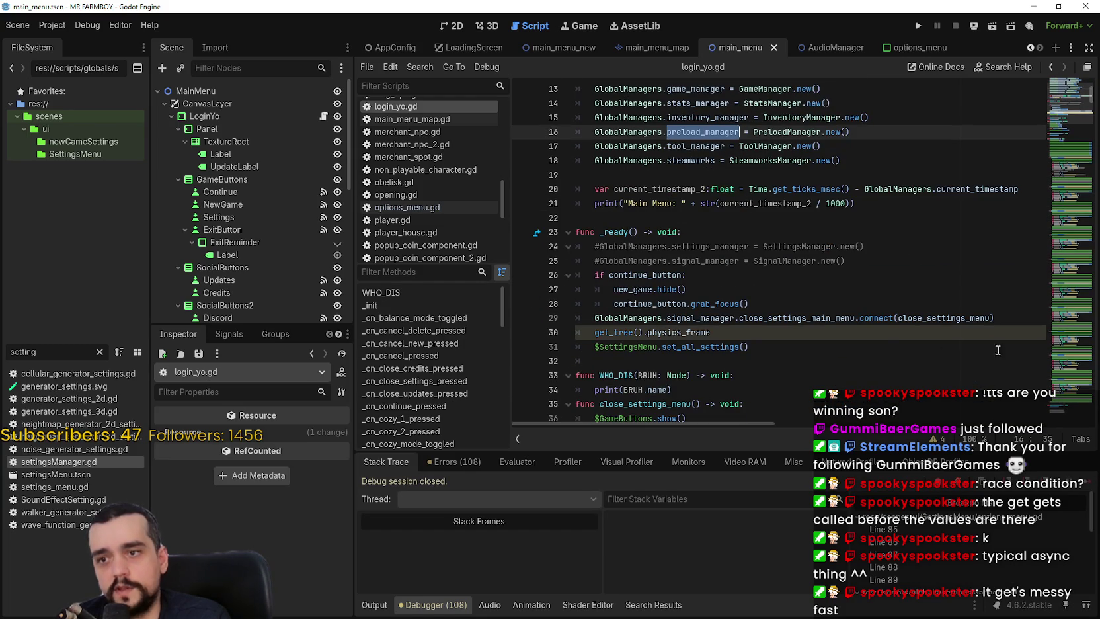
{"action": "left_click", "coordinate": [1019, 318]}
{"action": "key", "text": "Return"}
{"action": "type", "text": "G"}
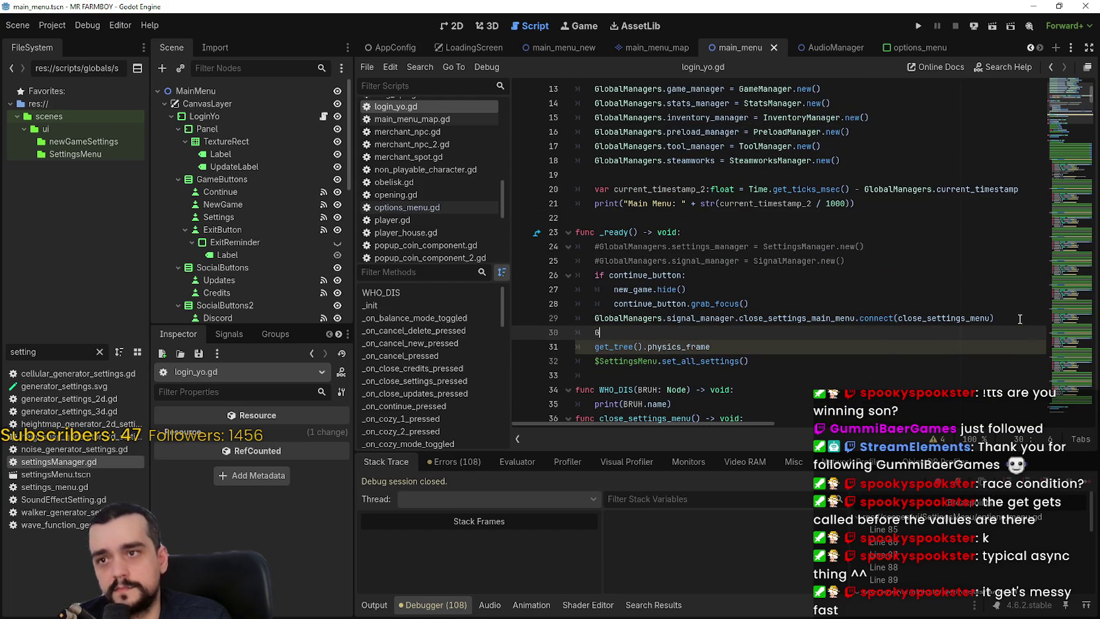
{"action": "type", "text": "lobalManagers."}
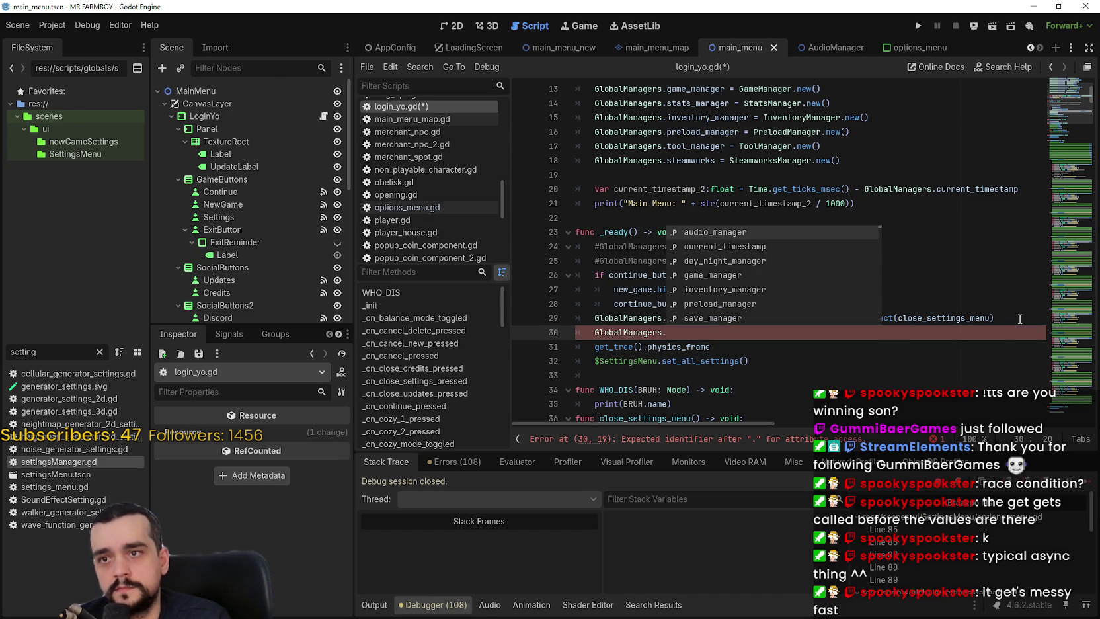
{"action": "type", "text": "settings_manager"}
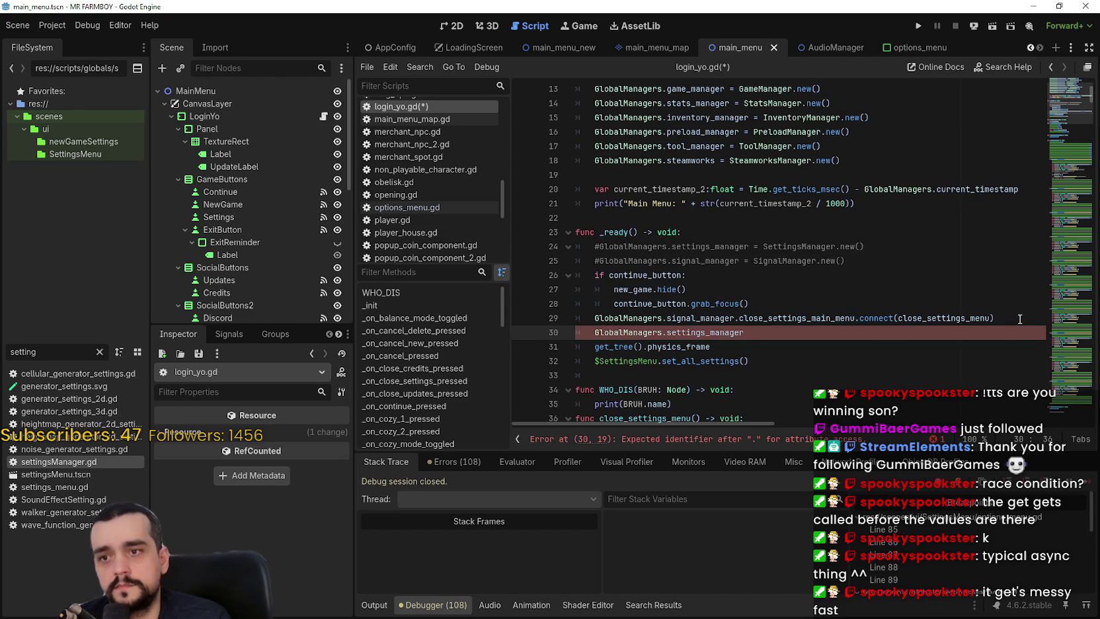
{"action": "type", "text": ".trigger_ready"}
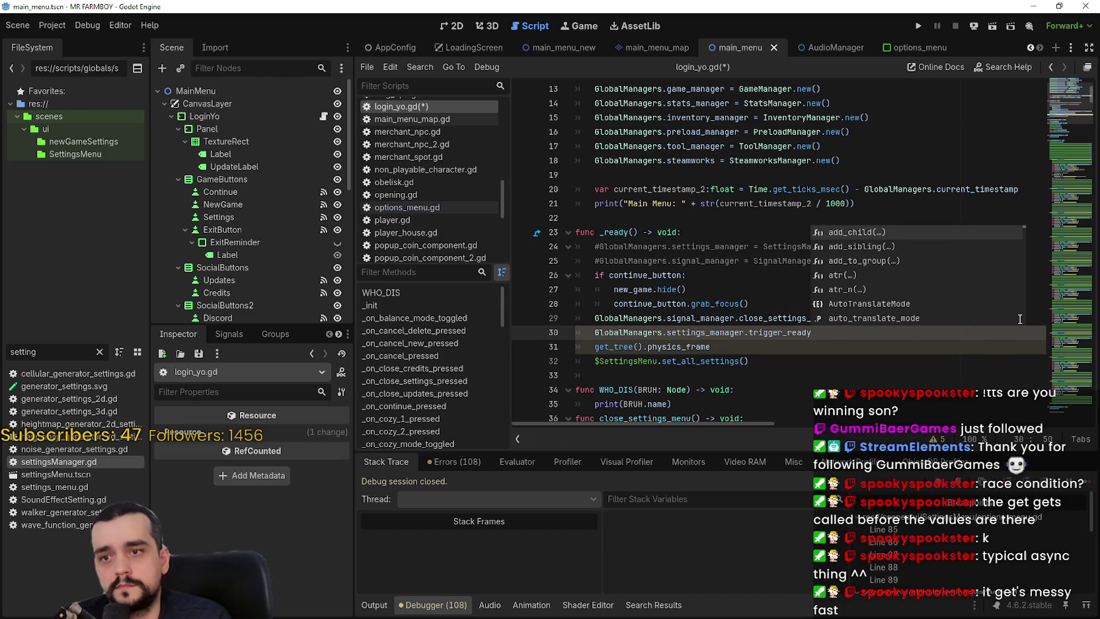
{"action": "type", "text": "("}
{"action": "key", "text": "ctrl+s"}
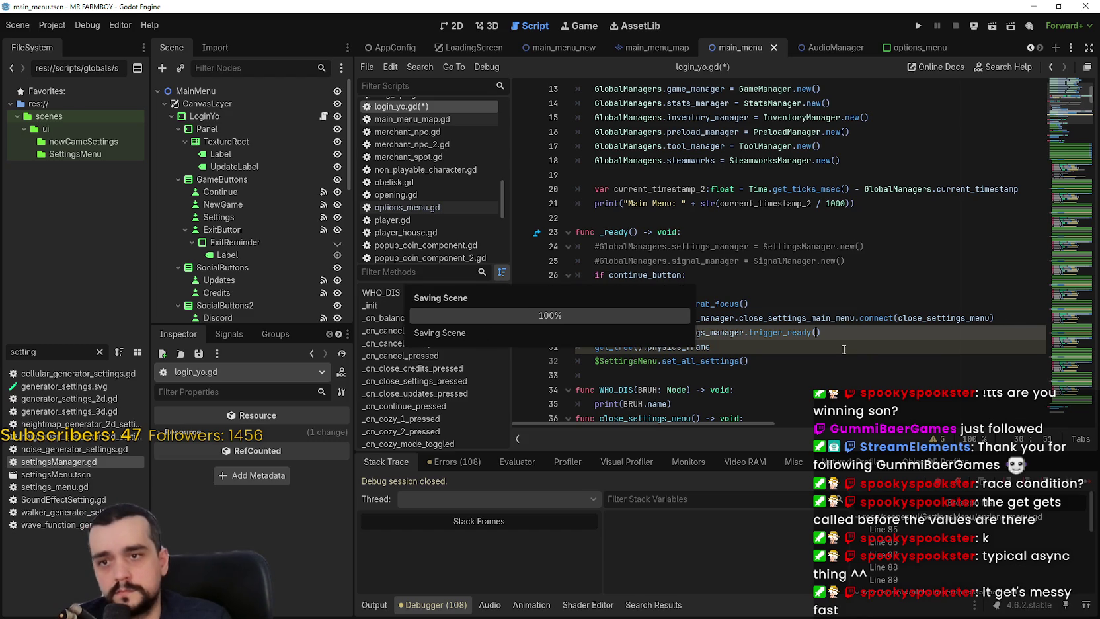
Retype the get_tree().physics_frame line, save, and relaunch the game.
{"action": "left_click", "coordinate": [844, 348]}
{"action": "left_click", "coordinate": [854, 374]}
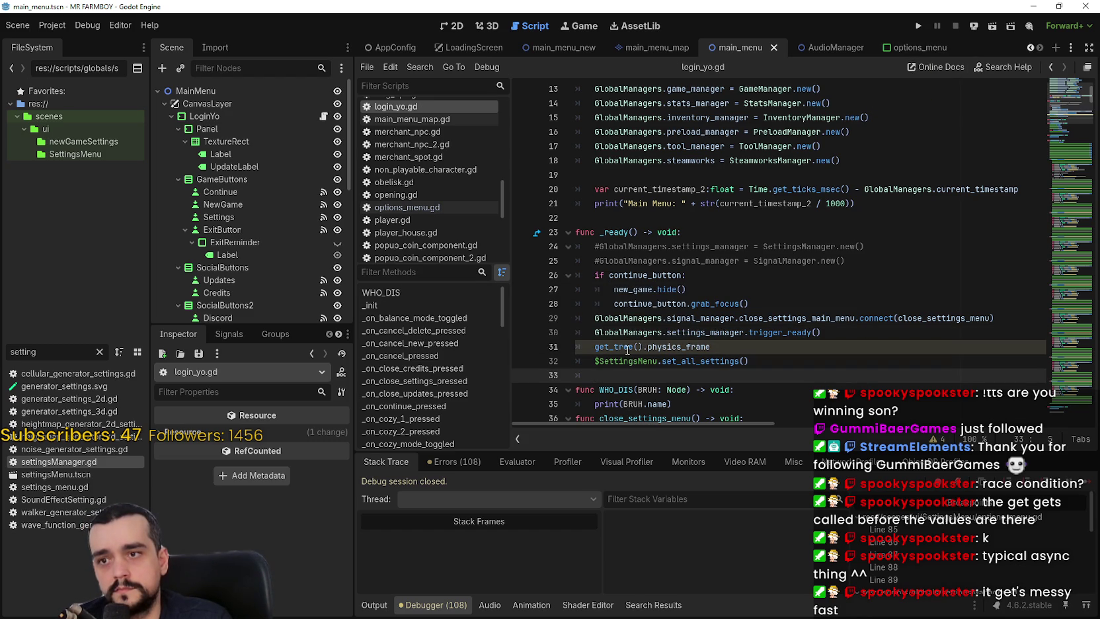
{"action": "double_click", "coordinate": [703, 346]}
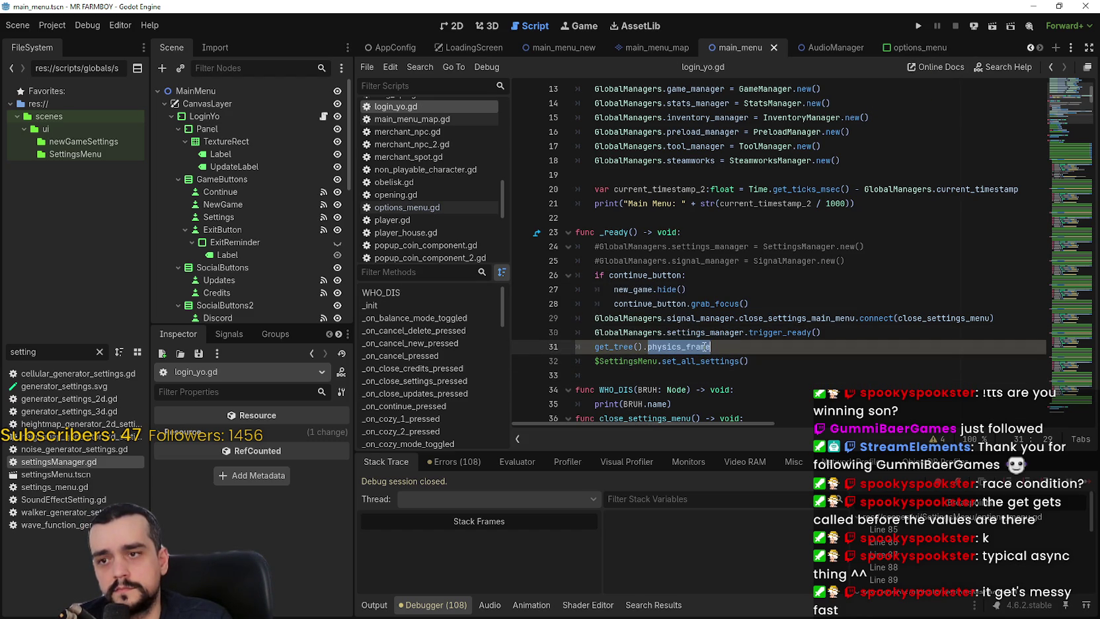
{"action": "left_click", "coordinate": [730, 347]}
{"action": "key", "text": "ctrl+shift+Left"}
{"action": "key", "text": "ctrl+shift+Left"}
{"action": "key", "text": "ctrl+shift+Left"}
{"action": "type", "text": "get_tree()."}
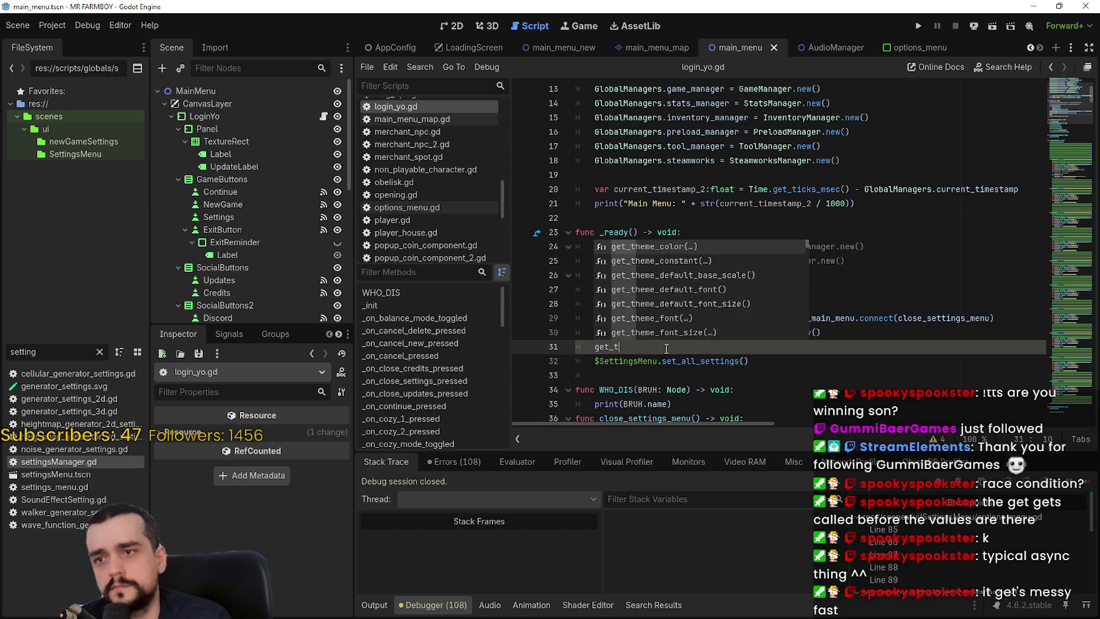
{"action": "type", "text": "ph"}
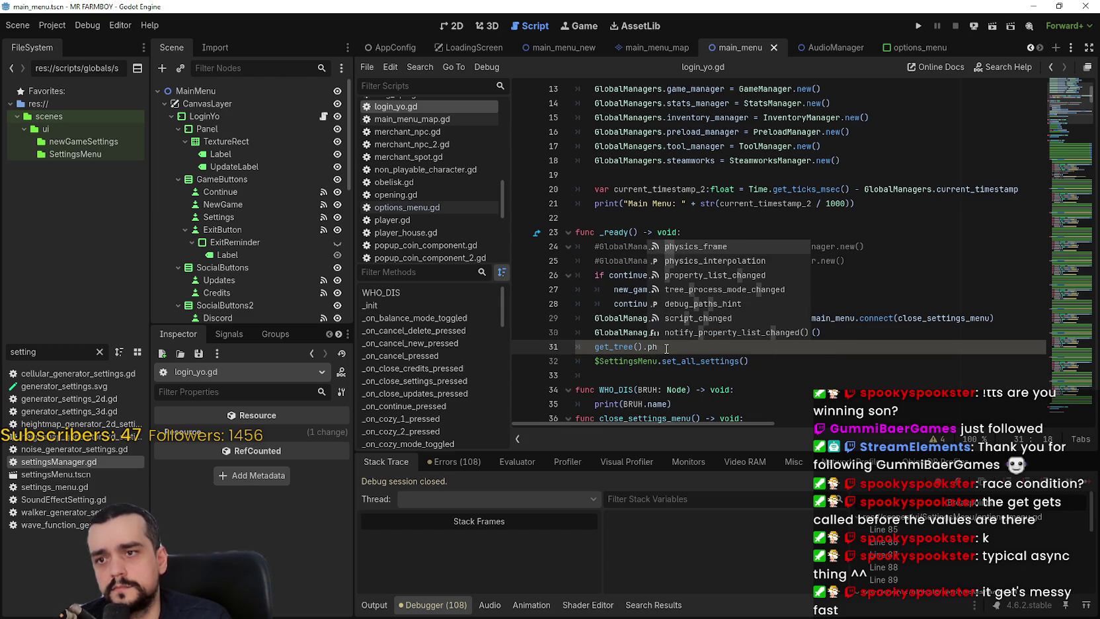
{"action": "key", "text": "Return"}
{"action": "key", "text": "ctrl+s"}
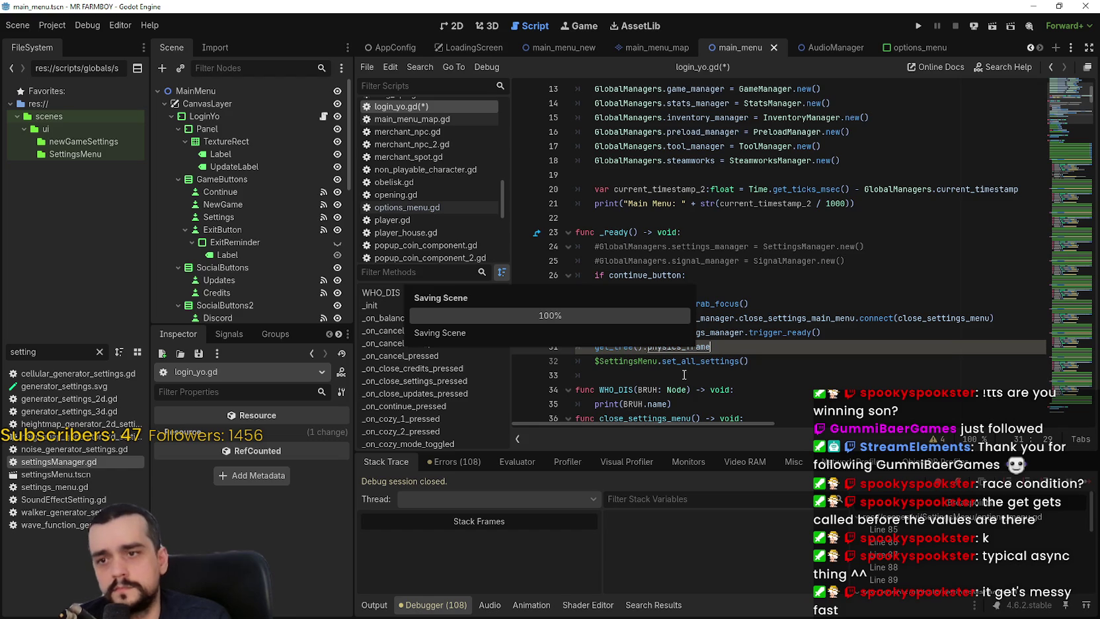
{"action": "left_click", "coordinate": [684, 375]}
{"action": "triple_click", "coordinate": [654, 346]}
{"action": "left_click", "coordinate": [639, 364]}
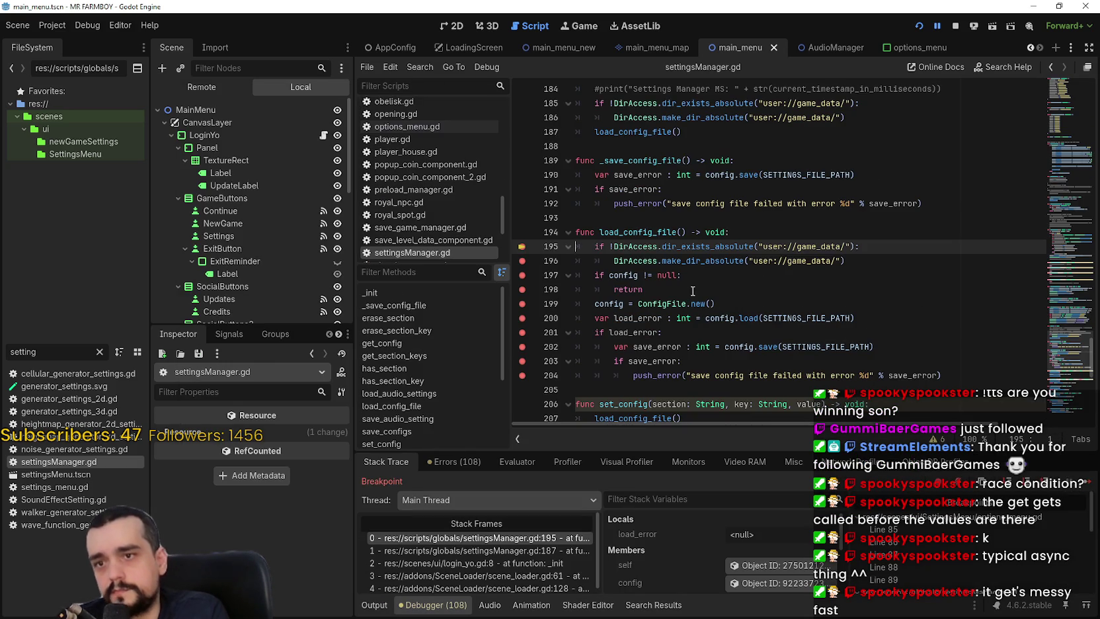
Step the paused run through the load_config_file and set_all_settings breakpoints to line 89.
{"action": "key", "text": "F10"}
{"action": "key", "text": "F10"}
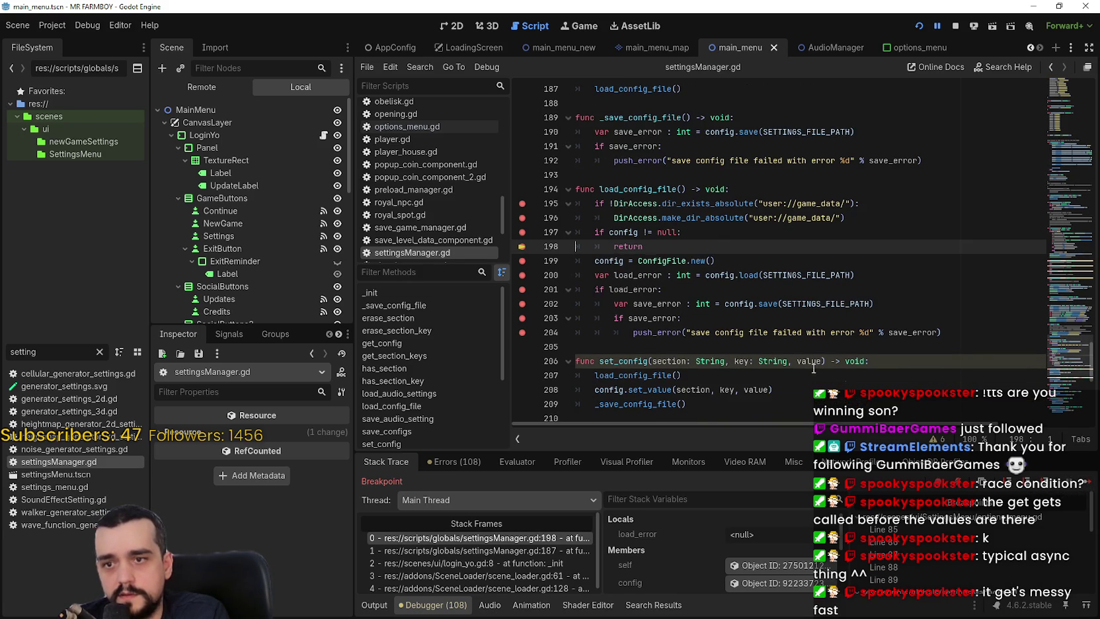
{"action": "key", "text": "F12"}
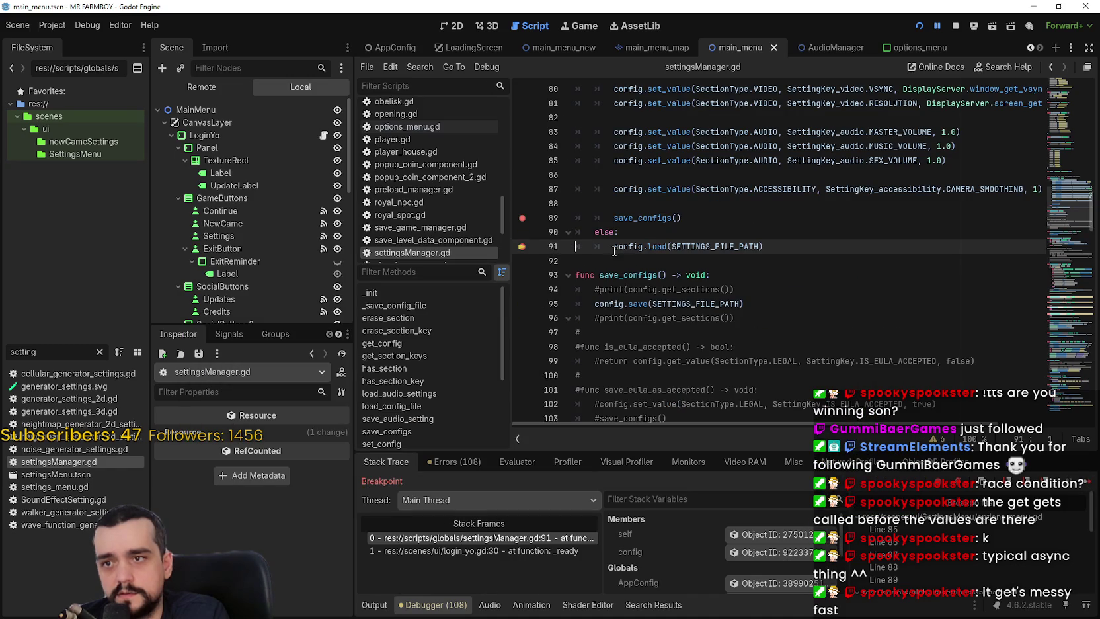
{"action": "left_click", "coordinate": [1089, 483]}
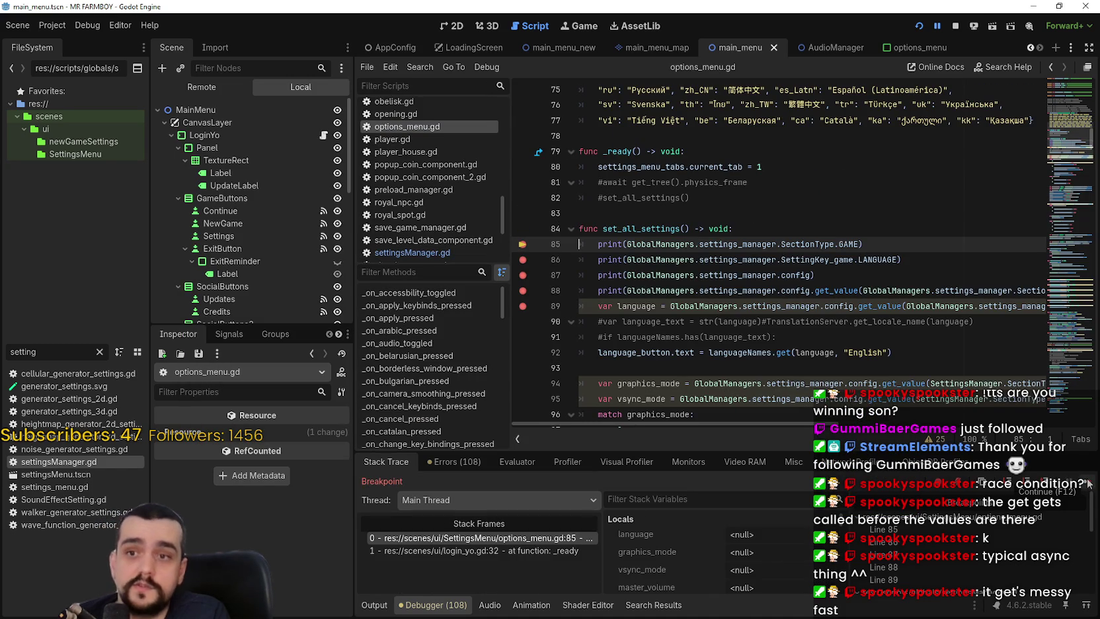
{"action": "left_click", "coordinate": [1088, 483]}
{"action": "left_click", "coordinate": [1088, 483]}
{"action": "left_click", "coordinate": [1089, 483]}
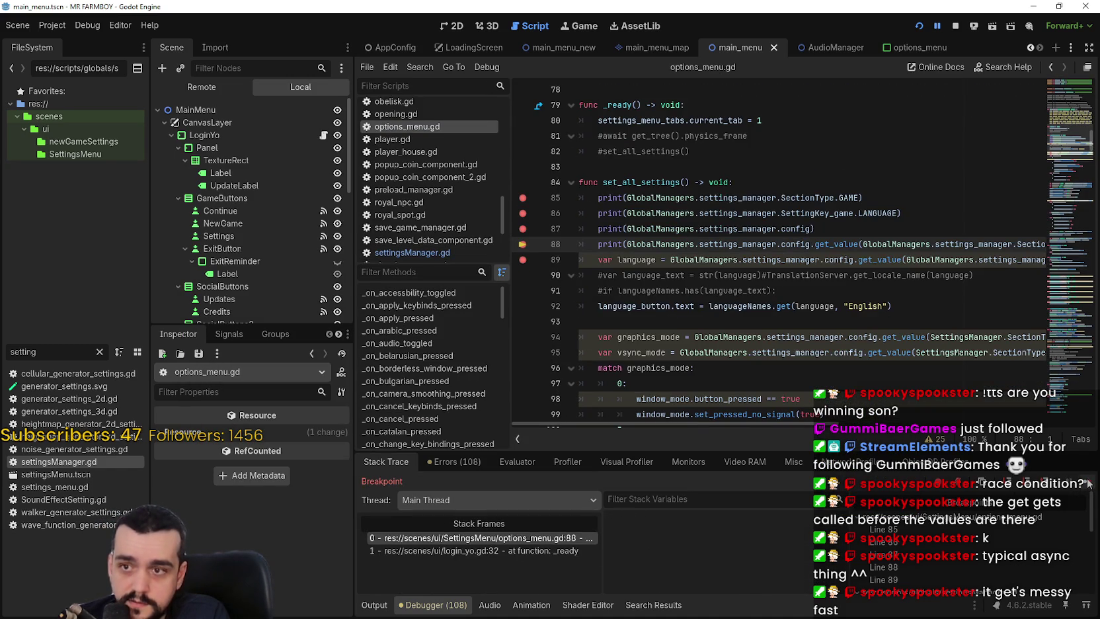
{"action": "left_click", "coordinate": [1088, 483]}
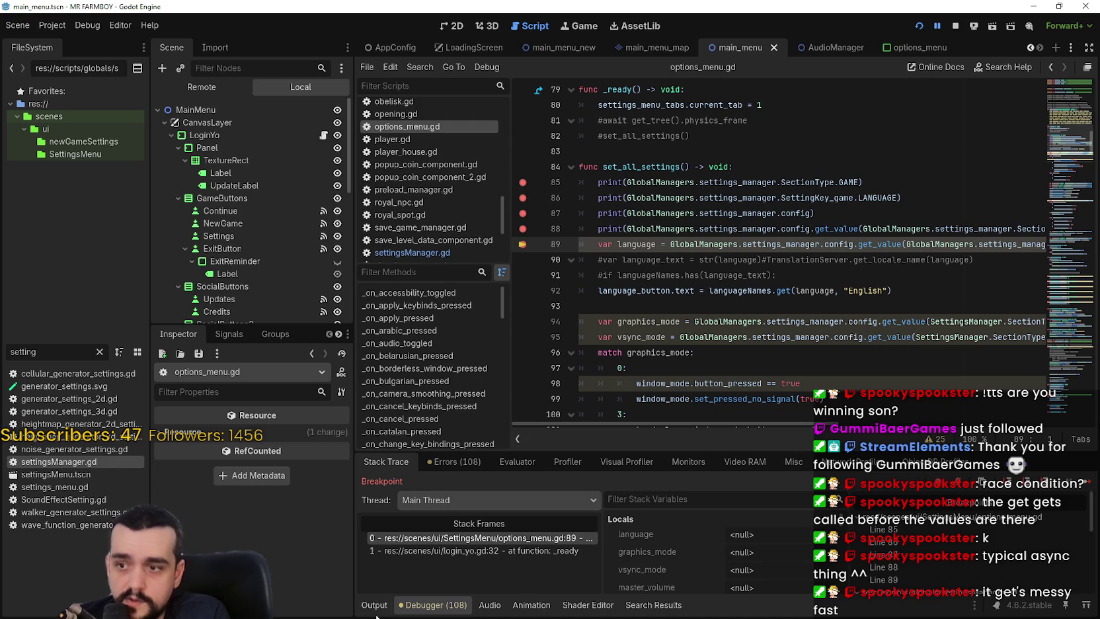
Check the Output log, then remove the breakpoints on lines 85–88.
{"action": "left_click", "coordinate": [376, 613]}
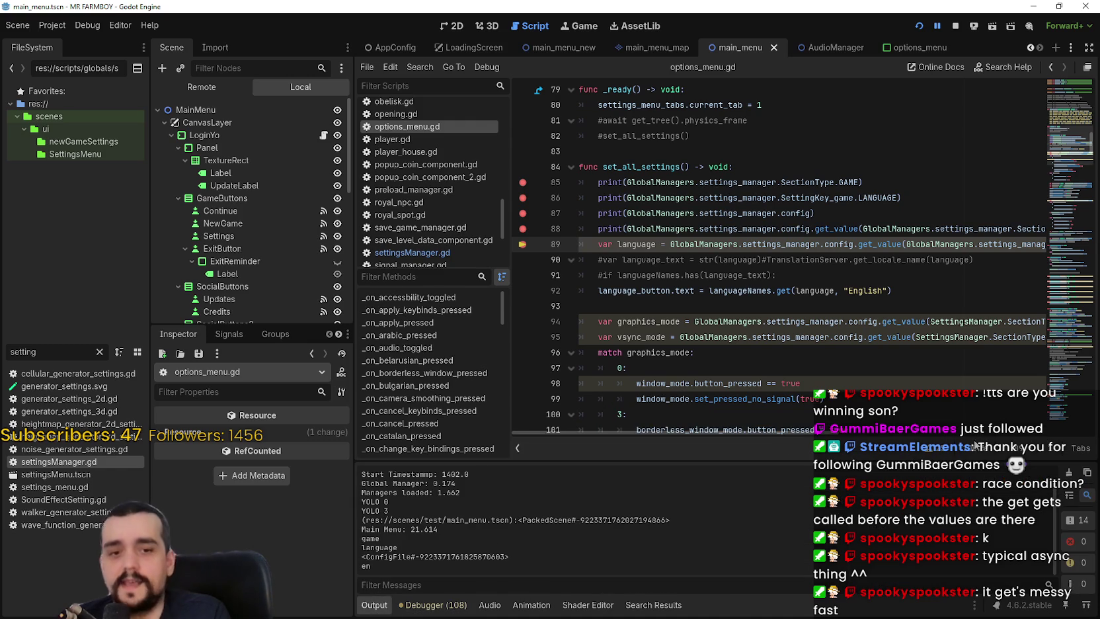
{"action": "left_click", "coordinate": [432, 605]}
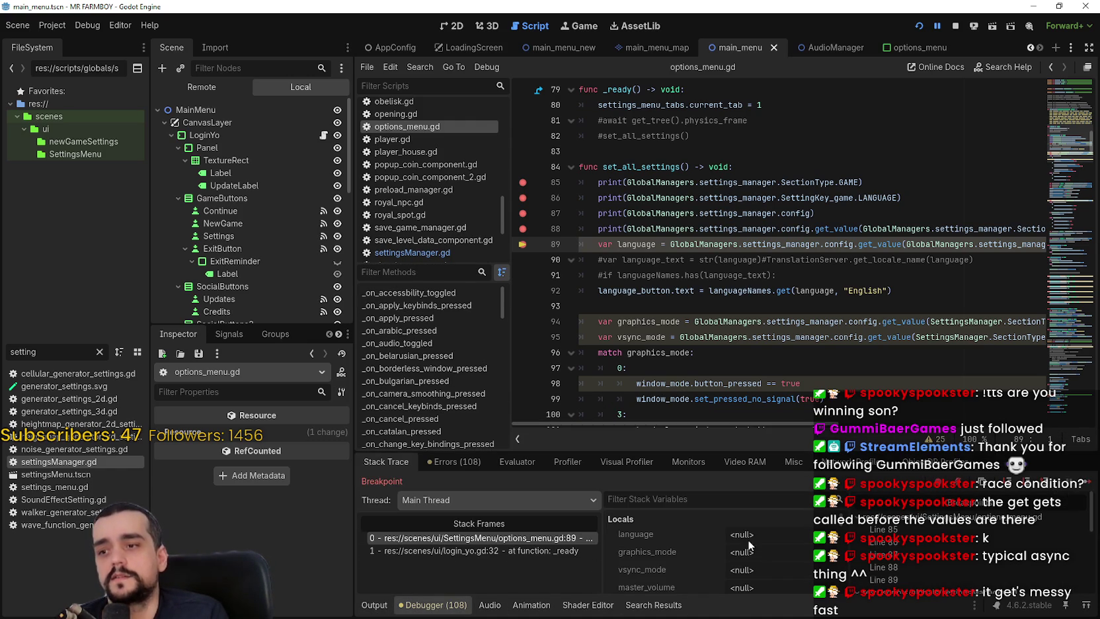
{"action": "left_click", "coordinate": [523, 182]}
{"action": "left_click", "coordinate": [523, 198]}
{"action": "left_click", "coordinate": [523, 213]}
{"action": "left_click", "coordinate": [522, 229]}
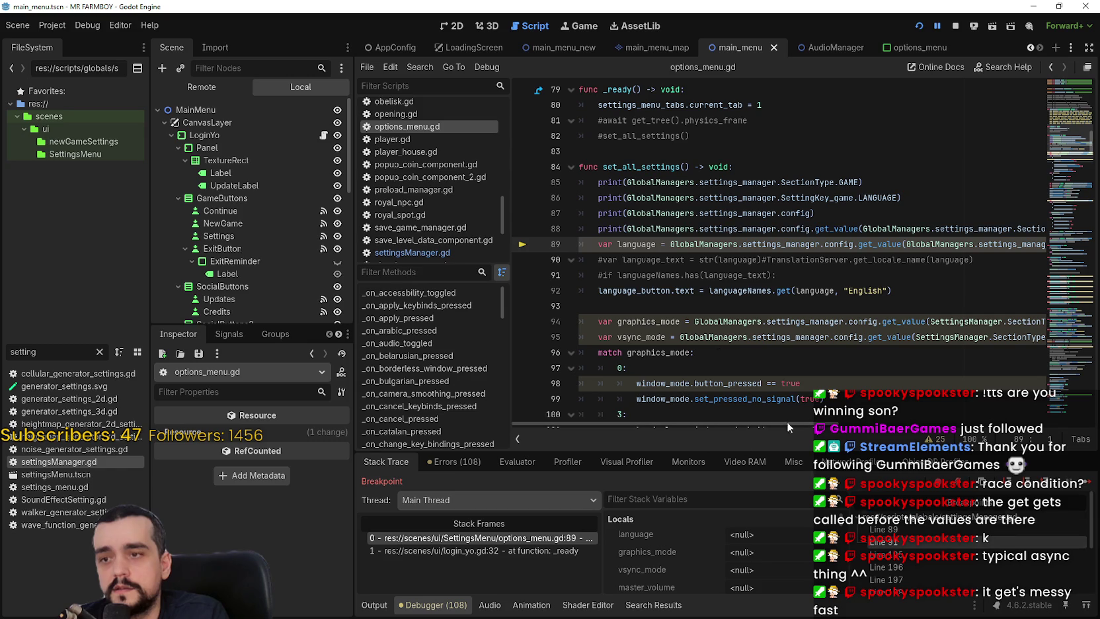
Remove the line 89 breakpoint in settingsManager.gd.
{"action": "scroll", "coordinate": [945, 561], "scroll_direction": "down", "scroll_amount": 2}
{"action": "scroll", "coordinate": [945, 560], "scroll_direction": "up", "scroll_amount": 2}
{"action": "left_click", "coordinate": [945, 528]}
{"action": "left_click", "coordinate": [522, 248]}
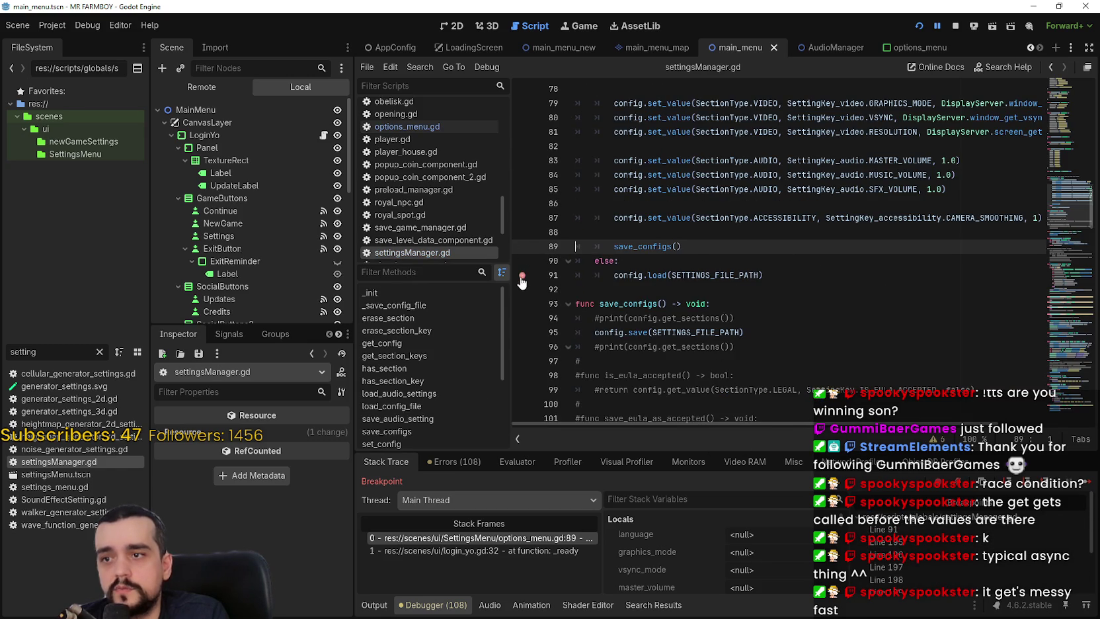
Clear the load_config_file breakpoints on lines 196–204 and resume the paused game.
{"action": "left_click", "coordinate": [885, 542]}
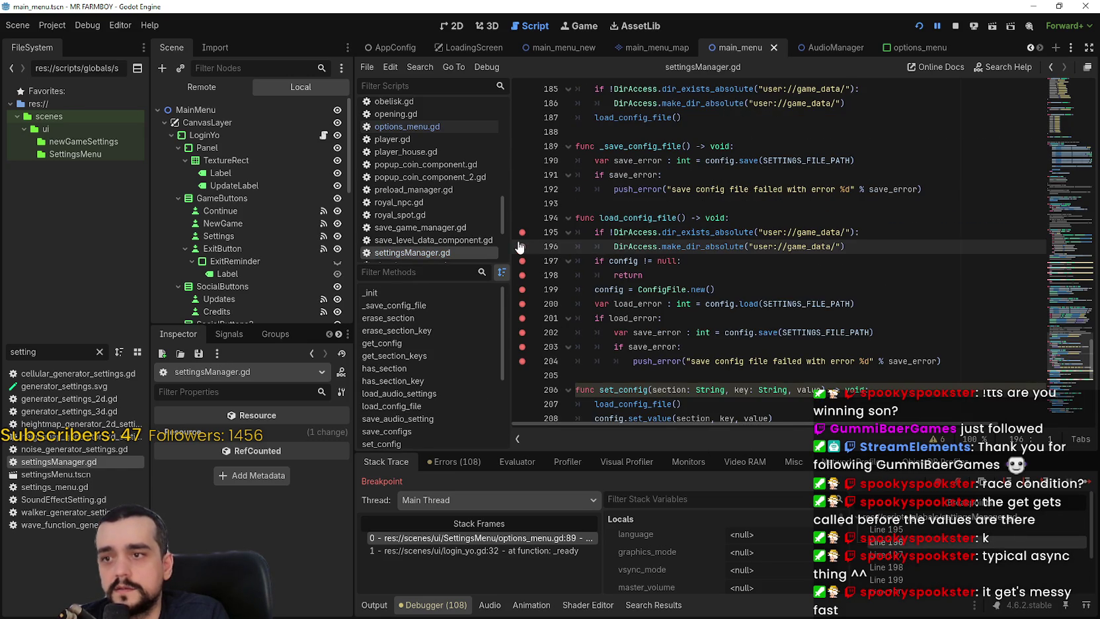
{"action": "left_click", "coordinate": [522, 232]}
{"action": "left_click", "coordinate": [522, 247]}
{"action": "left_click", "coordinate": [522, 261]}
{"action": "left_click", "coordinate": [522, 275]}
{"action": "left_click", "coordinate": [522, 289]}
{"action": "left_click", "coordinate": [522, 304]}
{"action": "left_click", "coordinate": [522, 318]}
{"action": "left_click", "coordinate": [522, 332]}
{"action": "left_click", "coordinate": [522, 361]}
{"action": "left_click", "coordinate": [1086, 481]}
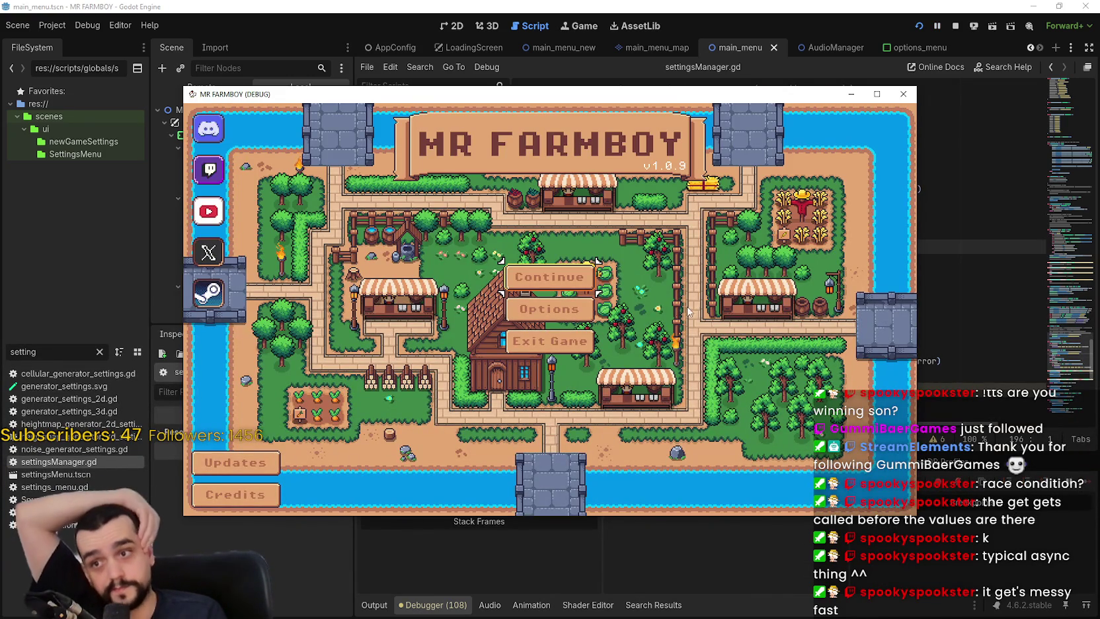
{"action": "left_click_drag", "start_coordinate": [755, 93], "coordinate": [814, 84]}
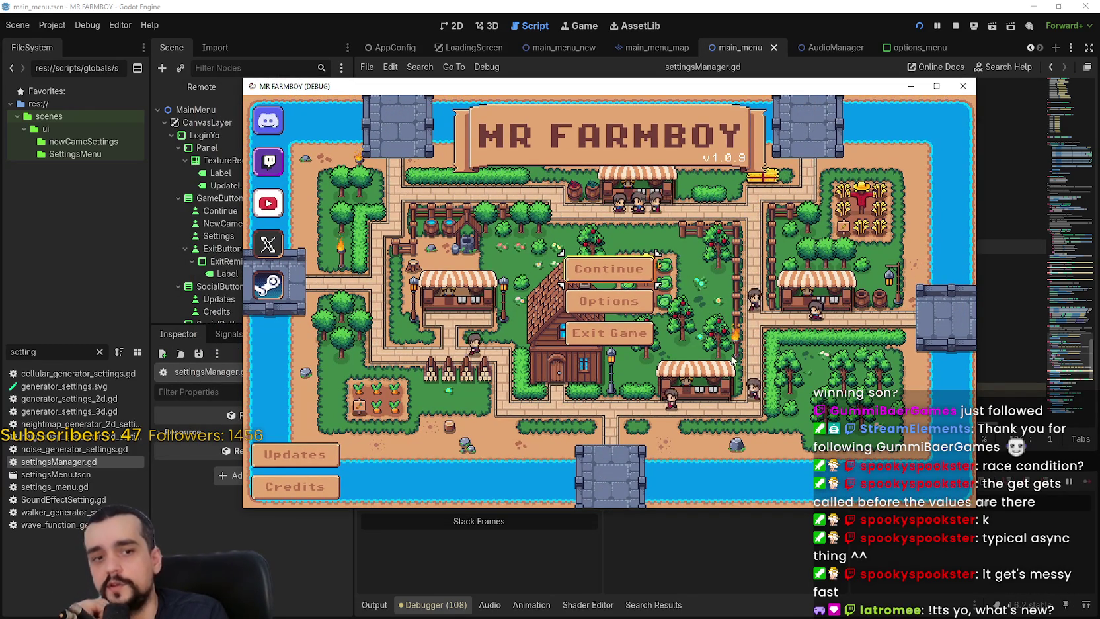
{"action": "left_click", "coordinate": [935, 87]}
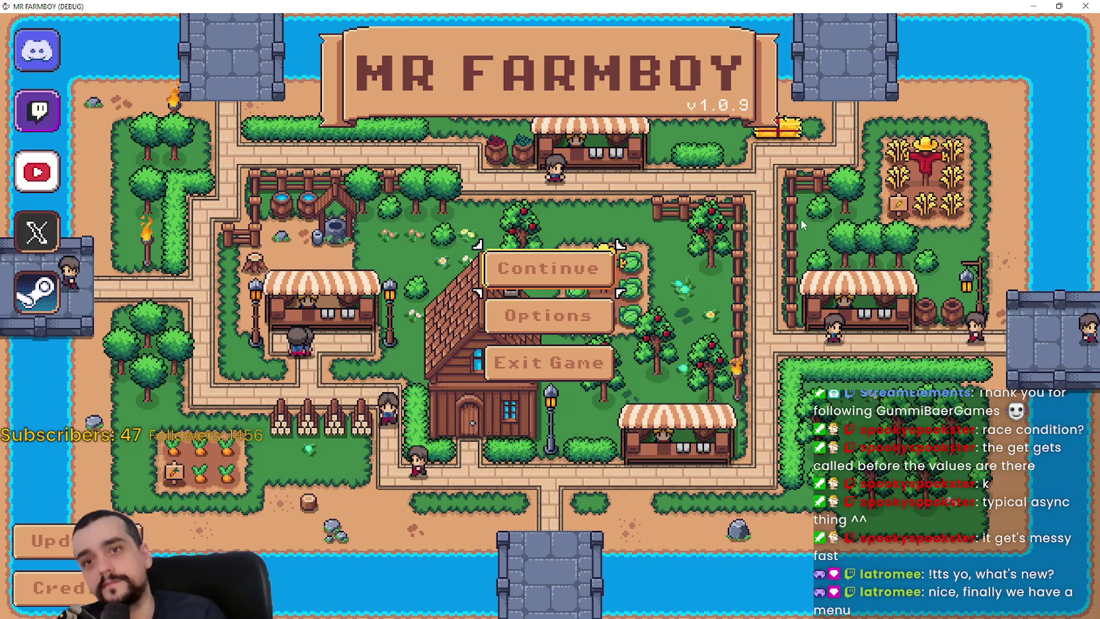
{"action": "left_click", "coordinate": [1058, 6]}
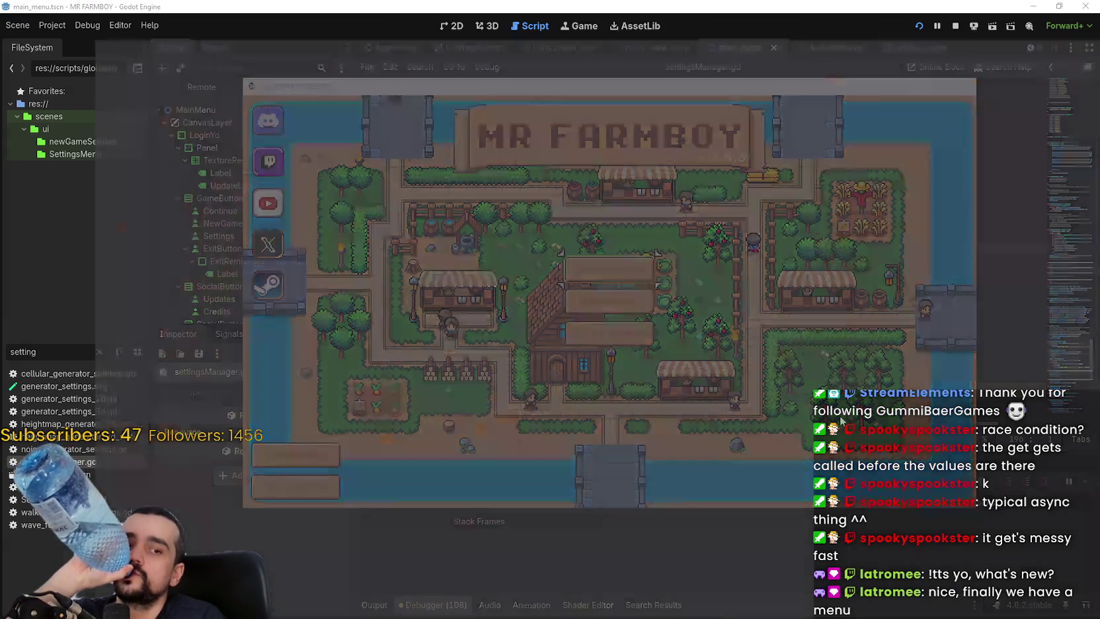
{"action": "key", "text": "alt+Tab"}
Reload the Path of Exile 2 page from its context menu and switch back to the game window.
{"action": "right_click", "coordinate": [841, 173]}
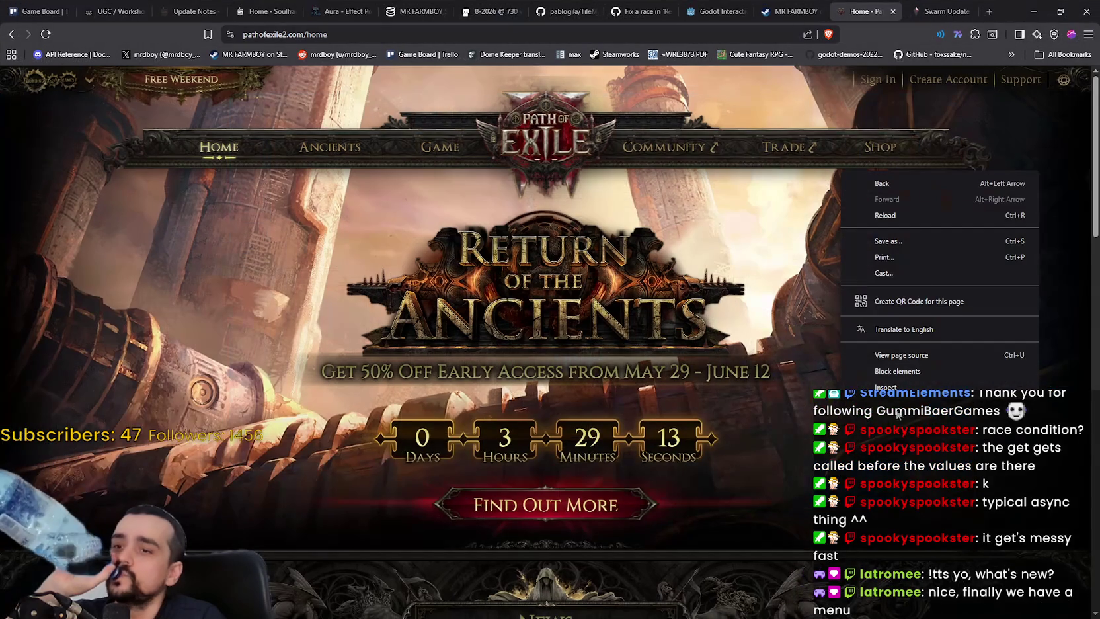
{"action": "left_click", "coordinate": [911, 211]}
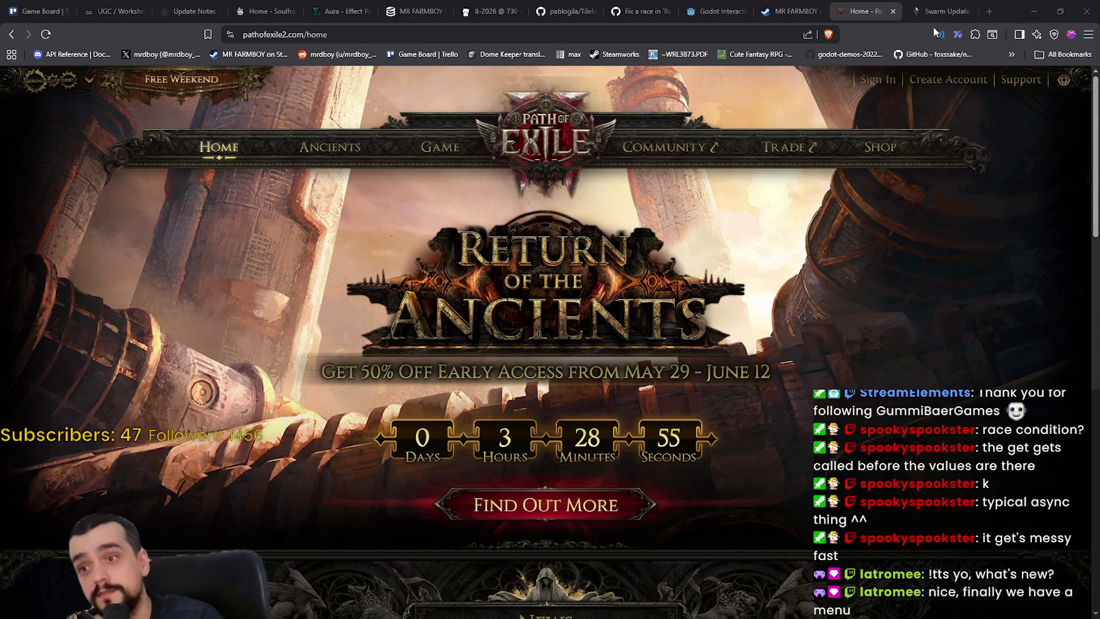
{"action": "left_click", "coordinate": [1037, 6]}
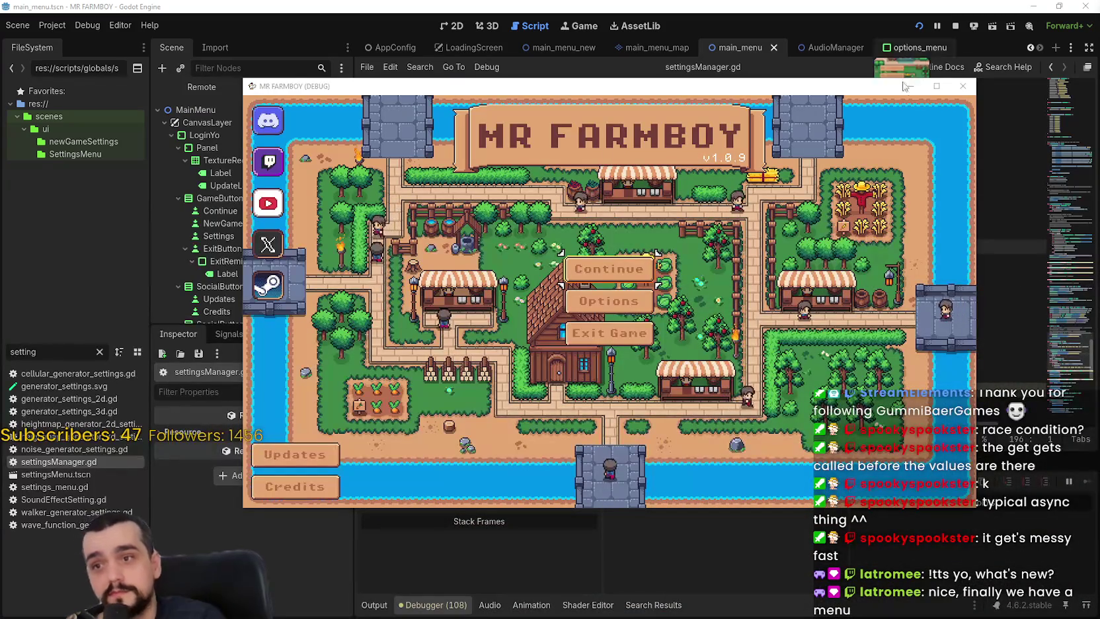
Maximize the game, open Options, and try the Borderless, Fullscreen and Window modes and resolutions, keeping 1280x720.
{"action": "key", "text": "super+Up"}
{"action": "key", "text": "Down"}
{"action": "key", "text": "Return"}
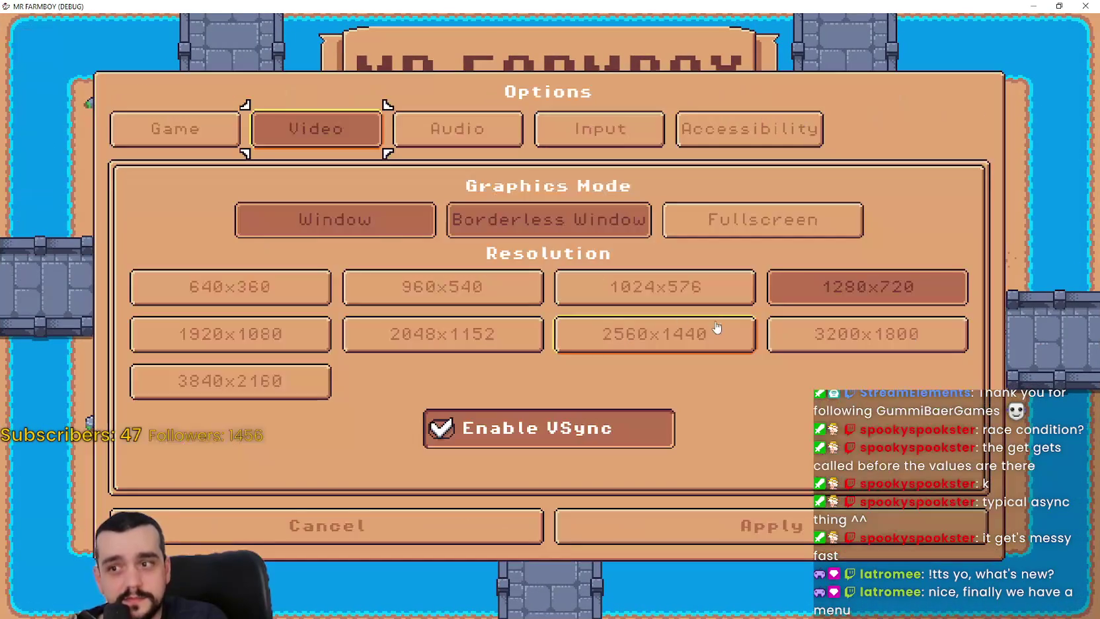
{"action": "left_click", "coordinate": [560, 220]}
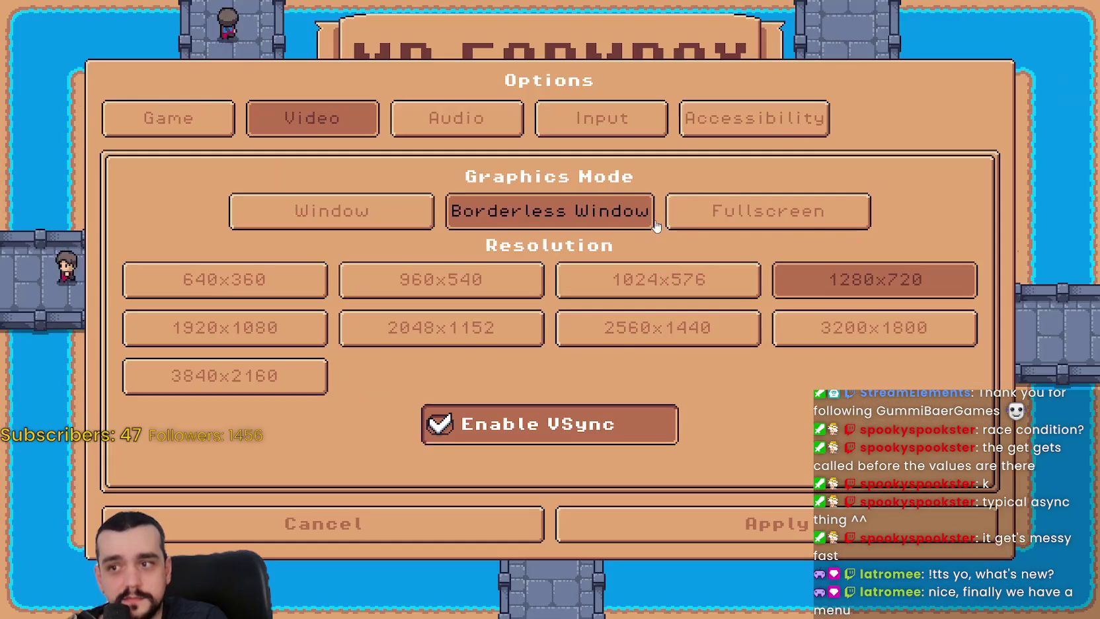
{"action": "left_click", "coordinate": [702, 211]}
{"action": "left_click", "coordinate": [456, 210]}
{"action": "left_click", "coordinate": [427, 210]}
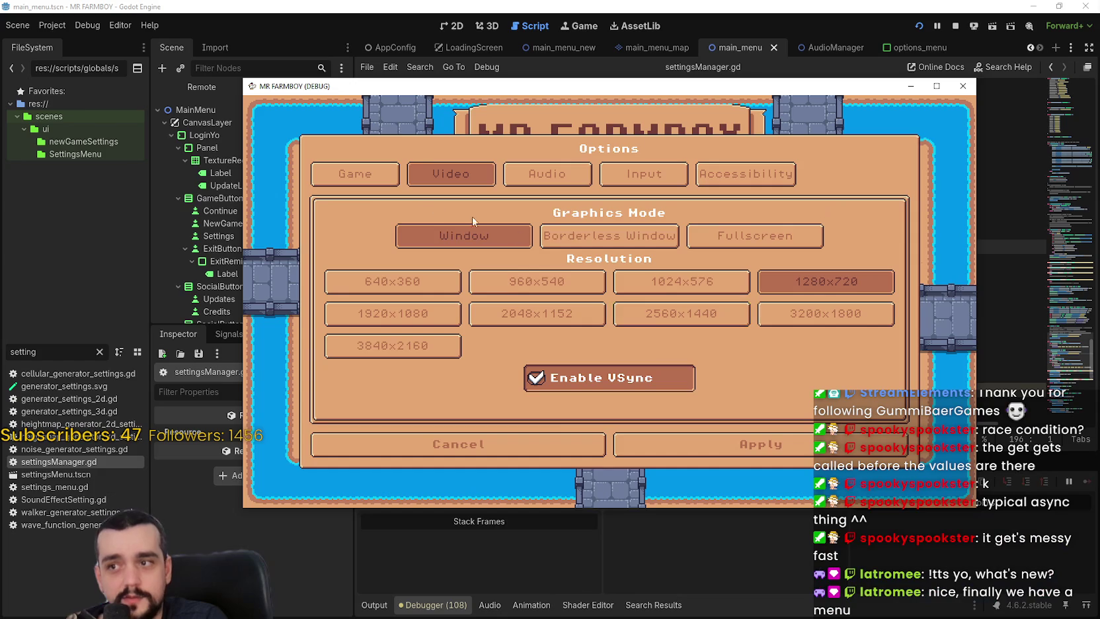
{"action": "left_click", "coordinate": [575, 244]}
{"action": "left_click", "coordinate": [657, 281]}
{"action": "left_click", "coordinate": [871, 282]}
In Game settings, try Cozy mode and Visual Effect, leaving Balanced with Visual Effect off.
{"action": "left_click", "coordinate": [169, 118]}
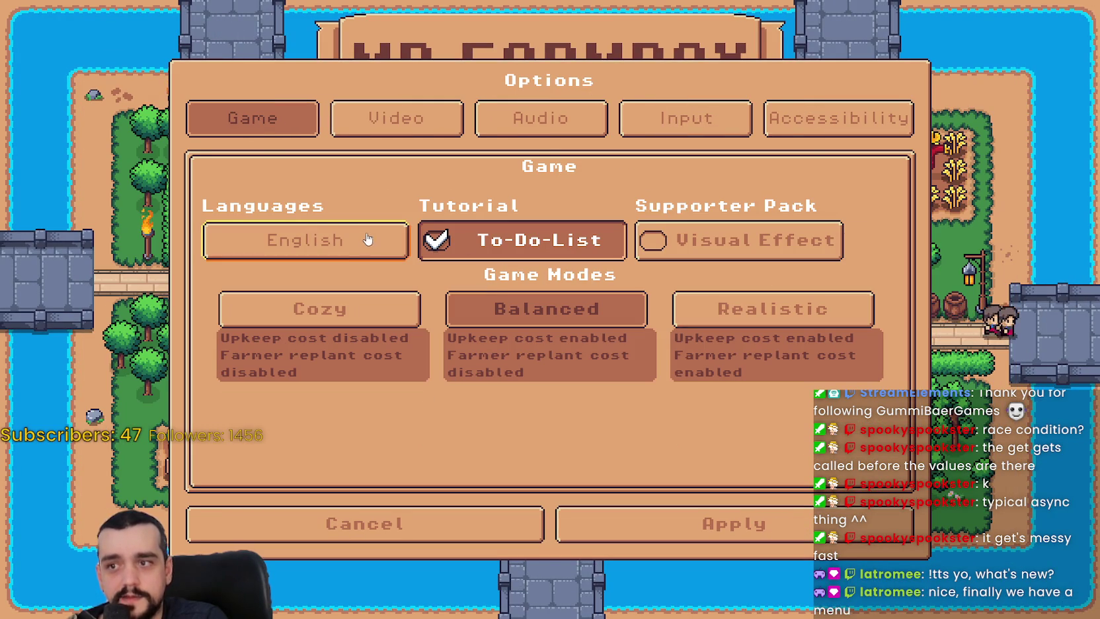
{"action": "left_click", "coordinate": [392, 320]}
{"action": "left_click", "coordinate": [461, 310]}
{"action": "left_click", "coordinate": [723, 252]}
{"action": "left_click", "coordinate": [723, 252]}
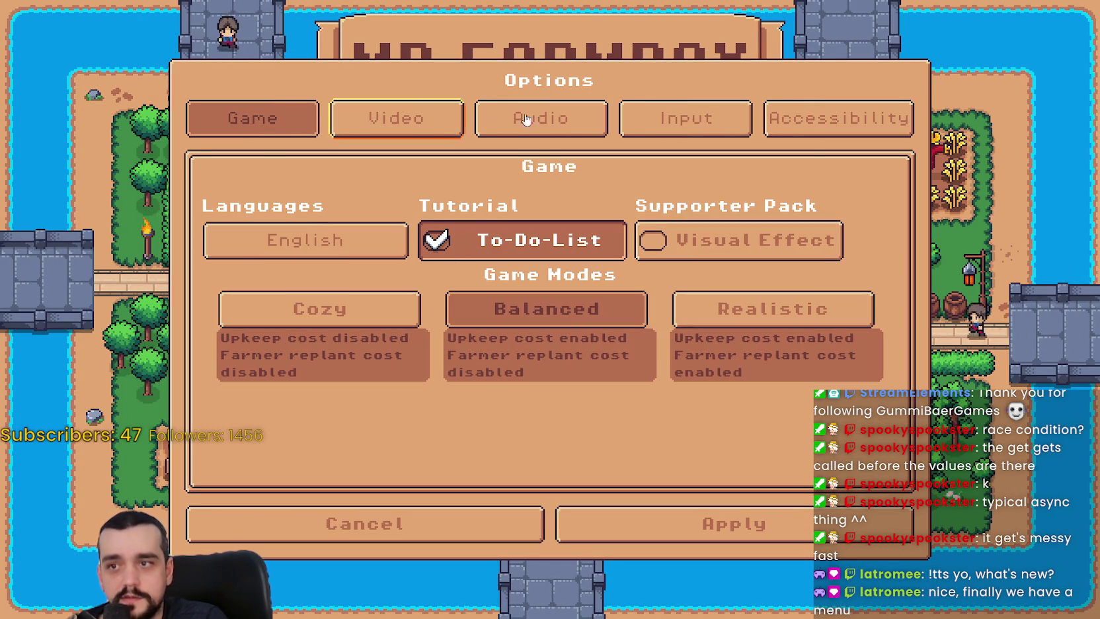
Browse the Audio, Input and Accessibility settings and the keybinds list without changes.
{"action": "left_click", "coordinate": [569, 127]}
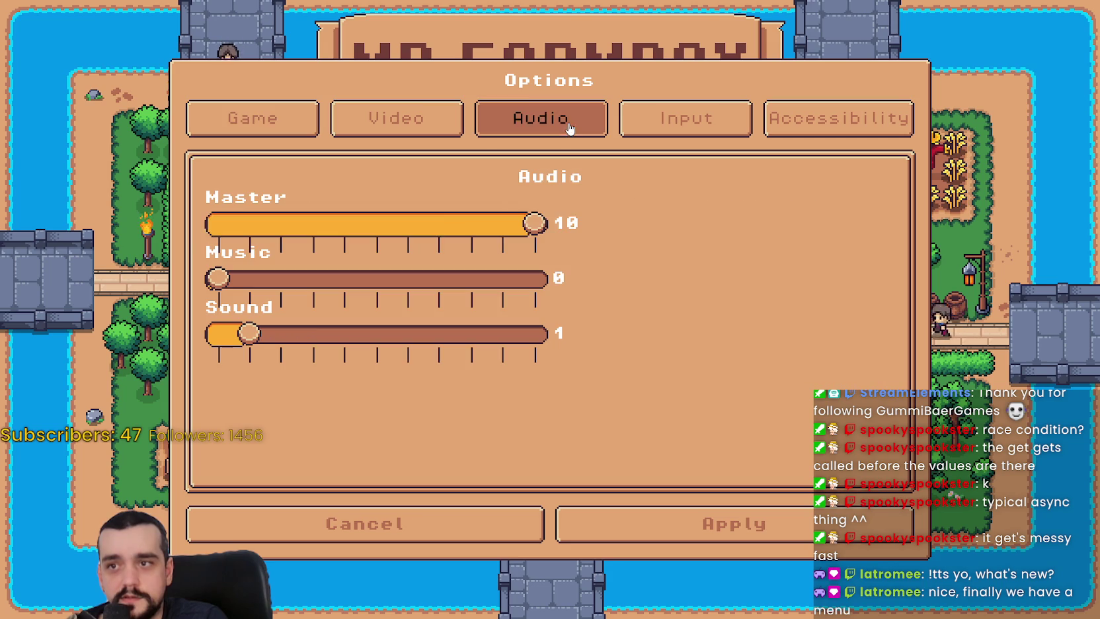
{"action": "left_click", "coordinate": [633, 132]}
{"action": "left_click", "coordinate": [841, 118]}
{"action": "left_click", "coordinate": [667, 122]}
{"action": "left_click", "coordinate": [649, 208]}
{"action": "scroll", "coordinate": [548, 317], "scroll_direction": "down", "scroll_amount": 3}
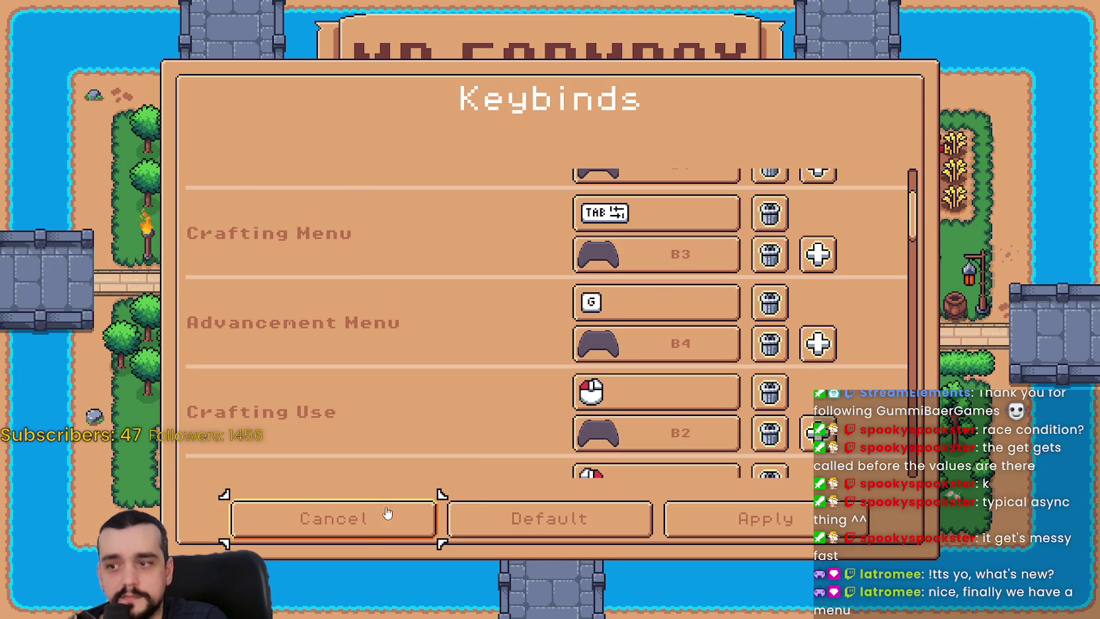
{"action": "left_click", "coordinate": [367, 539]}
Set the Video graphics mode to Window and apply the settings.
{"action": "key", "text": "ctrl+Tab"}
{"action": "key", "text": "ctrl+Tab"}
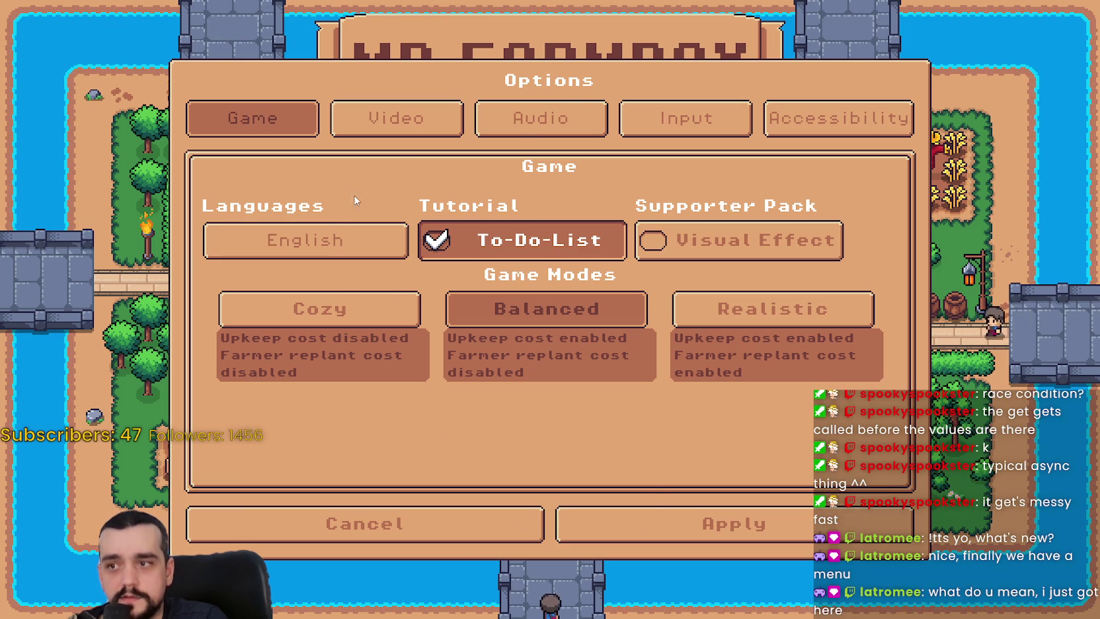
{"action": "key", "text": "ctrl+Tab"}
{"action": "left_click", "coordinate": [358, 225]}
{"action": "left_click", "coordinate": [733, 445]}
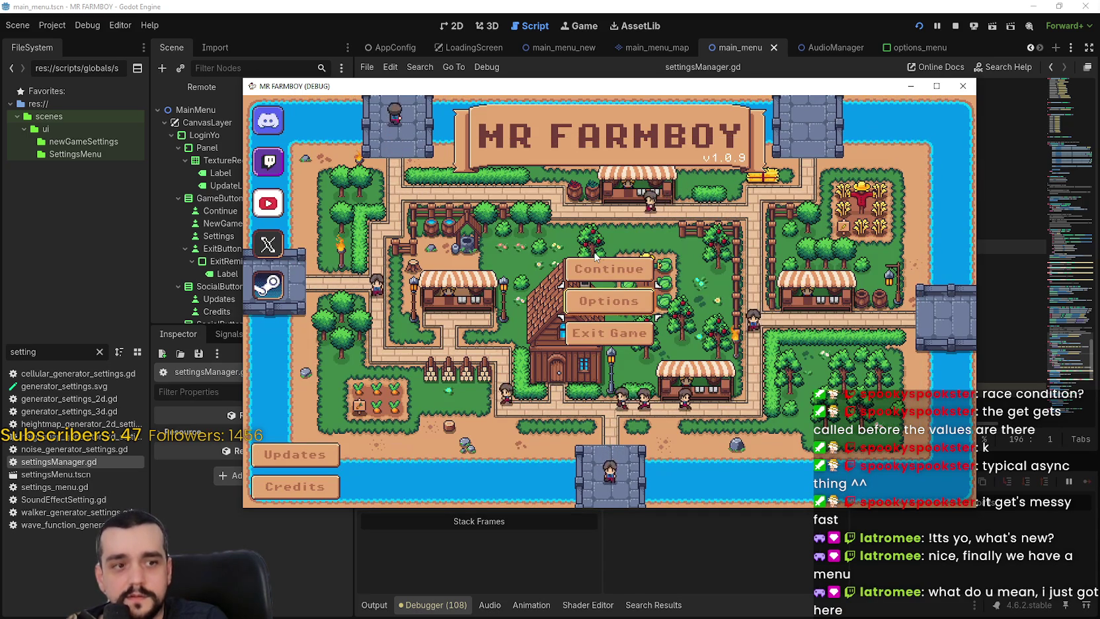
{"action": "left_click", "coordinate": [294, 454]}
{"action": "left_click", "coordinate": [294, 455]}
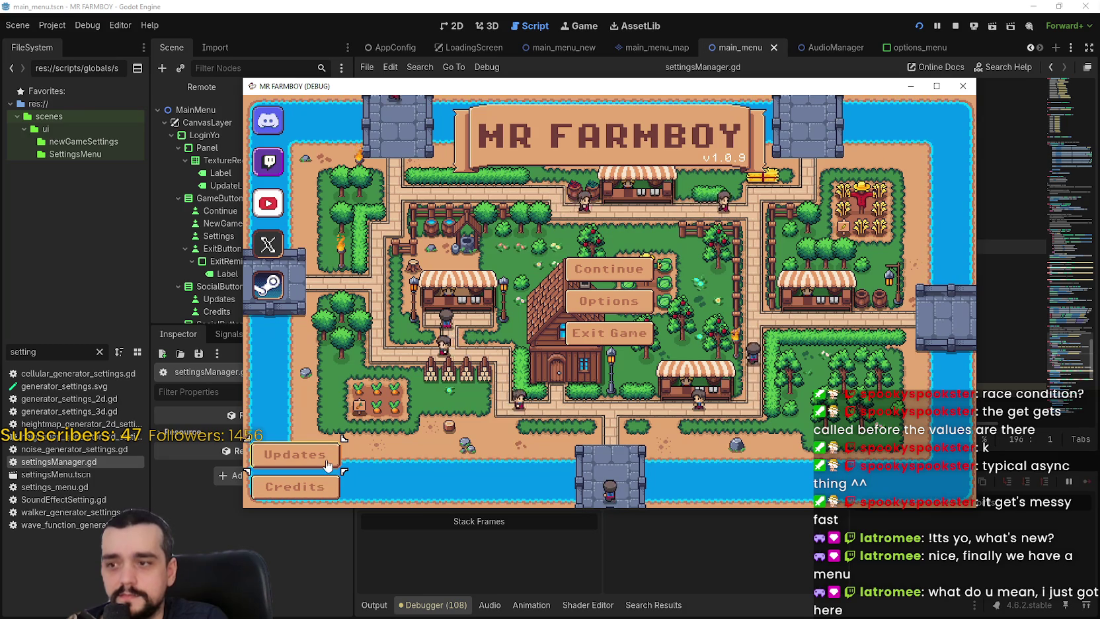
{"action": "left_click", "coordinate": [304, 456]}
{"action": "left_click", "coordinate": [614, 396]}
{"action": "left_click", "coordinate": [330, 490]}
{"action": "left_click", "coordinate": [633, 396]}
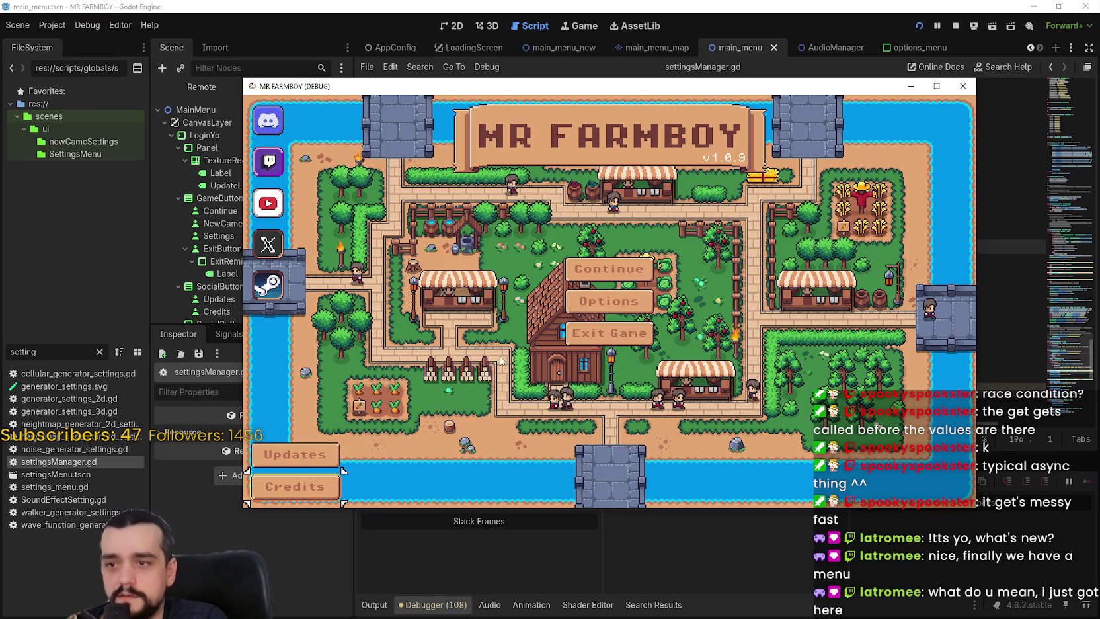
{"action": "left_click", "coordinate": [595, 281]}
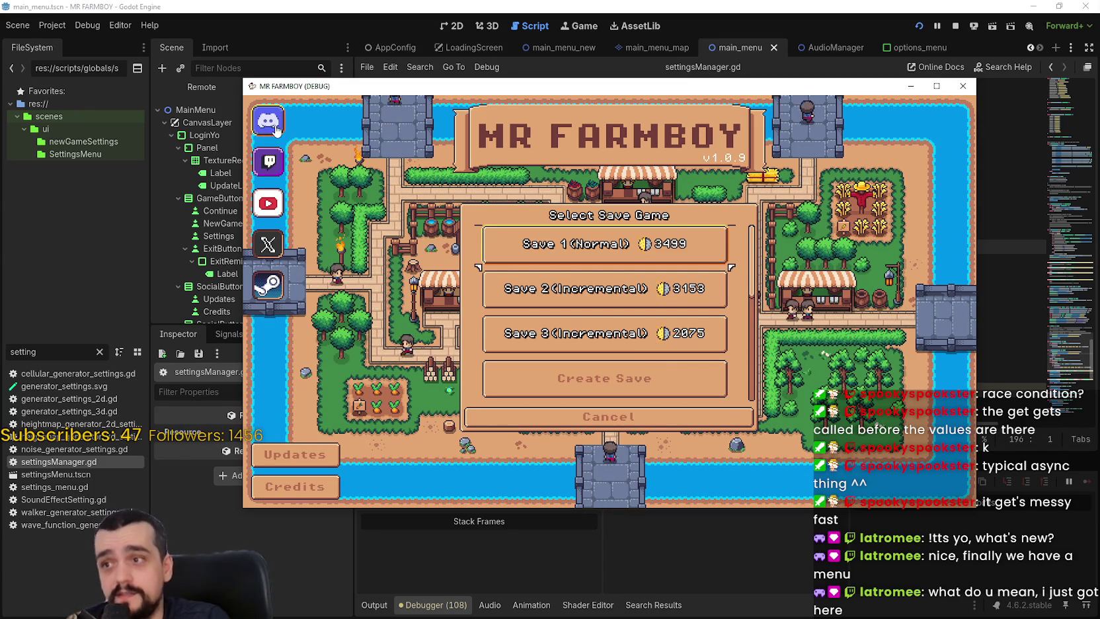
{"action": "left_click", "coordinate": [577, 417]}
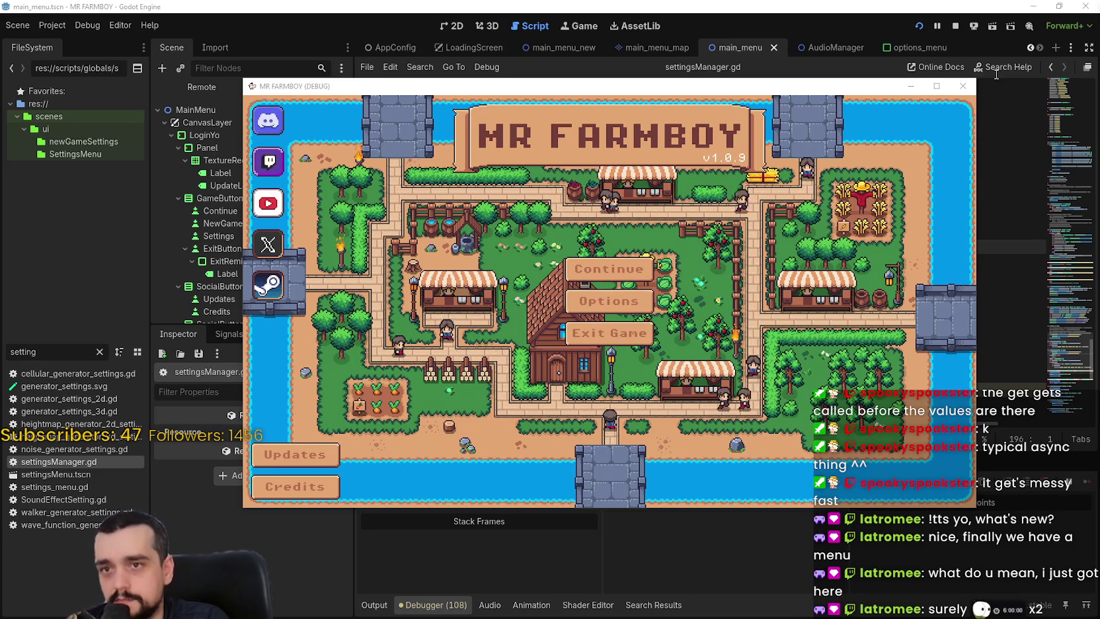
Stop the game and open AudioManager.gd via the 'Manager' script filter.
{"action": "left_click", "coordinate": [602, 278]}
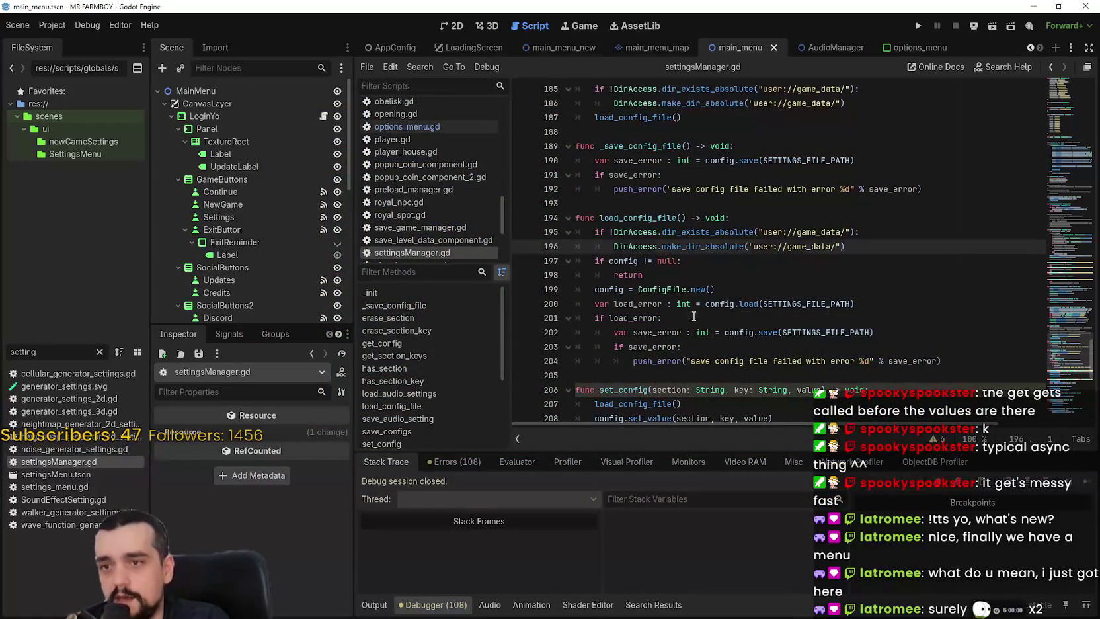
{"action": "left_click", "coordinate": [693, 318]}
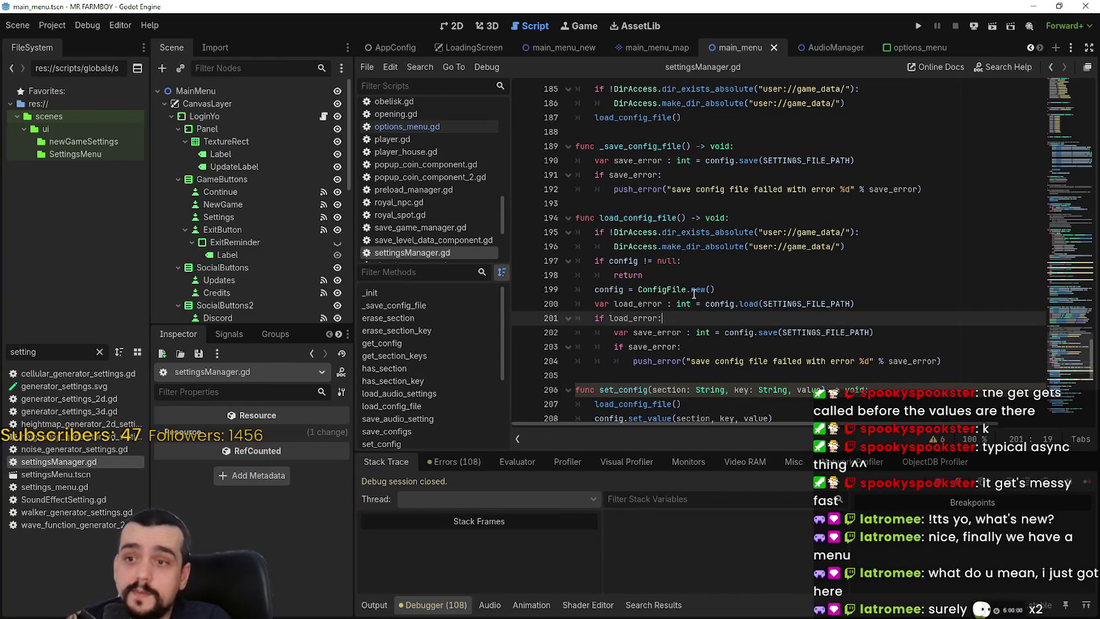
{"action": "scroll", "coordinate": [750, 309], "scroll_direction": "up", "scroll_amount": 1}
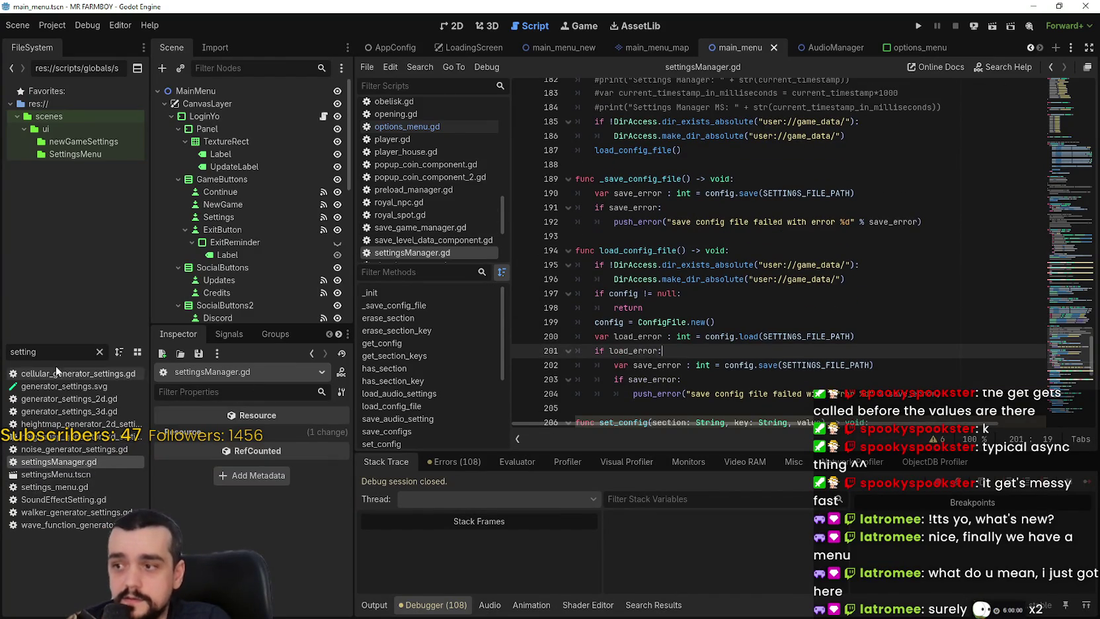
{"action": "type", "text": "Manager"}
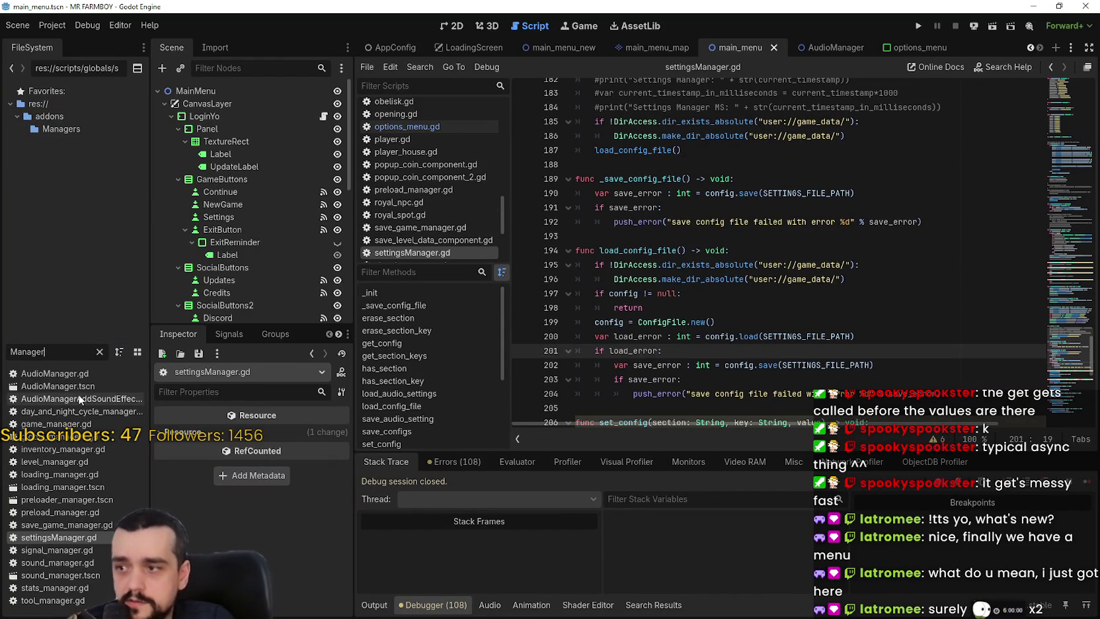
{"action": "double_click", "coordinate": [83, 377]}
Locate the _ready declaration in AudioManager.gd and place the caret after it.
{"action": "scroll", "coordinate": [725, 310], "scroll_direction": "down", "scroll_amount": 3}
{"action": "mouse_move", "coordinate": [871, 289]}
{"action": "left_mouse_down"}
{"action": "mouse_move", "coordinate": [581, 291]}
{"action": "mouse_move", "coordinate": [551, 273]}
{"action": "left_mouse_up"}
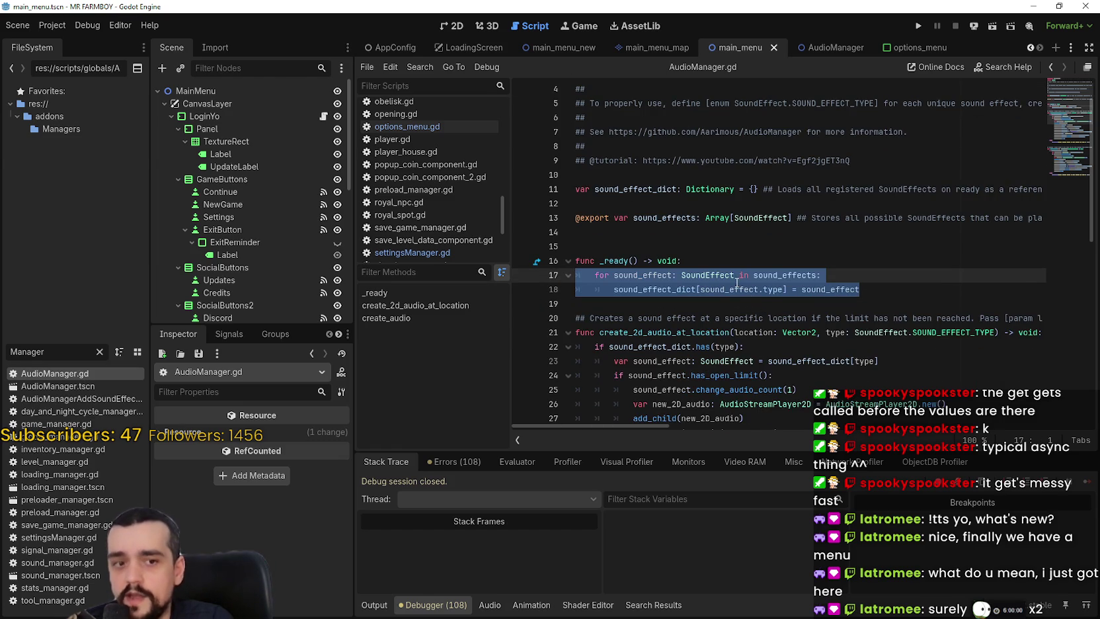
{"action": "scroll", "coordinate": [737, 282], "scroll_direction": "down", "scroll_amount": 1}
{"action": "left_click", "coordinate": [708, 290]}
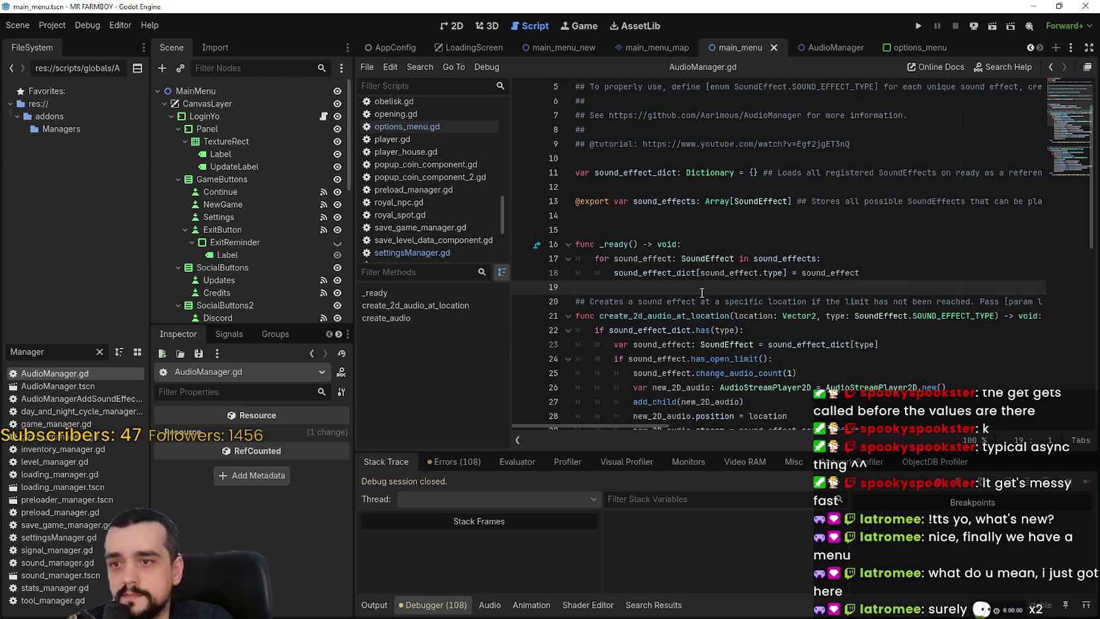
{"action": "scroll", "coordinate": [673, 236], "scroll_direction": "up", "scroll_amount": 3}
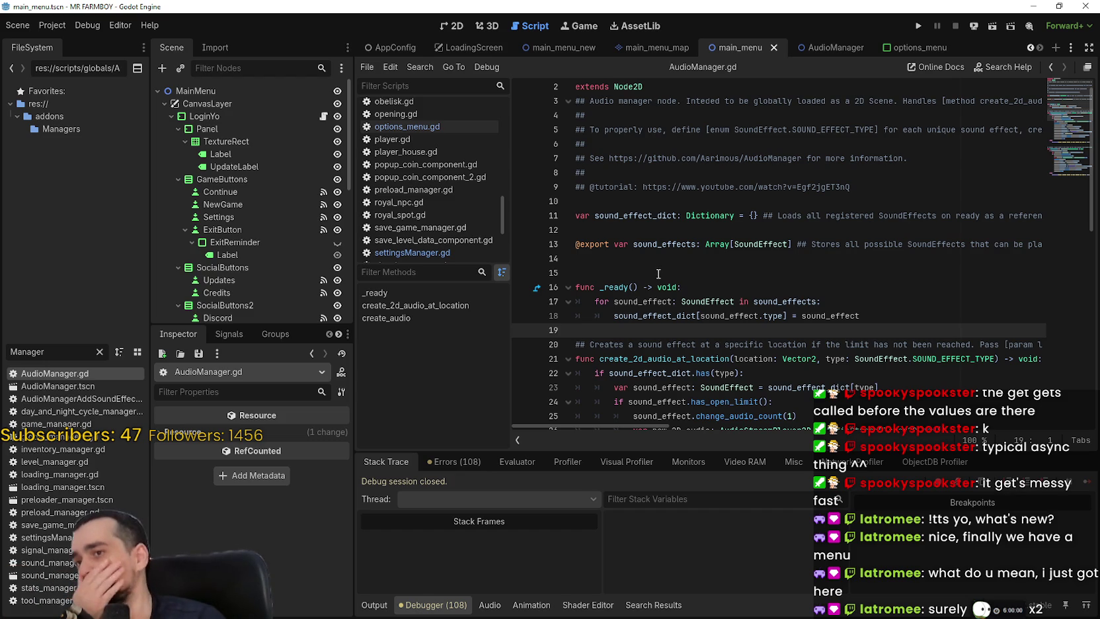
{"action": "left_click", "coordinate": [707, 272]}
{"action": "left_click", "coordinate": [704, 289]}
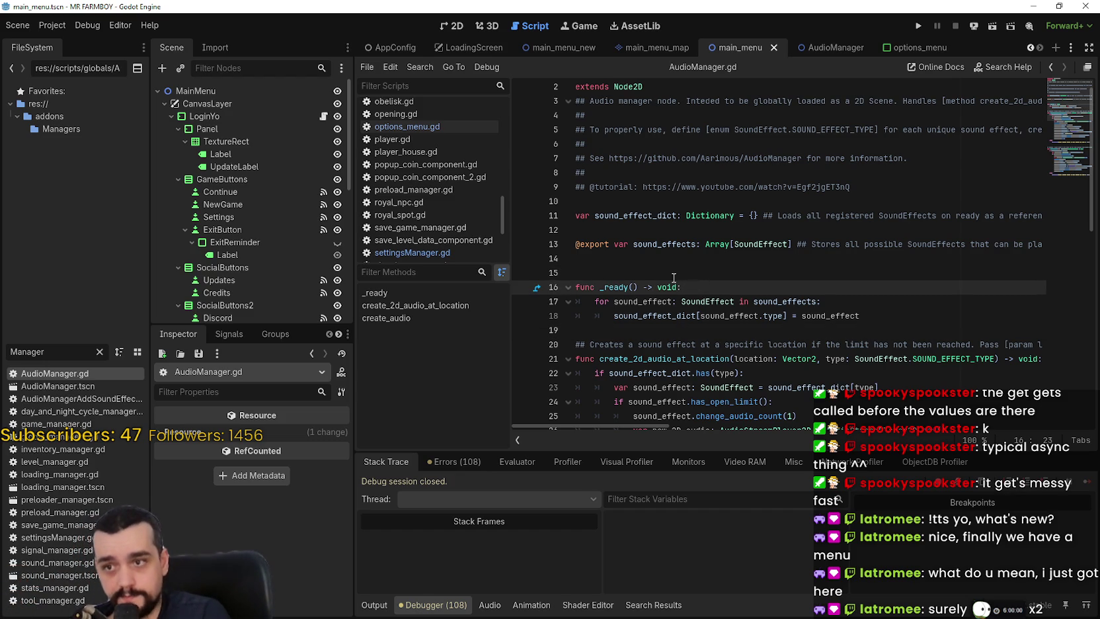
{"action": "scroll", "coordinate": [676, 277], "scroll_direction": "up", "scroll_amount": 1}
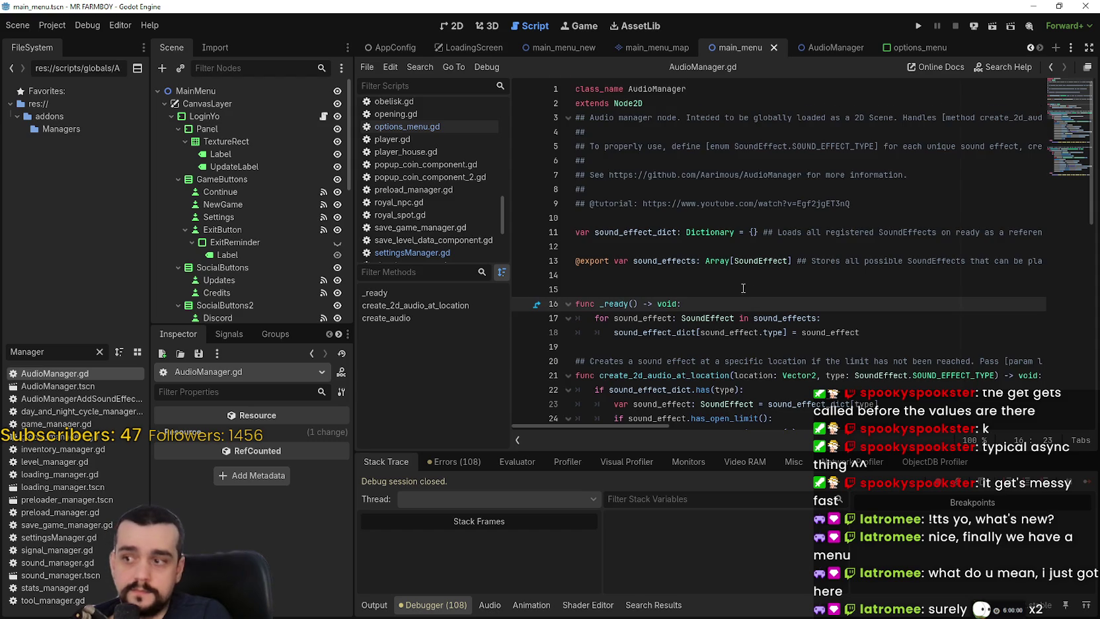
{"action": "scroll", "coordinate": [745, 289], "scroll_direction": "down", "scroll_amount": 8}
{"action": "scroll", "coordinate": [739, 283], "scroll_direction": "up", "scroll_amount": 8}
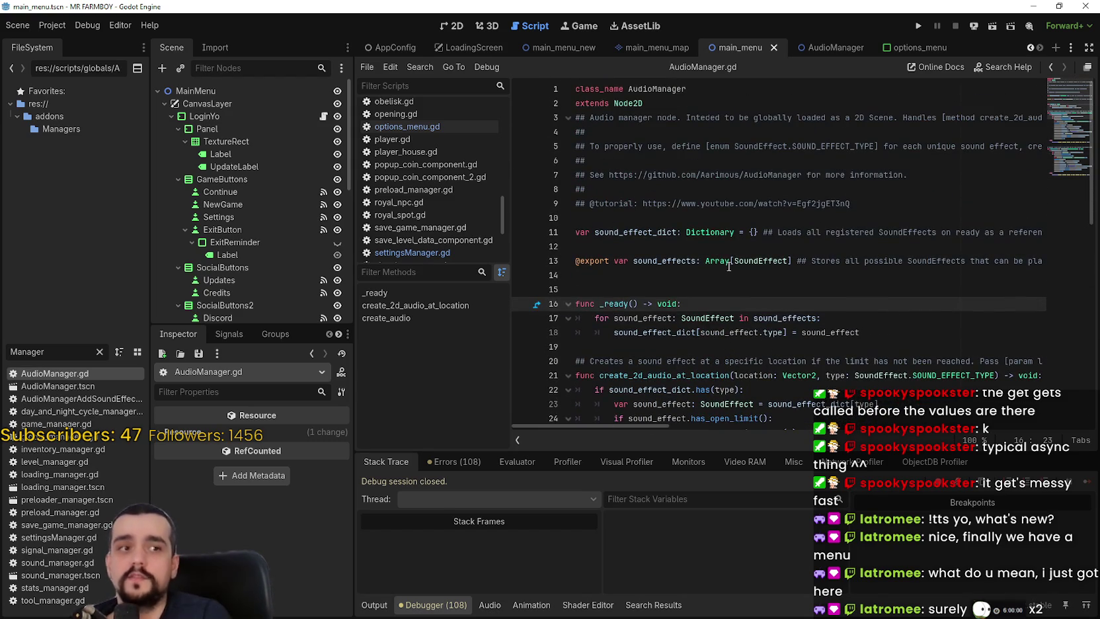
Add a 'func trigger_ready() ->' declaration by the old _ready line and save AudioManager.gd.
{"action": "key", "text": "Return"}
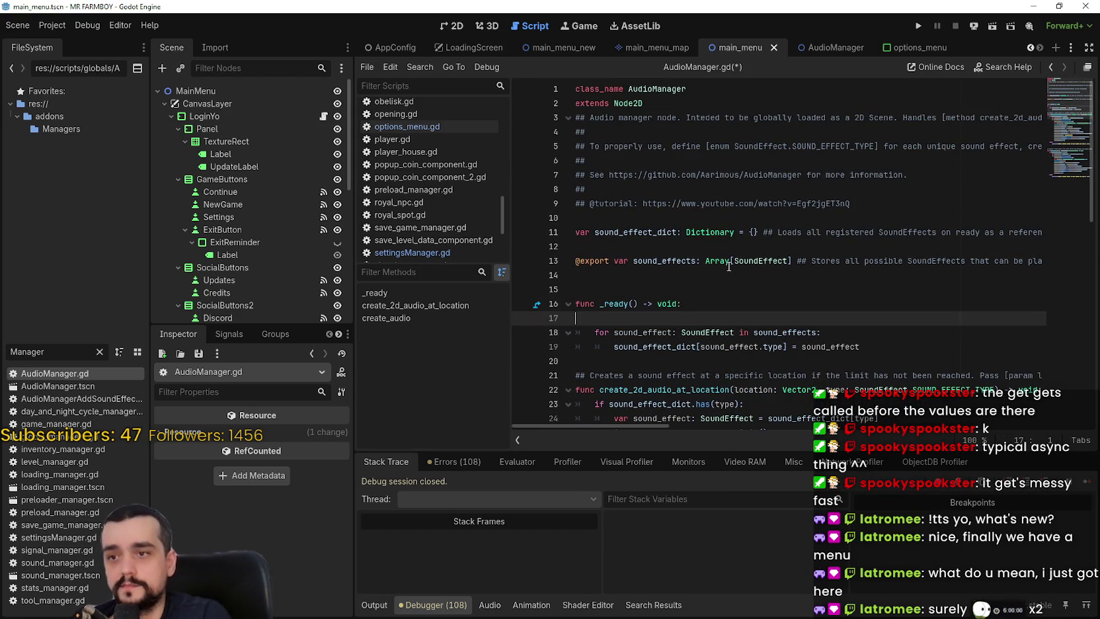
{"action": "key", "text": "BackSpace"}
{"action": "type", "text": "func trigger"}
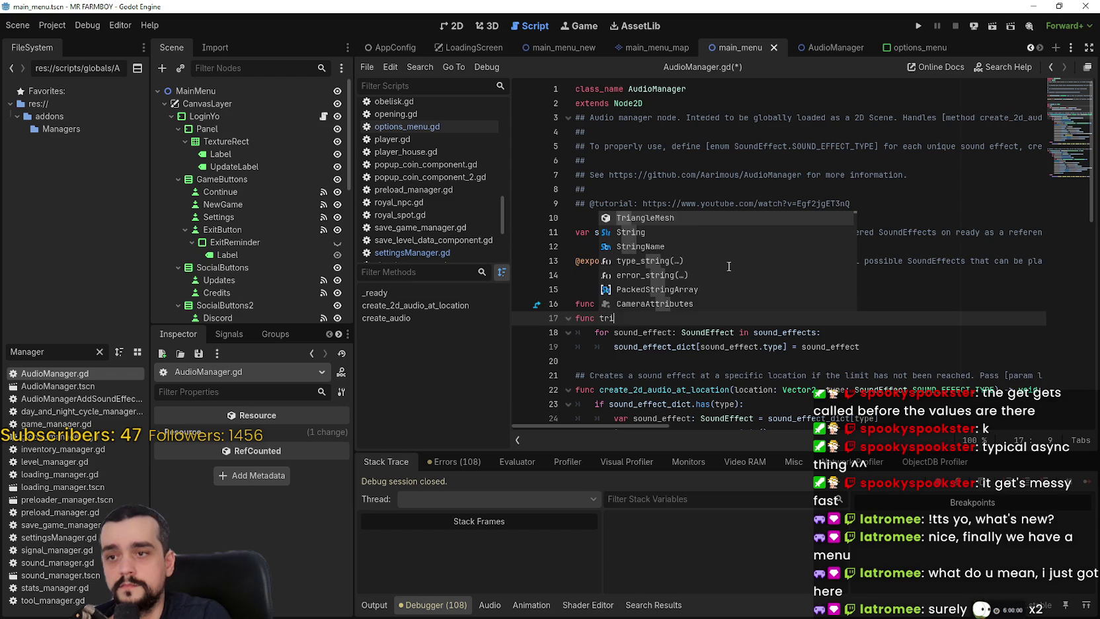
{"action": "type", "text": "_ready()"}
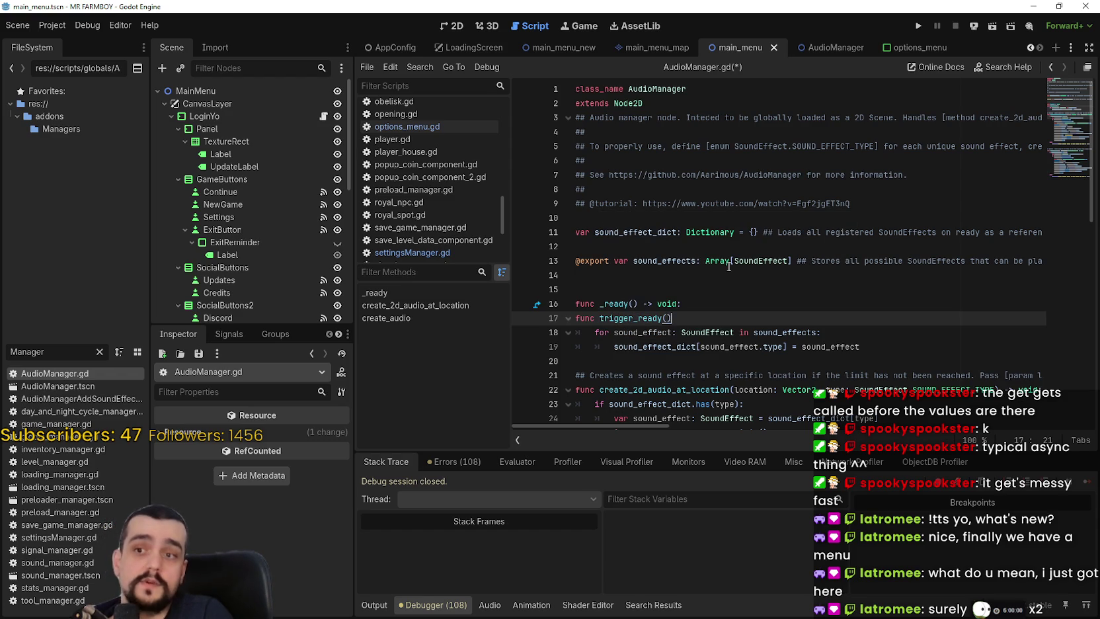
{"action": "type", "text": " -> void:"}
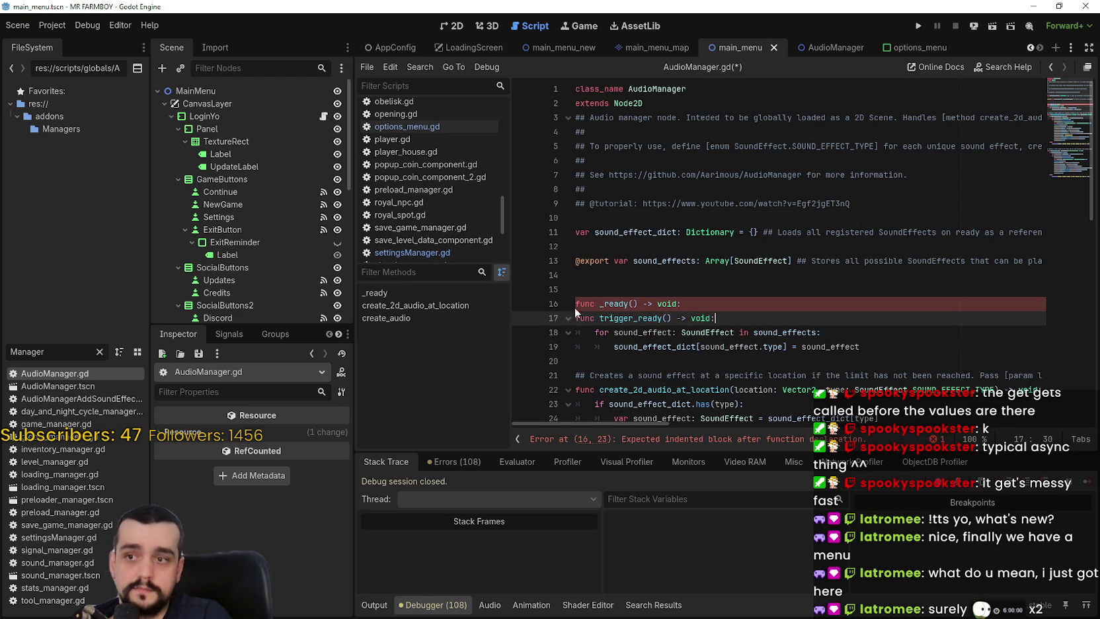
{"action": "left_click", "coordinate": [576, 305]}
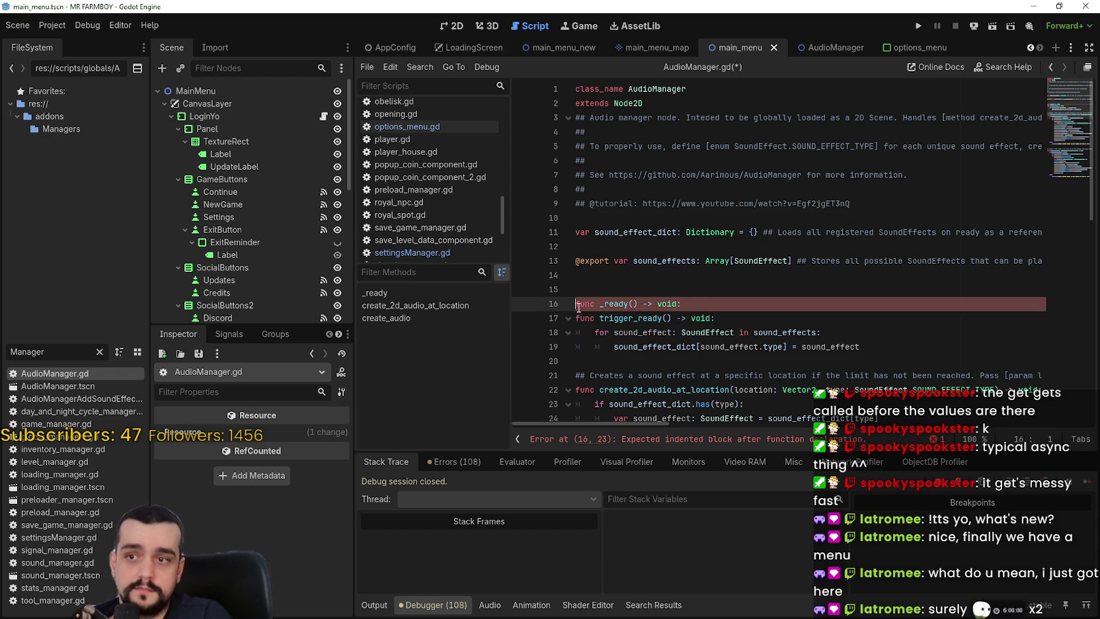
{"action": "type", "text": "#"}
{"action": "left_click", "coordinate": [771, 317]}
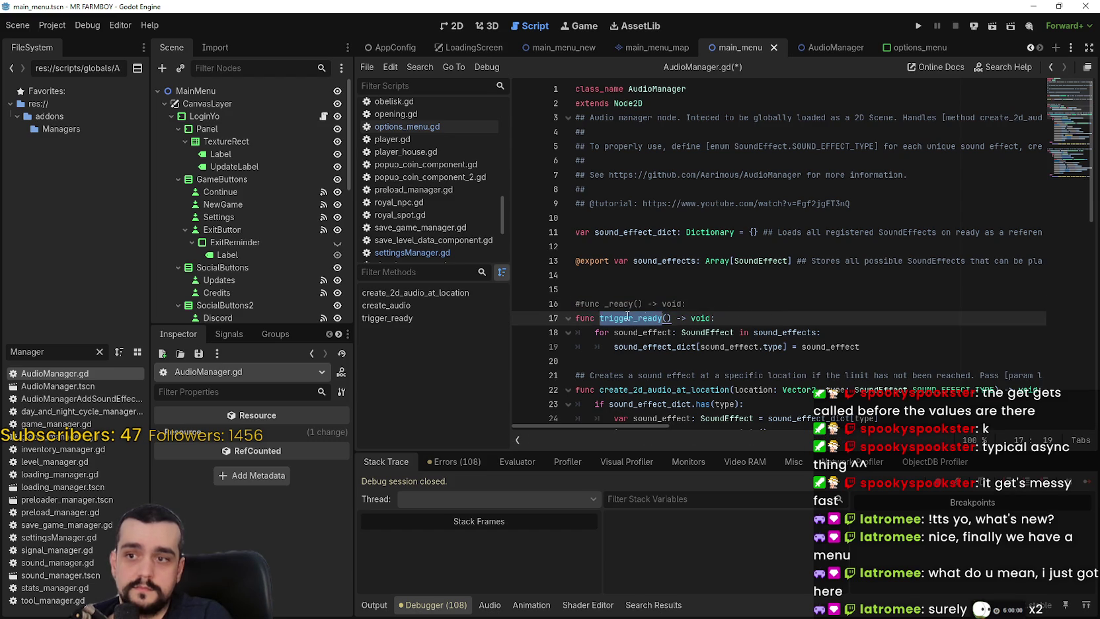
{"action": "key", "text": "ctrl+s"}
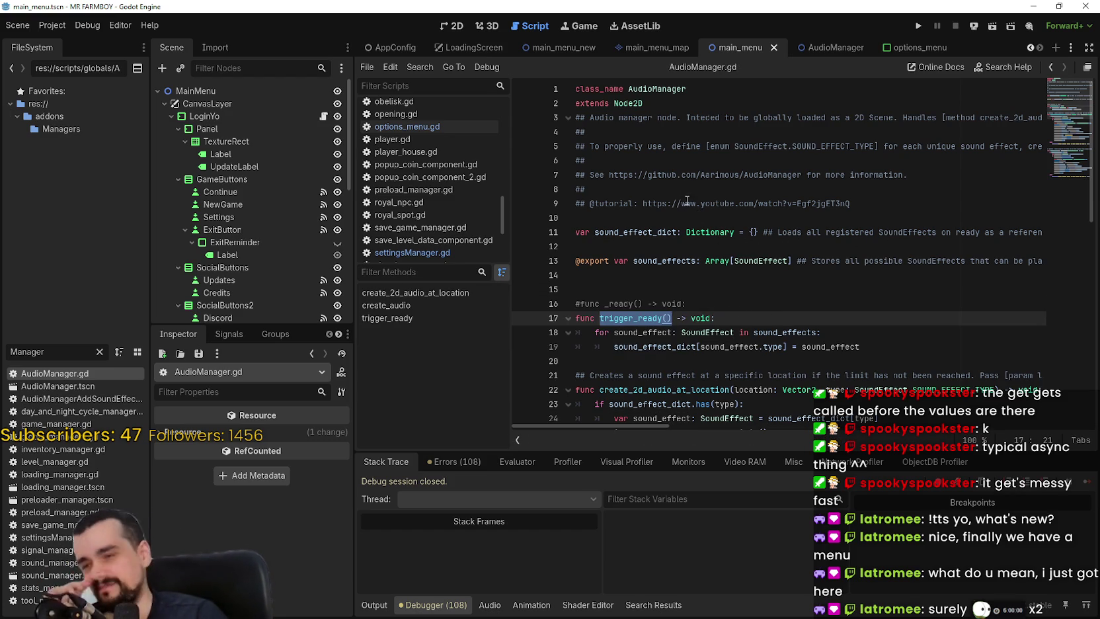
Filter the script list for 'login' and open login_yo.gd.
{"action": "scroll", "coordinate": [429, 188], "scroll_direction": "up", "scroll_amount": 10}
{"action": "scroll", "coordinate": [437, 183], "scroll_direction": "up", "scroll_amount": 1}
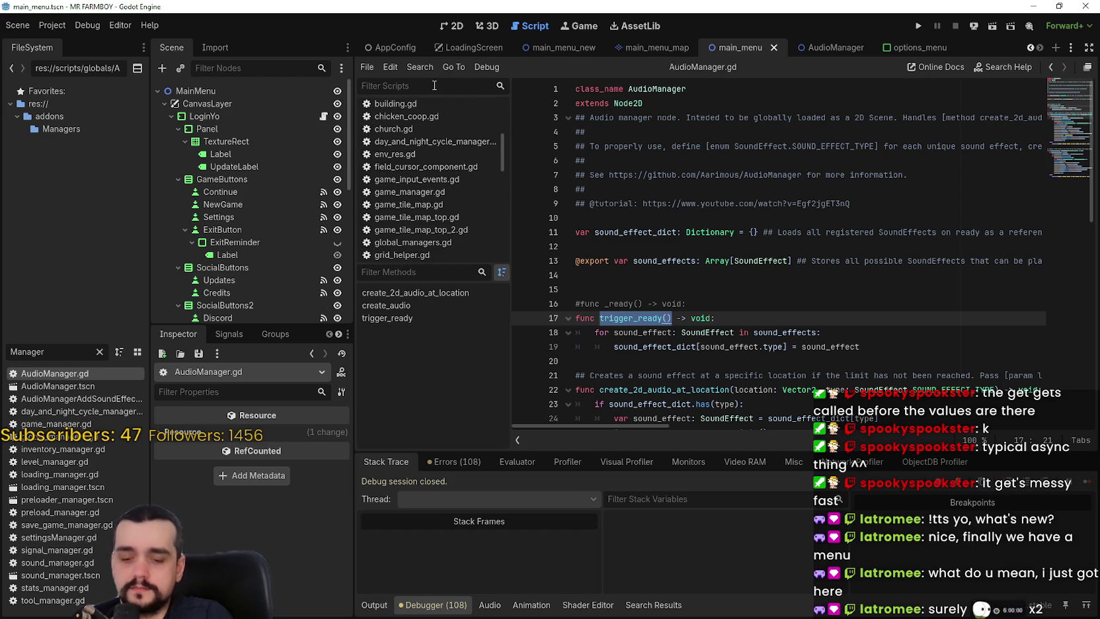
{"action": "type", "text": "game"}
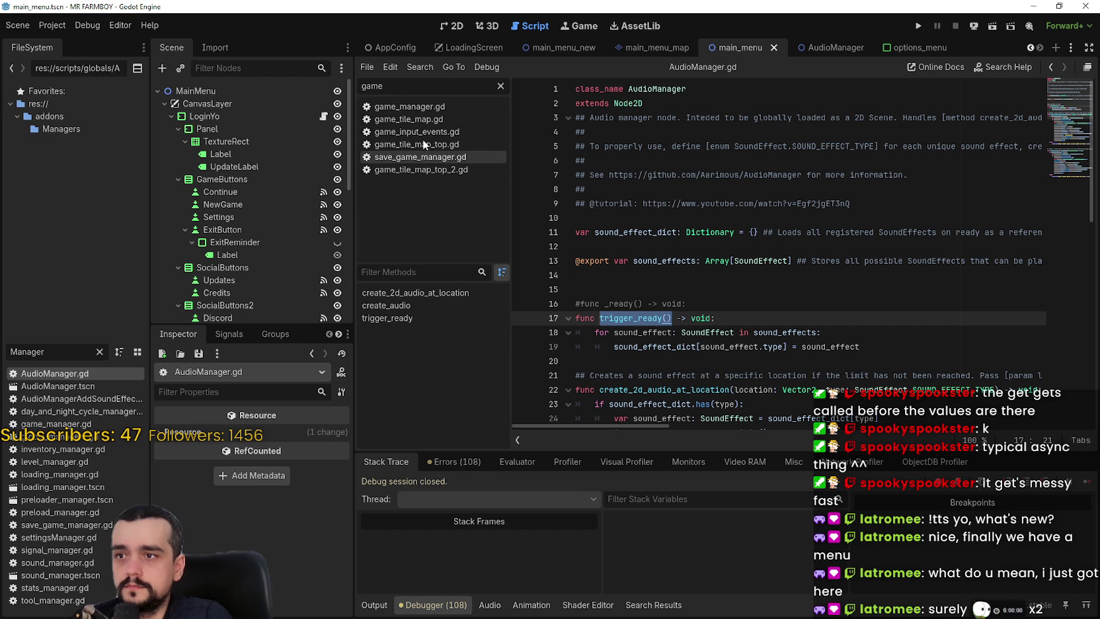
{"action": "type", "text": "lo"}
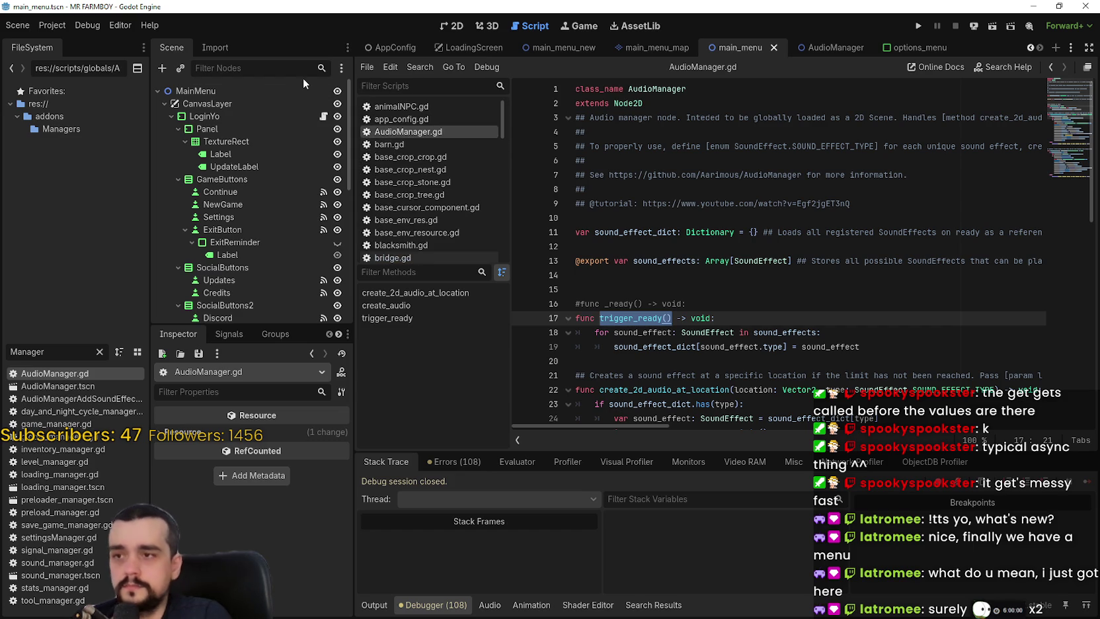
{"action": "type", "text": "gin"}
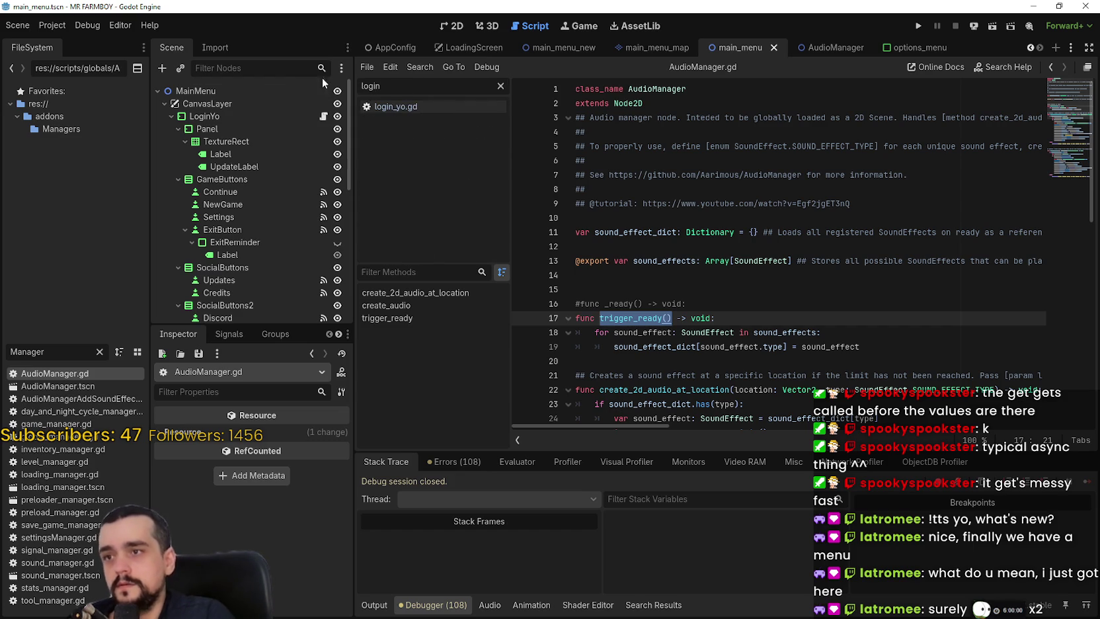
{"action": "left_click", "coordinate": [416, 105]}
Insert a blank line after the signal connection line, before the trigger_ready call.
{"action": "left_click", "coordinate": [762, 271]}
{"action": "scroll", "coordinate": [760, 297], "scroll_direction": "up", "scroll_amount": 3}
{"action": "scroll", "coordinate": [754, 330], "scroll_direction": "down", "scroll_amount": 3}
{"action": "left_click", "coordinate": [747, 369]}
{"action": "left_click", "coordinate": [873, 353]}
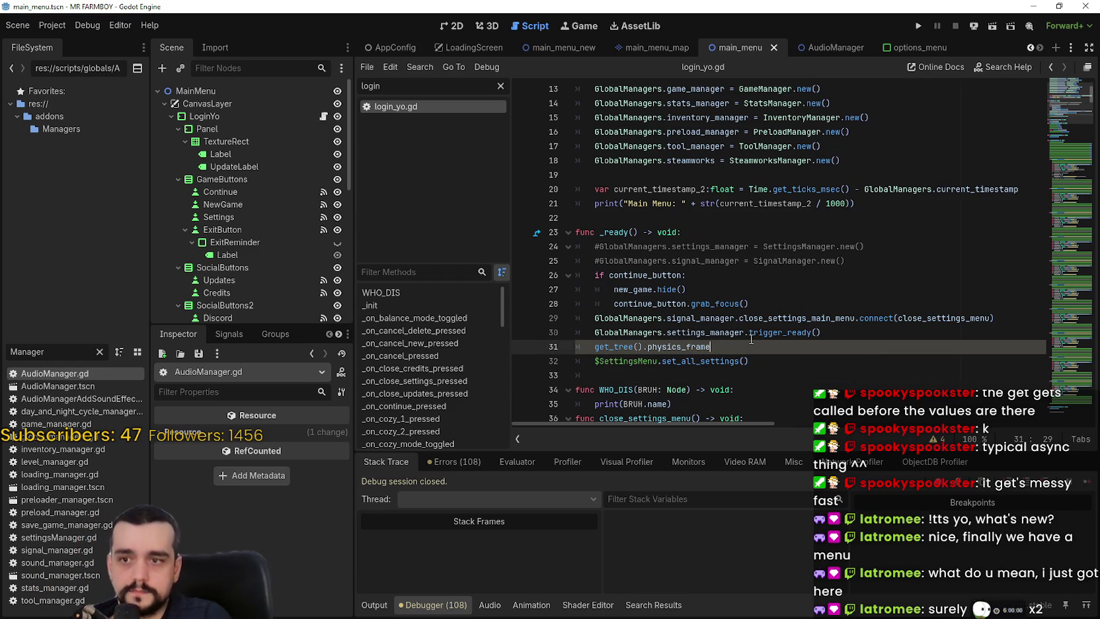
{"action": "left_click", "coordinate": [854, 320]}
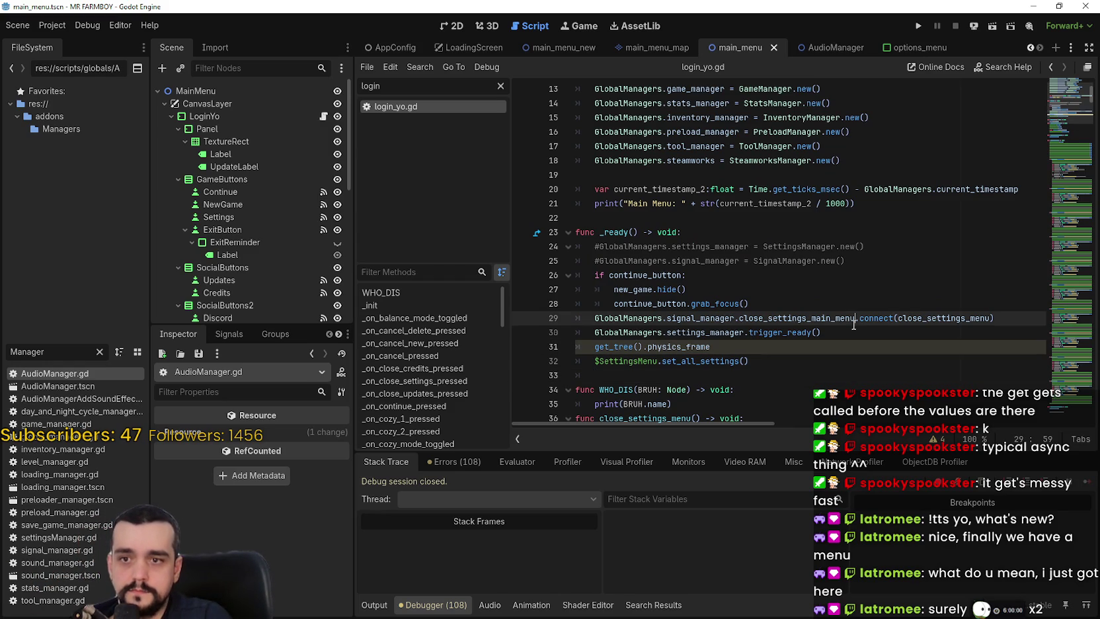
{"action": "left_click", "coordinate": [713, 348]}
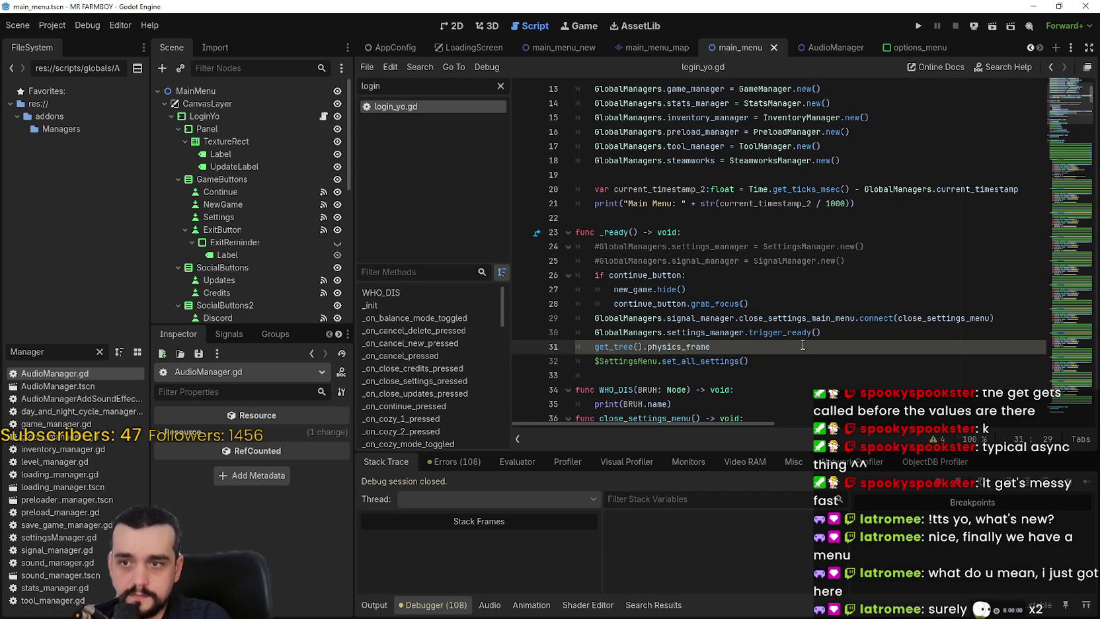
{"action": "left_click", "coordinate": [1030, 316]}
{"action": "key", "text": "Return"}
Select physics_frame and show the debugger's Errors (108) list.
{"action": "left_click", "coordinate": [750, 374]}
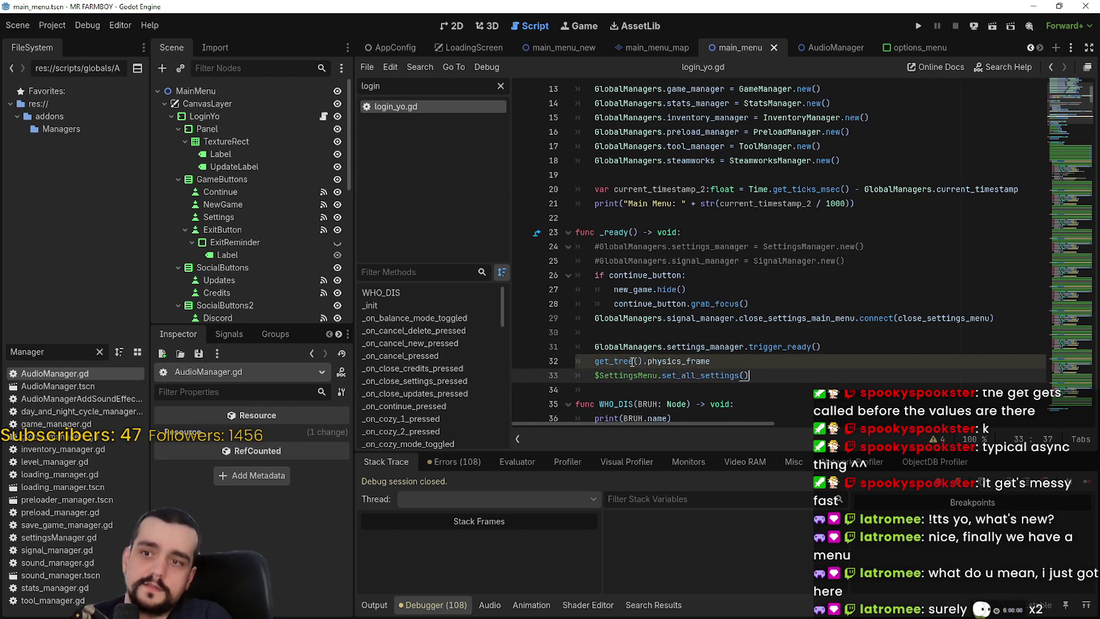
{"action": "mouse_move", "coordinate": [621, 364]}
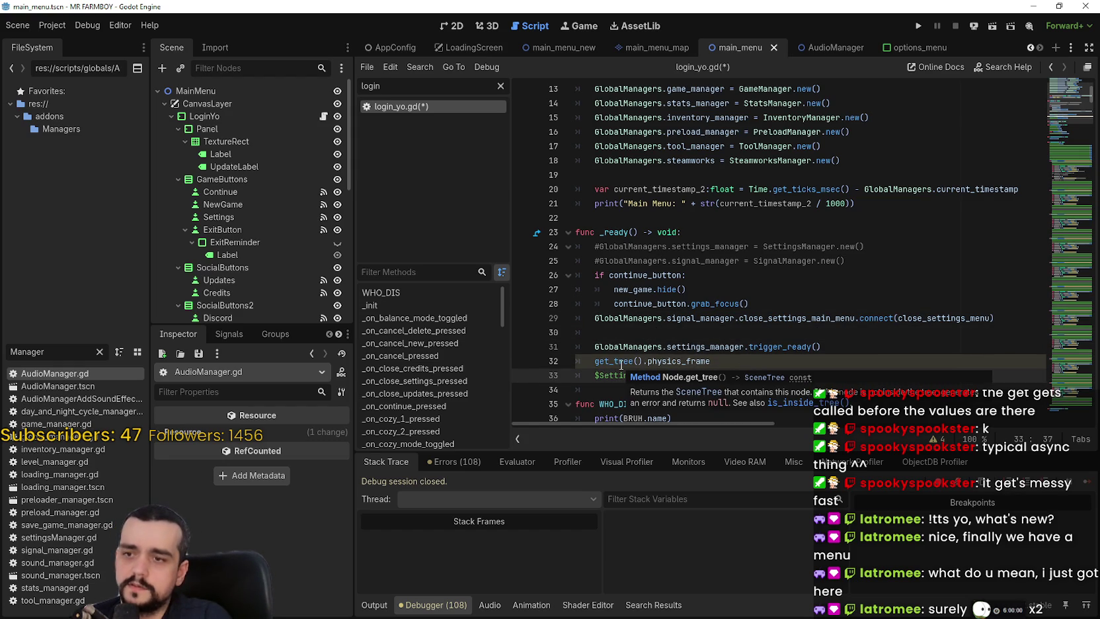
{"action": "double_click", "coordinate": [673, 360]}
{"action": "left_click", "coordinate": [443, 462]}
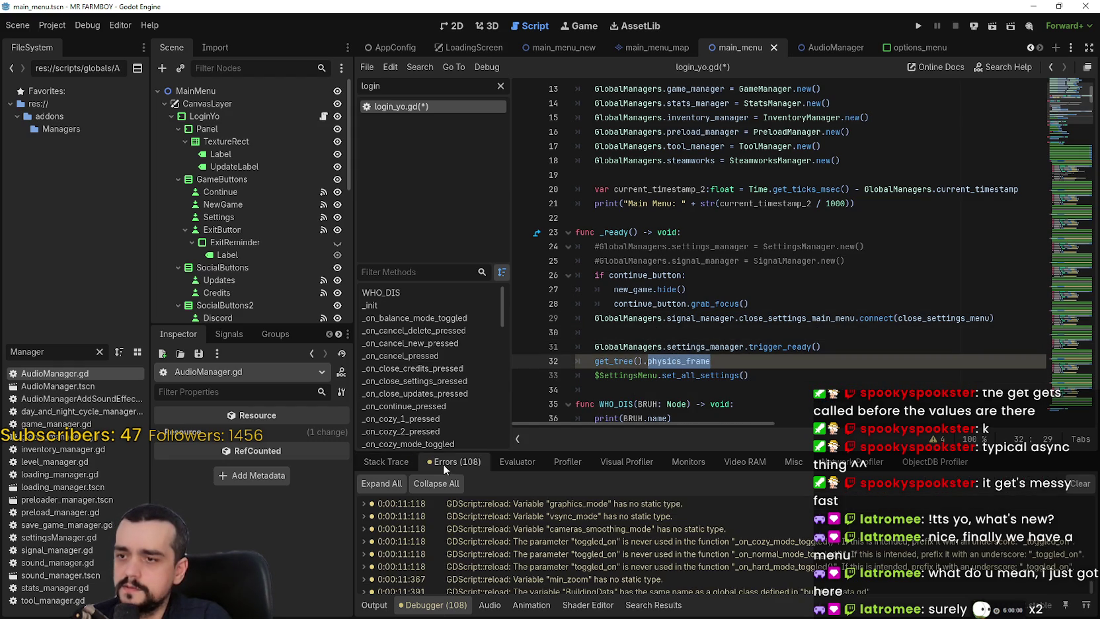
Scroll back through the Errors list to review the older GDScript reload warnings.
{"action": "scroll", "coordinate": [692, 552], "scroll_direction": "down", "scroll_amount": 5}
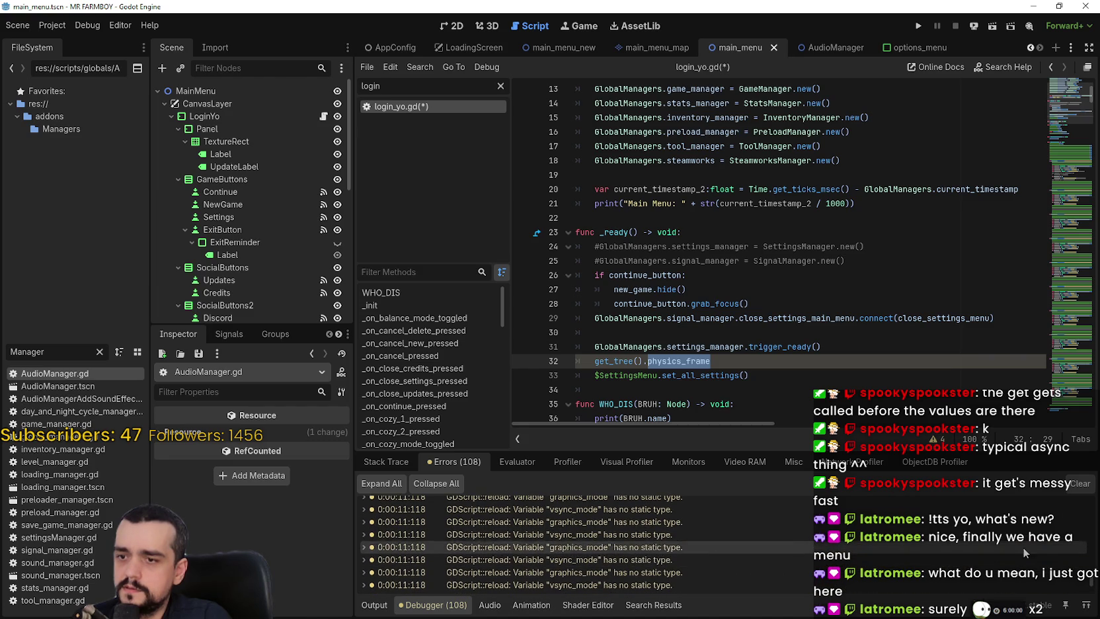
{"action": "mouse_move", "coordinate": [1093, 594]}
{"action": "left_mouse_down"}
{"action": "mouse_move", "coordinate": [1090, 514]}
{"action": "mouse_move", "coordinate": [1096, 593]}
{"action": "mouse_move", "coordinate": [1093, 536]}
{"action": "mouse_move", "coordinate": [1084, 606]}
{"action": "left_mouse_up"}
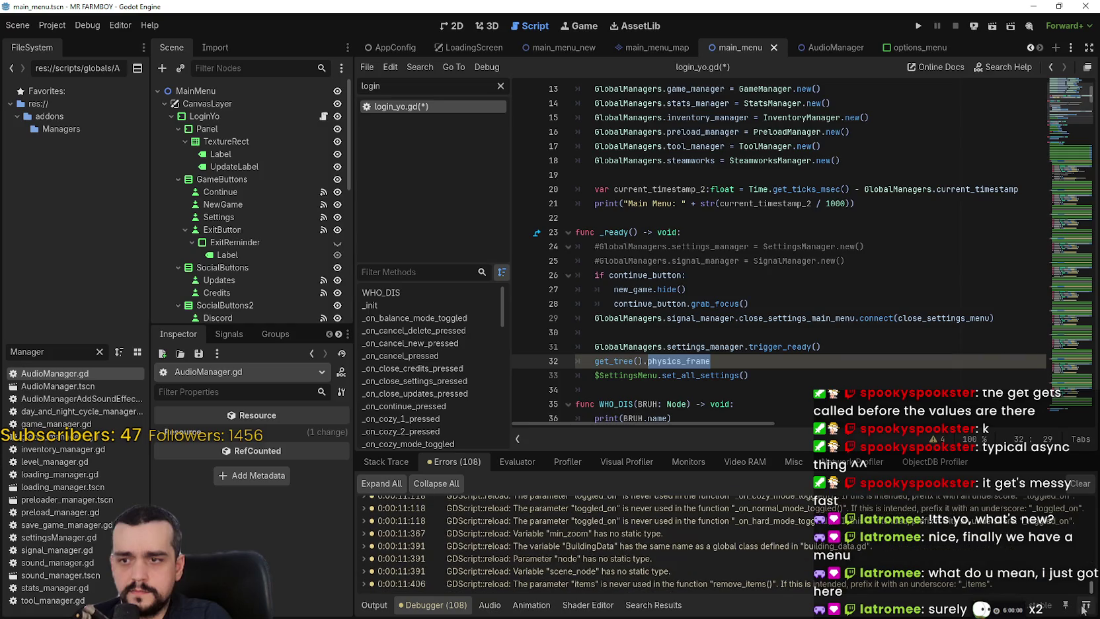
{"action": "left_click", "coordinate": [780, 375]}
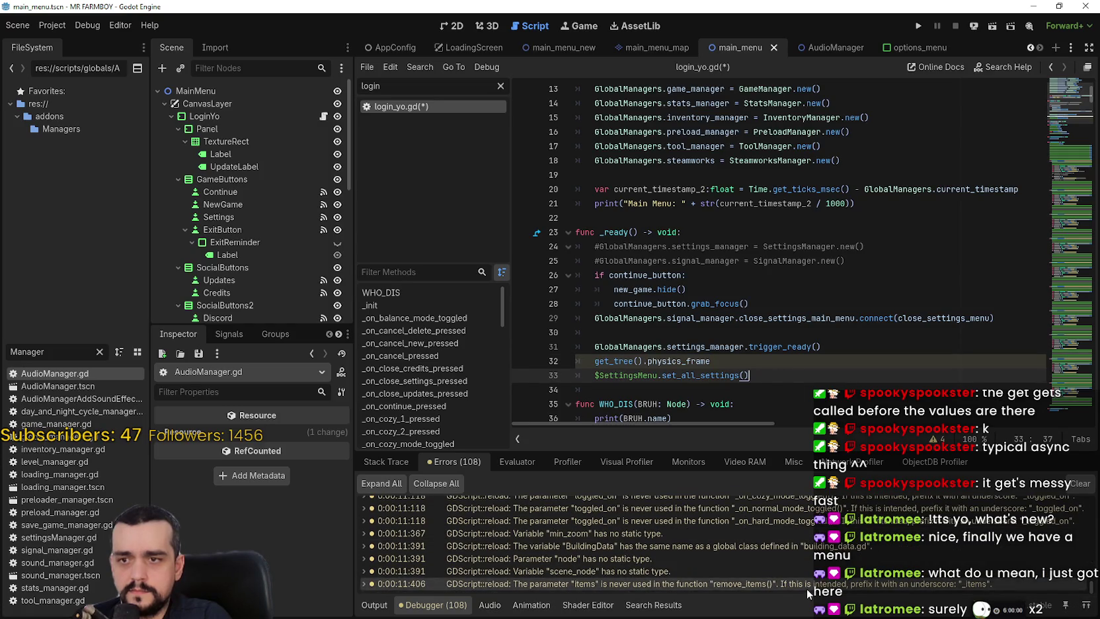
{"action": "scroll", "coordinate": [578, 581], "scroll_direction": "up", "scroll_amount": 3}
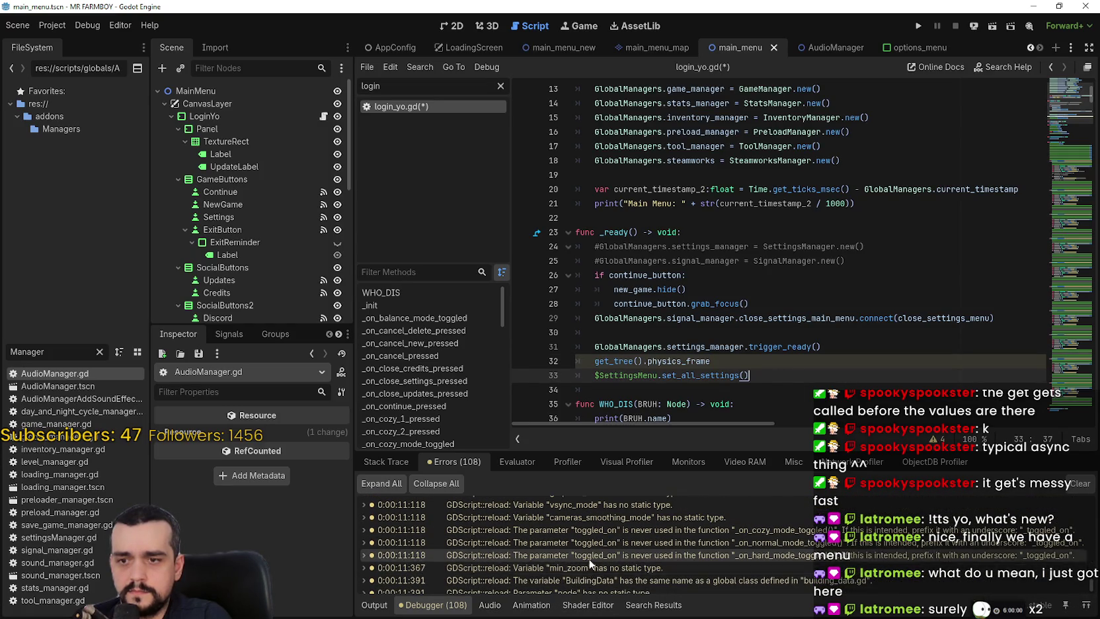
{"action": "scroll", "coordinate": [590, 561], "scroll_direction": "up", "scroll_amount": 5}
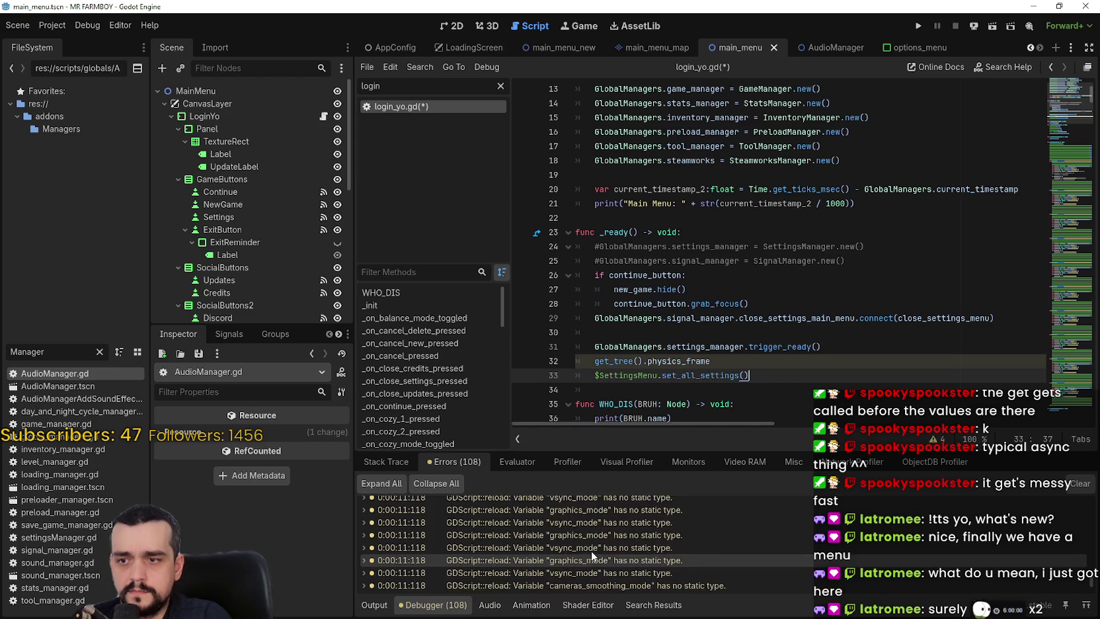
{"action": "scroll", "coordinate": [591, 550], "scroll_direction": "up", "scroll_amount": 5}
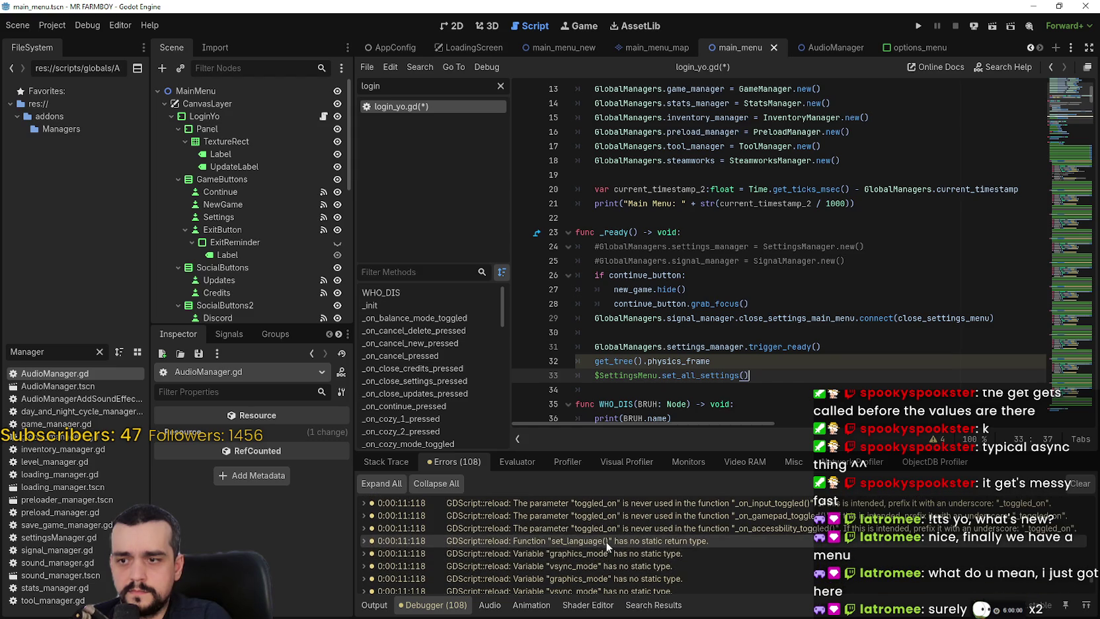
{"action": "scroll", "coordinate": [606, 546], "scroll_direction": "up", "scroll_amount": 4}
{"action": "scroll", "coordinate": [586, 526], "scroll_direction": "up", "scroll_amount": 5}
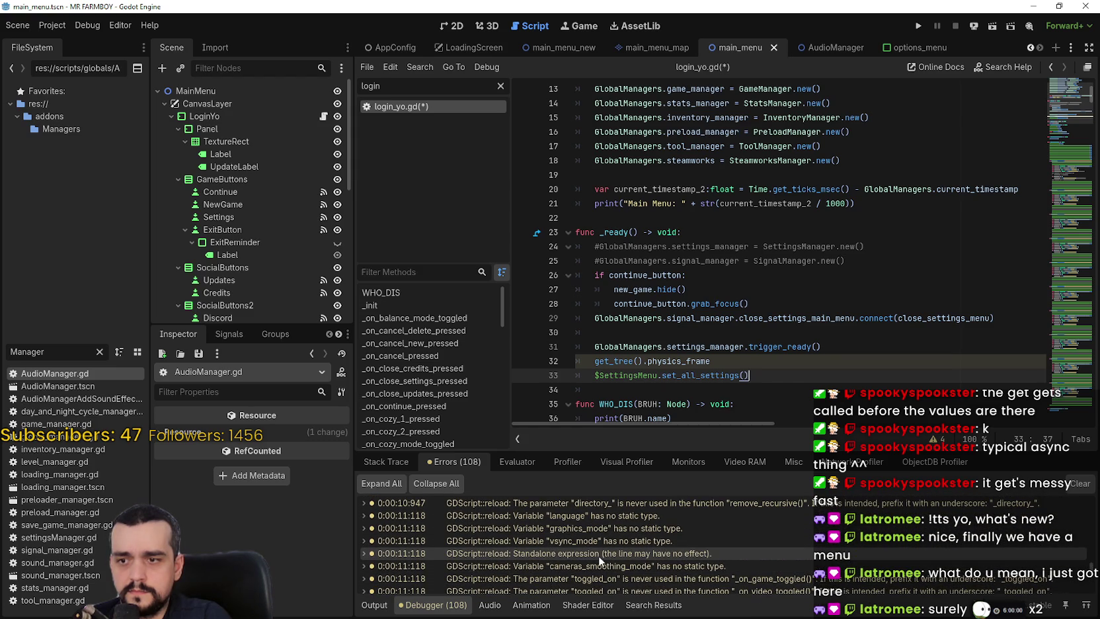
{"action": "scroll", "coordinate": [552, 560], "scroll_direction": "up", "scroll_amount": 5}
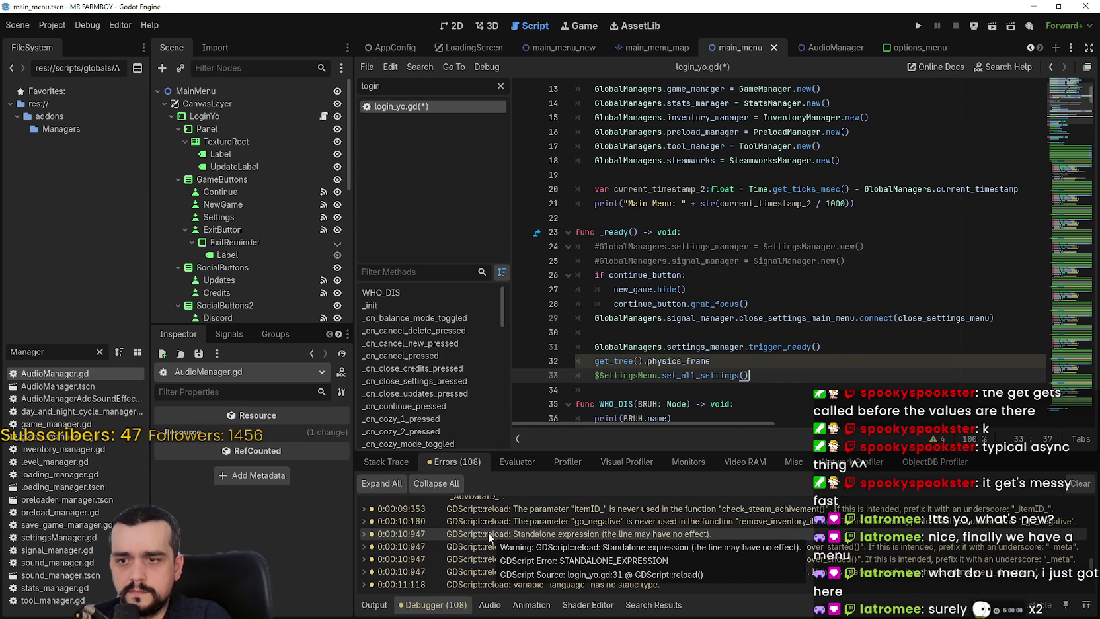
{"action": "scroll", "coordinate": [643, 541], "scroll_direction": "up", "scroll_amount": 5}
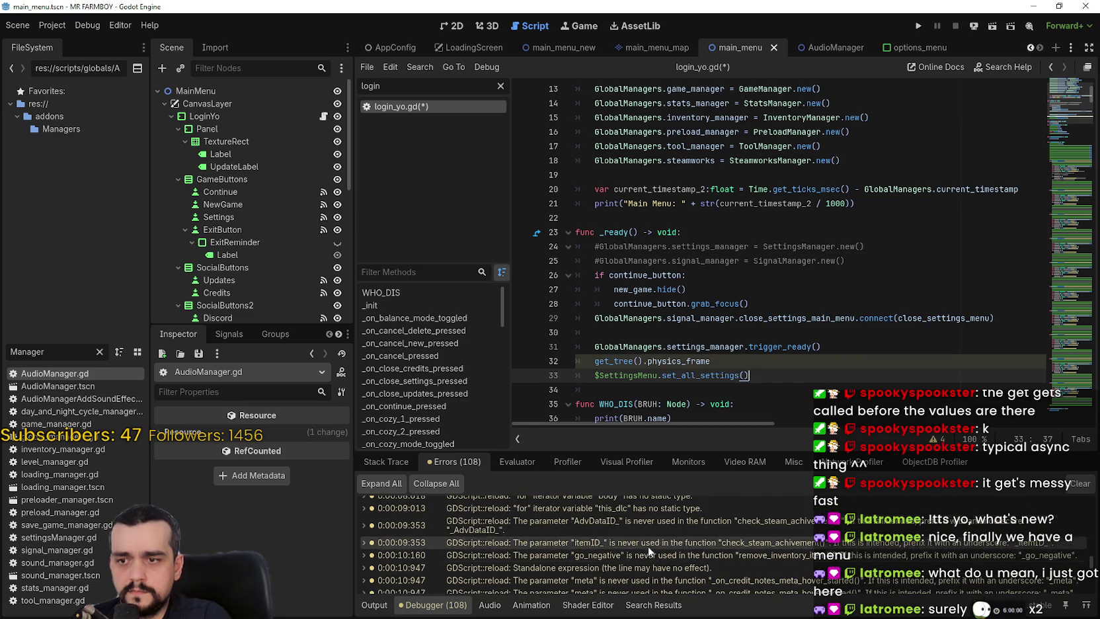
{"action": "scroll", "coordinate": [657, 564], "scroll_direction": "up", "scroll_amount": 6}
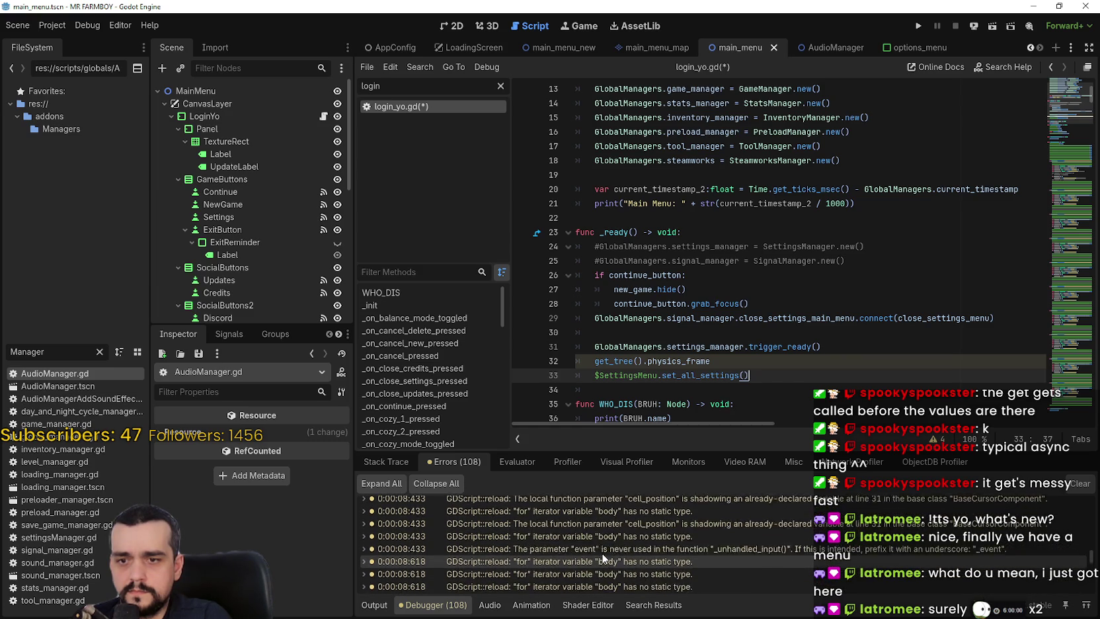
{"action": "scroll", "coordinate": [610, 564], "scroll_direction": "up", "scroll_amount": 2}
{"action": "scroll", "coordinate": [649, 571], "scroll_direction": "up", "scroll_amount": 4}
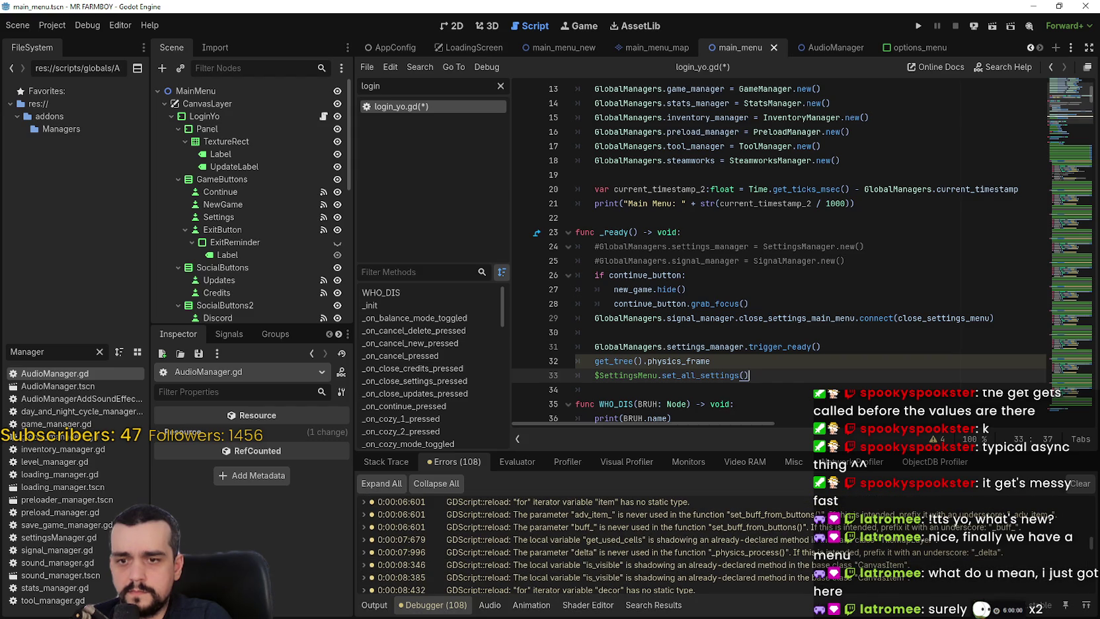
{"action": "scroll", "coordinate": [1092, 537], "scroll_direction": "up", "scroll_amount": 5}
{"action": "left_click_drag", "start_coordinate": [1092, 537], "coordinate": [1092, 586]}
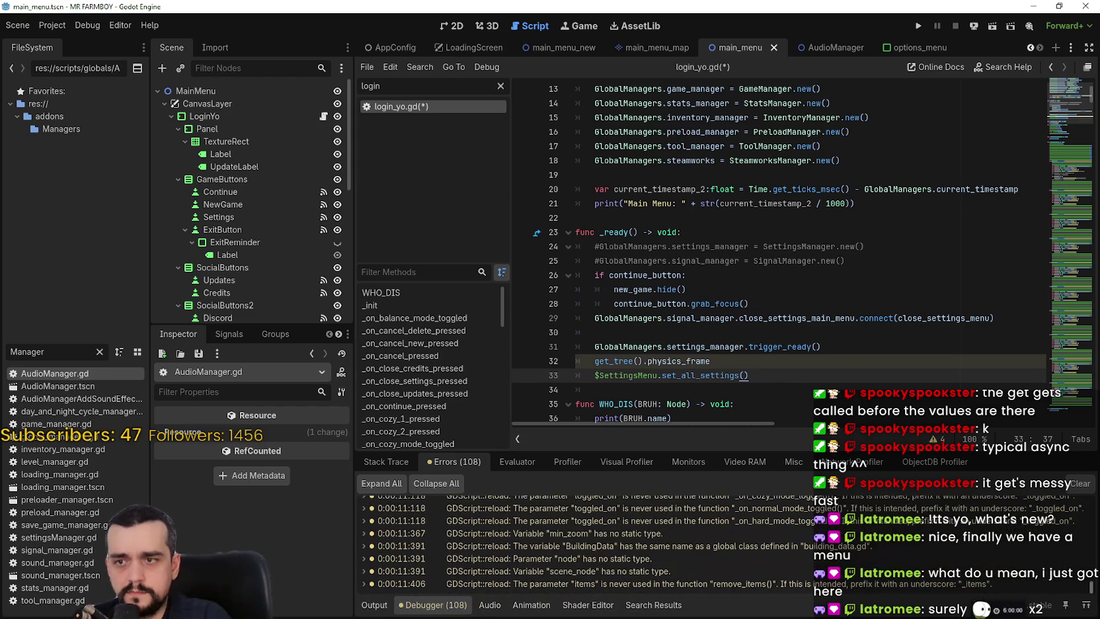
Run the project with F5 until the line 33 set_all_settings() breakpoint, then view Errors.
{"action": "left_click", "coordinate": [720, 361]}
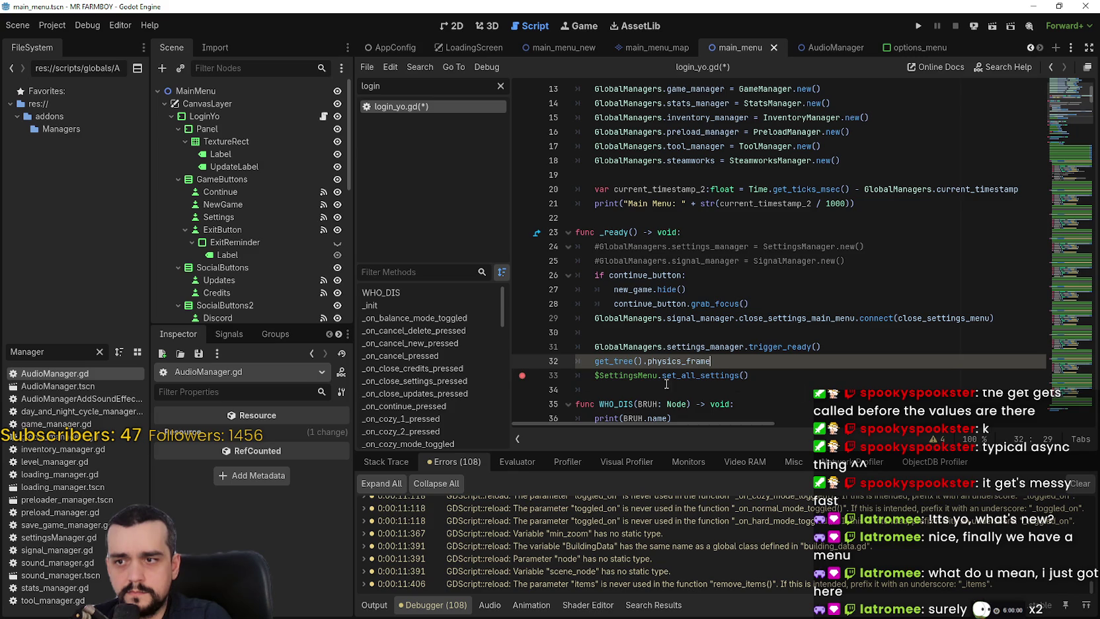
{"action": "left_click", "coordinate": [841, 378]}
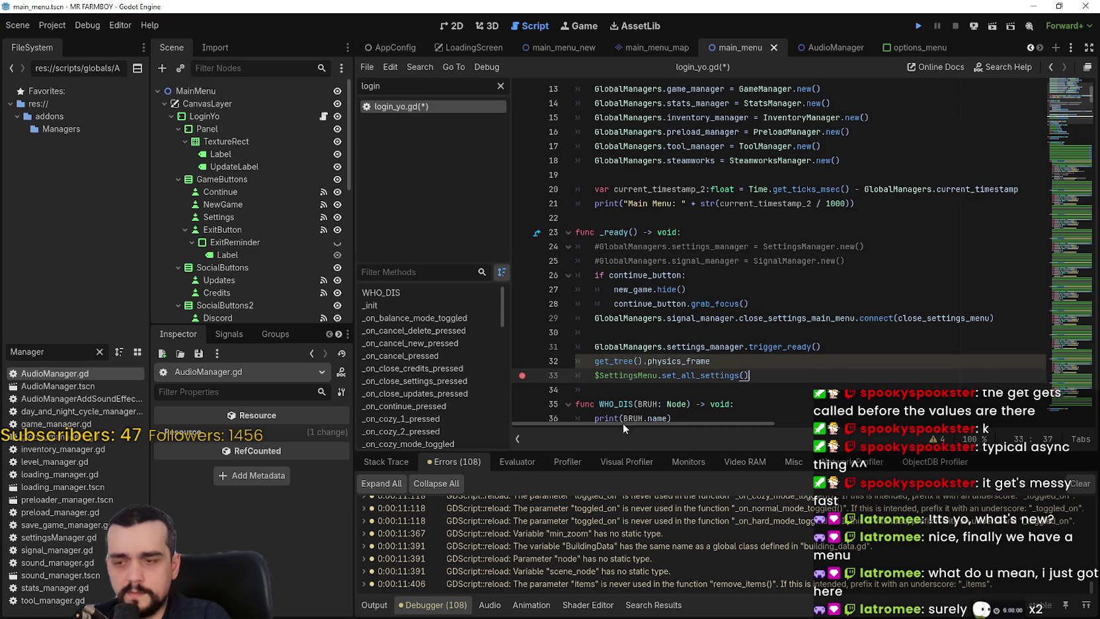
{"action": "key", "text": "F5"}
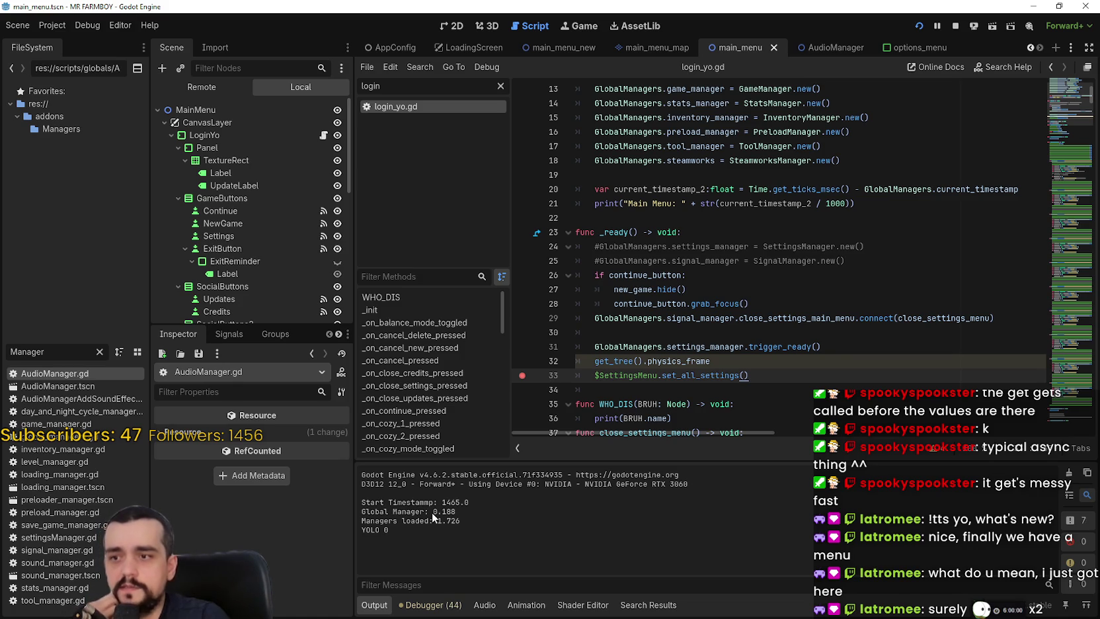
{"action": "left_click_drag", "start_coordinate": [434, 512], "coordinate": [457, 513]}
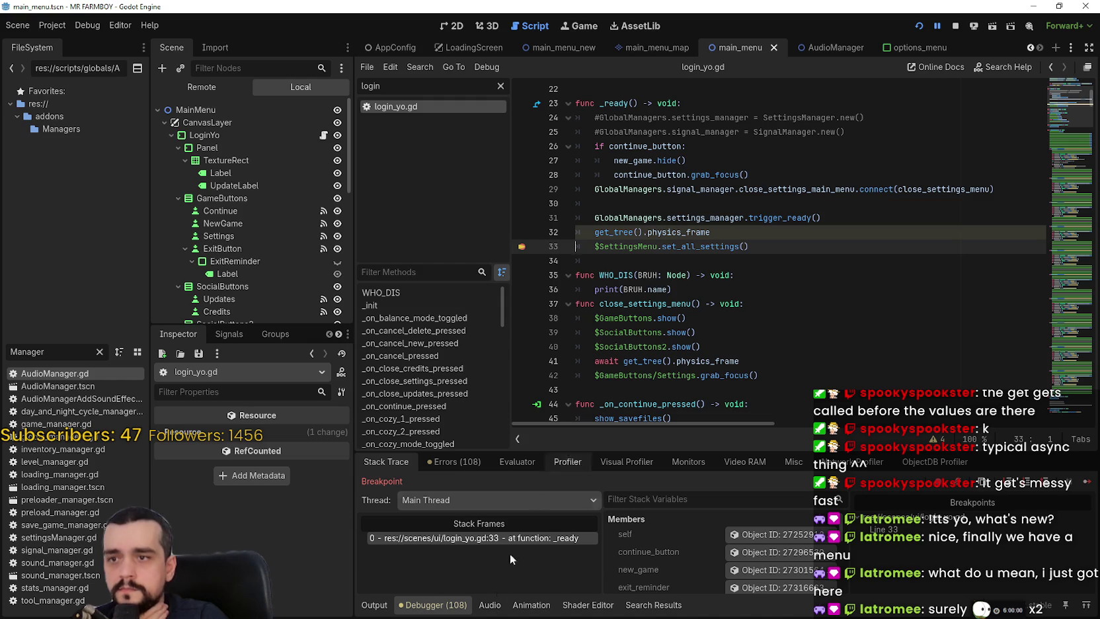
{"action": "left_click", "coordinate": [452, 461]}
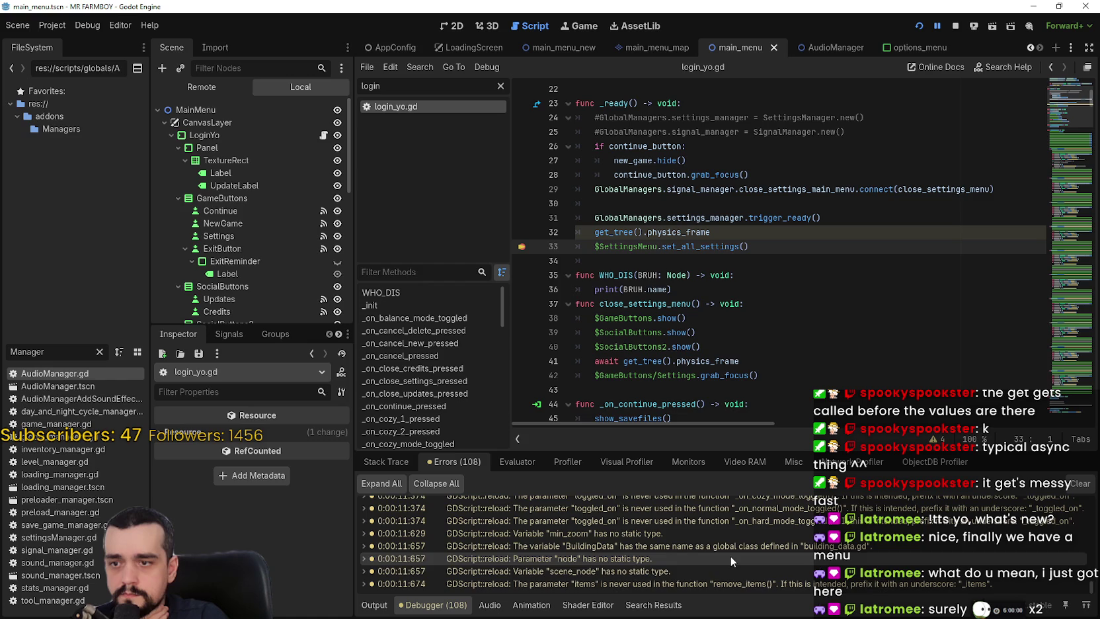
{"action": "double_click", "coordinate": [742, 582]}
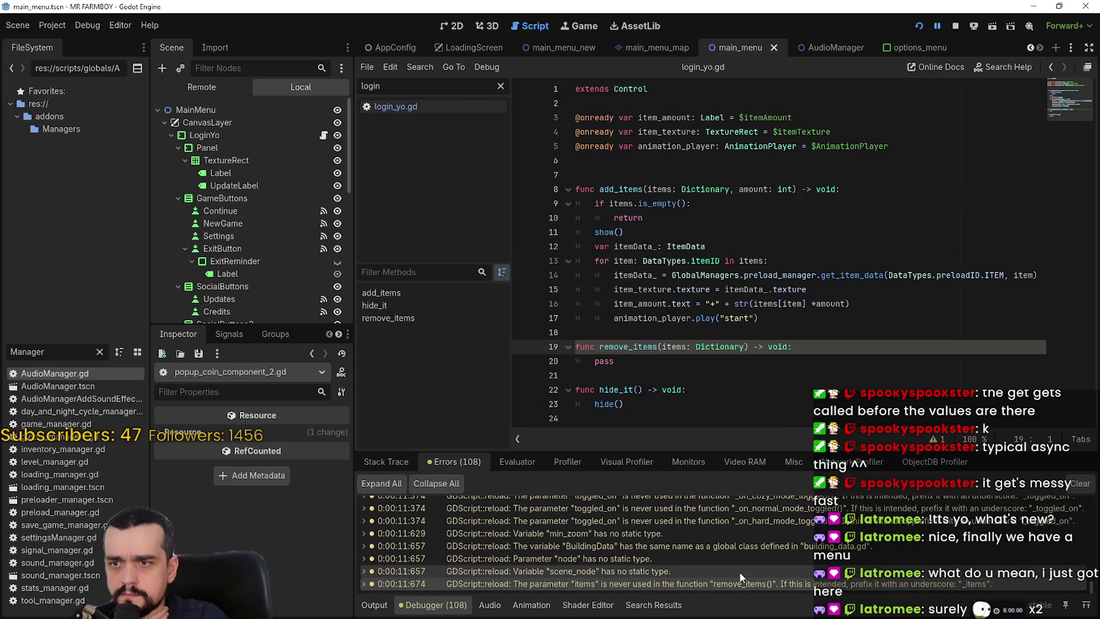
{"action": "double_click", "coordinate": [739, 571]}
{"action": "double_click", "coordinate": [739, 553]}
{"action": "double_click", "coordinate": [738, 544]}
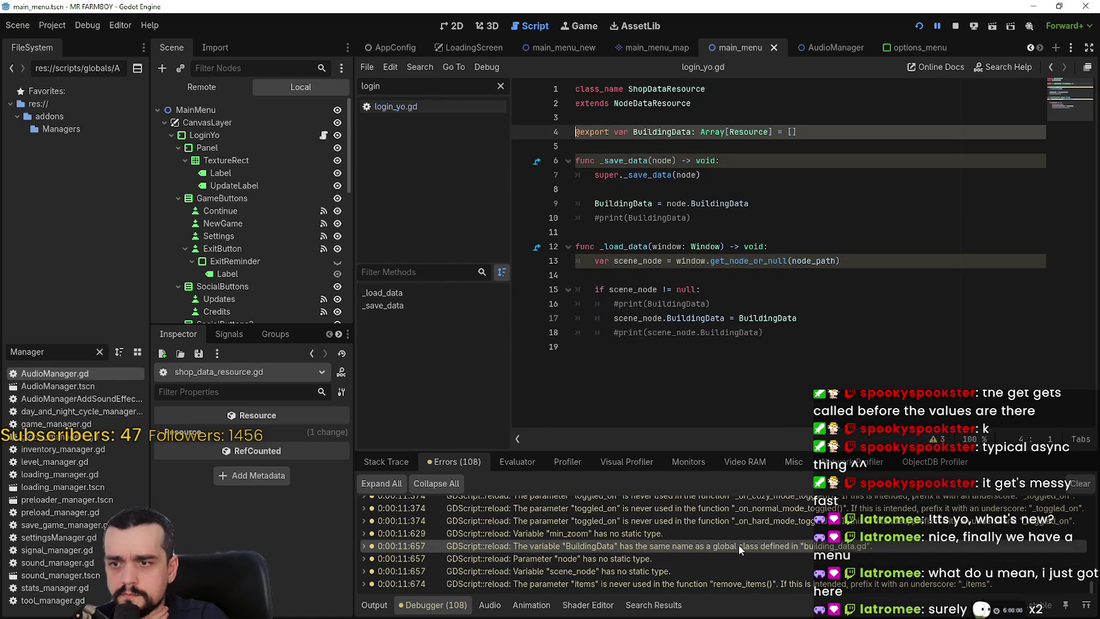
{"action": "double_click", "coordinate": [723, 534]}
{"action": "scroll", "coordinate": [711, 545], "scroll_direction": "up", "scroll_amount": 1}
{"action": "double_click", "coordinate": [693, 542]}
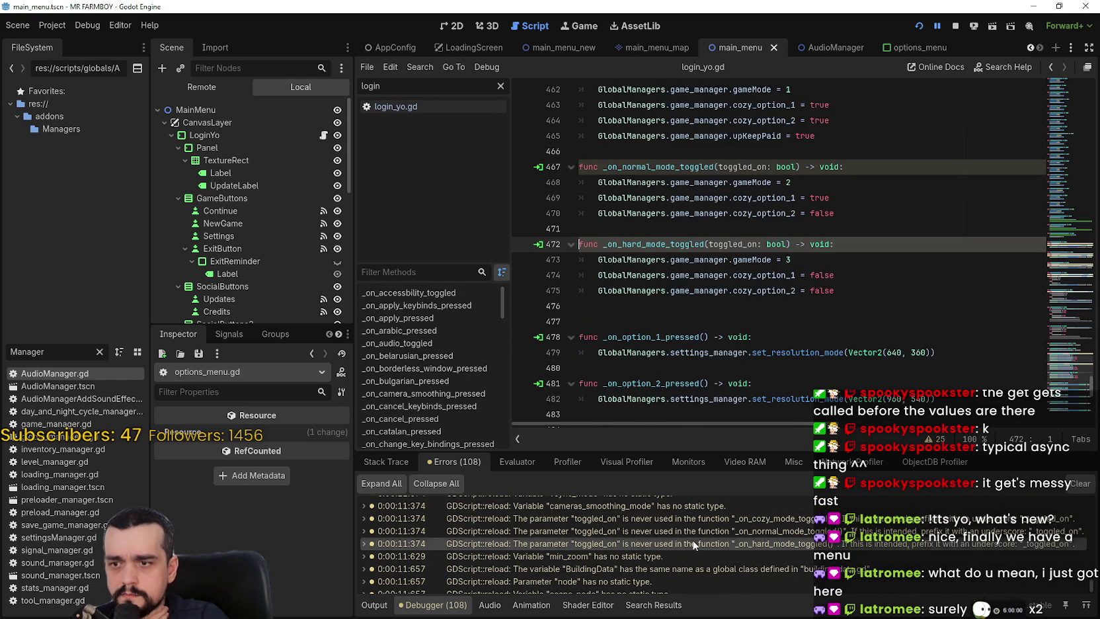
{"action": "double_click", "coordinate": [686, 533]}
{"action": "scroll", "coordinate": [685, 536], "scroll_direction": "up", "scroll_amount": 3}
{"action": "double_click", "coordinate": [682, 560]}
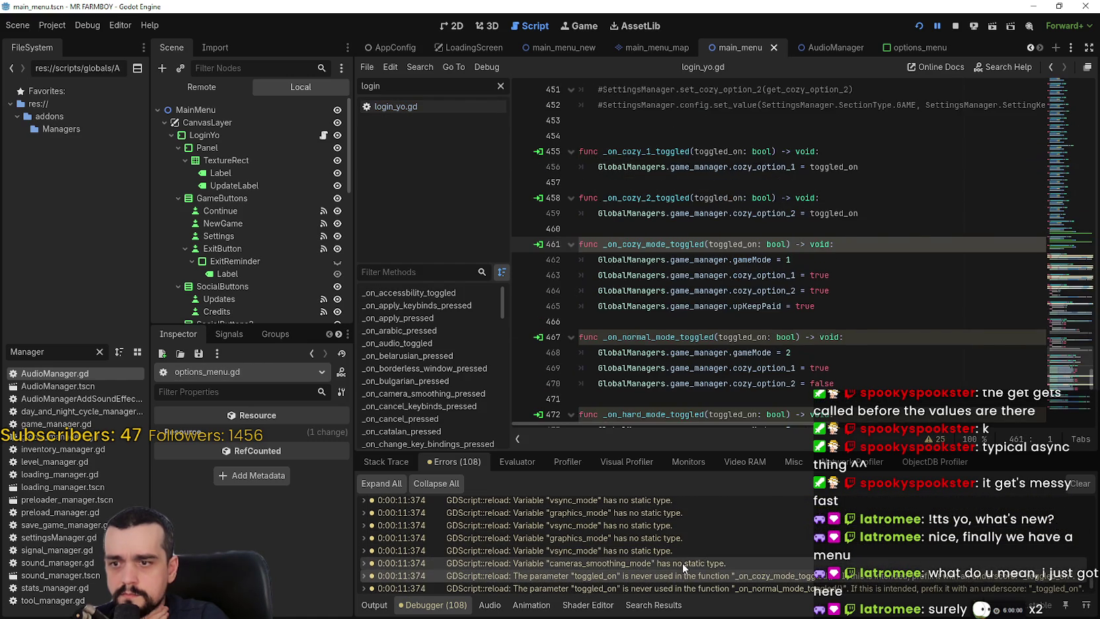
{"action": "double_click", "coordinate": [666, 550]}
{"action": "double_click", "coordinate": [657, 547]}
{"action": "scroll", "coordinate": [657, 546], "scroll_direction": "up", "scroll_amount": 3}
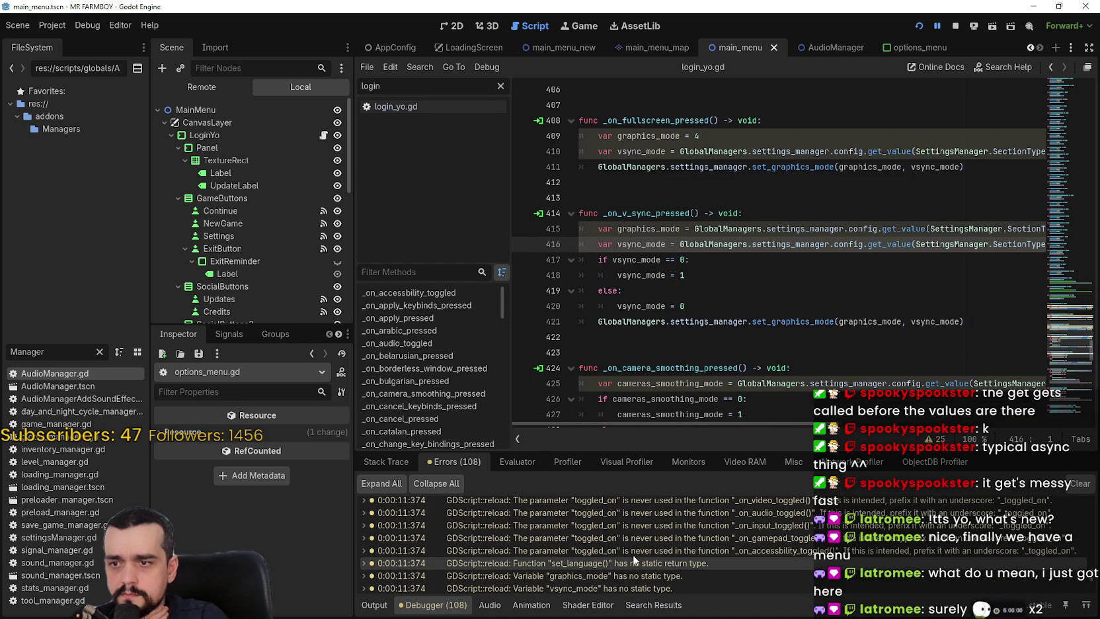
{"action": "double_click", "coordinate": [639, 558]}
{"action": "scroll", "coordinate": [641, 561], "scroll_direction": "up", "scroll_amount": 1}
{"action": "double_click", "coordinate": [650, 544]}
{"action": "scroll", "coordinate": [650, 547], "scroll_direction": "up", "scroll_amount": 3}
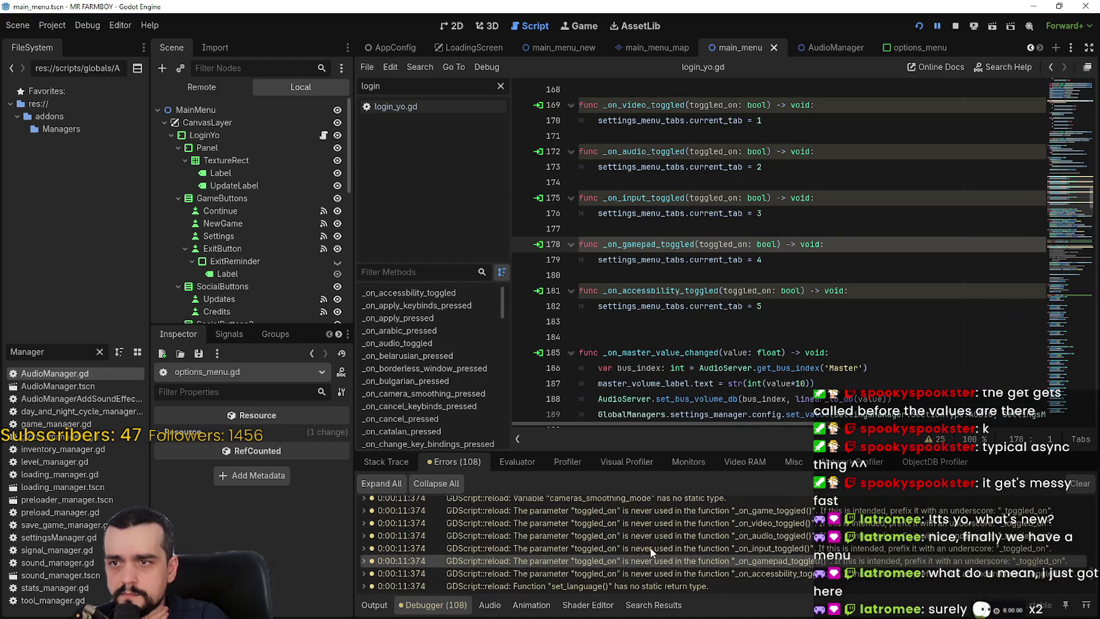
{"action": "scroll", "coordinate": [649, 561], "scroll_direction": "up", "scroll_amount": 1}
{"action": "double_click", "coordinate": [647, 546]}
{"action": "double_click", "coordinate": [649, 525]}
{"action": "scroll", "coordinate": [640, 569], "scroll_direction": "up", "scroll_amount": 2}
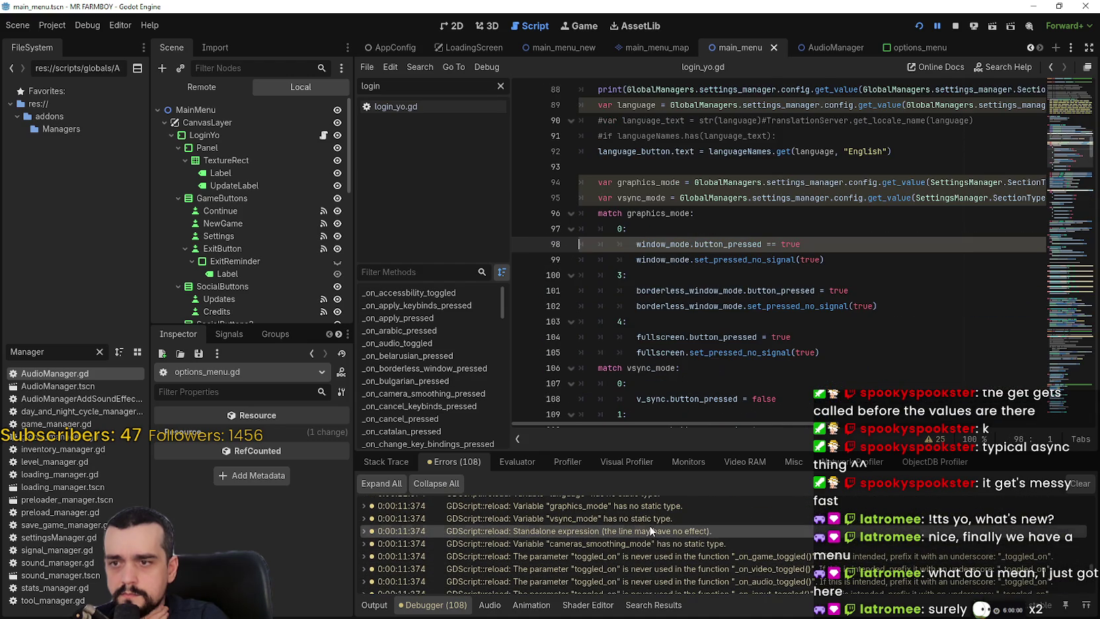
{"action": "scroll", "coordinate": [639, 569], "scroll_direction": "up", "scroll_amount": 3}
{"action": "double_click", "coordinate": [636, 554]}
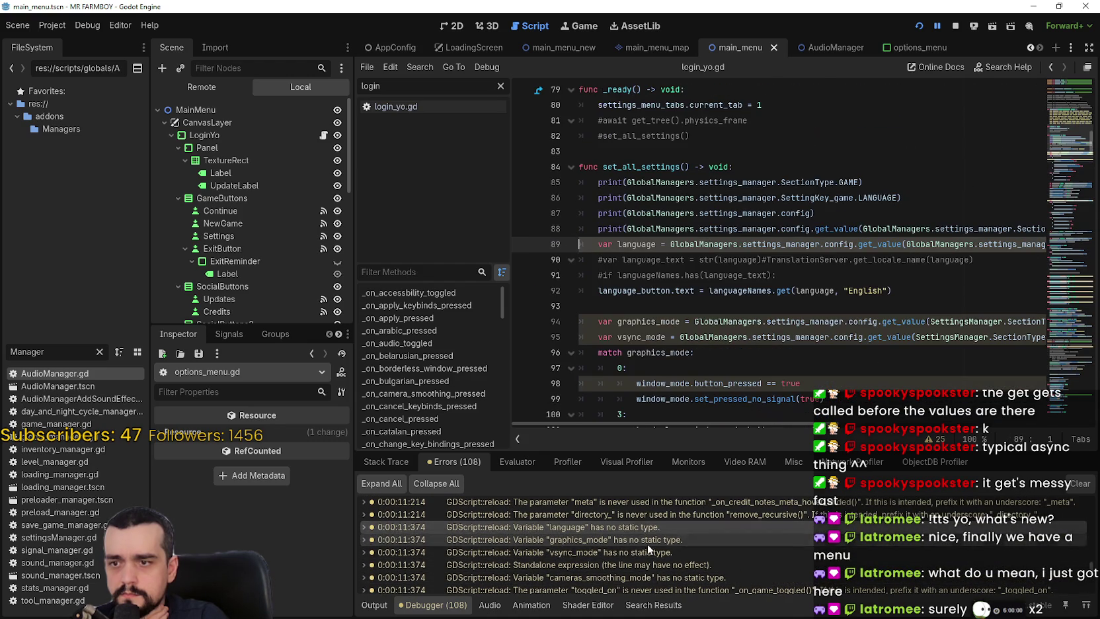
{"action": "double_click", "coordinate": [651, 526]}
{"action": "double_click", "coordinate": [652, 520]}
{"action": "scroll", "coordinate": [647, 541], "scroll_direction": "up", "scroll_amount": 3}
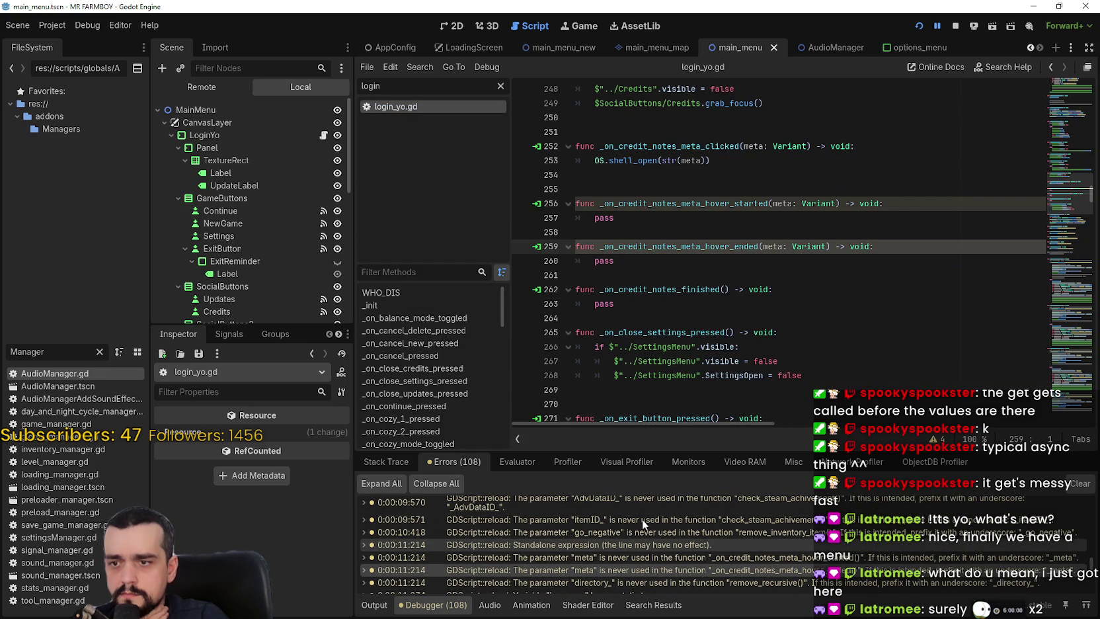
{"action": "double_click", "coordinate": [628, 527]}
{"action": "double_click", "coordinate": [627, 520]}
{"action": "scroll", "coordinate": [664, 530], "scroll_direction": "up", "scroll_amount": 5}
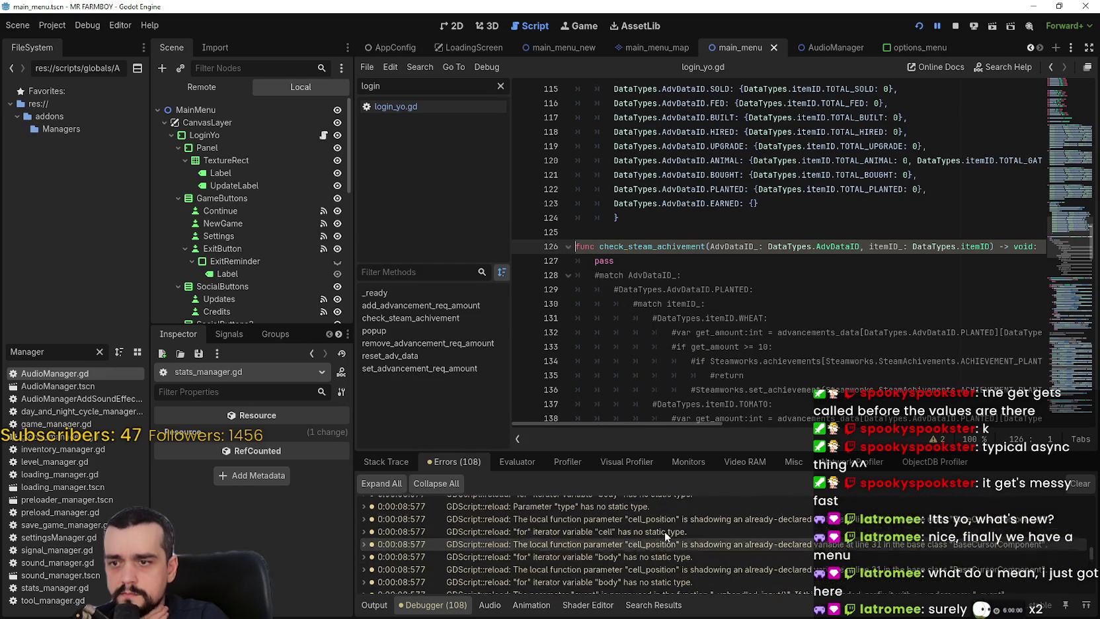
{"action": "scroll", "coordinate": [660, 538], "scroll_direction": "up", "scroll_amount": 2}
{"action": "scroll", "coordinate": [668, 546], "scroll_direction": "up", "scroll_amount": 2}
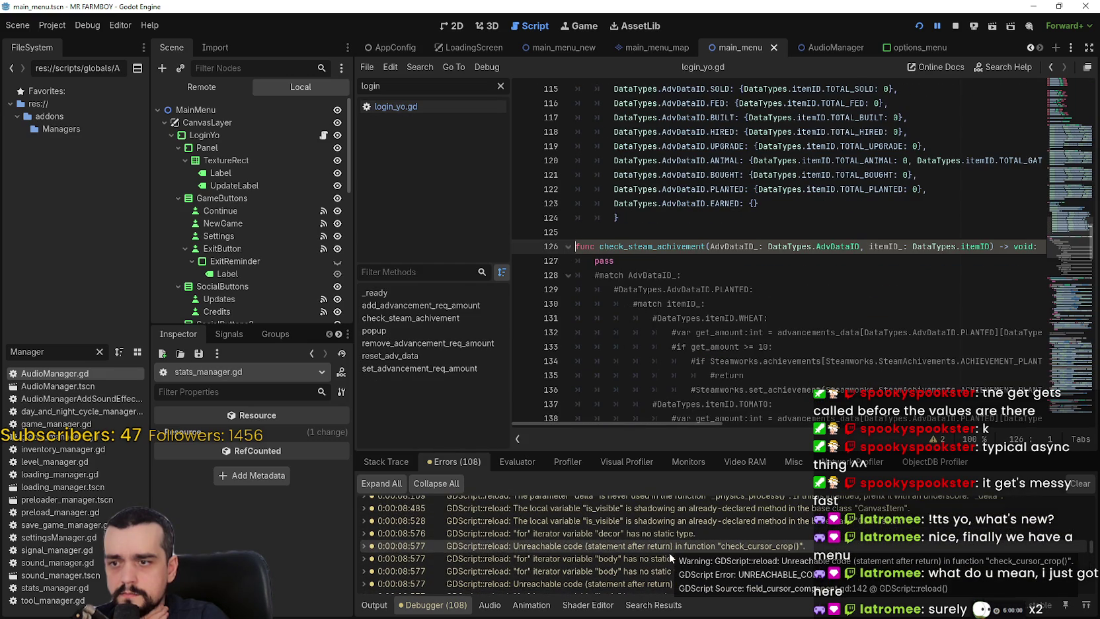
{"action": "double_click", "coordinate": [664, 542]}
{"action": "scroll", "coordinate": [627, 538], "scroll_direction": "up", "scroll_amount": 5}
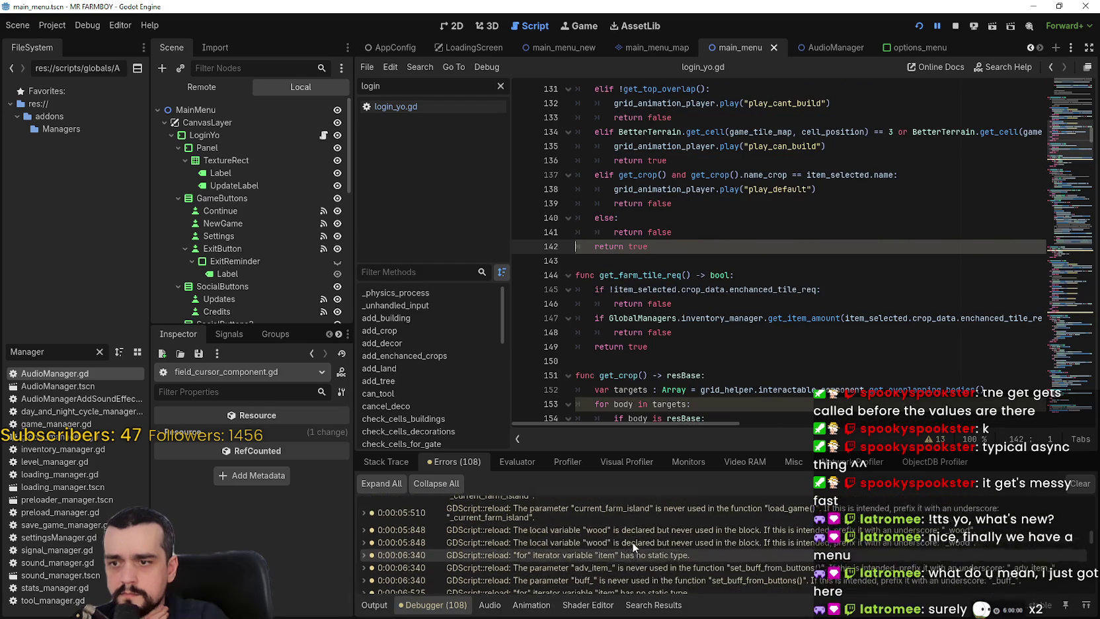
{"action": "scroll", "coordinate": [650, 553], "scroll_direction": "up", "scroll_amount": 10}
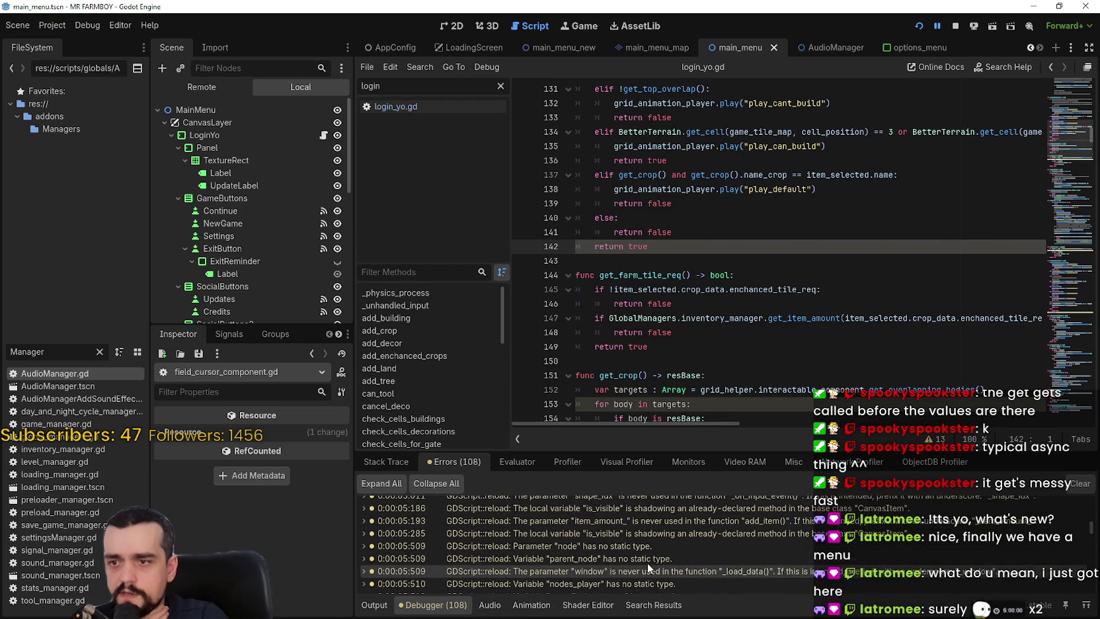
{"action": "scroll", "coordinate": [647, 560], "scroll_direction": "up", "scroll_amount": 10}
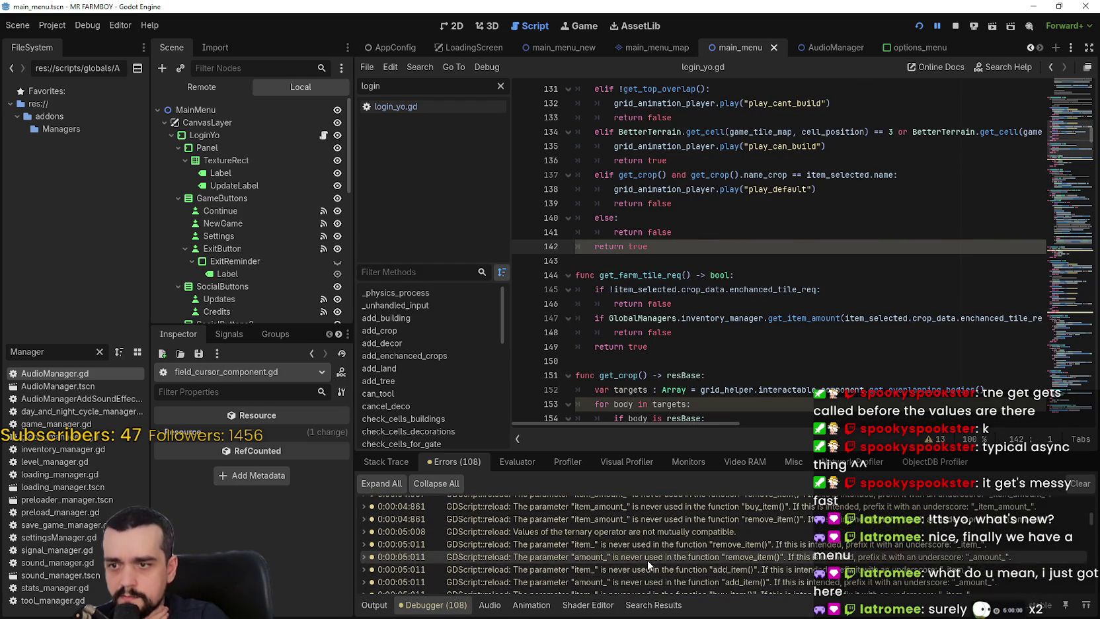
{"action": "scroll", "coordinate": [649, 539], "scroll_direction": "up", "scroll_amount": 10}
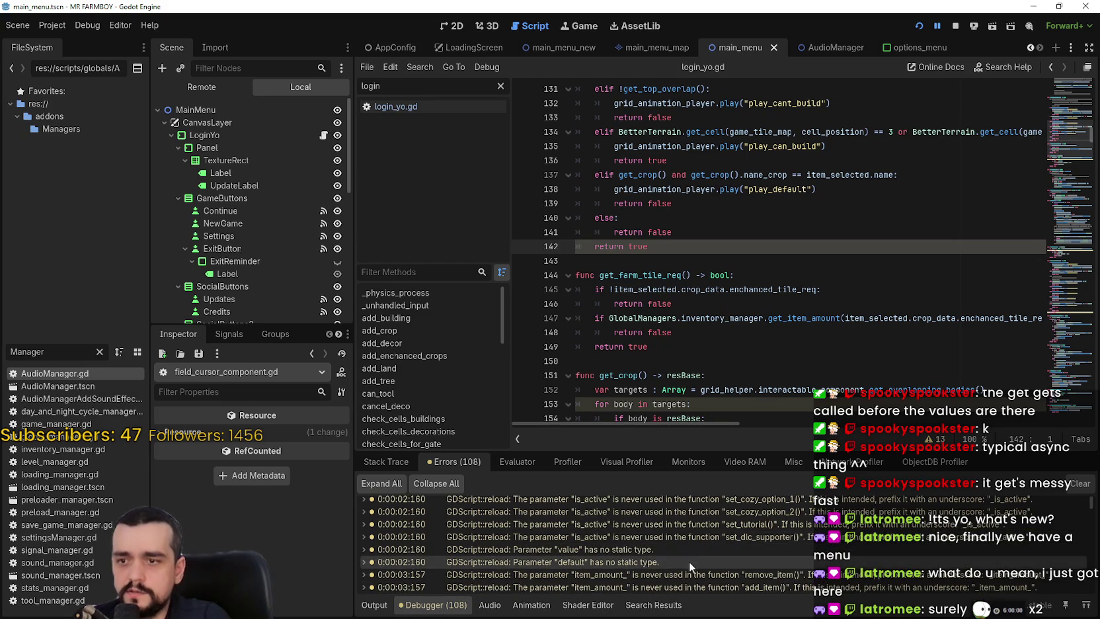
{"action": "mouse_move", "coordinate": [683, 549]}
{"action": "scroll", "coordinate": [683, 549], "scroll_direction": "up", "scroll_amount": 2}
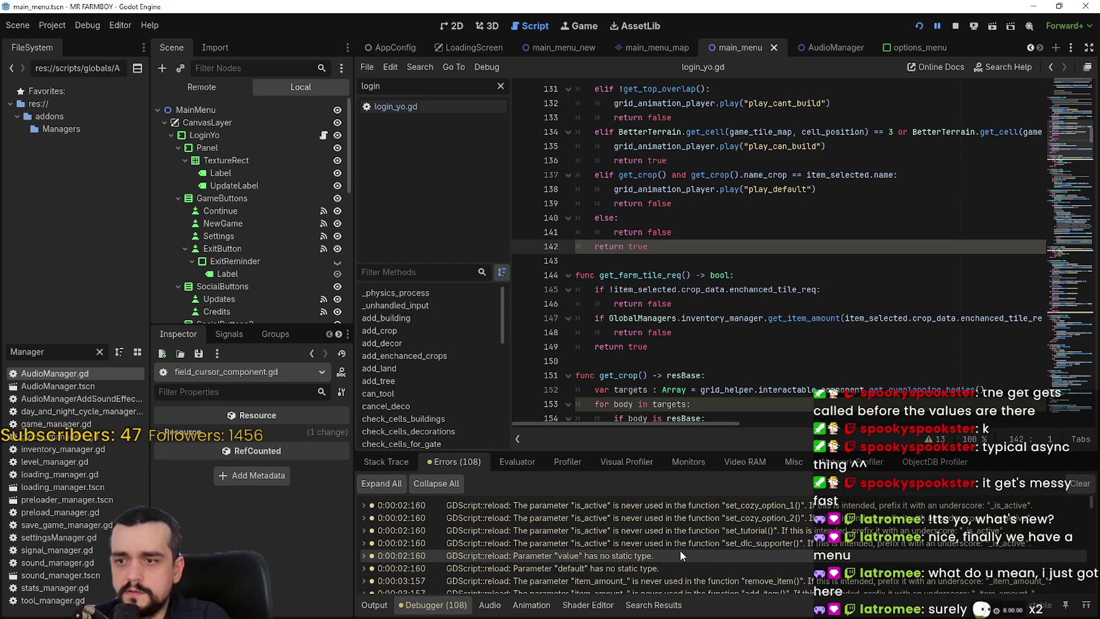
{"action": "left_click", "coordinate": [719, 274]}
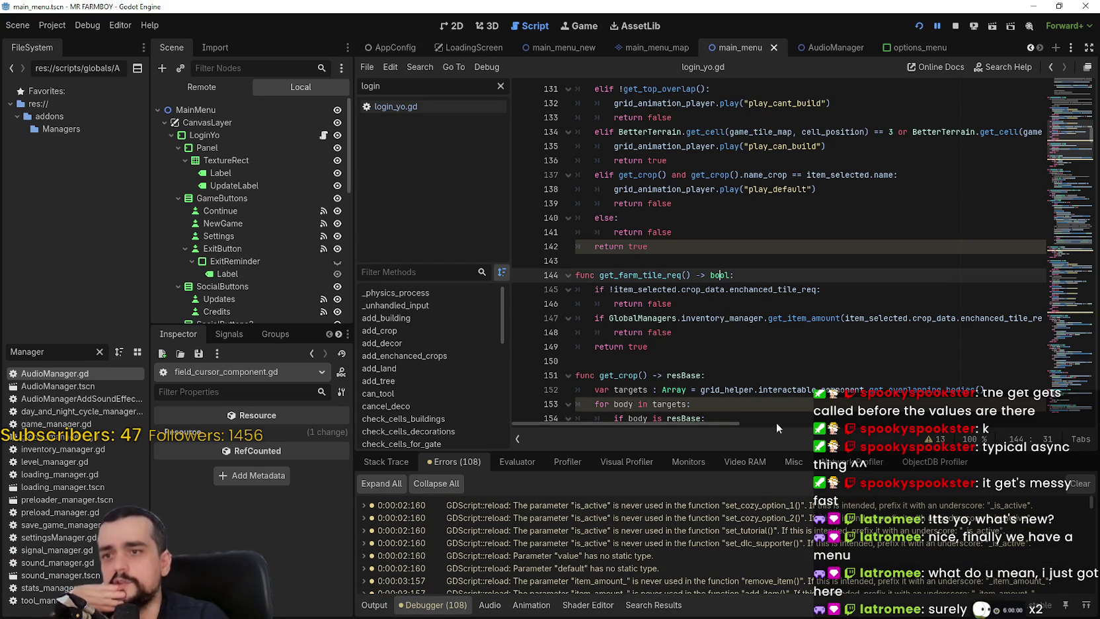
{"action": "left_click", "coordinate": [445, 109]}
{"action": "left_click", "coordinate": [729, 278]}
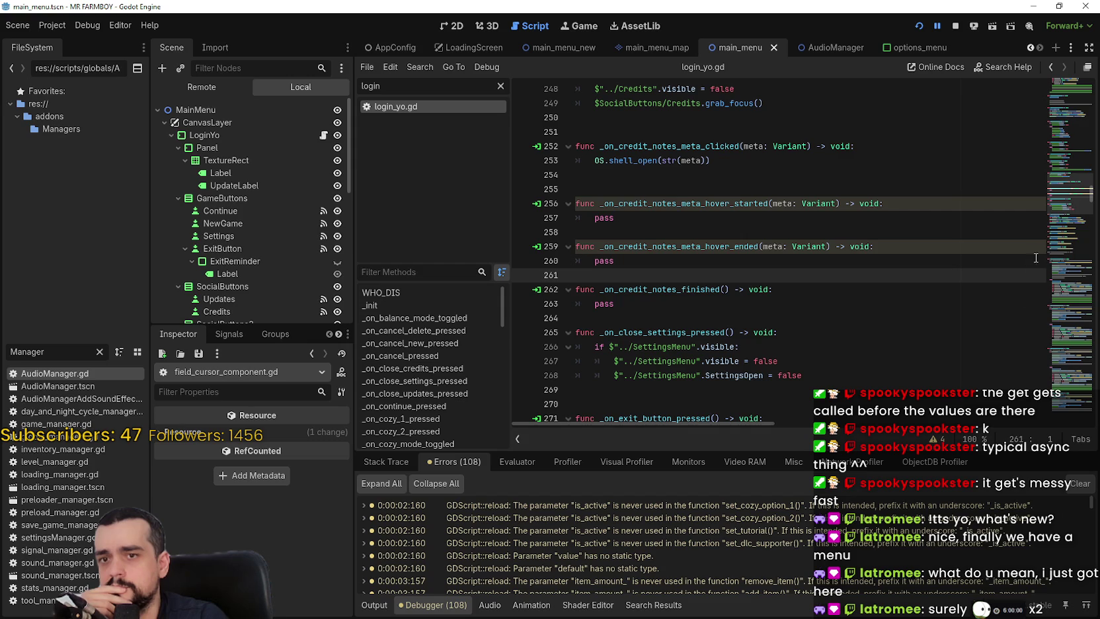
{"action": "left_click_drag", "start_coordinate": [1064, 192], "coordinate": [1067, 102]}
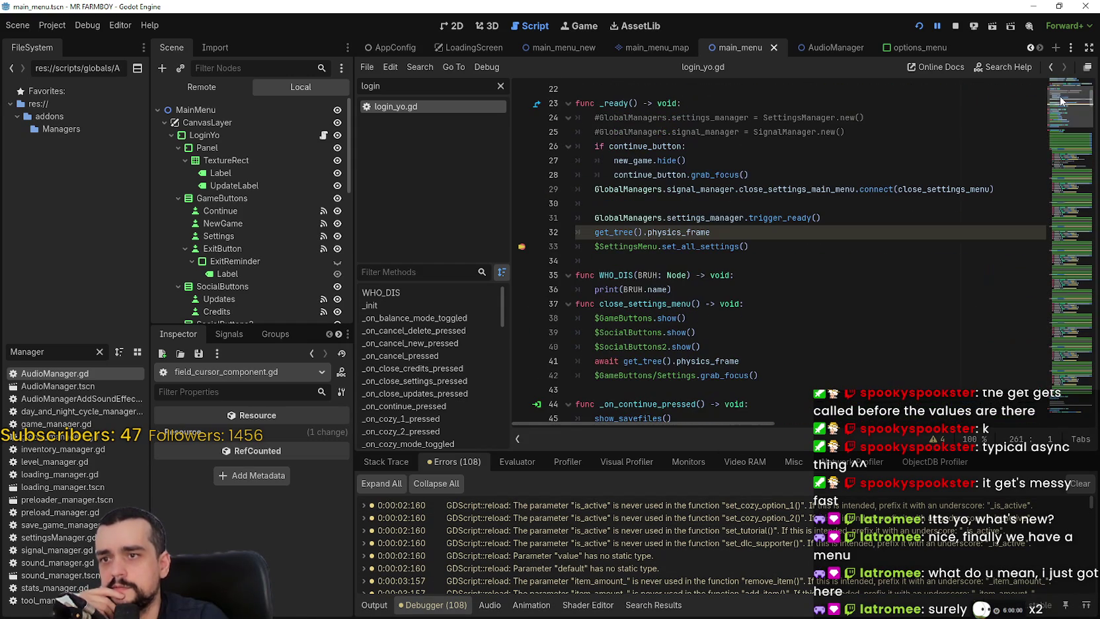
{"action": "left_click", "coordinate": [775, 261]}
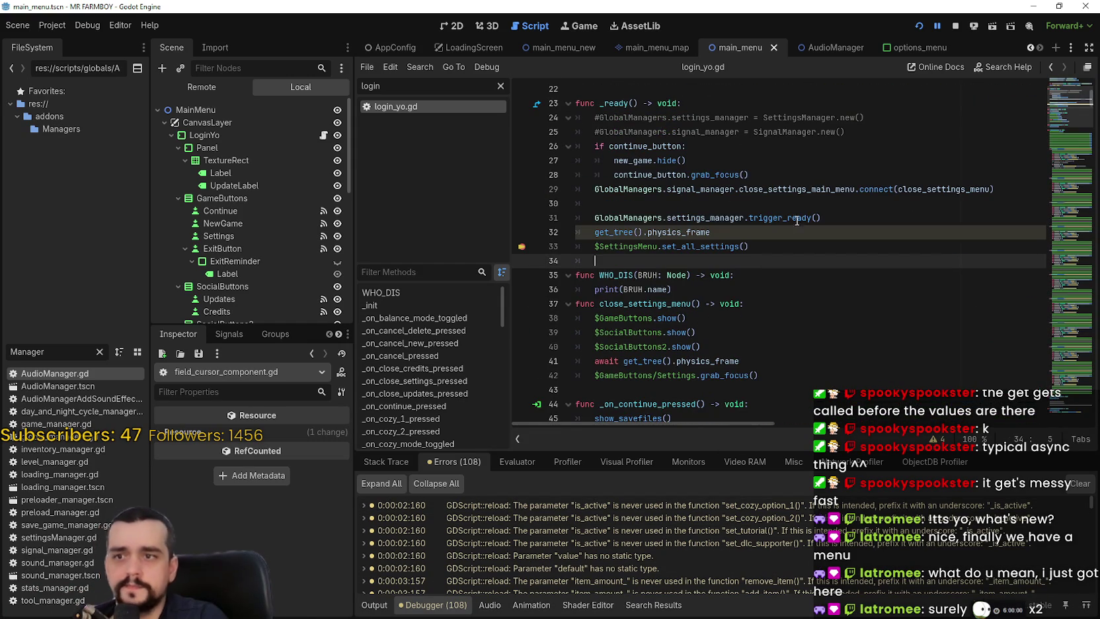
Stop the game, inspect the MainMenu and LoginYo nodes, and open a blank line 33.
{"action": "left_click", "coordinate": [955, 28]}
{"action": "left_click", "coordinate": [644, 231]}
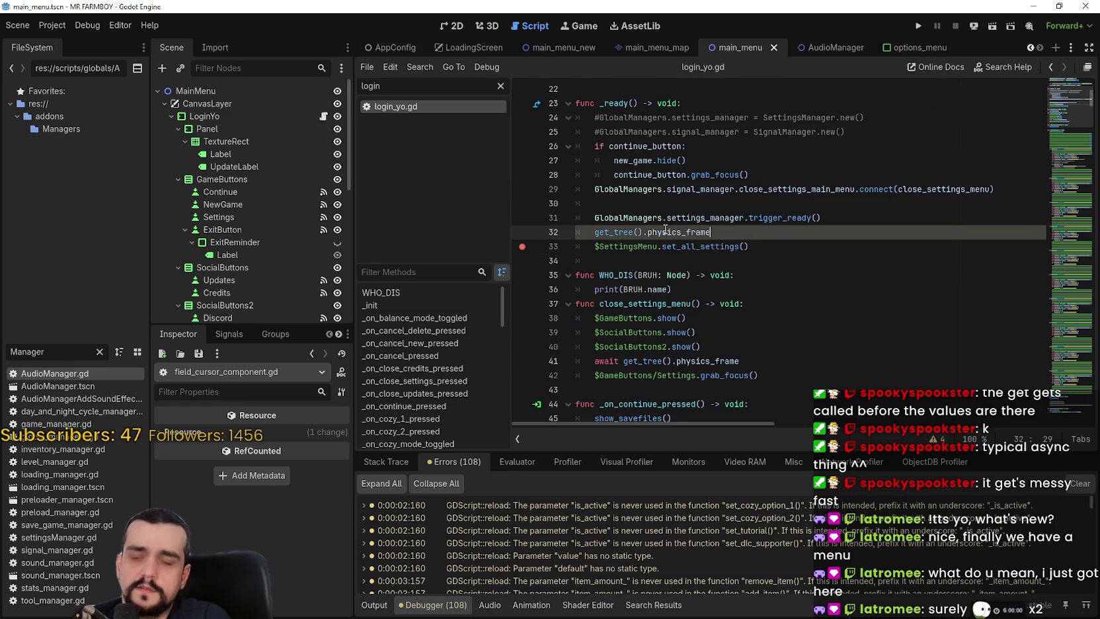
{"action": "mouse_move", "coordinate": [665, 228]}
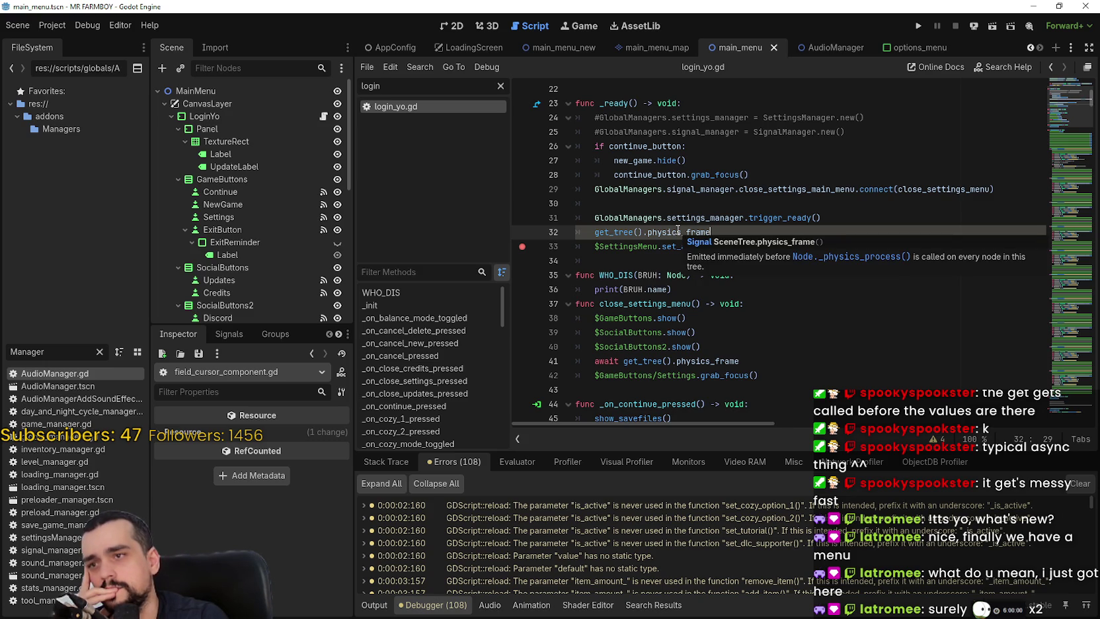
{"action": "left_click", "coordinate": [223, 91]}
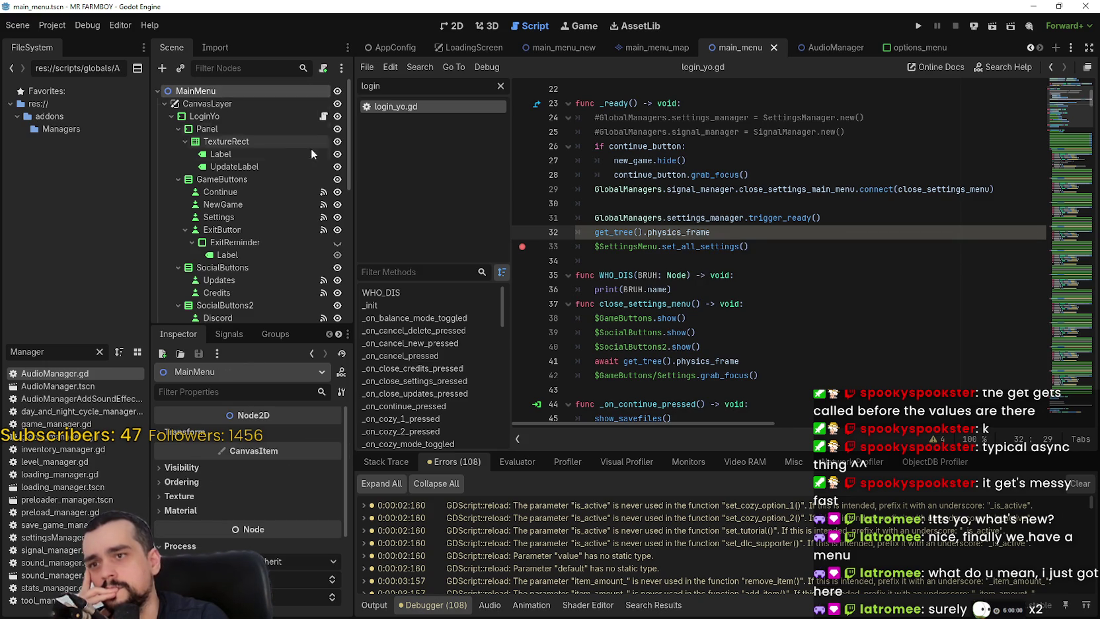
{"action": "left_click", "coordinate": [289, 116]}
{"action": "scroll", "coordinate": [261, 539], "scroll_direction": "down", "scroll_amount": 5}
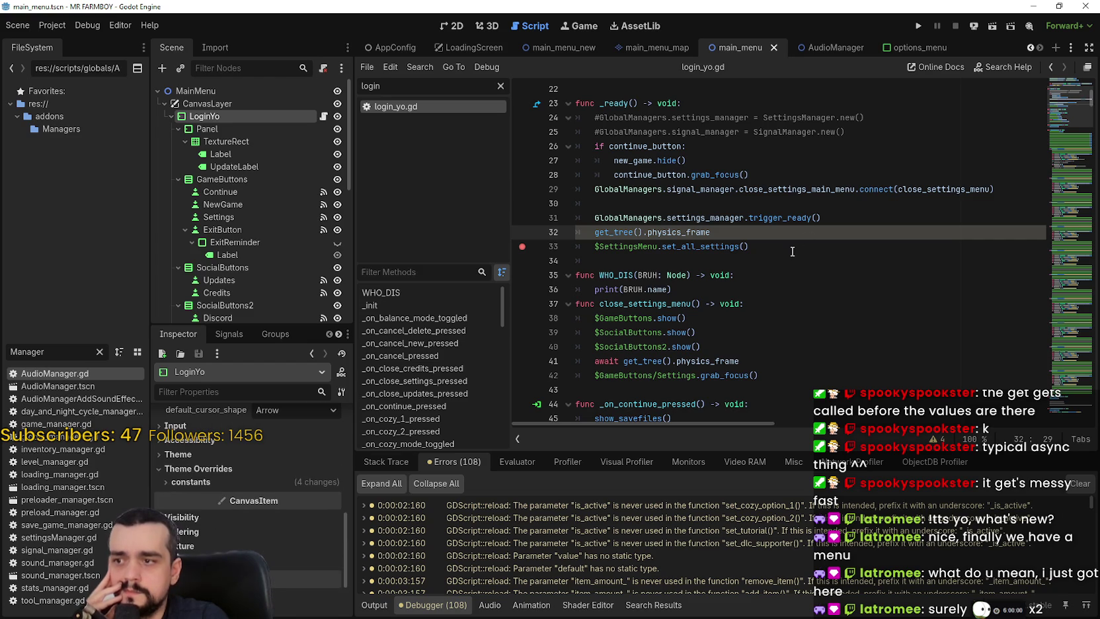
{"action": "key", "text": "Return"}
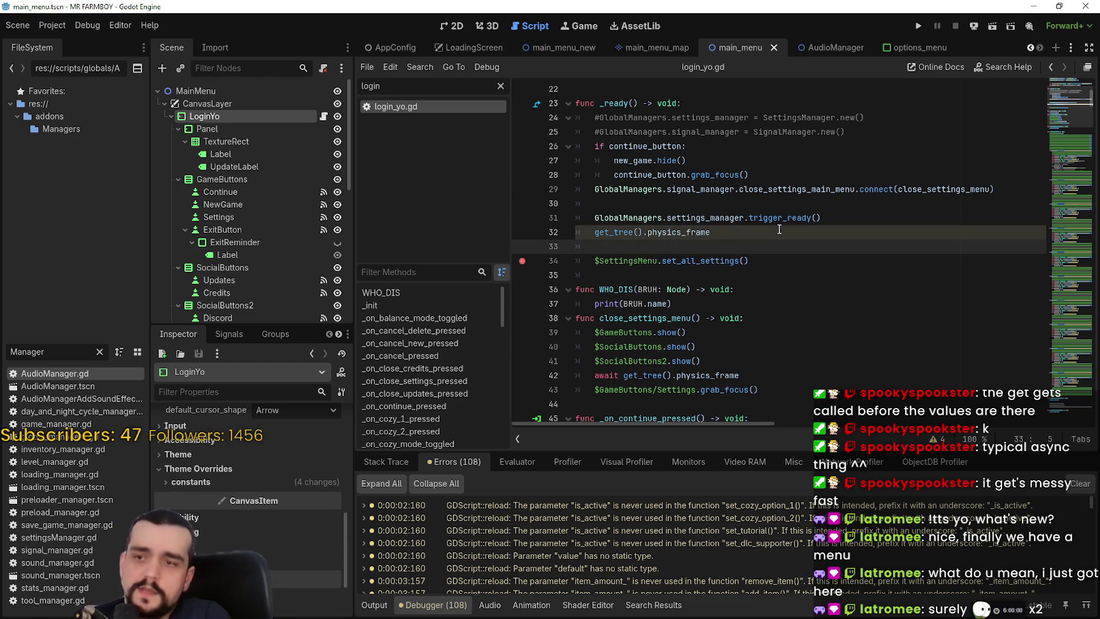
Write GlobalManagers.audio_manager.trigger_ready() on line 33 with autocomplete and save the script.
{"action": "double_click", "coordinate": [639, 212]}
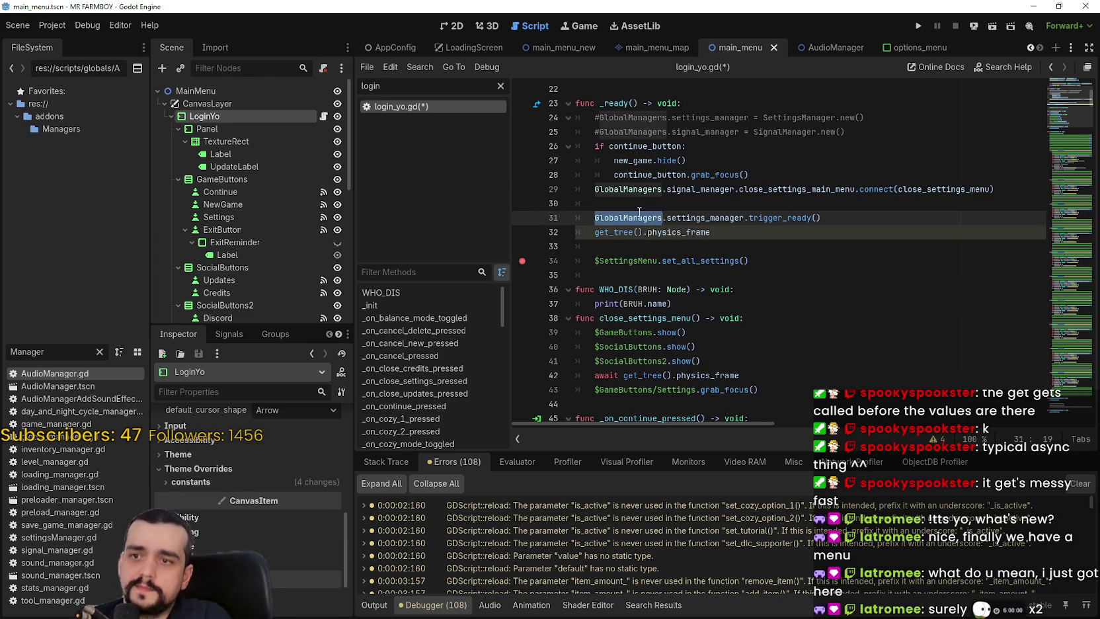
{"action": "left_click", "coordinate": [689, 252]}
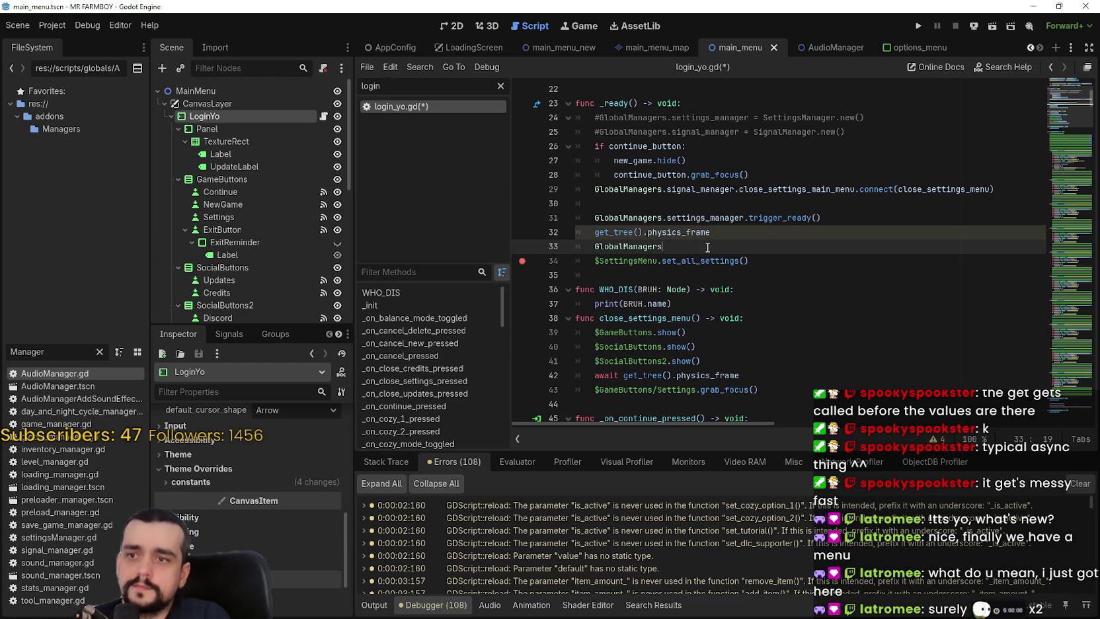
{"action": "key", "text": "Return"}
{"action": "type", "text": ".au"}
{"action": "key", "text": "Escape"}
{"action": "type", "text": "trigger_ready("}
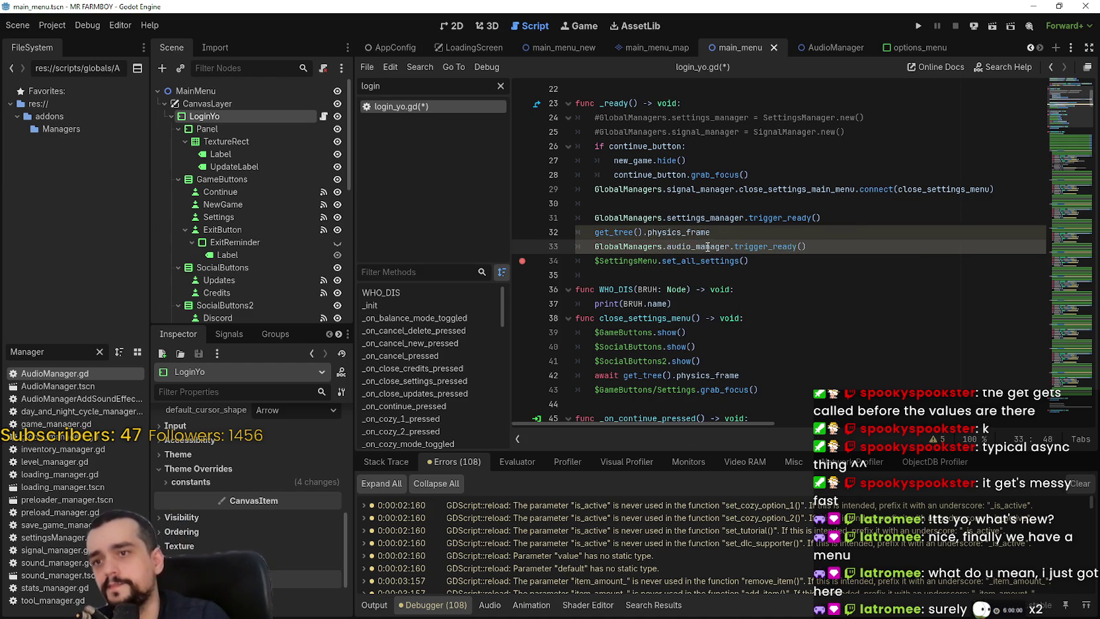
{"action": "left_click", "coordinate": [780, 190]}
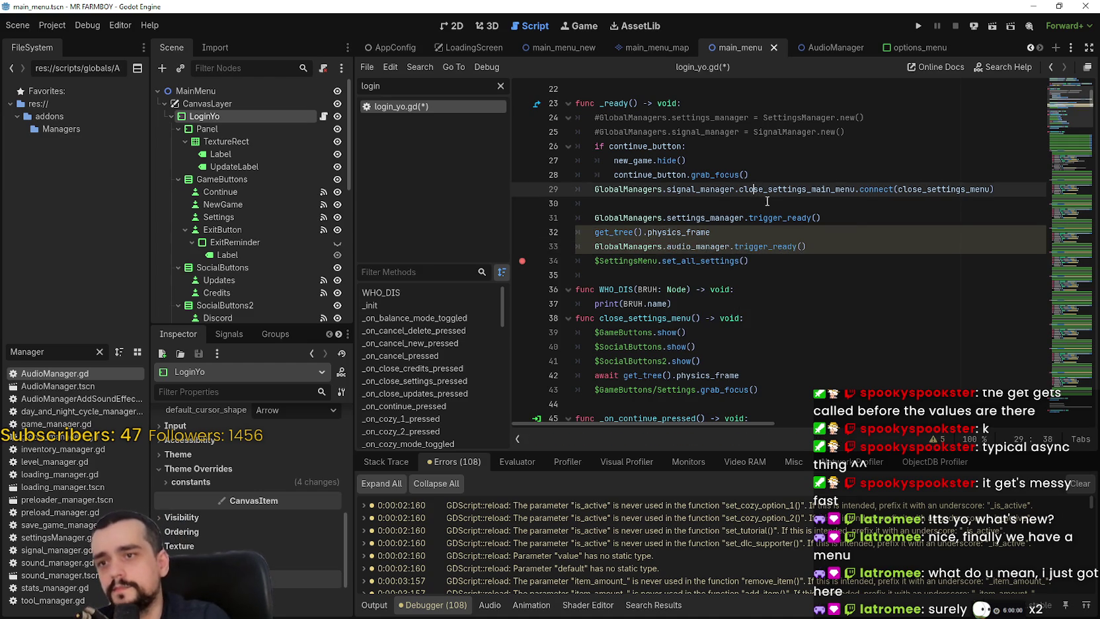
{"action": "left_click", "coordinate": [859, 251]}
{"action": "key", "text": "ctrl+s"}
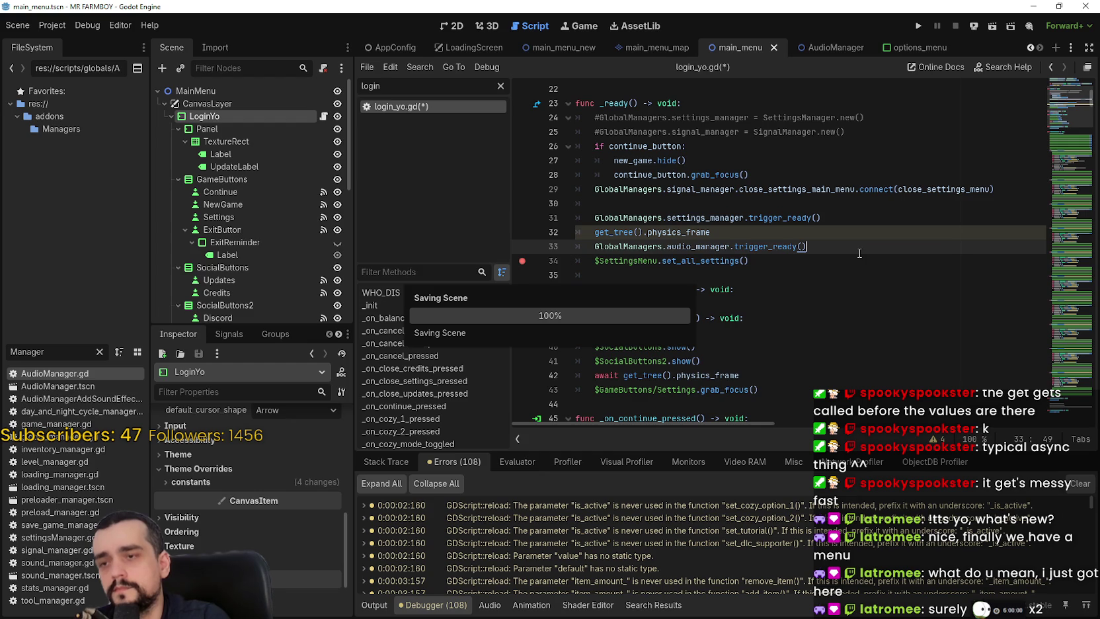
{"action": "left_click", "coordinate": [807, 258]}
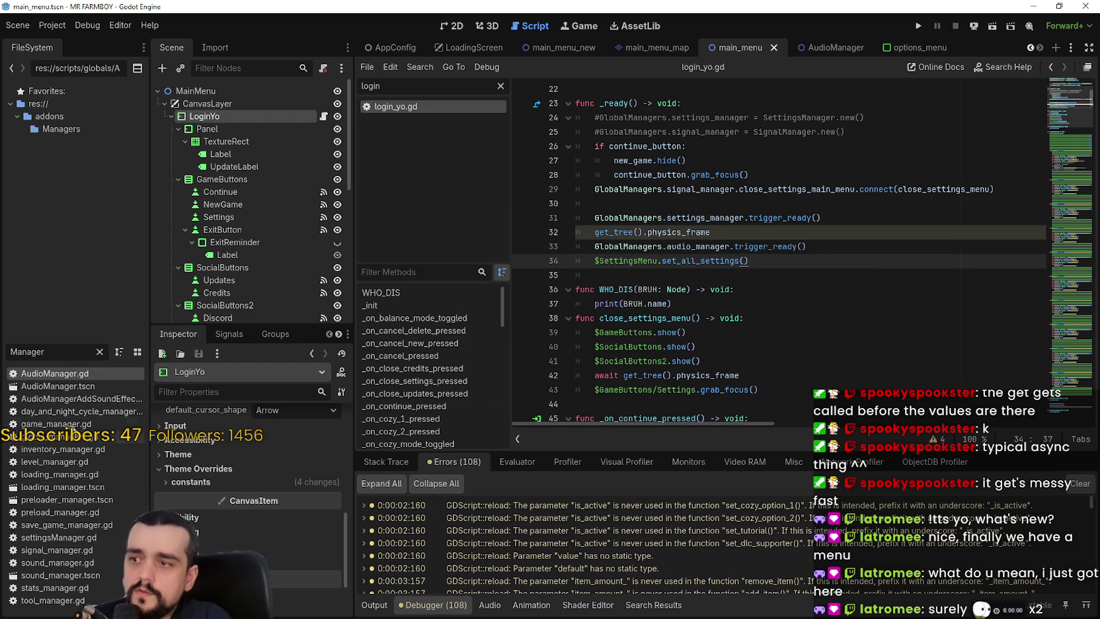
{"action": "left_click", "coordinate": [73, 425]}
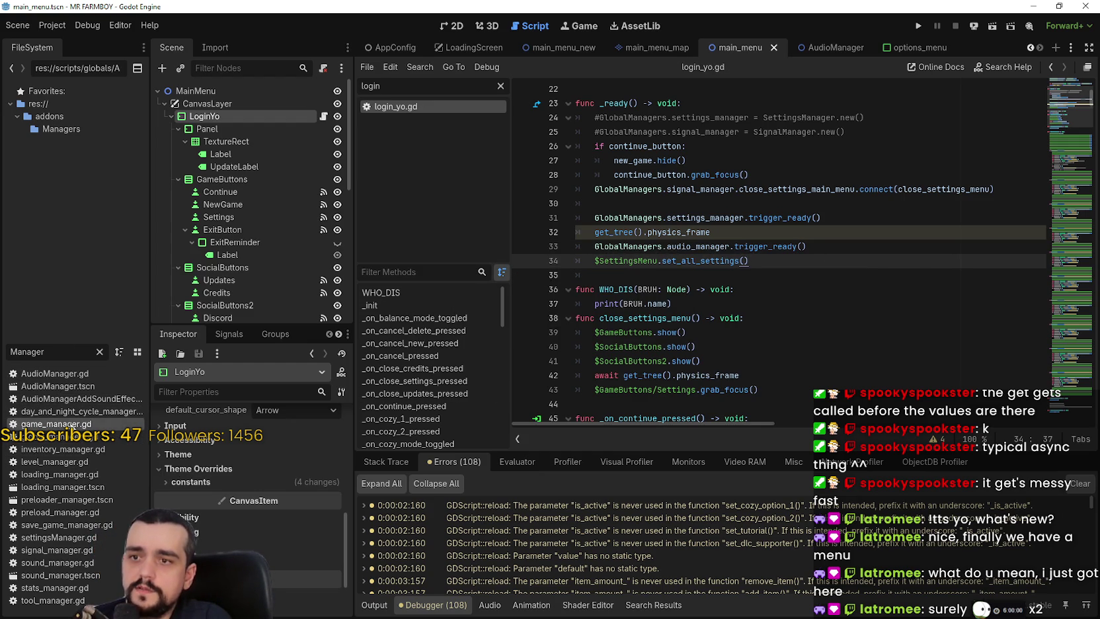
Open game_manager.gd and step through its matches for 'ready'.
{"action": "double_click", "coordinate": [73, 424]}
{"action": "scroll", "coordinate": [1049, 355], "scroll_direction": "up", "scroll_amount": 5}
{"action": "mouse_move", "coordinate": [1084, 210]}
{"action": "left_mouse_down"}
{"action": "mouse_move", "coordinate": [1070, 129]}
{"action": "mouse_move", "coordinate": [1082, 225]}
{"action": "mouse_move", "coordinate": [1072, 303]}
{"action": "left_mouse_up"}
{"action": "left_click", "coordinate": [870, 231]}
{"action": "key", "text": "ctrl+f"}
{"action": "type", "text": "ready"}
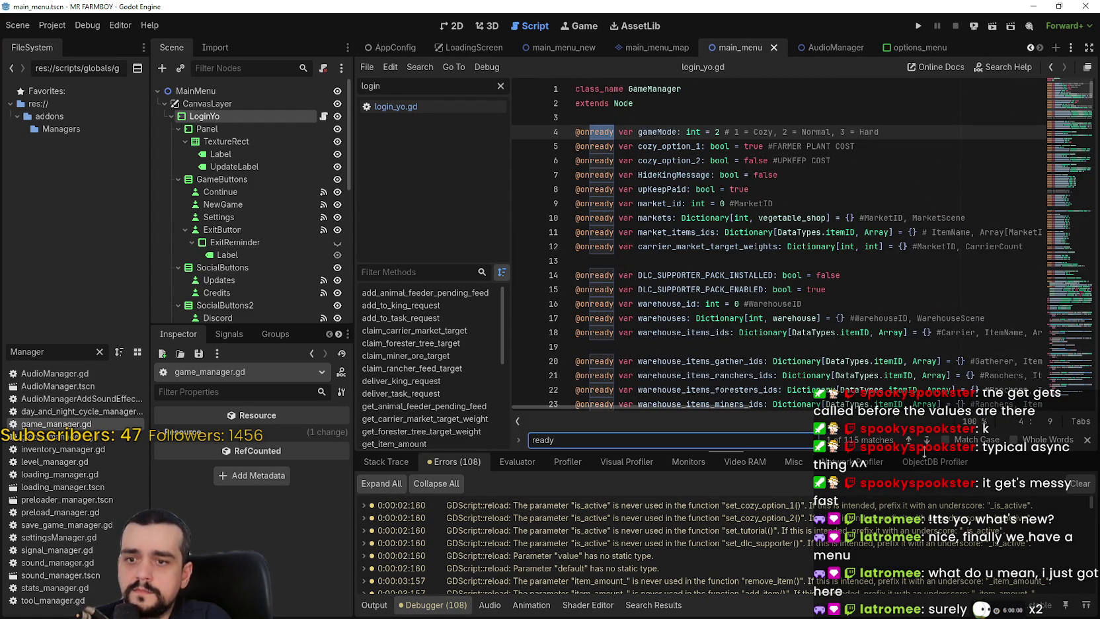
{"action": "left_click", "coordinate": [928, 441]}
{"action": "left_click", "coordinate": [927, 441]}
{"action": "left_click", "coordinate": [928, 441]}
{"action": "left_click", "coordinate": [927, 441]}
{"action": "left_click", "coordinate": [928, 441]}
{"action": "left_click", "coordinate": [928, 440]}
{"action": "left_click", "coordinate": [928, 441]}
{"action": "left_click", "coordinate": [928, 441]}
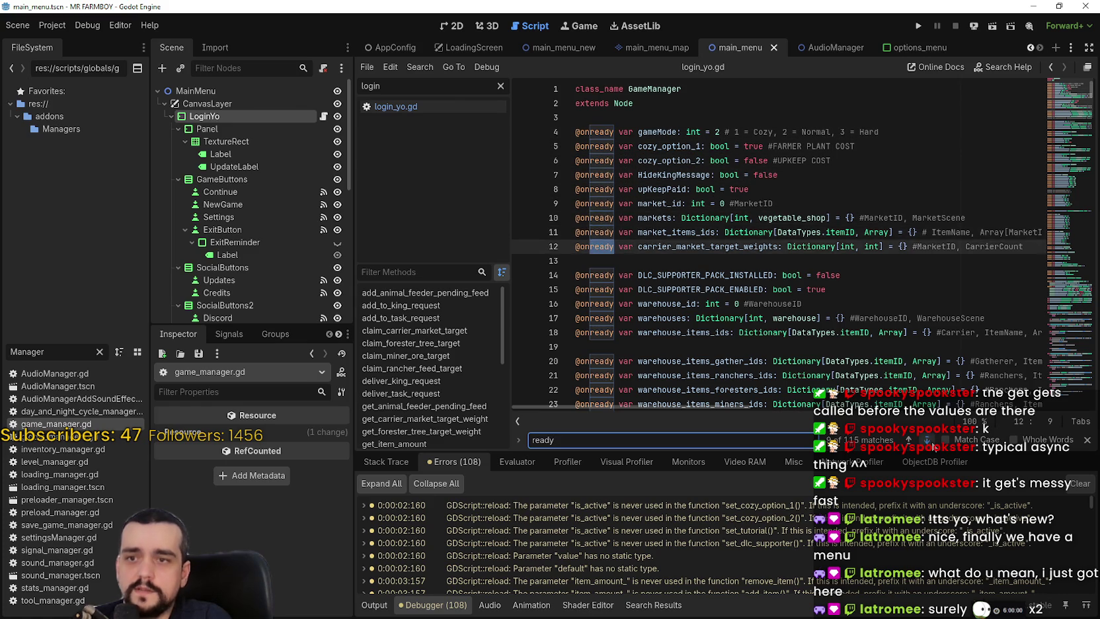
{"action": "left_click", "coordinate": [928, 441]}
{"action": "left_click", "coordinate": [928, 441]}
Narrow the game_manager.gd search to '_ready', cycle through all matches, and close search.
{"action": "left_click", "coordinate": [533, 439]}
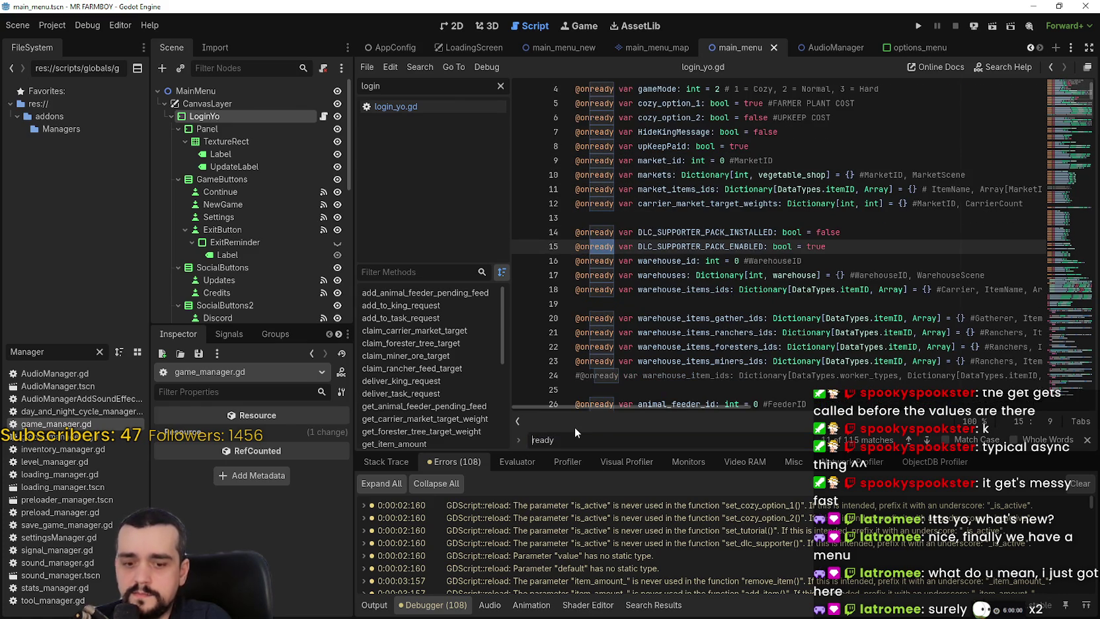
{"action": "type", "text": "_"}
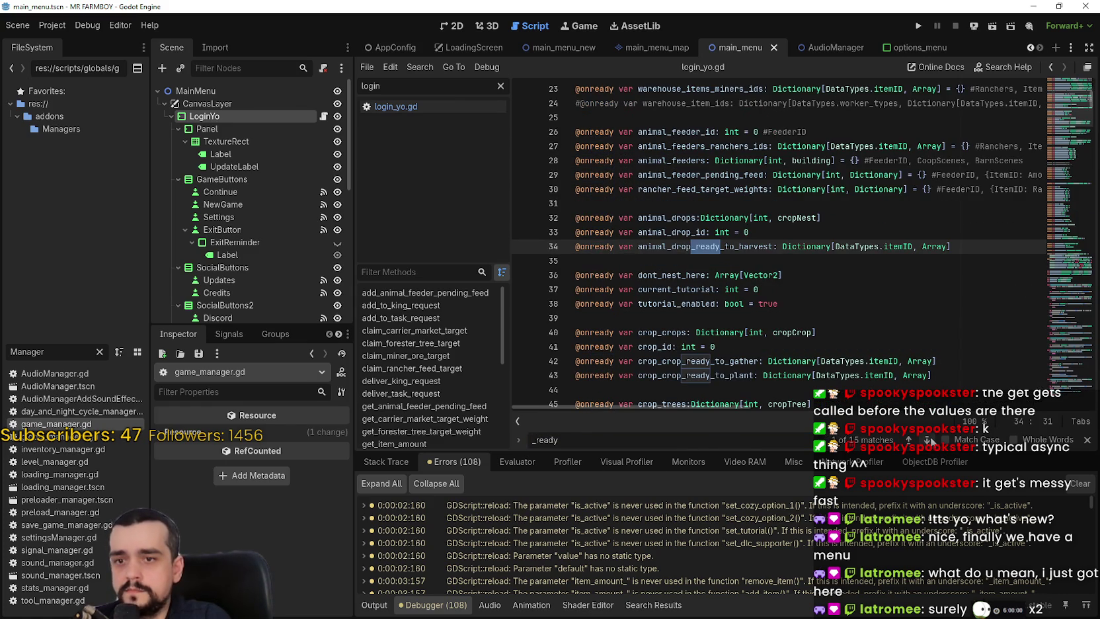
{"action": "left_click", "coordinate": [928, 440]}
{"action": "left_click", "coordinate": [928, 440]}
{"action": "left_click", "coordinate": [928, 440]}
{"action": "left_click", "coordinate": [928, 440]}
{"action": "left_click", "coordinate": [928, 439]}
{"action": "left_click", "coordinate": [928, 439]}
{"action": "left_click", "coordinate": [927, 440]}
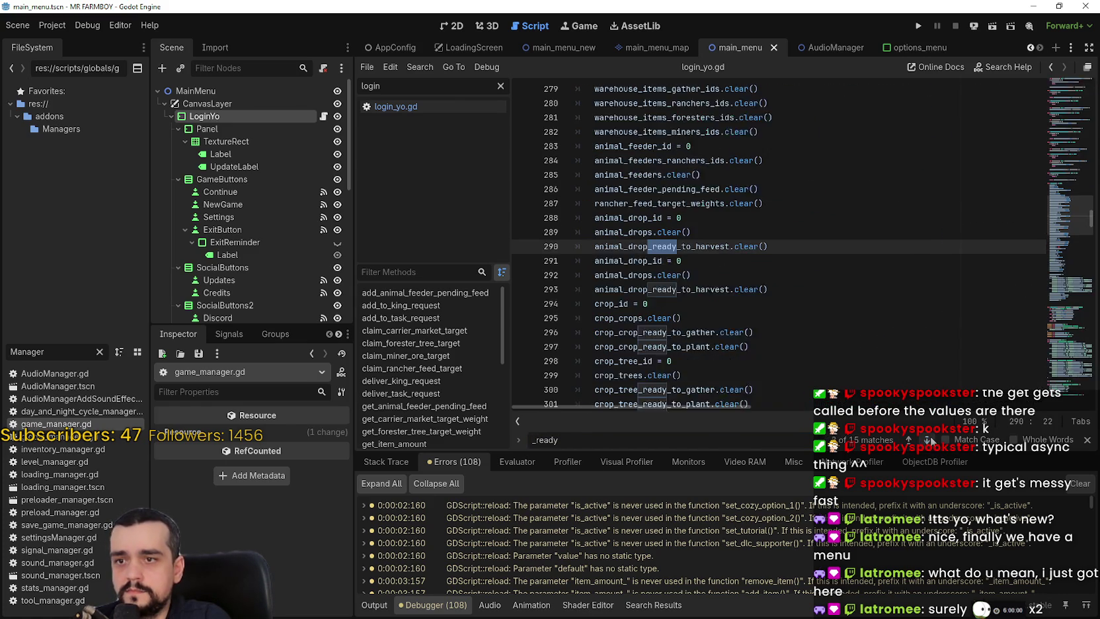
{"action": "left_click", "coordinate": [928, 440]}
{"action": "left_click", "coordinate": [928, 439]}
{"action": "left_click", "coordinate": [928, 440]}
{"action": "left_click", "coordinate": [928, 439]}
{"action": "left_click", "coordinate": [928, 440]}
{"action": "left_click", "coordinate": [928, 439]}
{"action": "left_click", "coordinate": [928, 440]}
{"action": "left_click", "coordinate": [928, 440]}
{"action": "left_click", "coordinate": [928, 439]}
{"action": "left_click", "coordinate": [927, 440]}
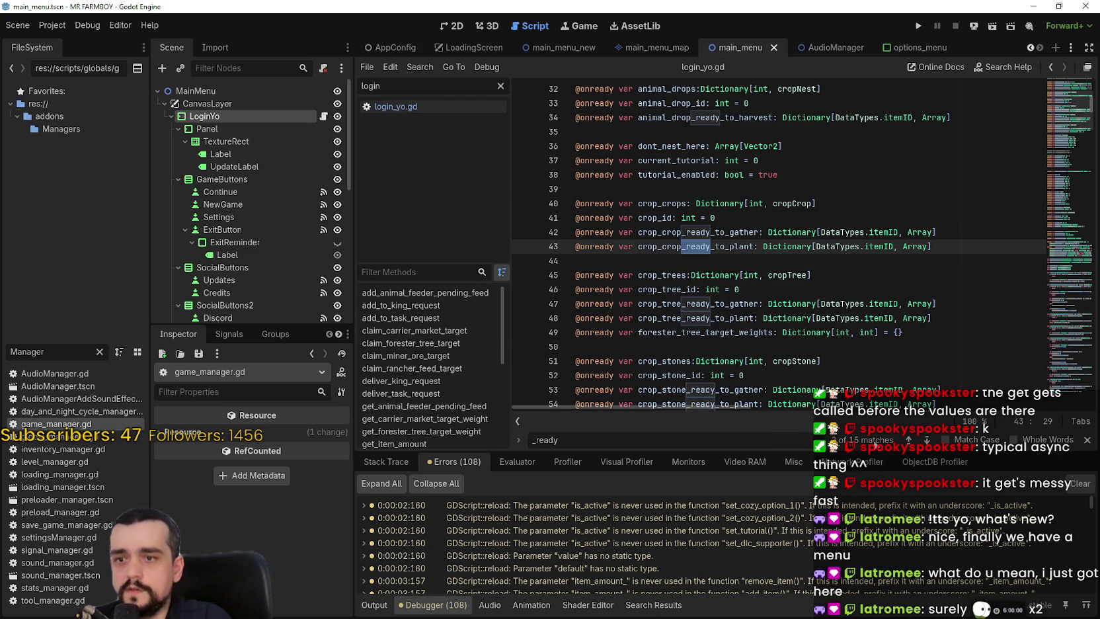
{"action": "left_click", "coordinate": [1086, 440]}
{"action": "left_click", "coordinate": [822, 303]}
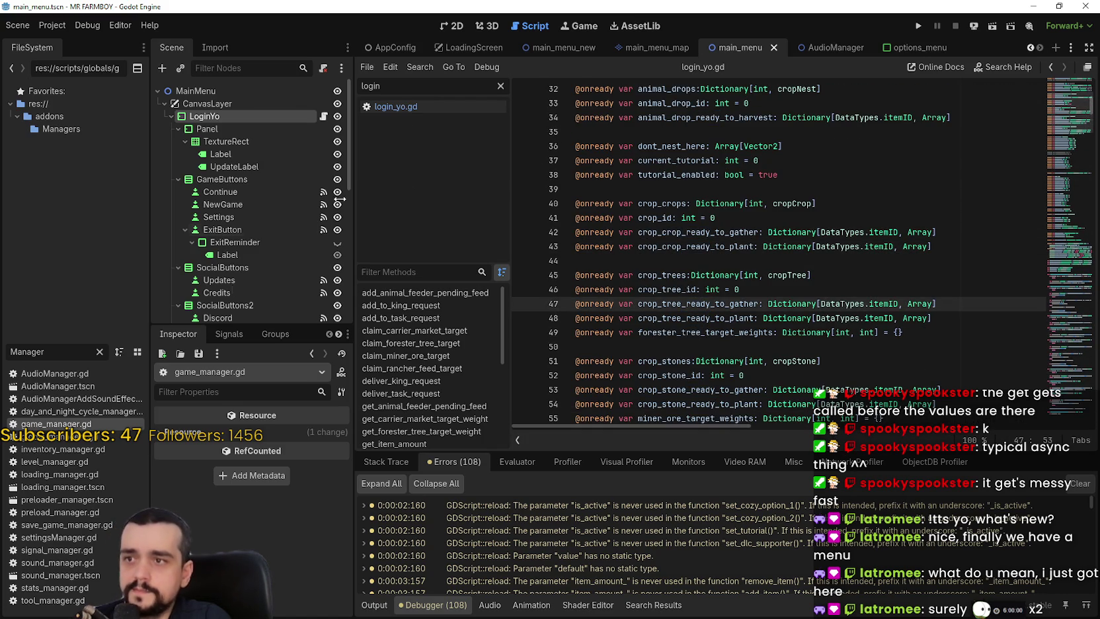
Search inventory_manager.gd for ready, then open level_manager.gd.
{"action": "left_click", "coordinate": [82, 452]}
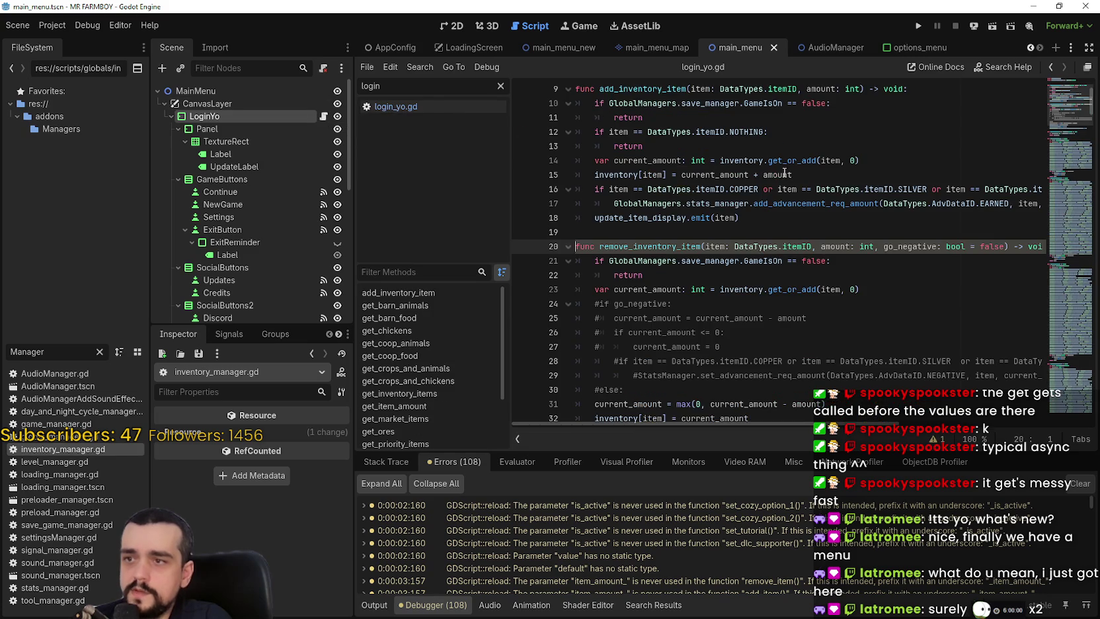
{"action": "left_click", "coordinate": [761, 236]}
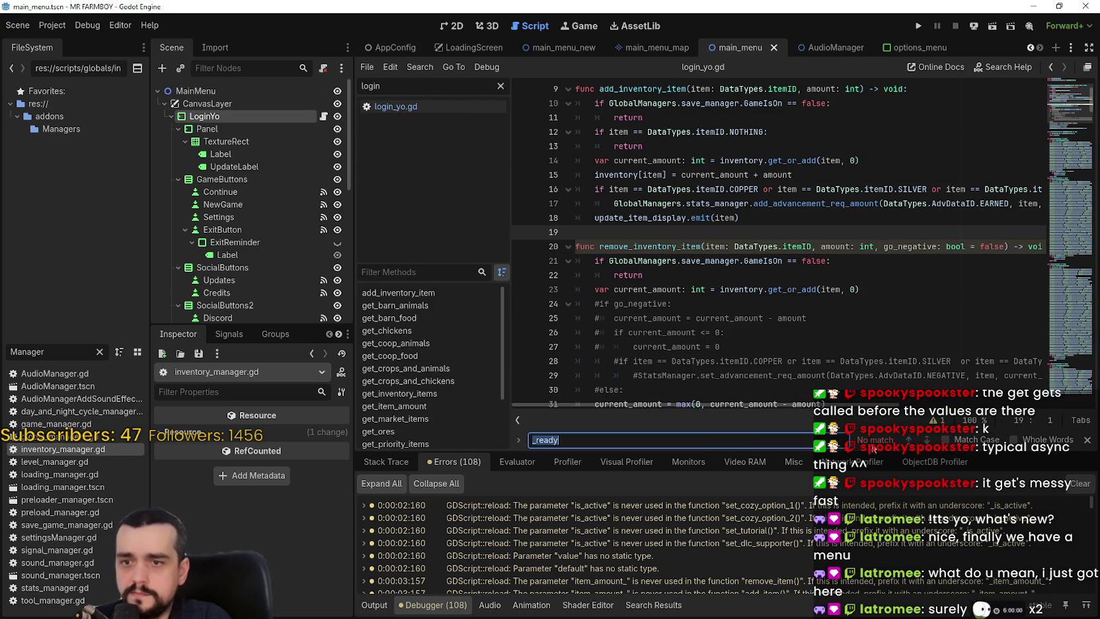
{"action": "key", "text": "ctrl+f"}
{"action": "key", "text": "Home"}
{"action": "key", "text": "Delete"}
{"action": "left_click", "coordinate": [885, 361]}
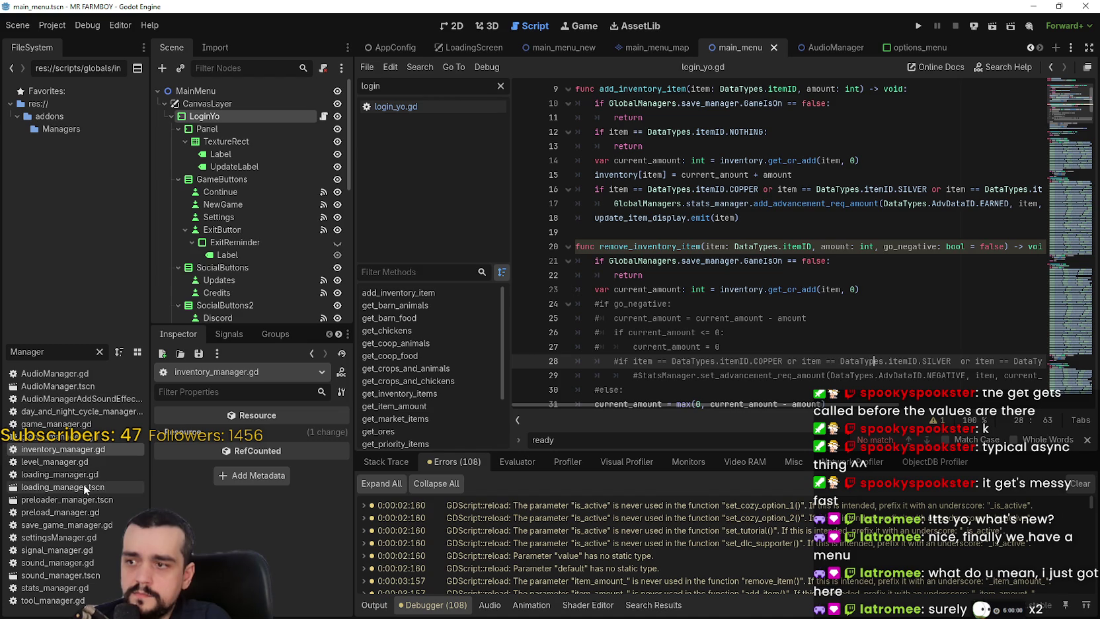
{"action": "left_click", "coordinate": [79, 463]}
{"action": "double_click", "coordinate": [79, 462]}
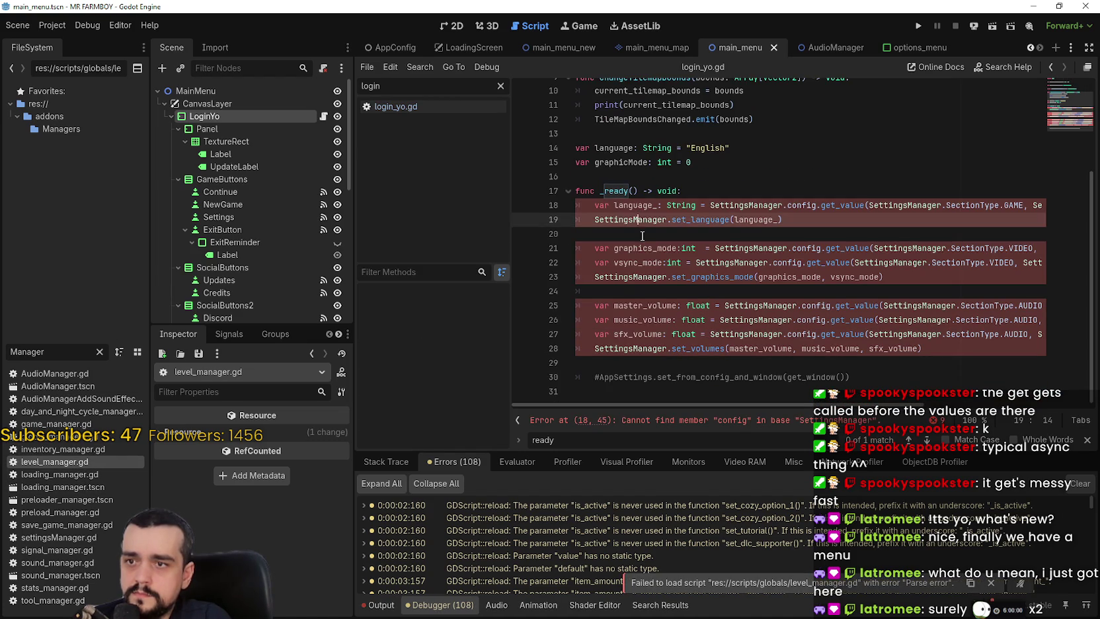
Open preload_manager.gd from the FileSystem dock, showing its commented-out _ready function.
{"action": "left_click", "coordinate": [642, 234]}
{"action": "left_click", "coordinate": [87, 474]}
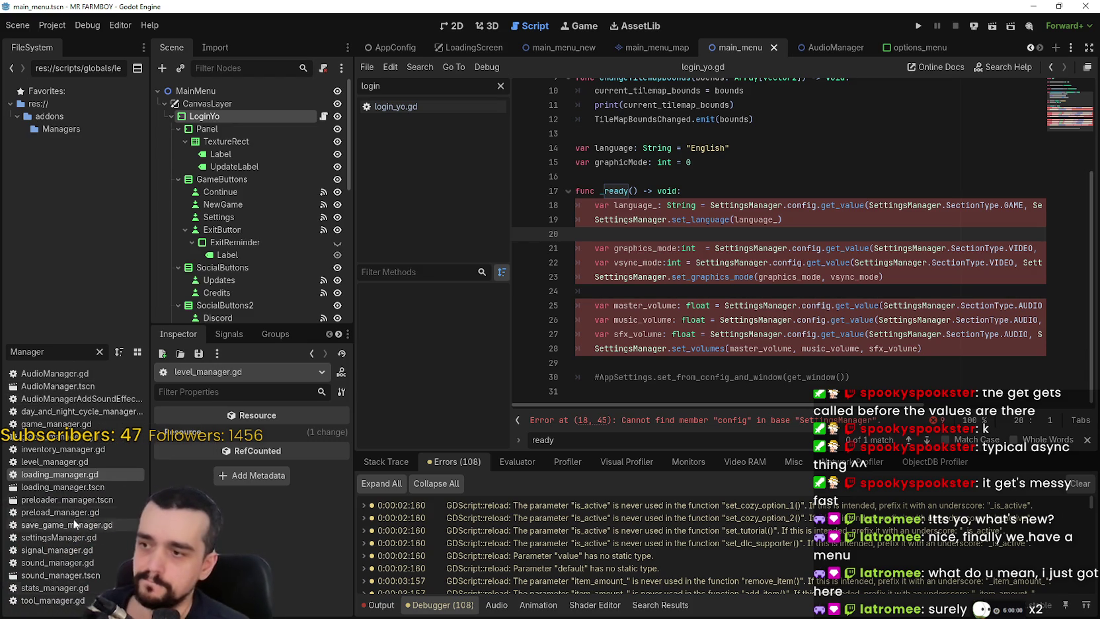
{"action": "left_click", "coordinate": [77, 474]}
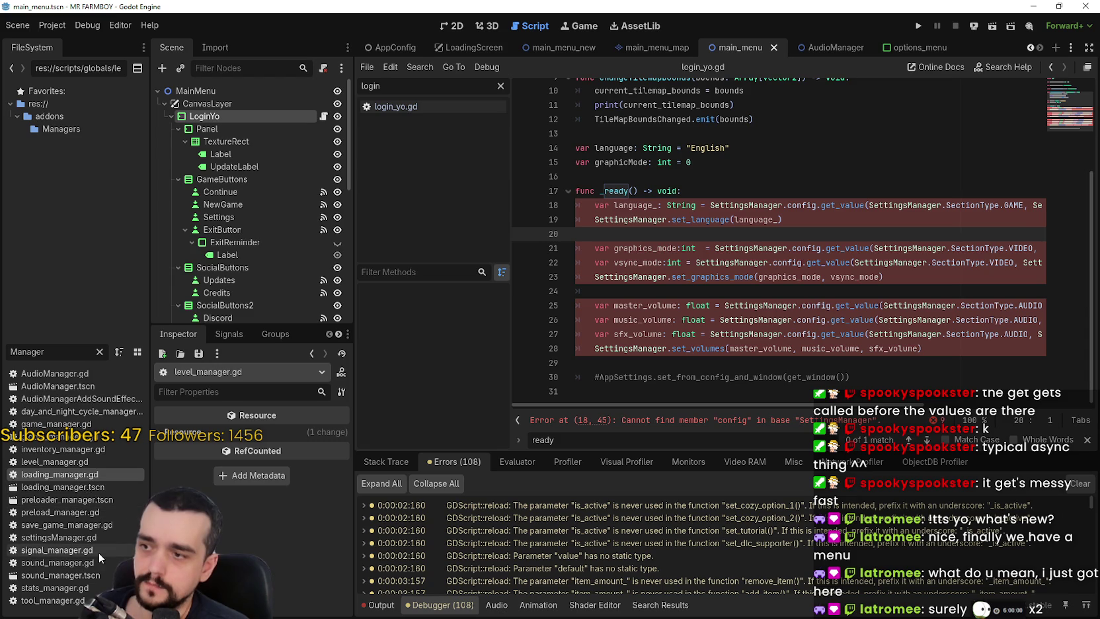
{"action": "double_click", "coordinate": [79, 513]}
{"action": "scroll", "coordinate": [676, 369], "scroll_direction": "up", "scroll_amount": 4}
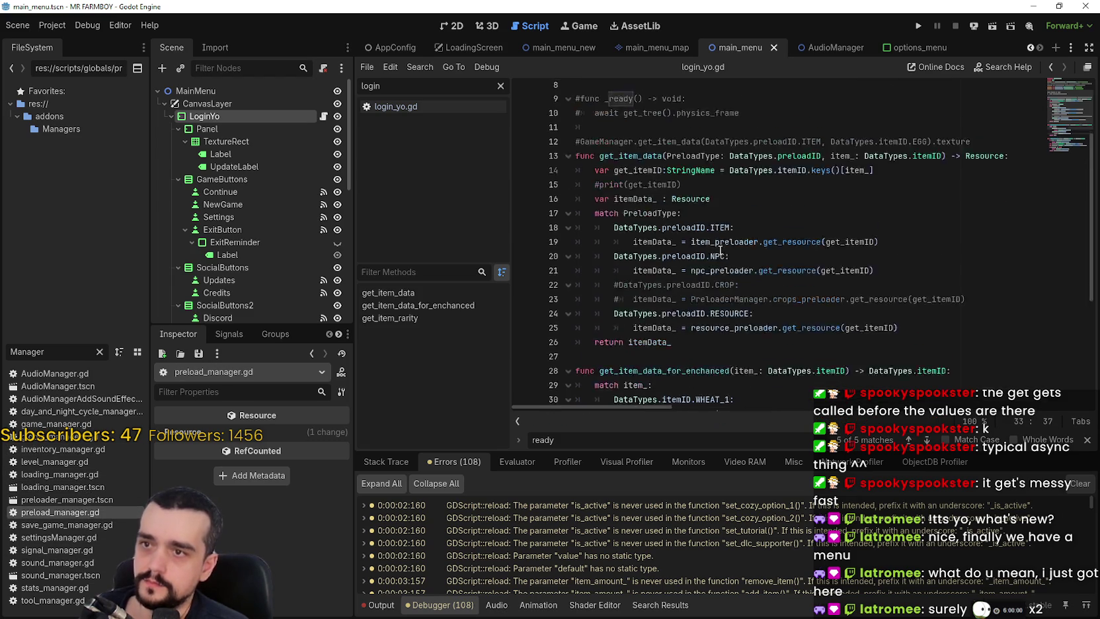
Open save_game_manager.gd and look over its code.
{"action": "scroll", "coordinate": [720, 250], "scroll_direction": "down", "scroll_amount": 6}
{"action": "scroll", "coordinate": [721, 250], "scroll_direction": "down", "scroll_amount": 2}
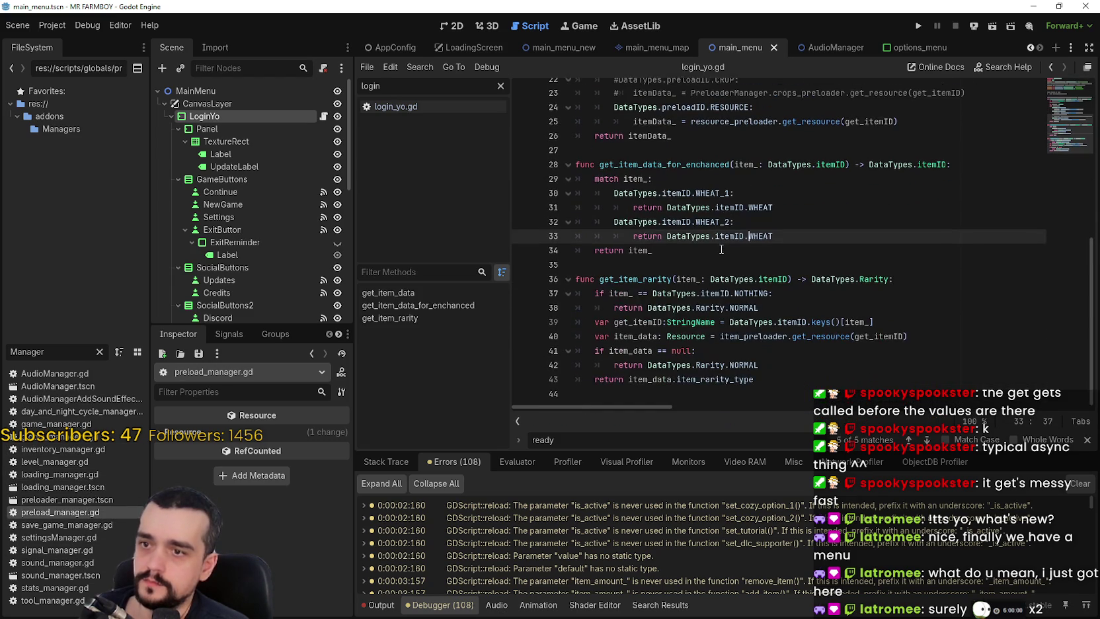
{"action": "double_click", "coordinate": [92, 528]}
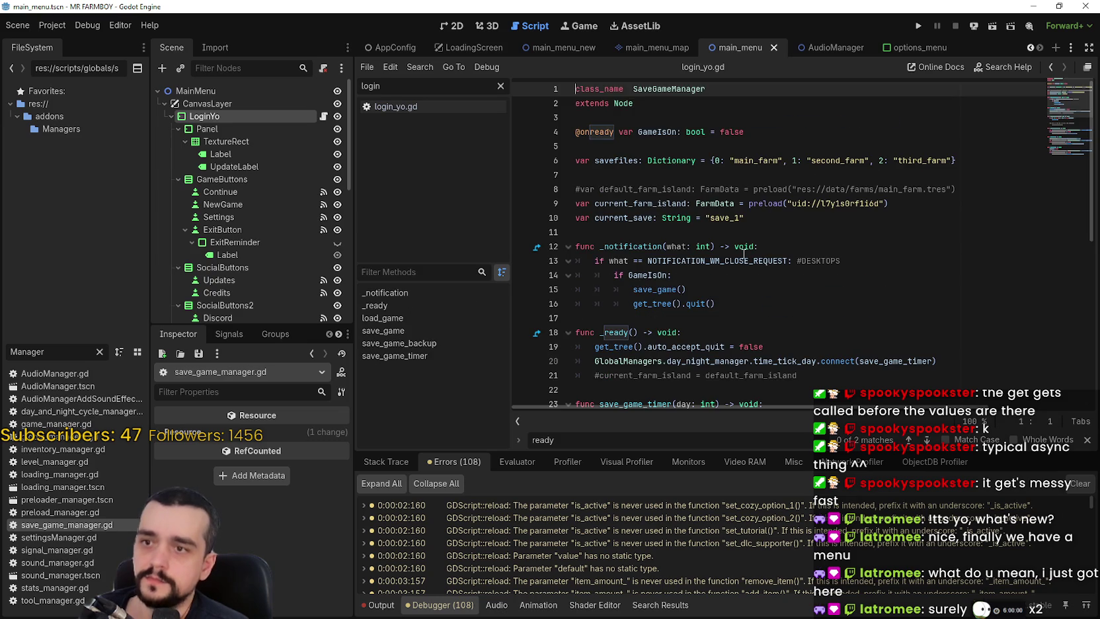
{"action": "scroll", "coordinate": [742, 247], "scroll_direction": "down", "scroll_amount": 3}
{"action": "left_click", "coordinate": [738, 260]}
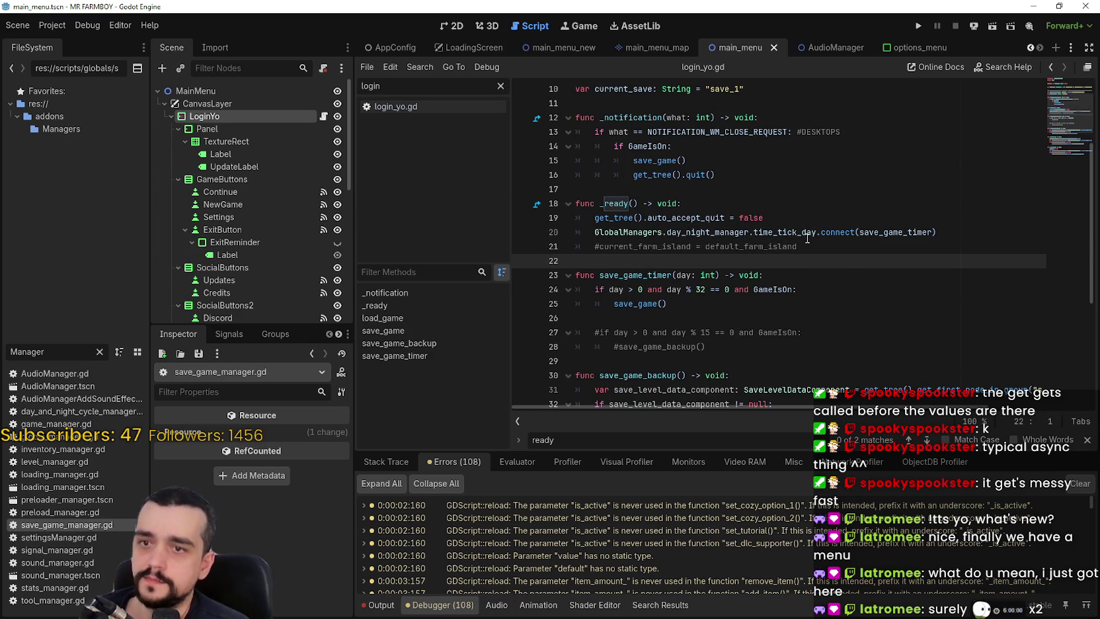
{"action": "left_click", "coordinate": [842, 253]}
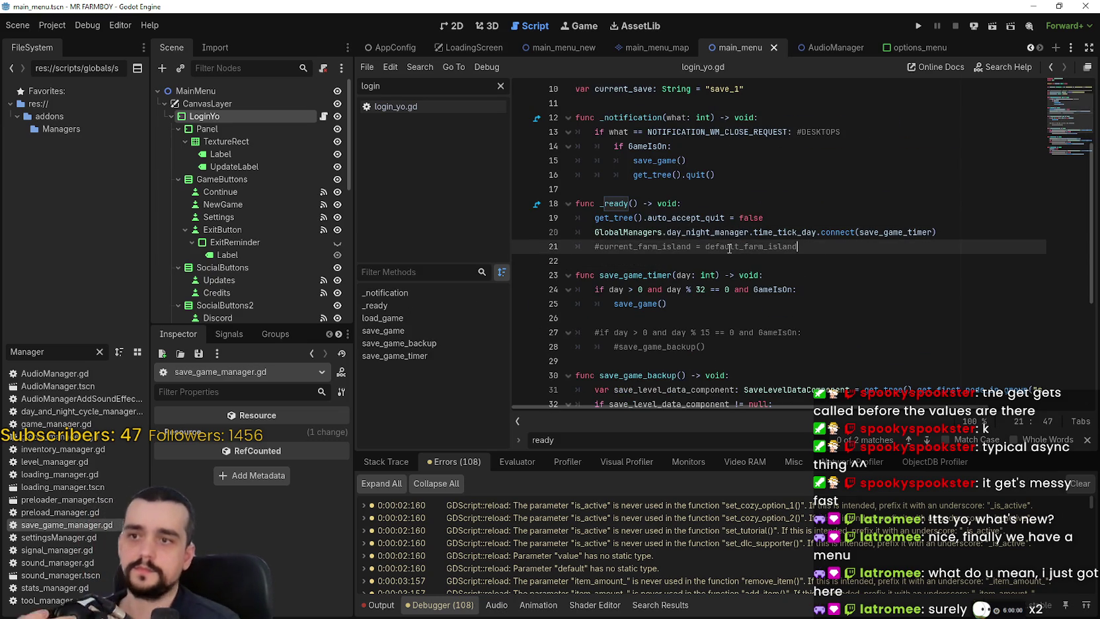
Rename the _ready function on line 18 to trigger_ready and save the script.
{"action": "double_click", "coordinate": [615, 203]}
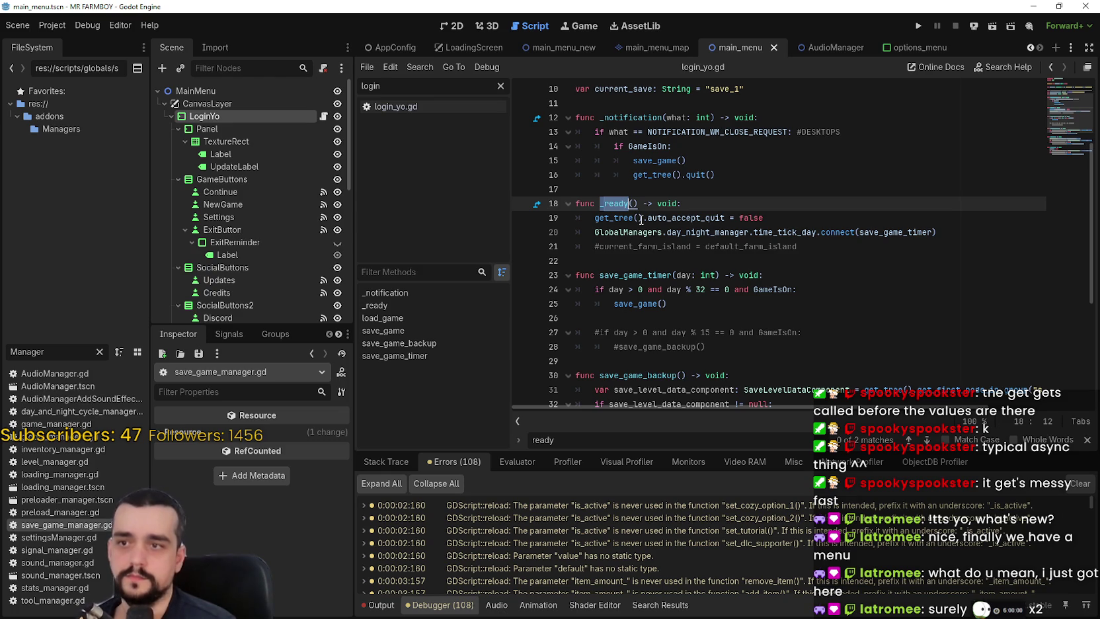
{"action": "type", "text": "trigger_read"}
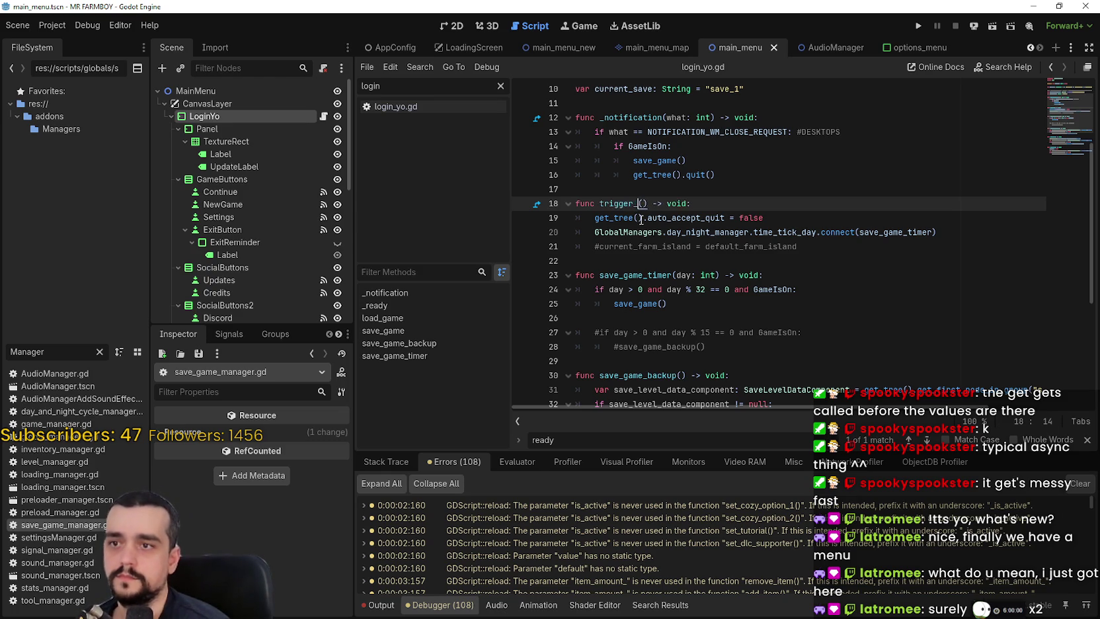
{"action": "type", "text": "y"}
{"action": "left_click", "coordinate": [717, 261]}
{"action": "scroll", "coordinate": [717, 255], "scroll_direction": "up", "scroll_amount": 3}
{"action": "scroll", "coordinate": [717, 254], "scroll_direction": "down", "scroll_amount": 3}
{"action": "key", "text": "ctrl+s"}
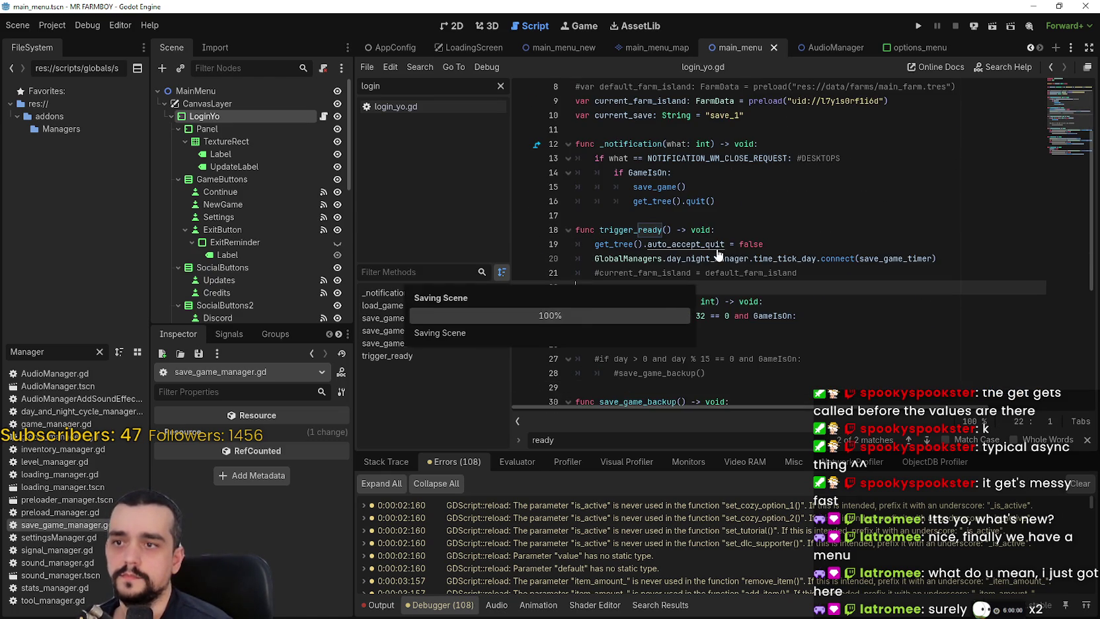
Open signal_manager.gd and scroll through its code.
{"action": "left_click", "coordinate": [80, 537]}
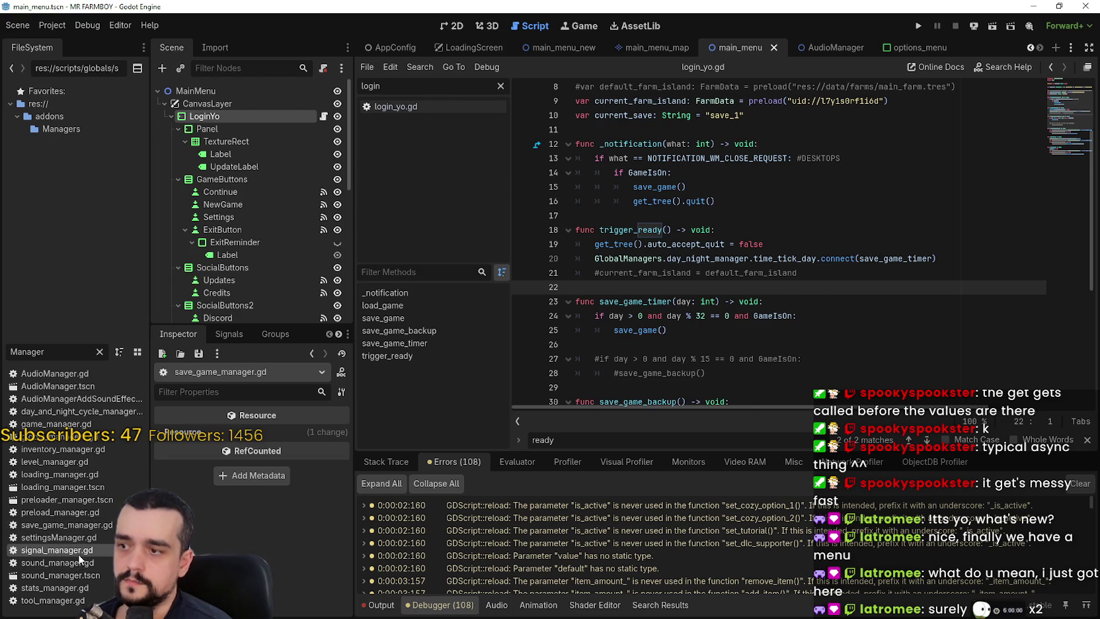
{"action": "double_click", "coordinate": [78, 552]}
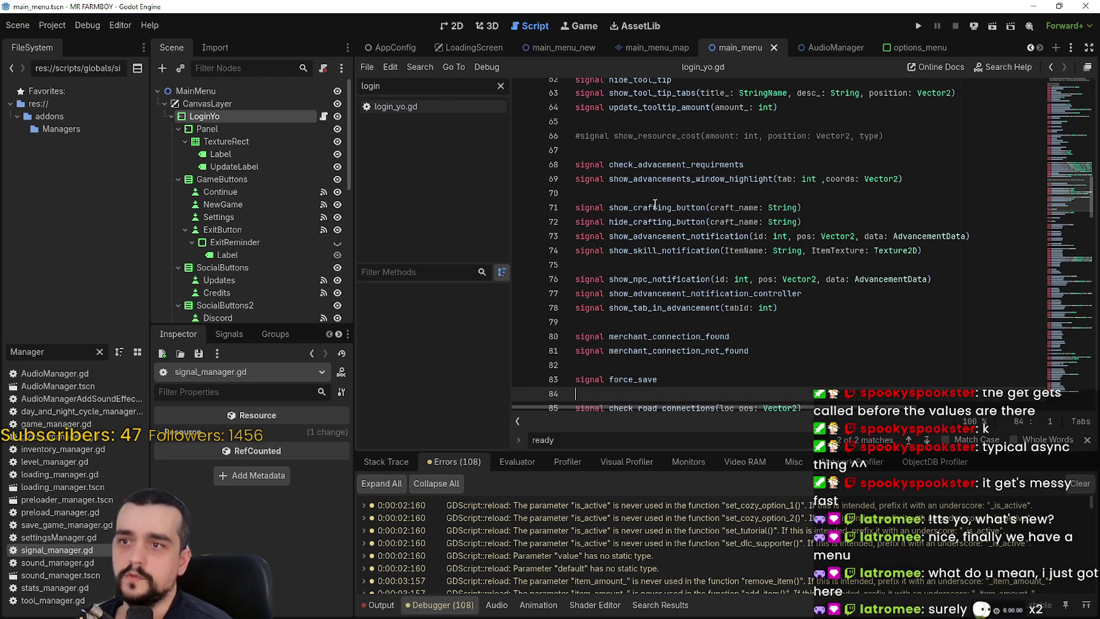
{"action": "scroll", "coordinate": [625, 175], "scroll_direction": "up", "scroll_amount": 3}
{"action": "left_click_drag", "start_coordinate": [1053, 227], "coordinate": [1054, 380]}
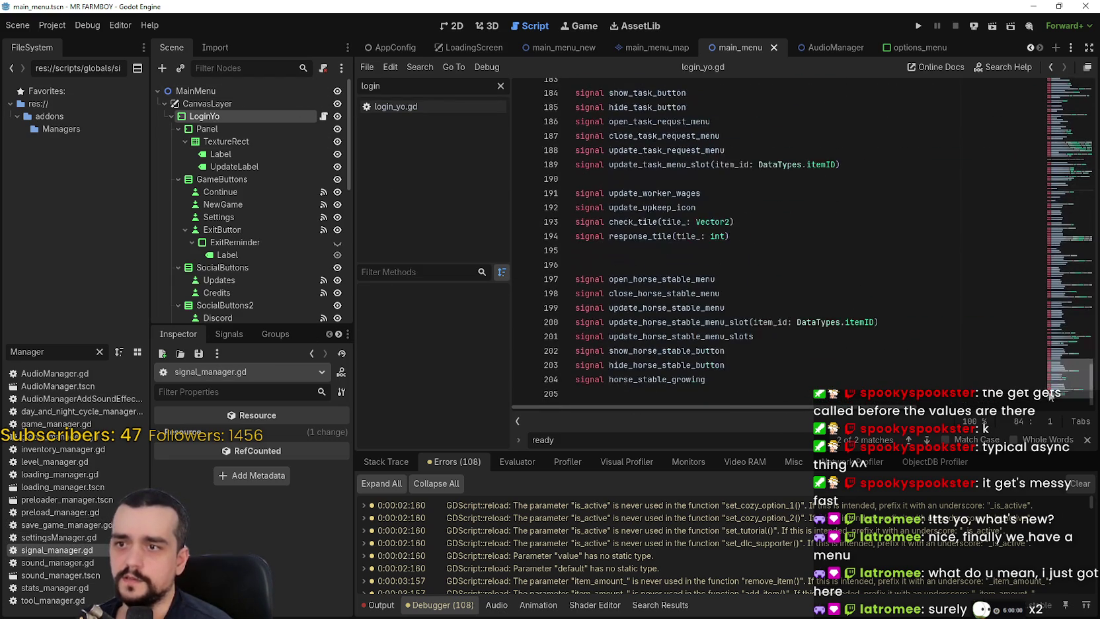
Review sound_manager.gd's _ready function, then open stats_manager.gd.
{"action": "double_click", "coordinate": [81, 564]}
{"action": "left_click", "coordinate": [807, 255]}
{"action": "left_click_drag", "start_coordinate": [806, 255], "coordinate": [516, 181]}
{"action": "left_click", "coordinate": [725, 275]}
{"action": "mouse_move", "coordinate": [724, 333]}
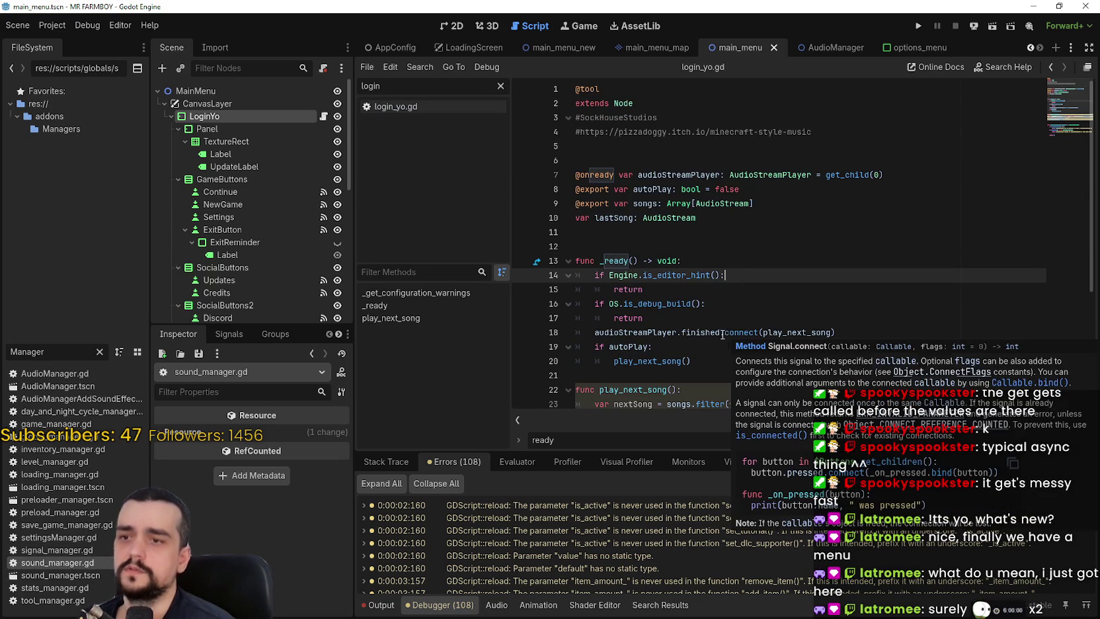
{"action": "left_click", "coordinate": [654, 346]}
{"action": "scroll", "coordinate": [635, 290], "scroll_direction": "down", "scroll_amount": 3}
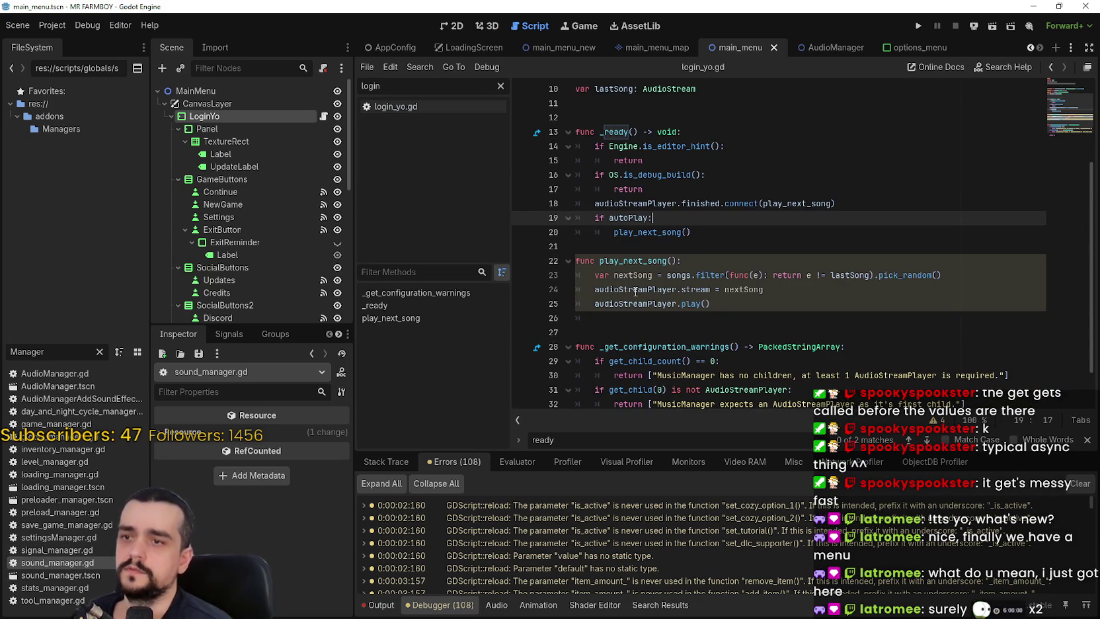
{"action": "scroll", "coordinate": [634, 284], "scroll_direction": "up", "scroll_amount": 3}
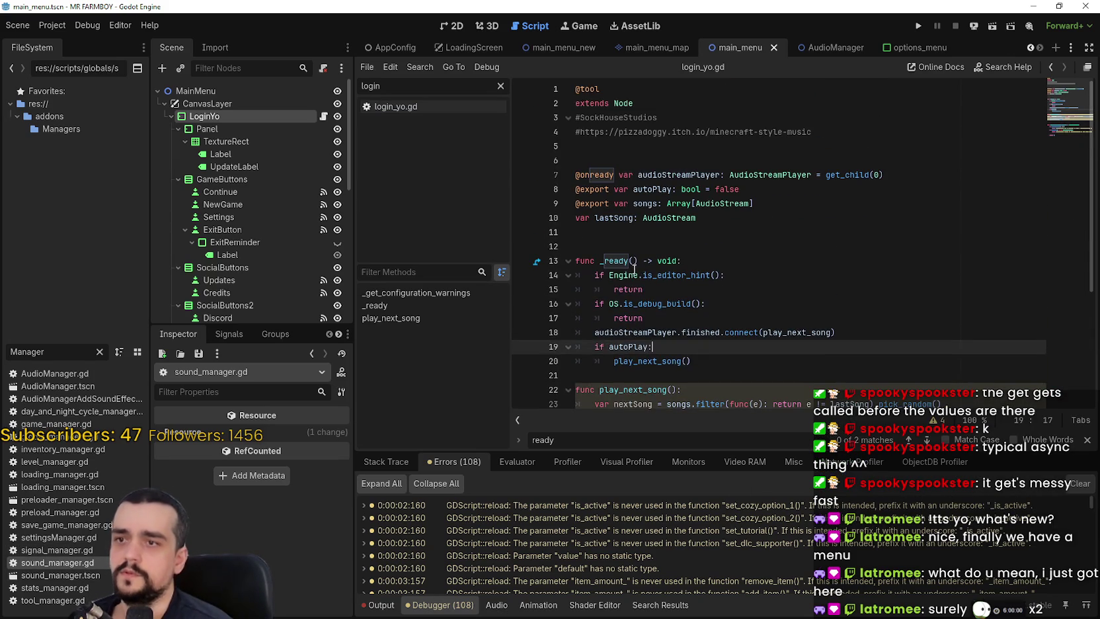
{"action": "left_click", "coordinate": [641, 234]}
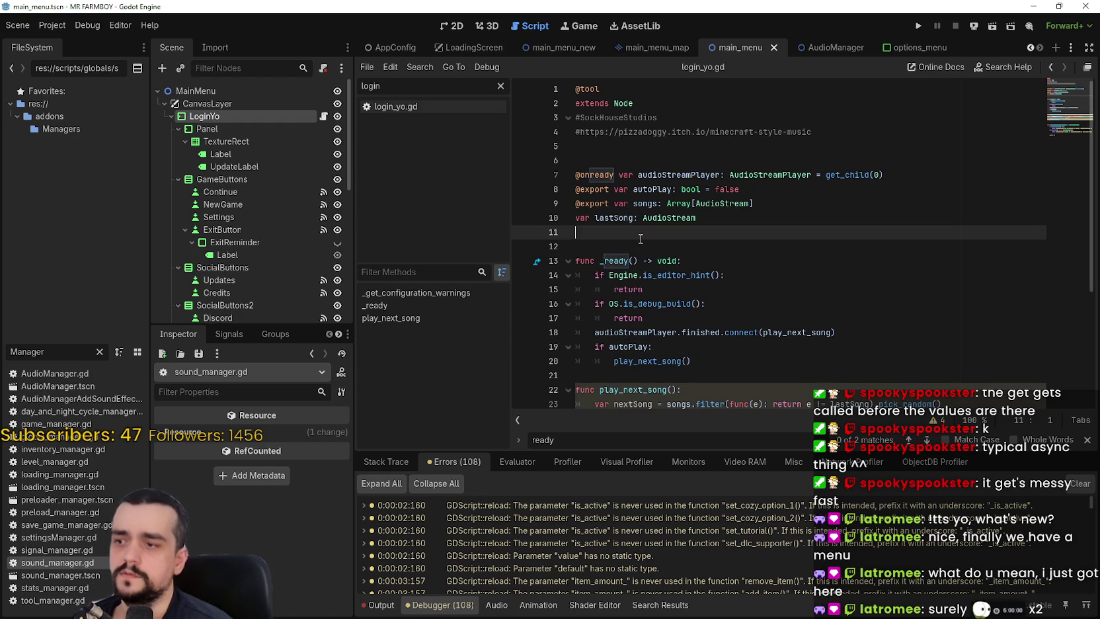
{"action": "mouse_move", "coordinate": [686, 215]}
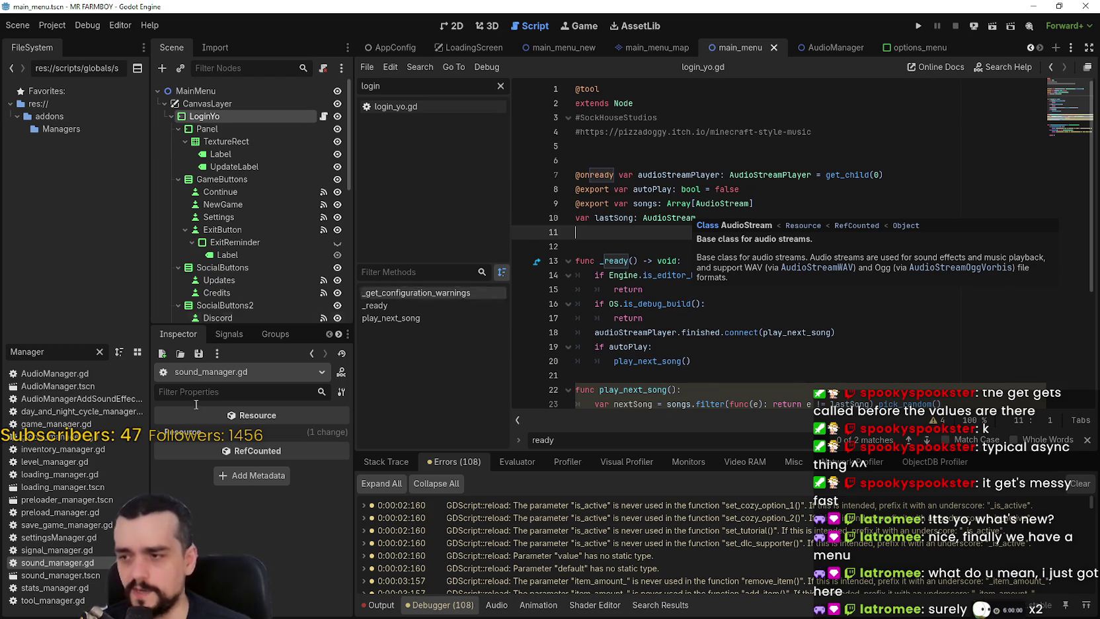
{"action": "double_click", "coordinate": [48, 587]}
{"action": "scroll", "coordinate": [772, 294], "scroll_direction": "up", "scroll_amount": 20}
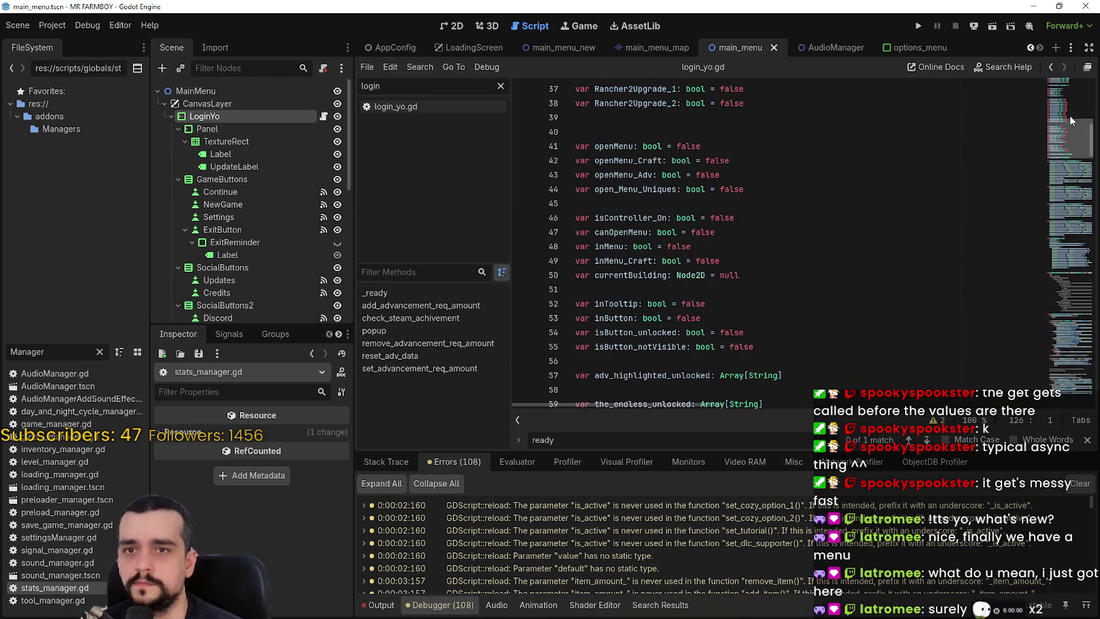
Rename stats_manager.gd's _ready on line 250 to trigger_ready and save.
{"action": "mouse_move", "coordinate": [1062, 98]}
{"action": "left_mouse_down"}
{"action": "mouse_move", "coordinate": [1049, 275]}
{"action": "mouse_move", "coordinate": [1057, 318]}
{"action": "mouse_move", "coordinate": [1041, 398]}
{"action": "left_mouse_up"}
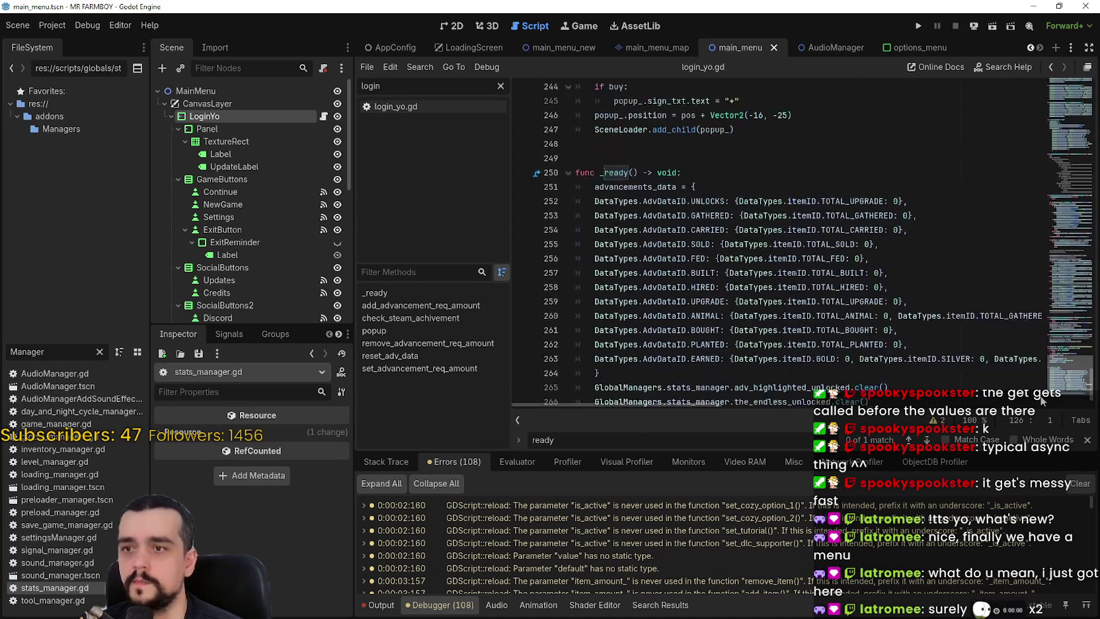
{"action": "double_click", "coordinate": [621, 150]}
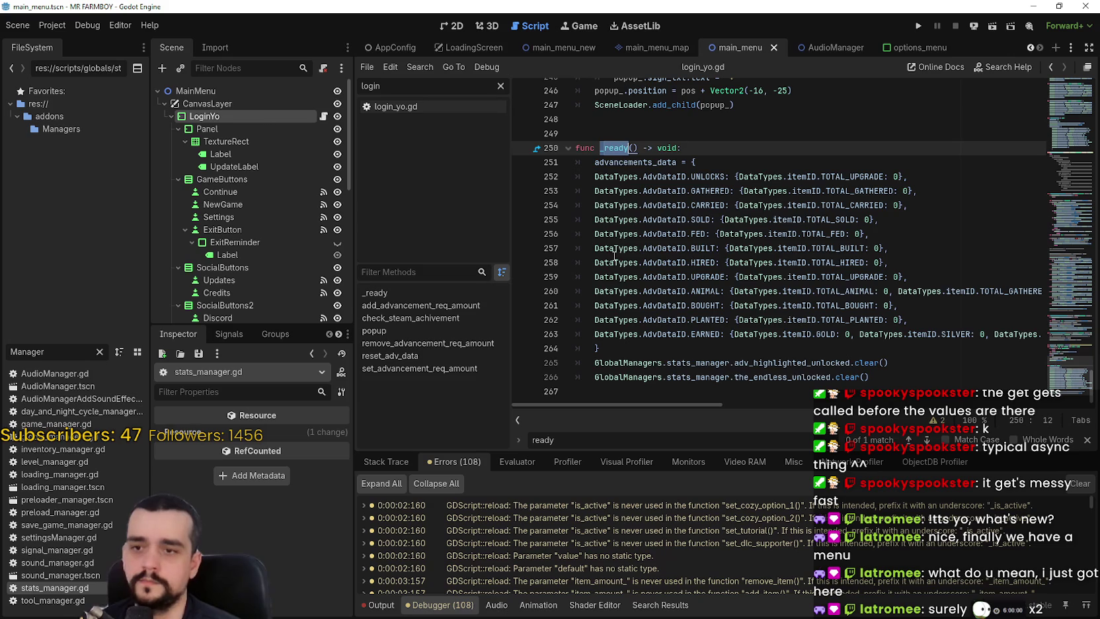
{"action": "type", "text": "GlobalManagers"}
{"action": "key", "text": "ctrl+z"}
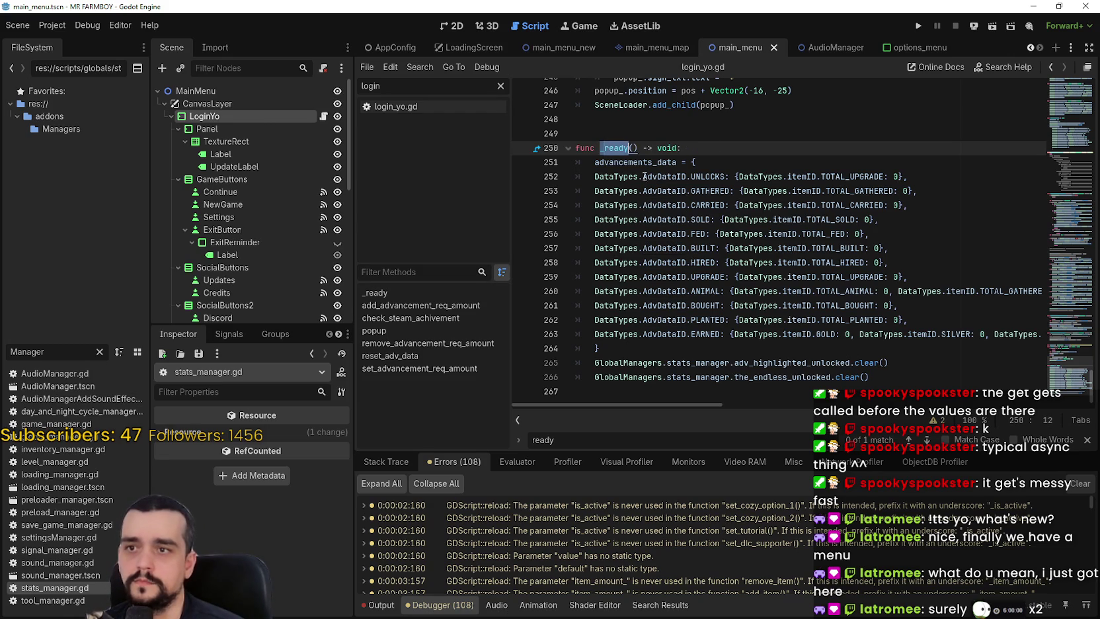
{"action": "type", "text": "trigger_ready"}
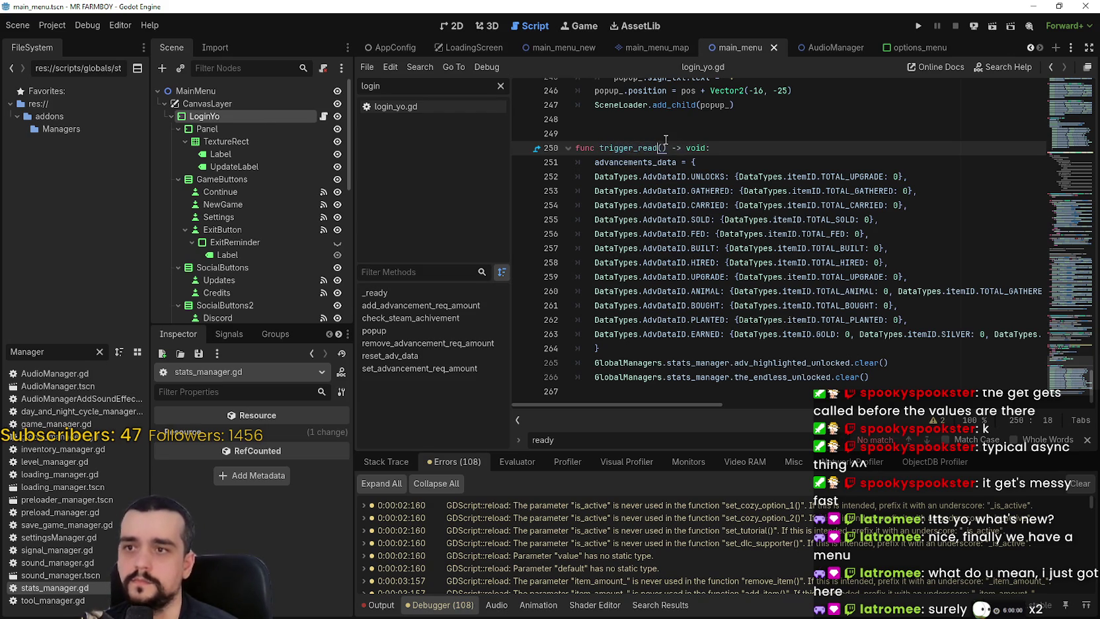
{"action": "left_click", "coordinate": [665, 137]}
{"action": "key", "text": "ctrl+s"}
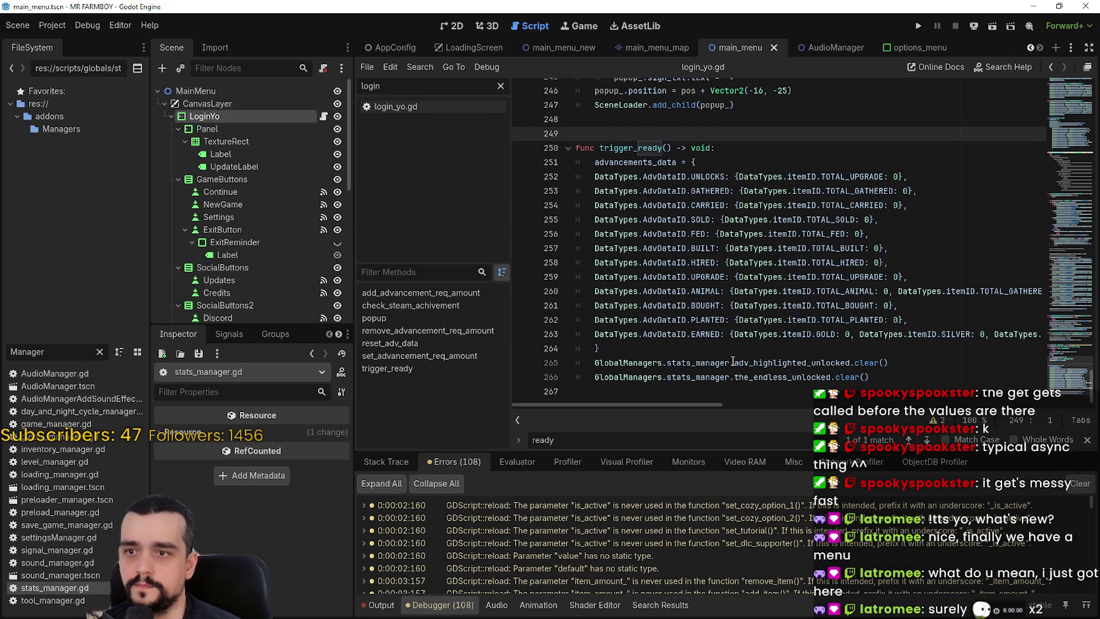
Open tool_manager.gd, look over its code, and save it.
{"action": "left_click", "coordinate": [729, 394]}
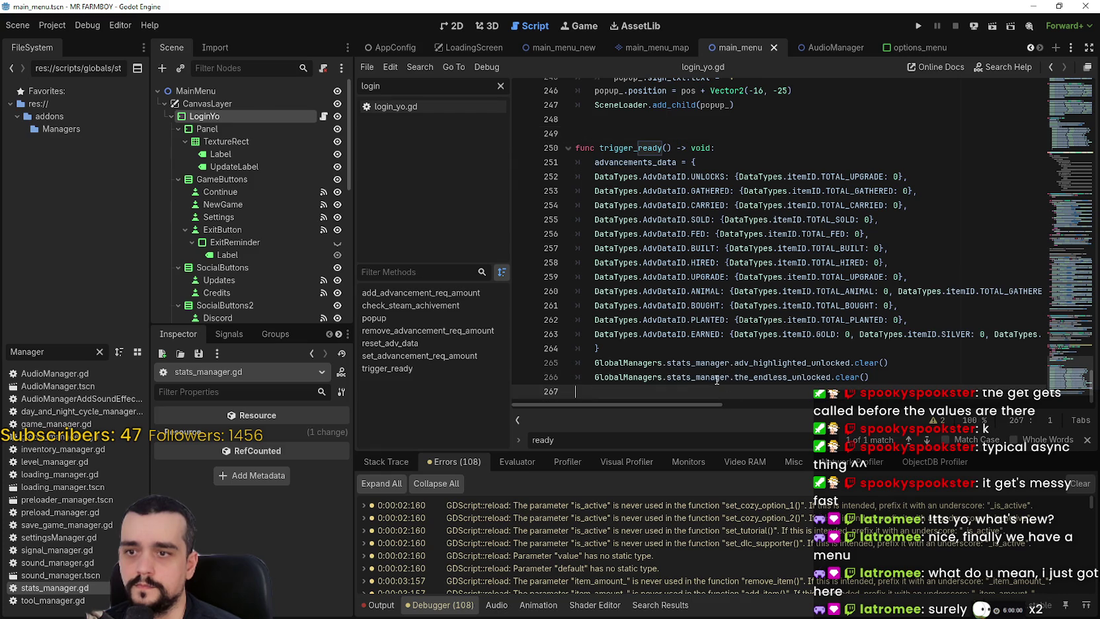
{"action": "double_click", "coordinate": [52, 600]}
{"action": "scroll", "coordinate": [789, 262], "scroll_direction": "down", "scroll_amount": 9}
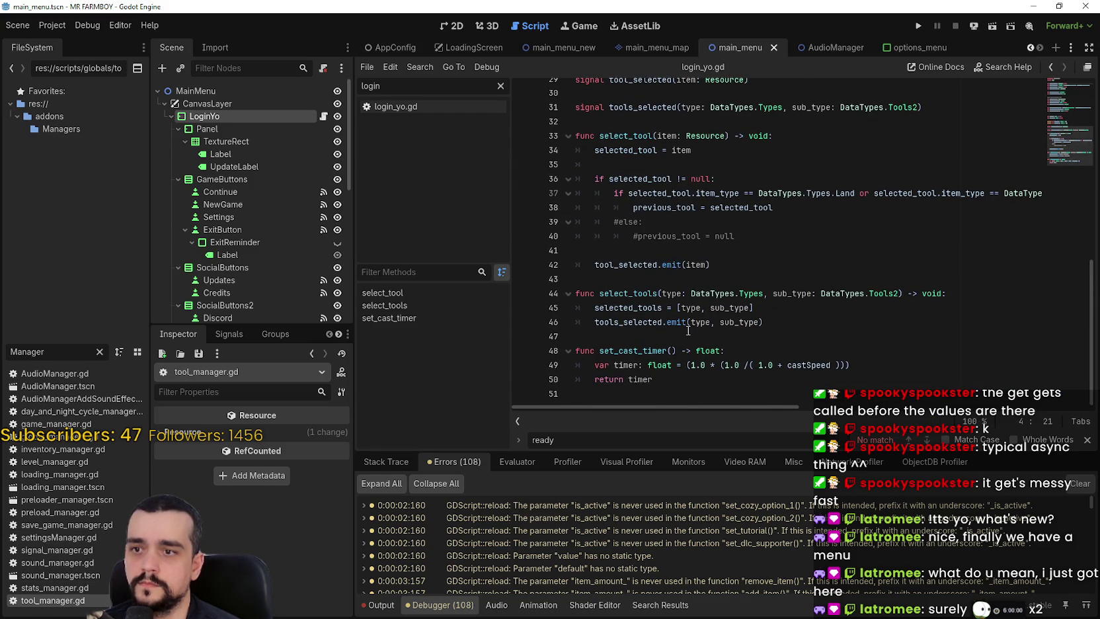
{"action": "scroll", "coordinate": [691, 321], "scroll_direction": "up", "scroll_amount": 9}
{"action": "left_click", "coordinate": [719, 335]}
{"action": "scroll", "coordinate": [687, 298], "scroll_direction": "down", "scroll_amount": 3}
{"action": "key", "text": "ctrl+s"}
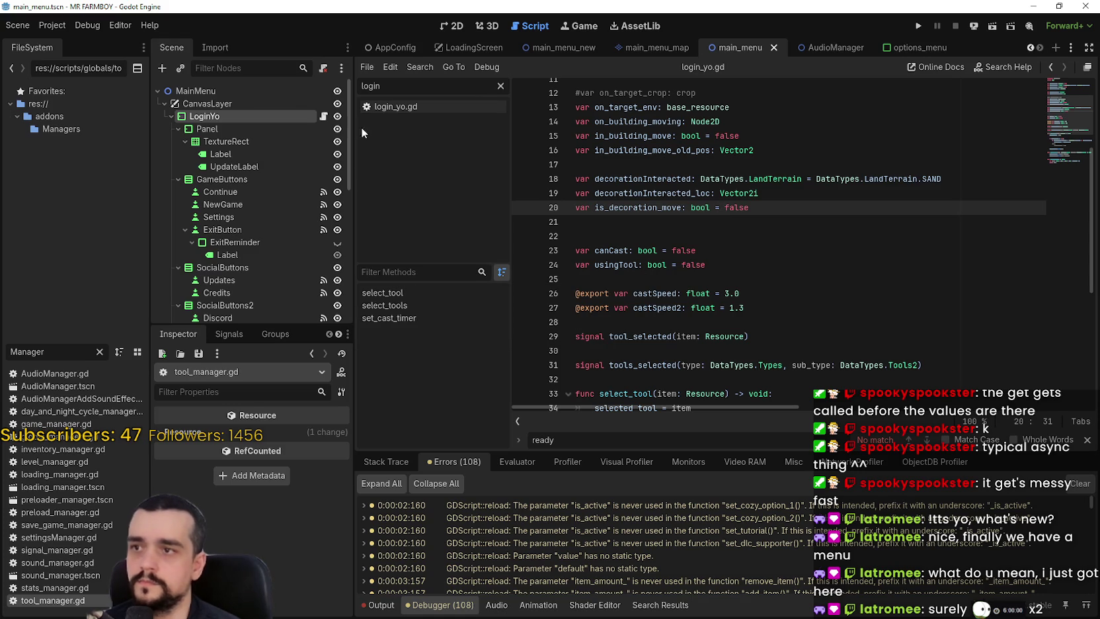
Reopen stats_manager.gd to confirm trigger_ready, then return to login_yo.gd.
{"action": "double_click", "coordinate": [58, 587]}
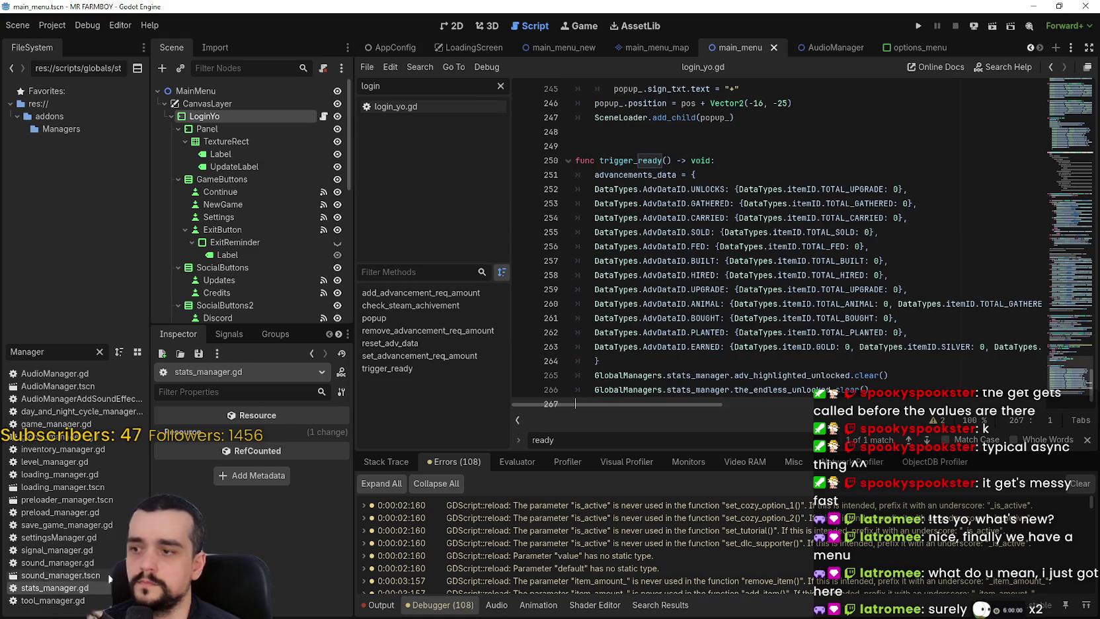
{"action": "double_click", "coordinate": [622, 161]}
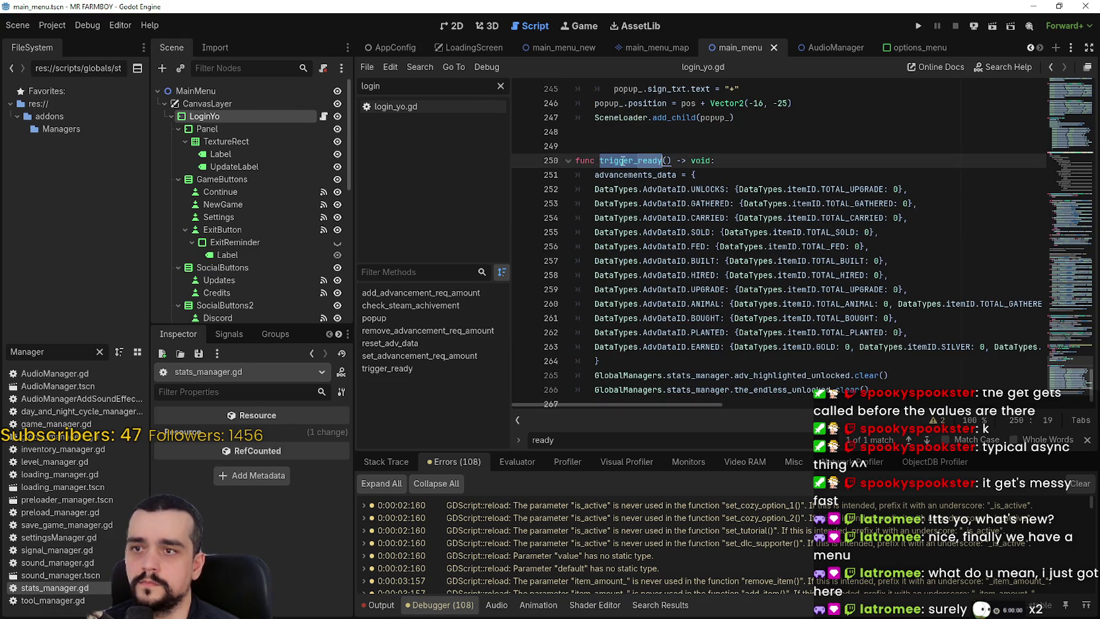
{"action": "key", "text": "super+r"}
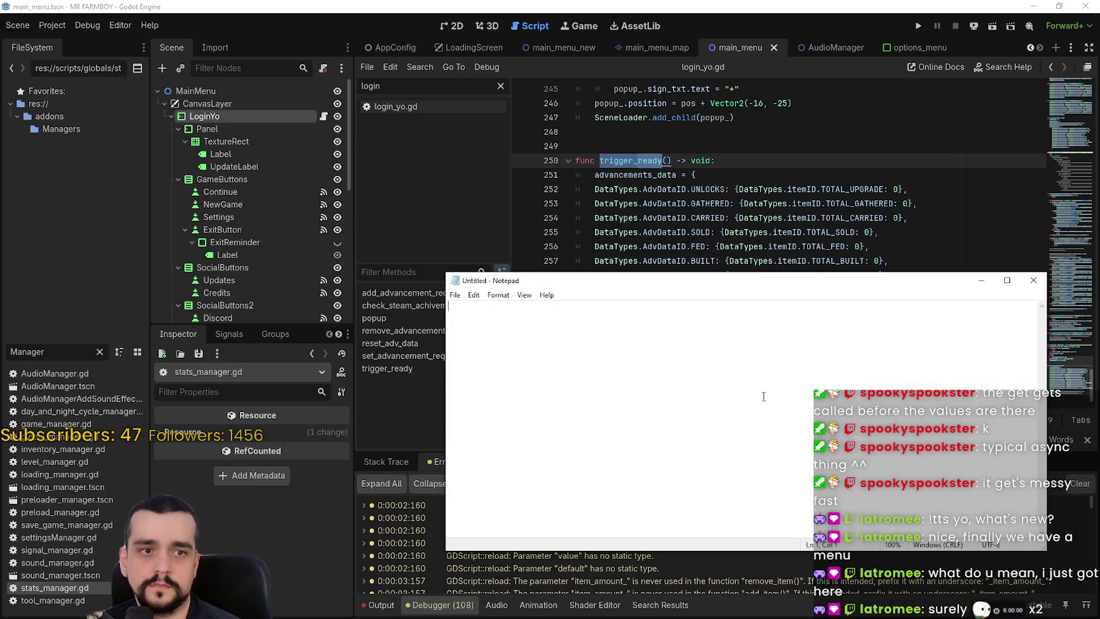
{"action": "left_click", "coordinate": [1031, 281]}
{"action": "left_click", "coordinate": [409, 108]}
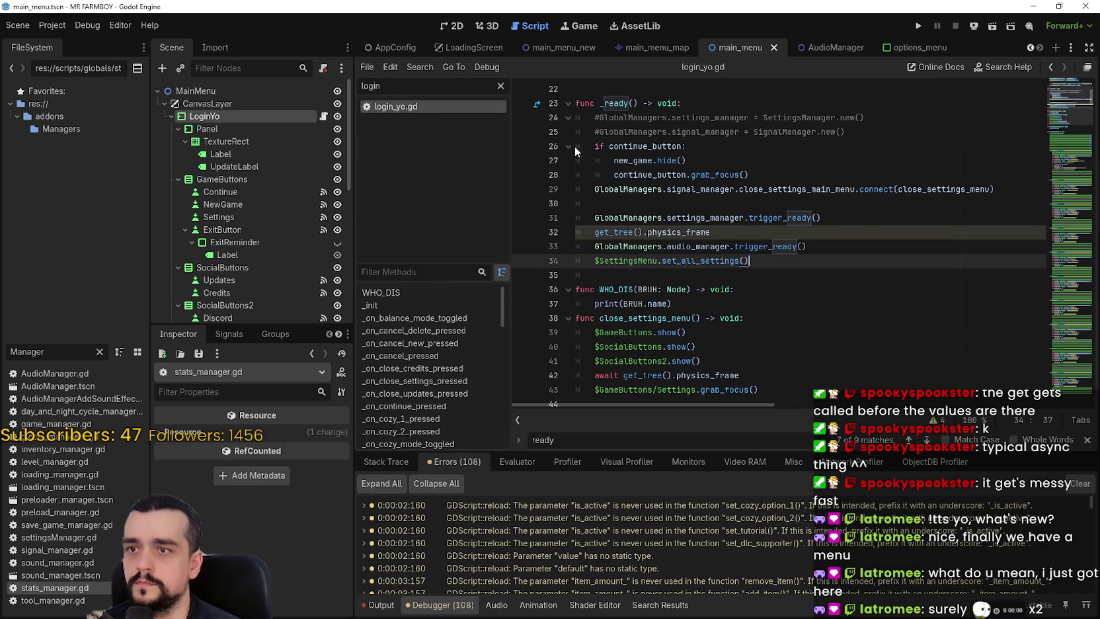
Add a GlobalManagers.stats_manager.trigger_ready() call after the audio manager call and save.
{"action": "left_click", "coordinate": [855, 251]}
{"action": "key", "text": "Return"}
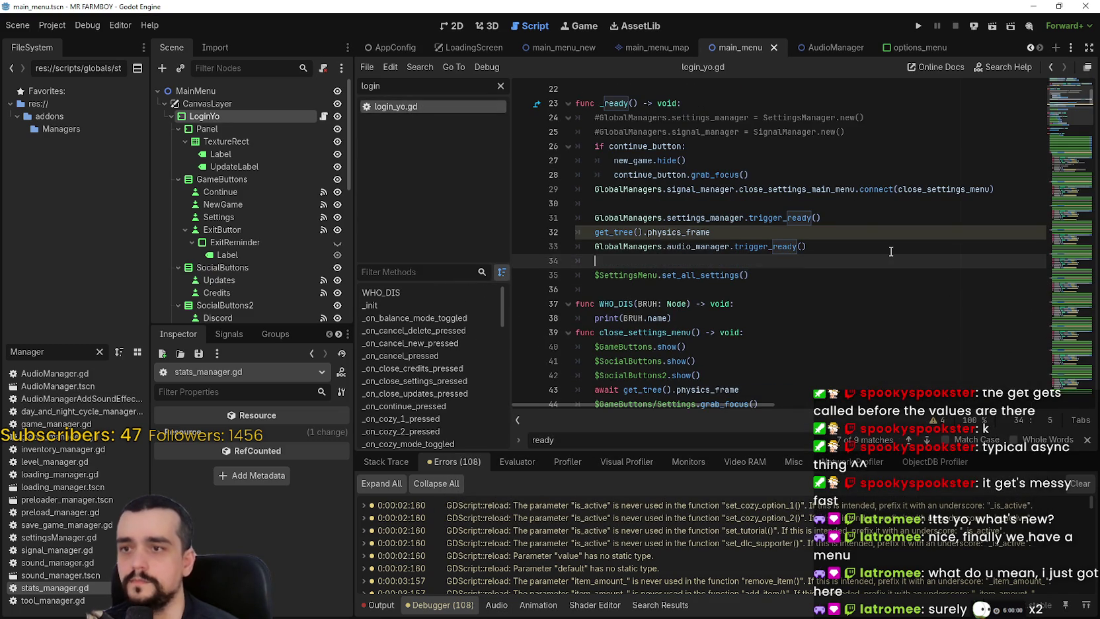
{"action": "type", "text": "GlobalManagers.stats"}
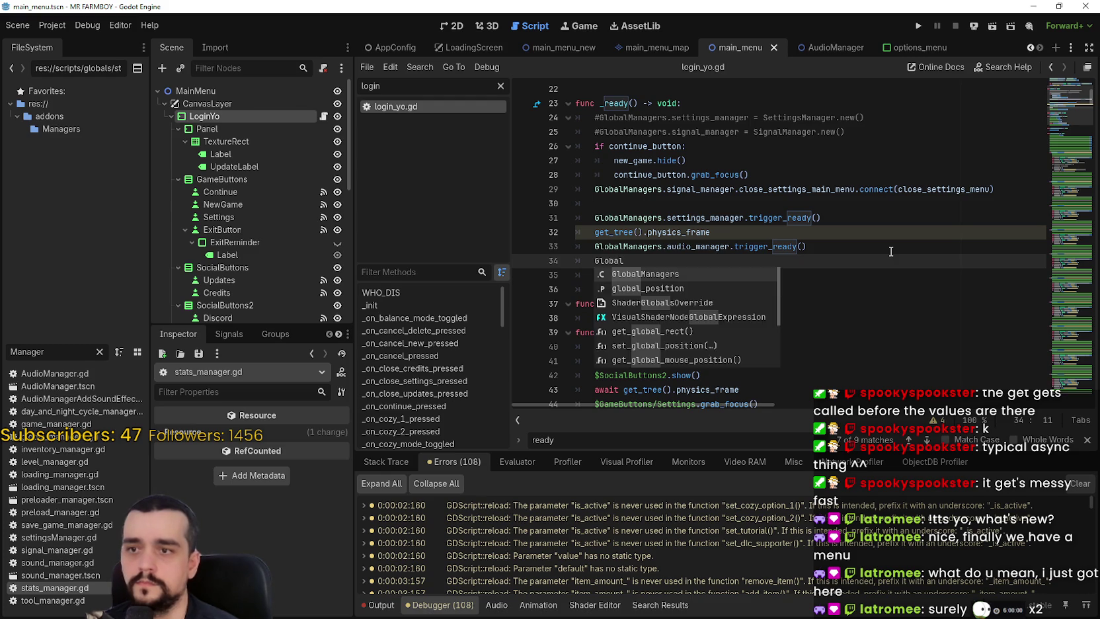
{"action": "key", "text": "Return"}
{"action": "type", "text": ".trigger_ready("}
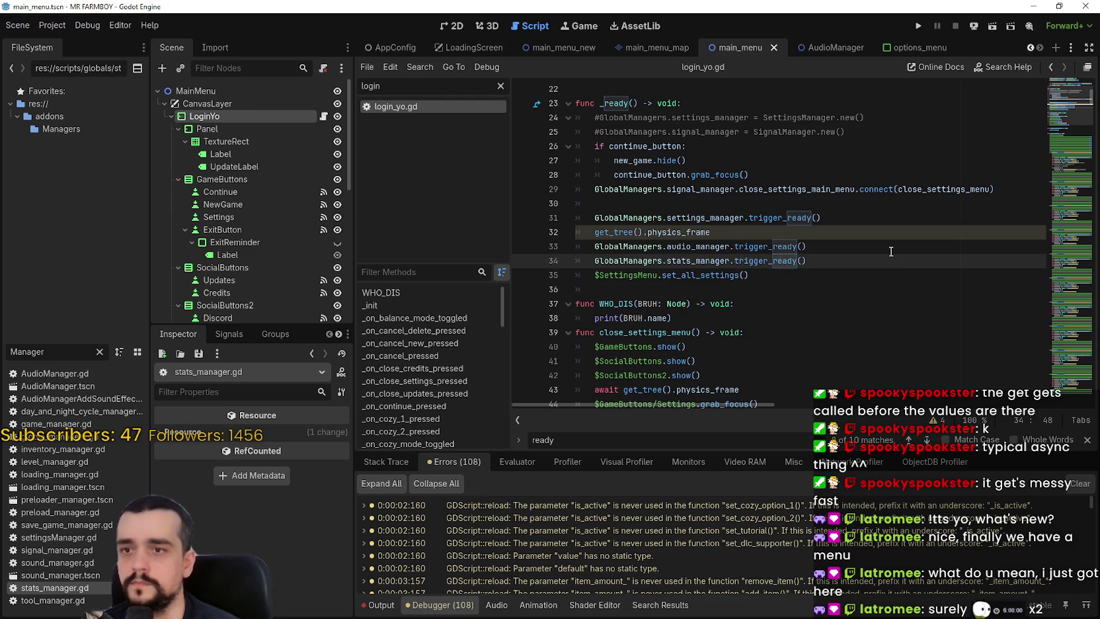
{"action": "key", "text": "ctrl+s"}
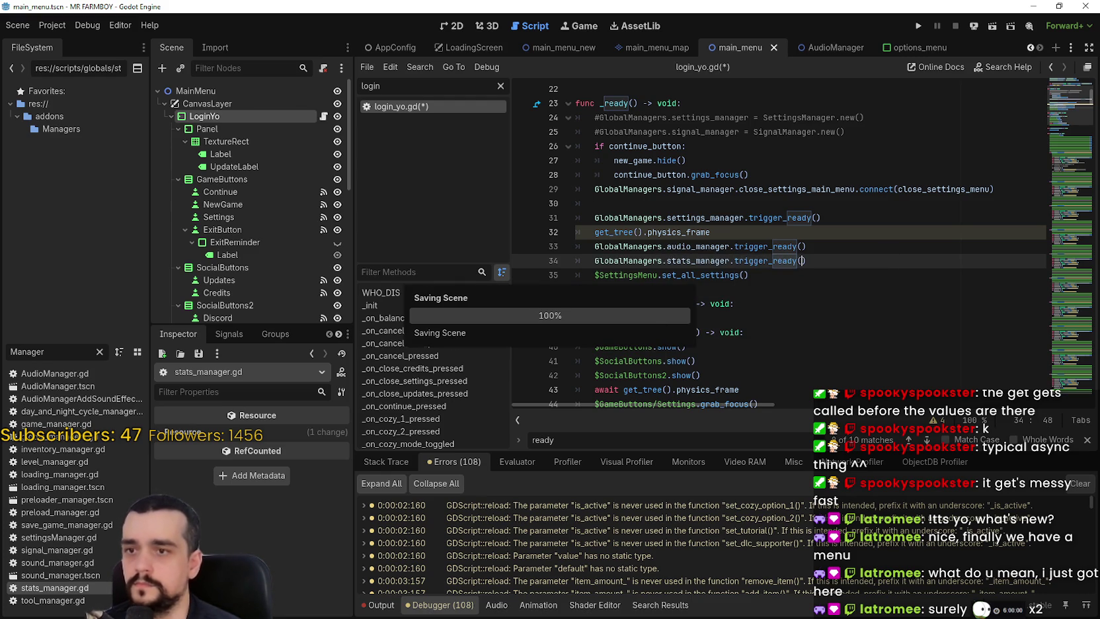
{"action": "double_click", "coordinate": [56, 526]}
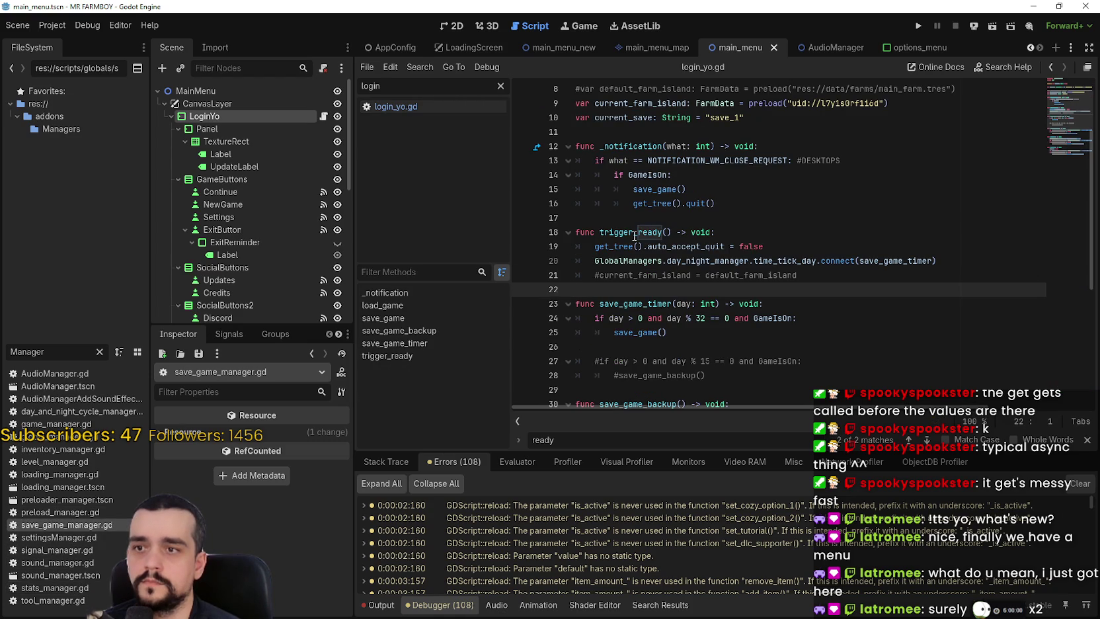
Add GlobalManagers.save_manager.trigger_ready() on the next line, then open save_game_manager.gd.
{"action": "left_click", "coordinate": [447, 107]}
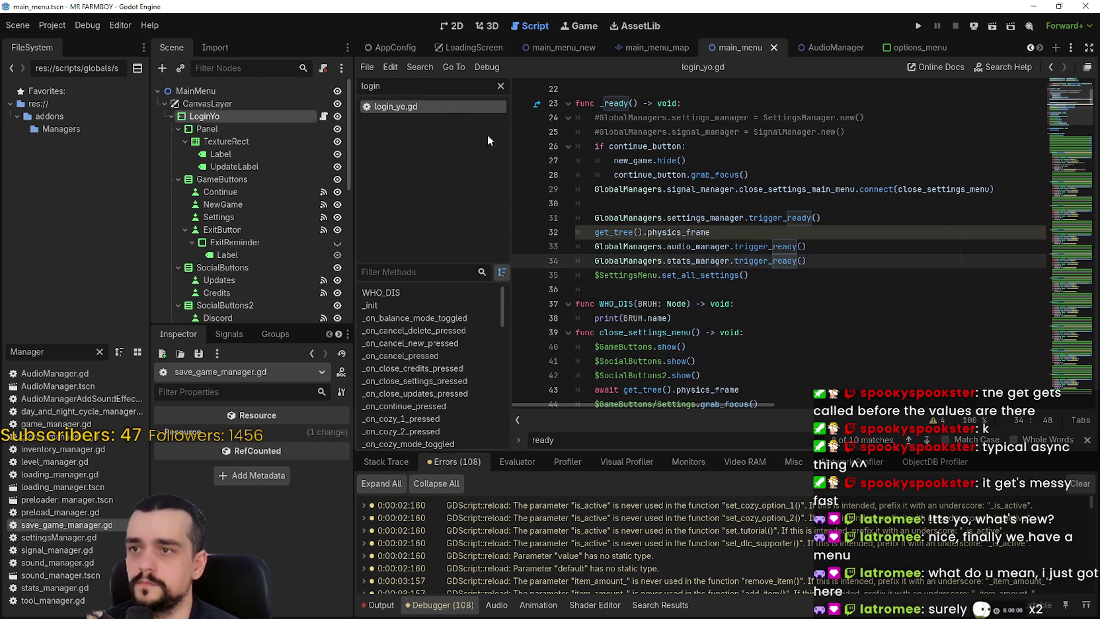
{"action": "key", "text": "Return"}
{"action": "type", "text": "Gl"}
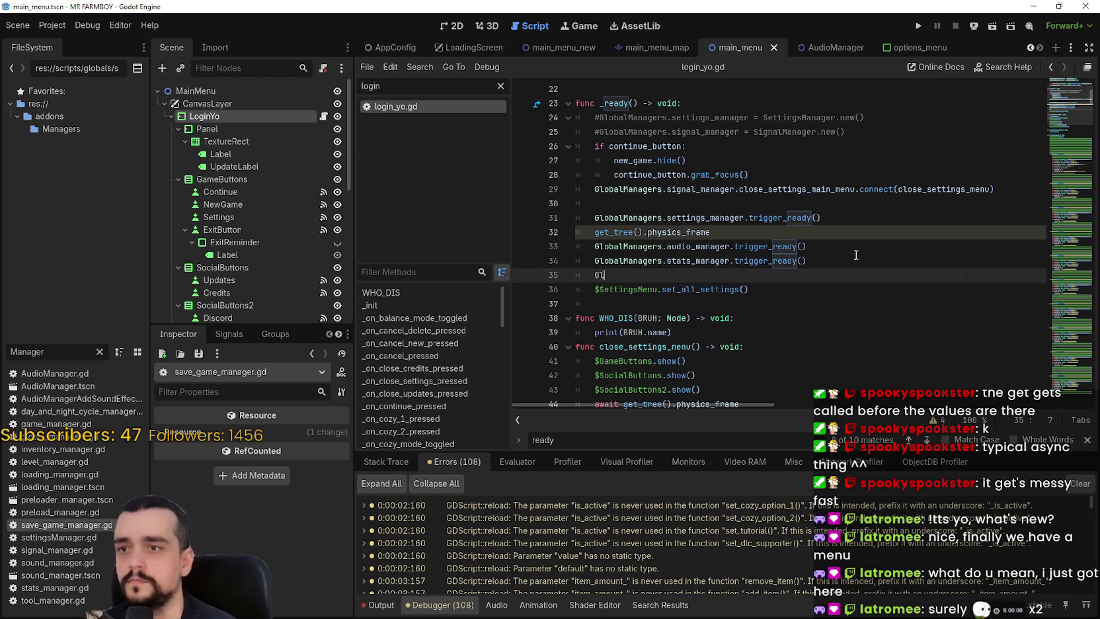
{"action": "type", "text": "obalManagers."}
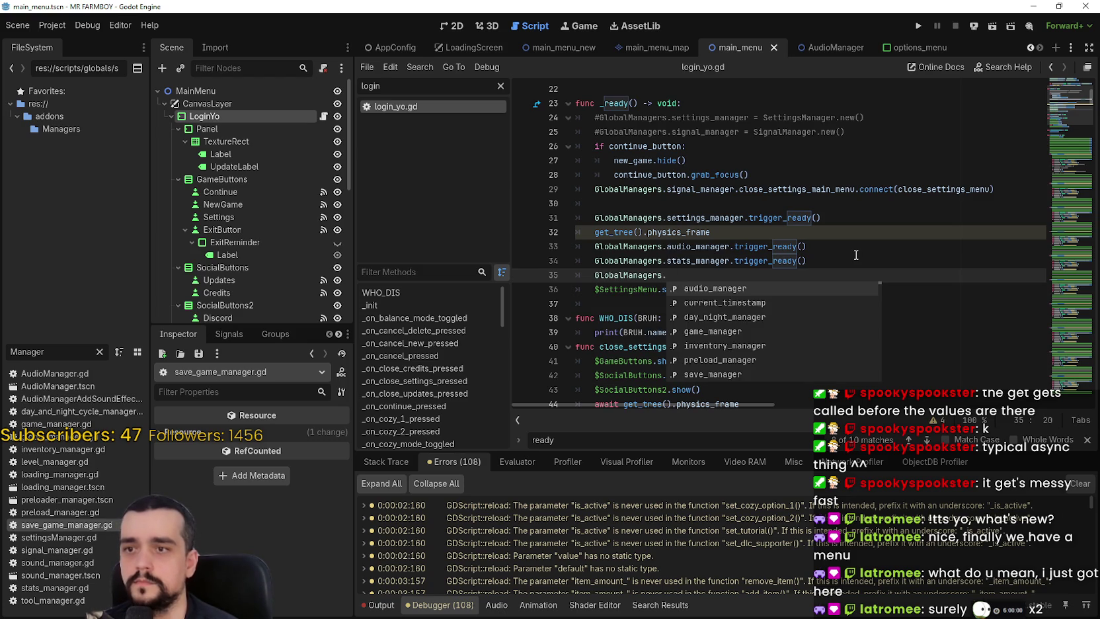
{"action": "type", "text": "save_"}
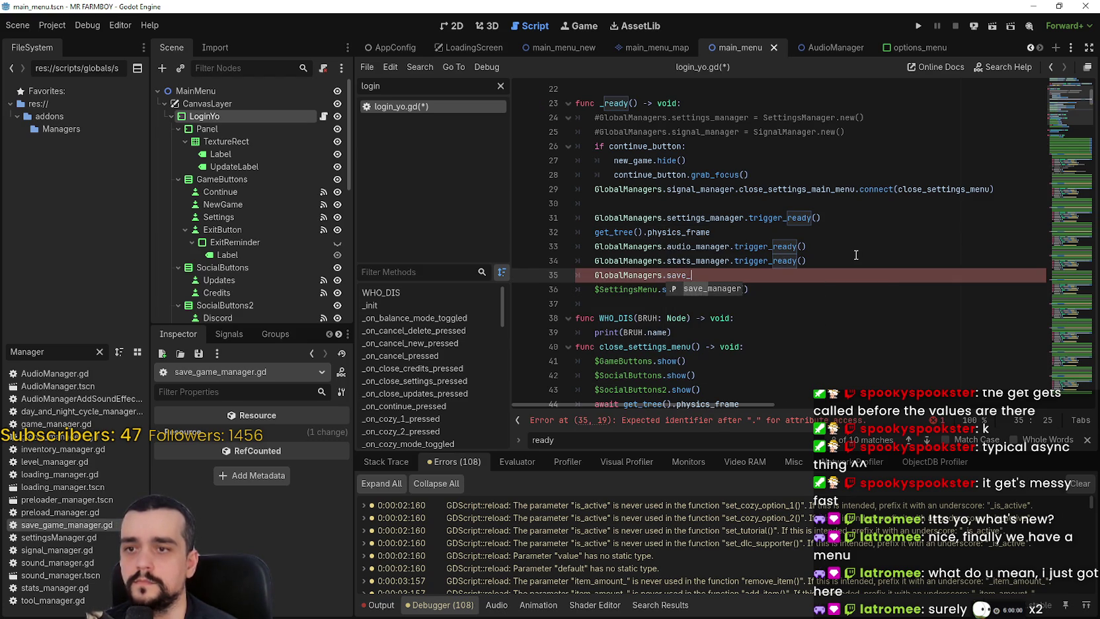
{"action": "key", "text": "Return"}
{"action": "type", "text": ".trigger_"}
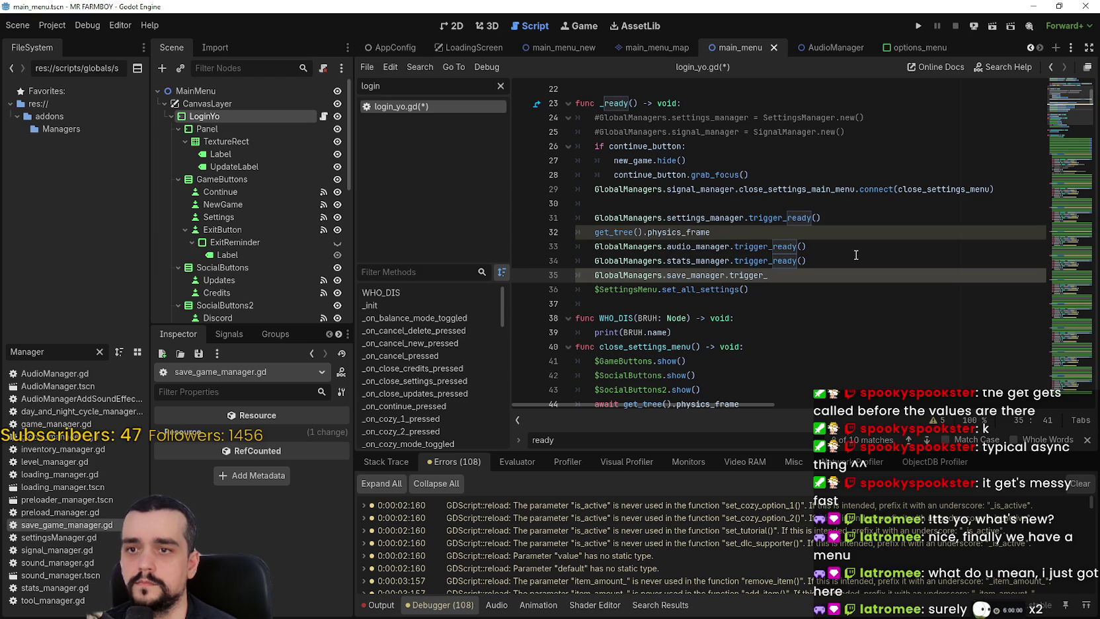
{"action": "type", "text": "ready("}
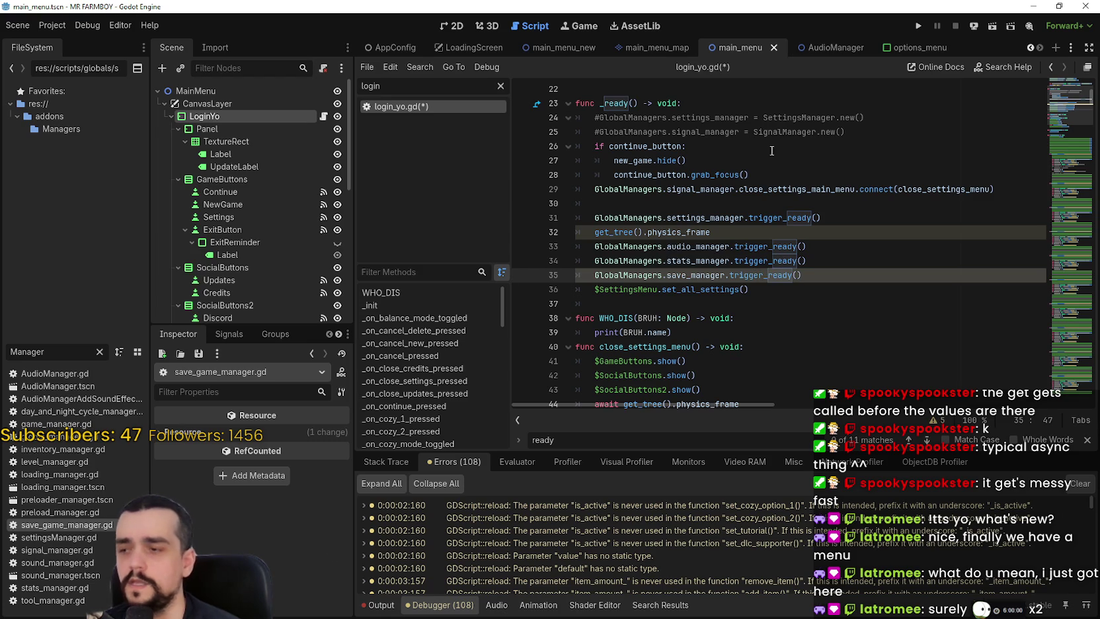
{"action": "double_click", "coordinate": [58, 525]}
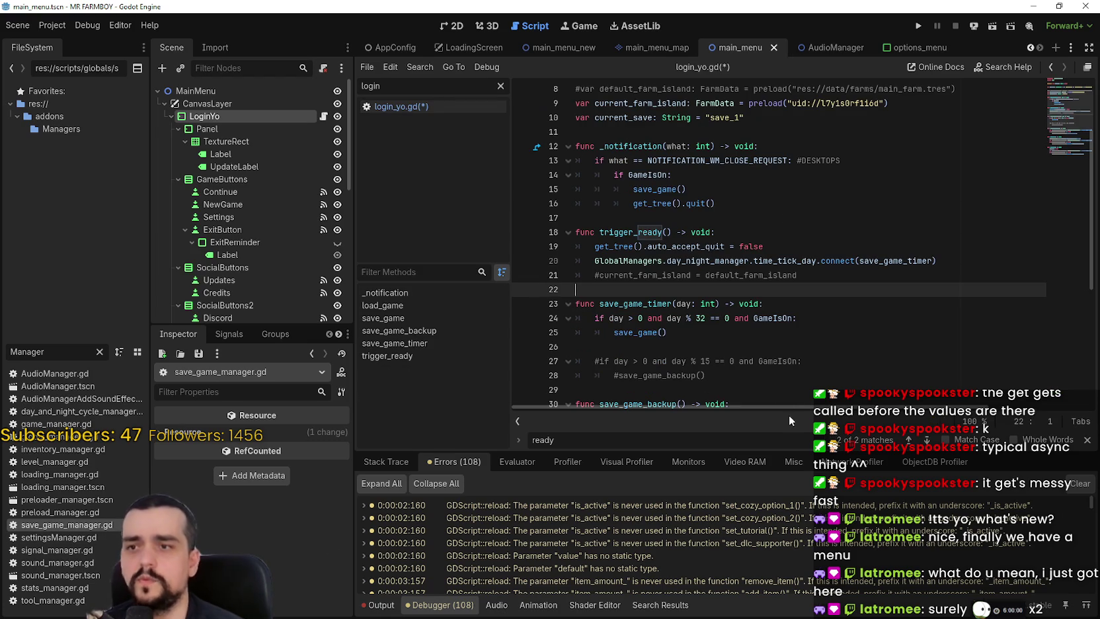
Review save_game_manager.gd's day_night_manager and save_game_timer code and save it.
{"action": "double_click", "coordinate": [720, 259]}
{"action": "double_click", "coordinate": [916, 260]}
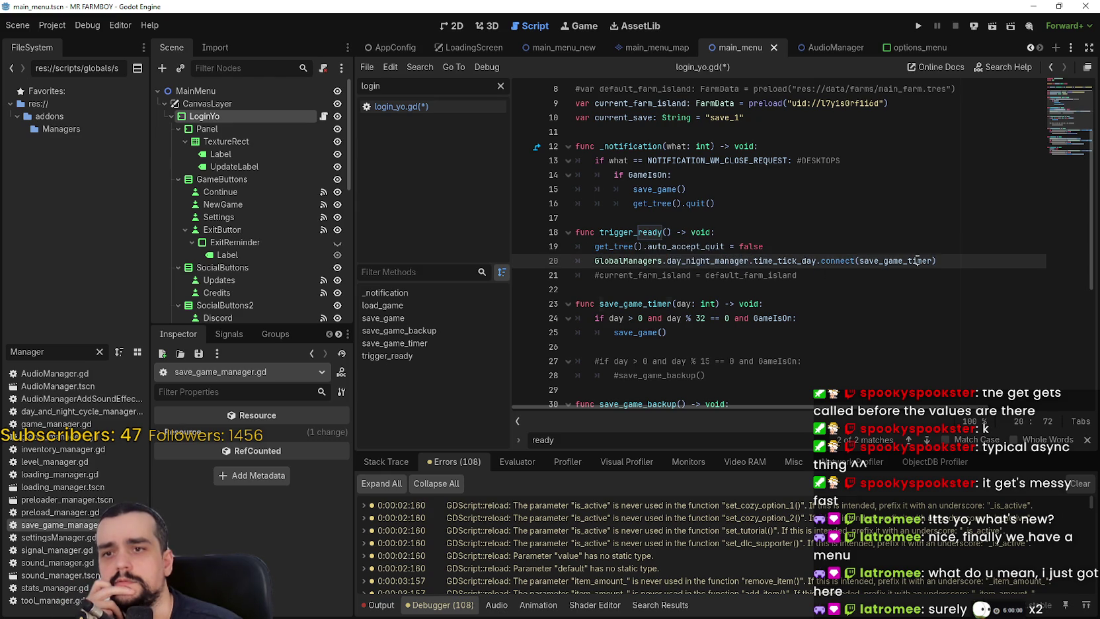
{"action": "double_click", "coordinate": [916, 259]}
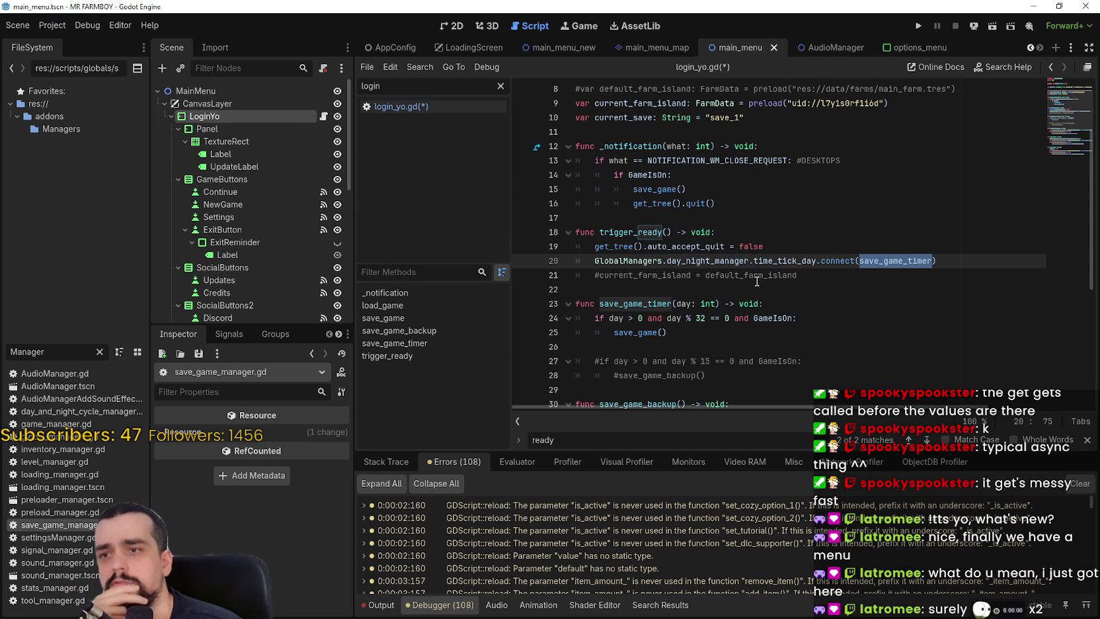
{"action": "scroll", "coordinate": [757, 282], "scroll_direction": "down", "scroll_amount": 1}
{"action": "scroll", "coordinate": [756, 282], "scroll_direction": "up", "scroll_amount": 4}
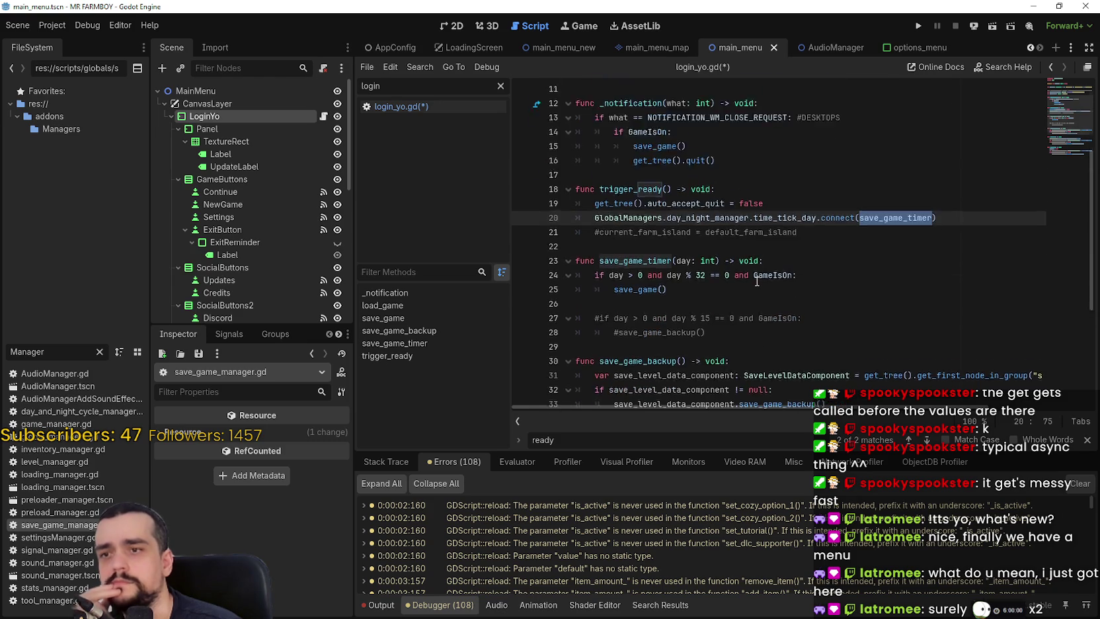
{"action": "scroll", "coordinate": [757, 282], "scroll_direction": "down", "scroll_amount": 3}
{"action": "scroll", "coordinate": [758, 280], "scroll_direction": "up", "scroll_amount": 2}
{"action": "left_click", "coordinate": [758, 276]}
{"action": "key", "text": "ctrl+s"}
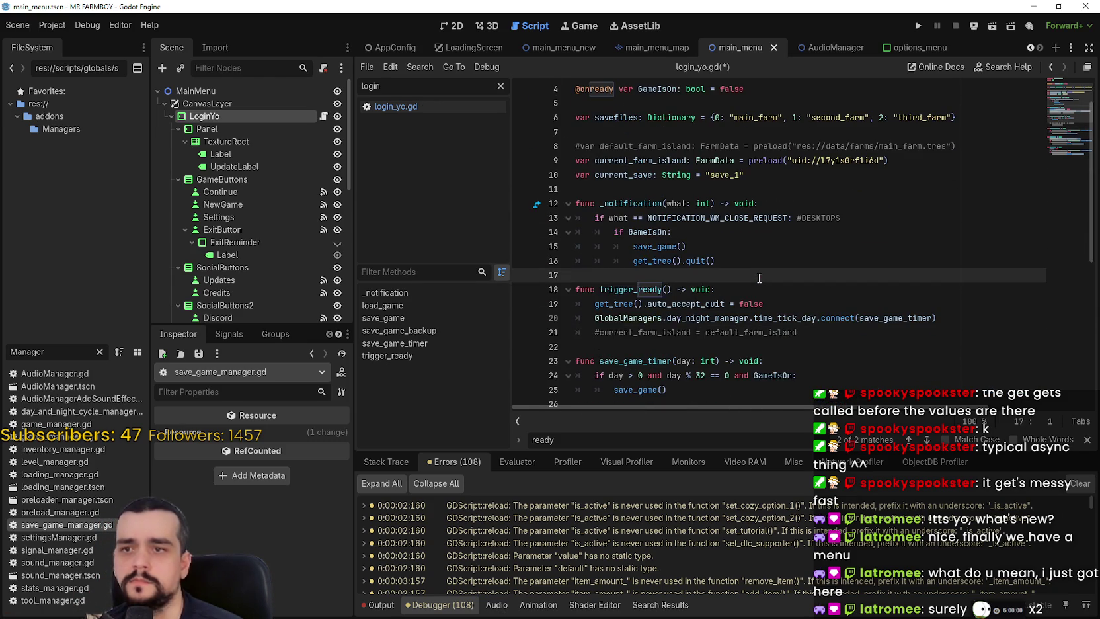
{"action": "scroll", "coordinate": [759, 278], "scroll_direction": "down", "scroll_amount": 2}
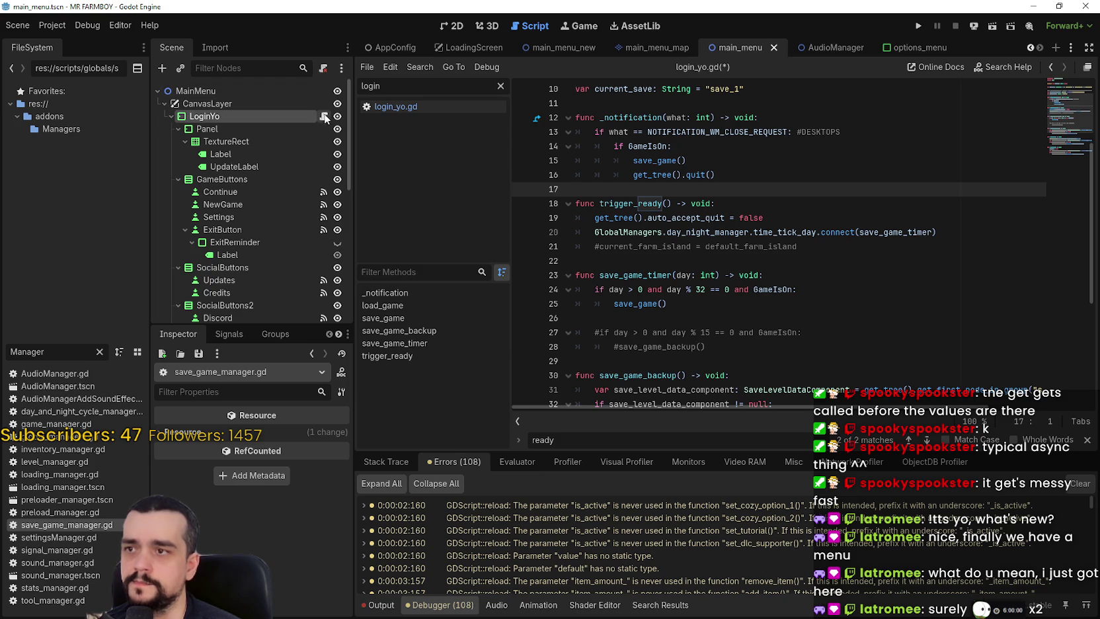
Check inventory_manager.gd and game_manager.gd, then select login_yo.gd's save_manager.trigger_ready line.
{"action": "left_click", "coordinate": [323, 116]}
{"action": "left_click", "coordinate": [810, 274]}
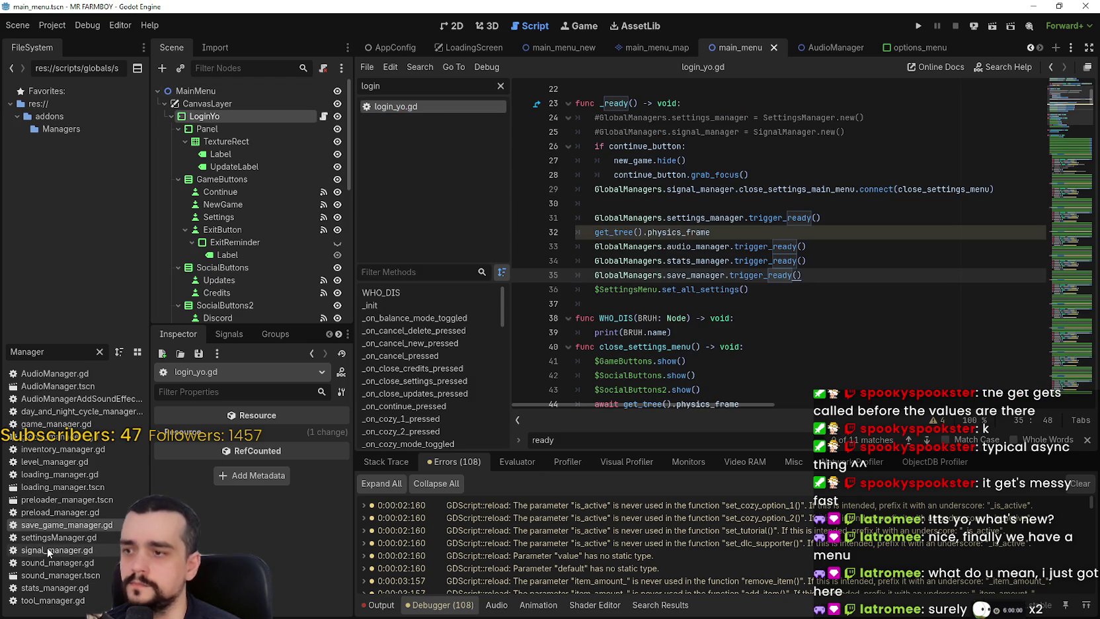
{"action": "double_click", "coordinate": [58, 450]}
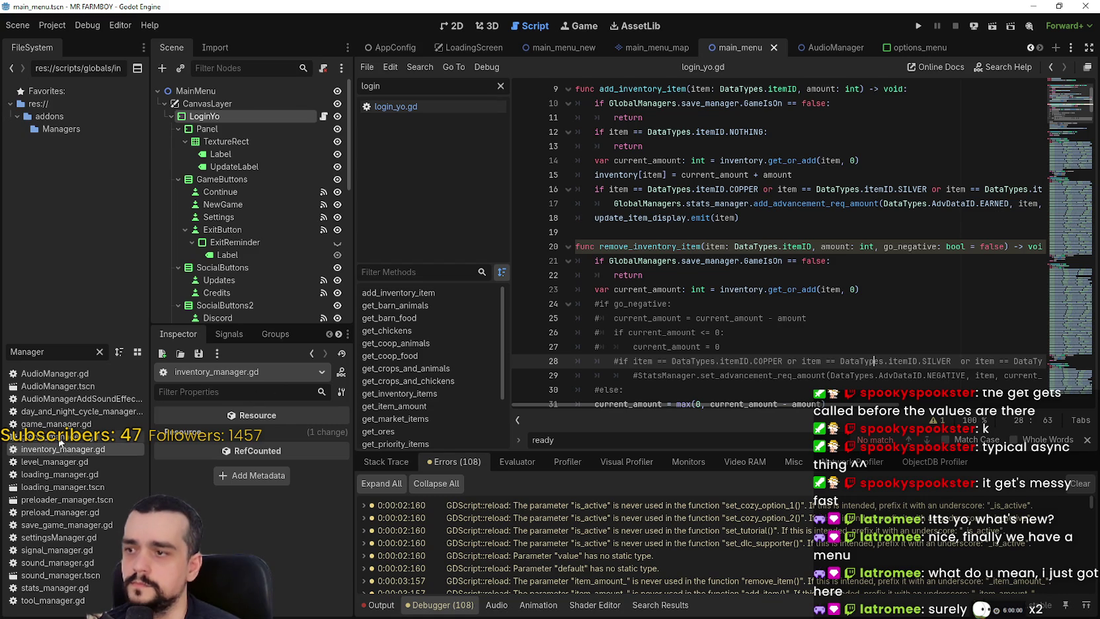
{"action": "left_click", "coordinate": [60, 425]}
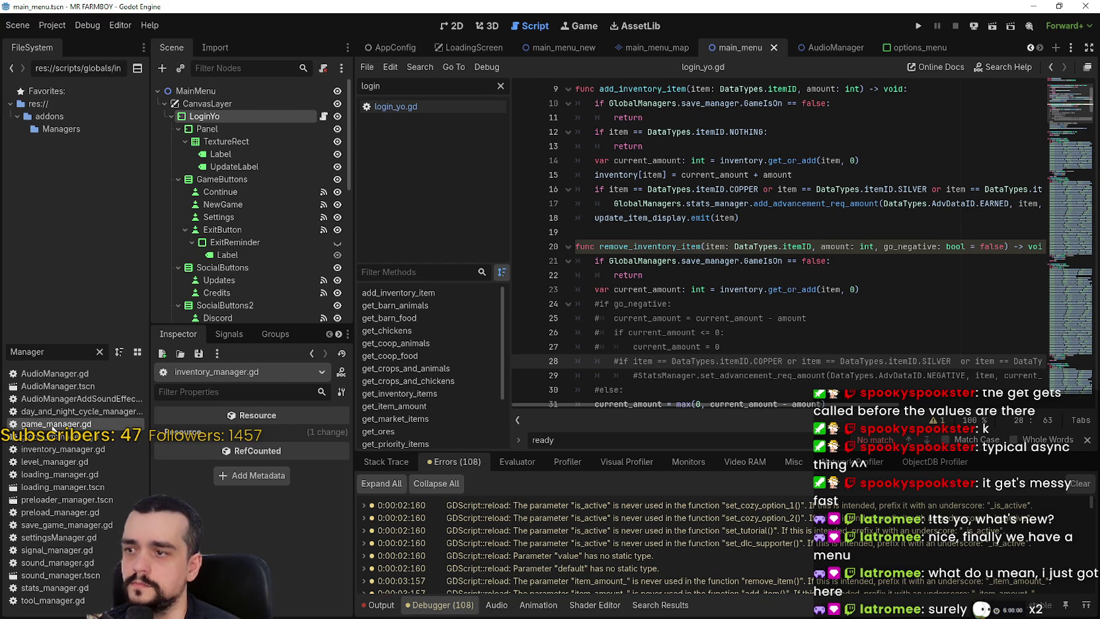
{"action": "double_click", "coordinate": [54, 424]}
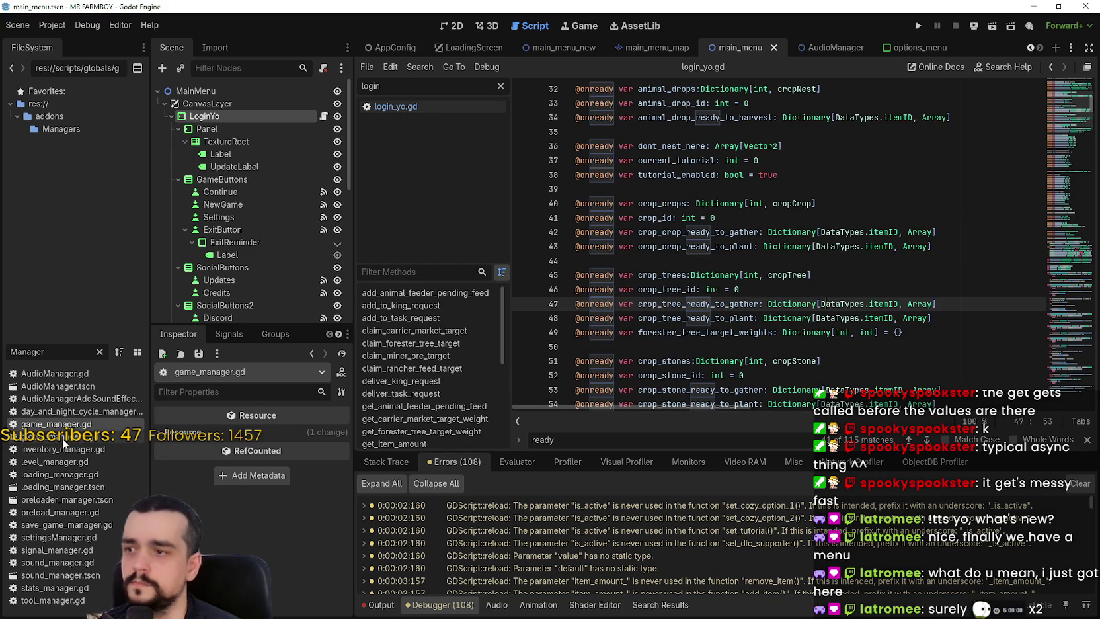
{"action": "left_click", "coordinate": [322, 116]}
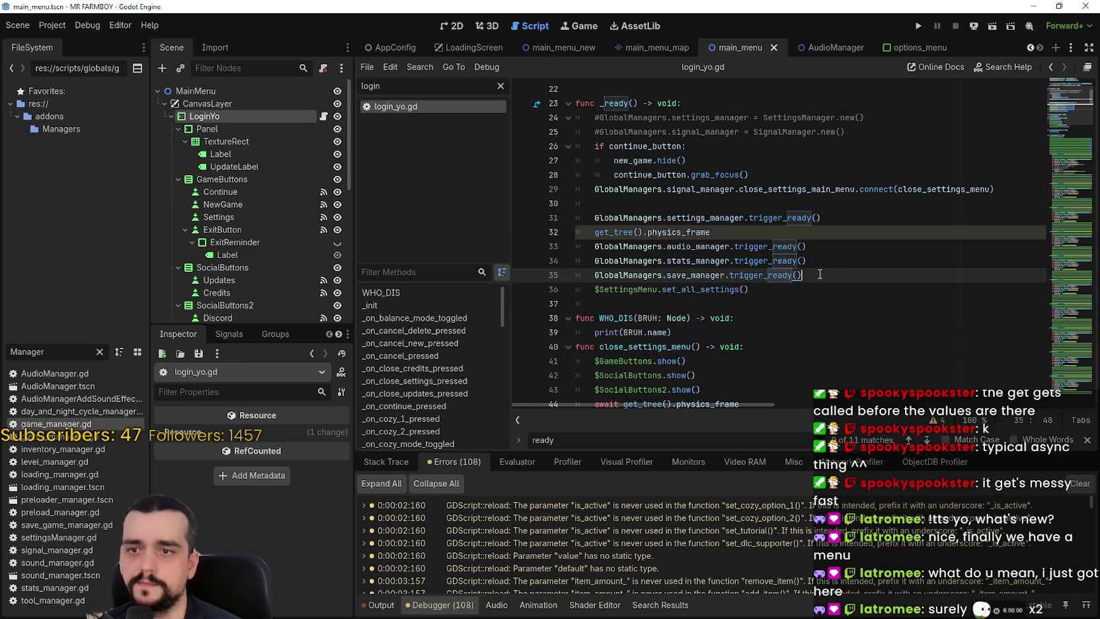
{"action": "left_click", "coordinate": [780, 275]}
{"action": "left_click_drag", "start_coordinate": [825, 277], "coordinate": [571, 275]}
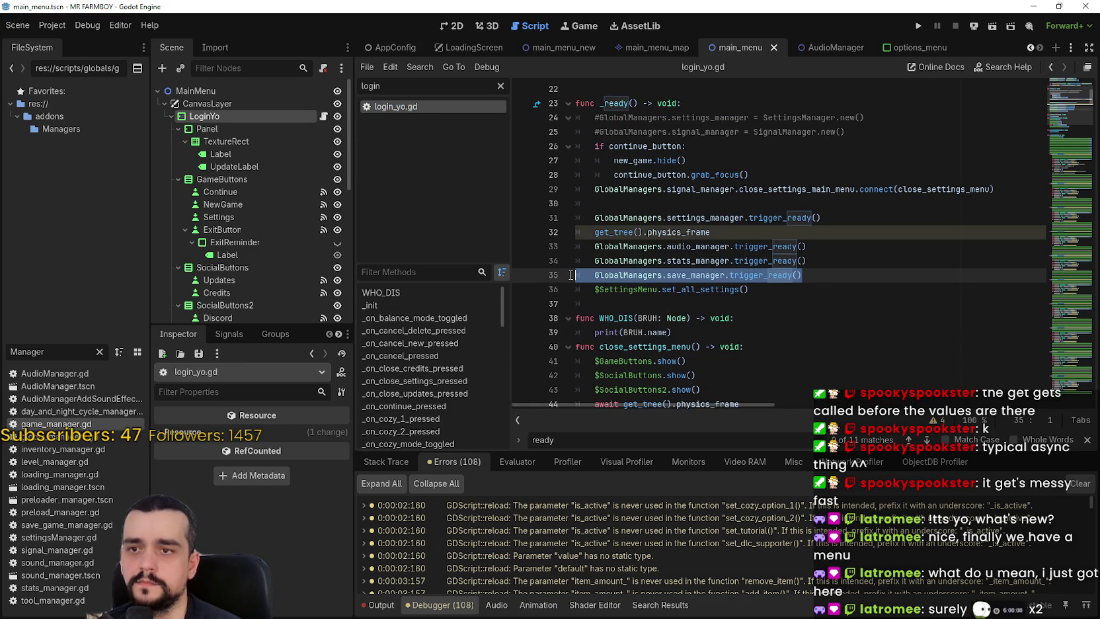
Paste line 32's get_tree().physics_frame wait after the audio and stats manager calls, then save.
{"action": "left_click_drag", "start_coordinate": [594, 232], "coordinate": [713, 233]}
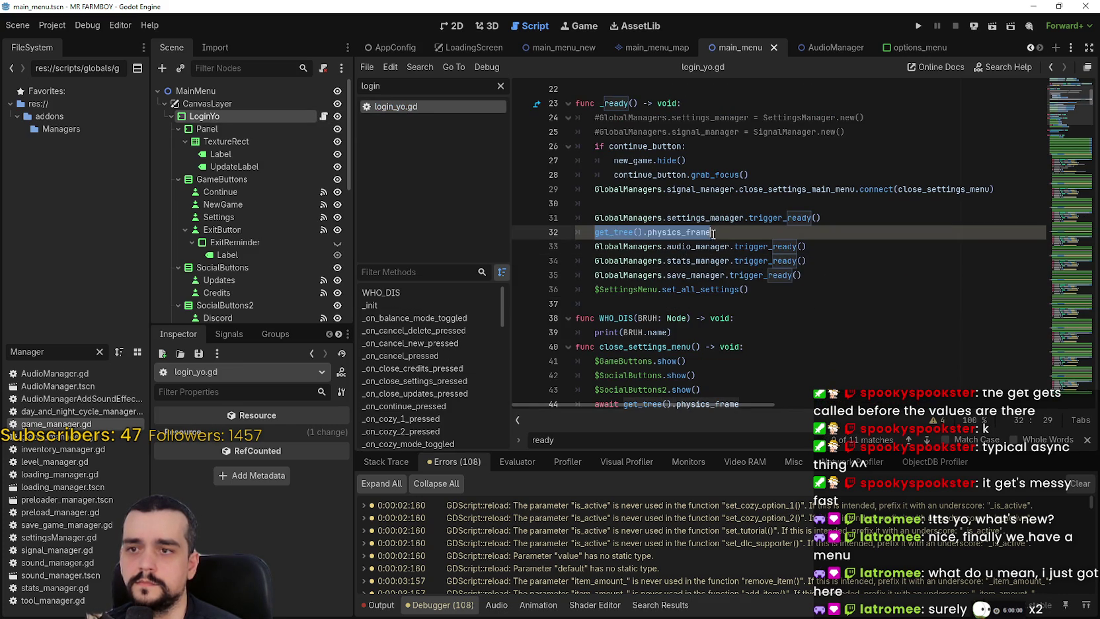
{"action": "key", "text": "ctrl+c"}
{"action": "left_click", "coordinate": [850, 249]}
{"action": "key", "text": "Return"}
{"action": "key", "text": "ctrl+v"}
{"action": "key", "text": "Down"}
{"action": "key", "text": "End"}
{"action": "key", "text": "Return"}
{"action": "key", "text": "ctrl+v"}
{"action": "key", "text": "ctrl+s"}
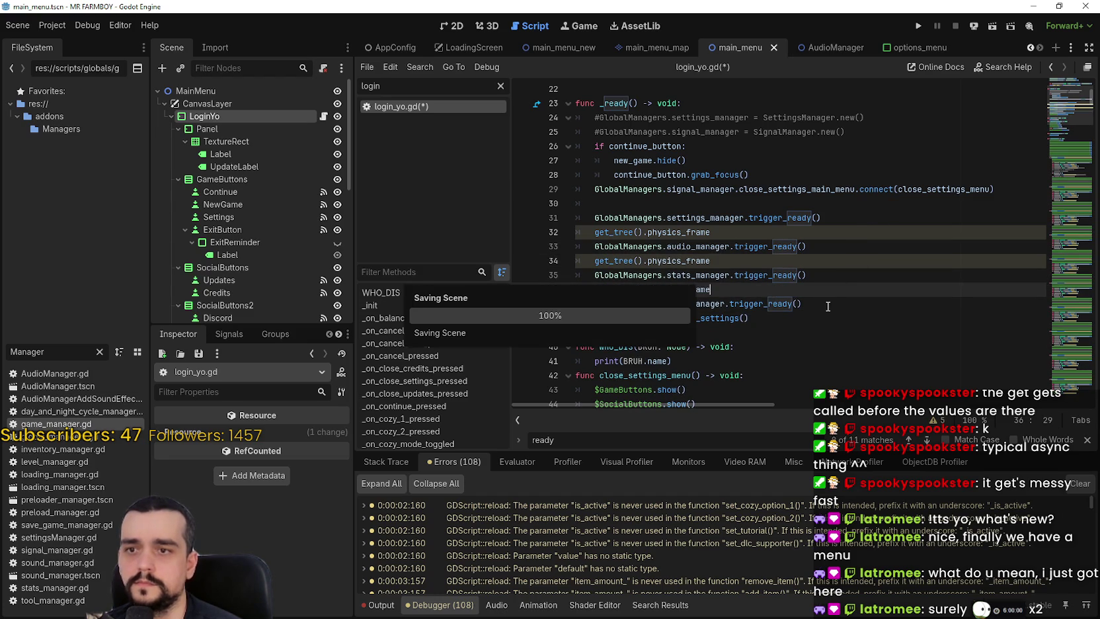
Add the physics-frame wait on line 30 before settings_manager.trigger_ready(), save, and run the project.
{"action": "left_click", "coordinate": [820, 318]}
{"action": "left_click", "coordinate": [820, 332]}
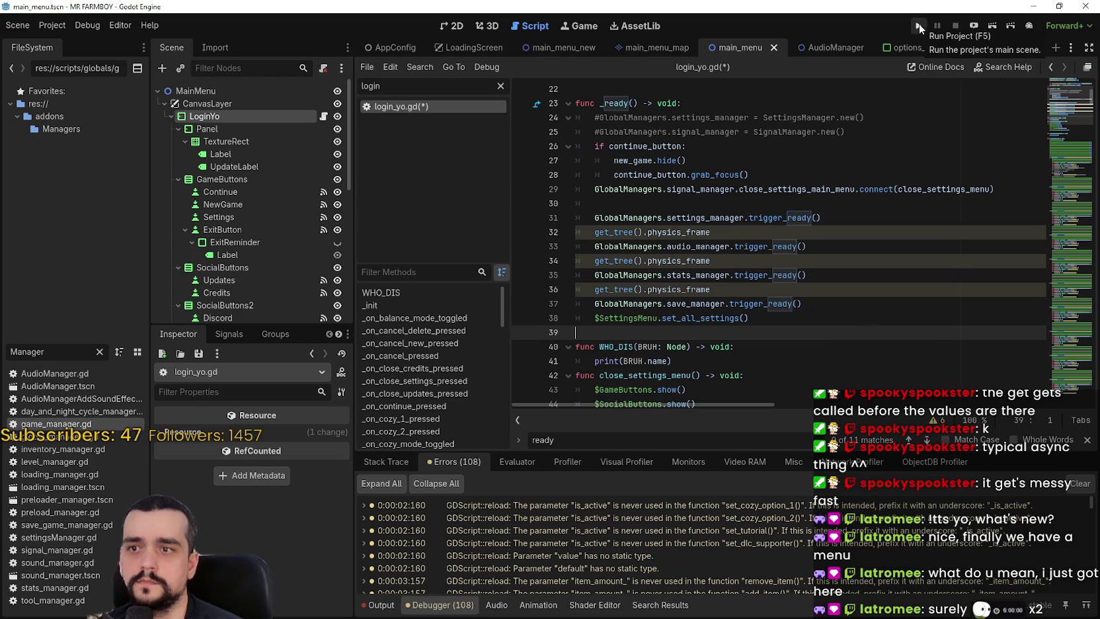
{"action": "left_click", "coordinate": [680, 202]}
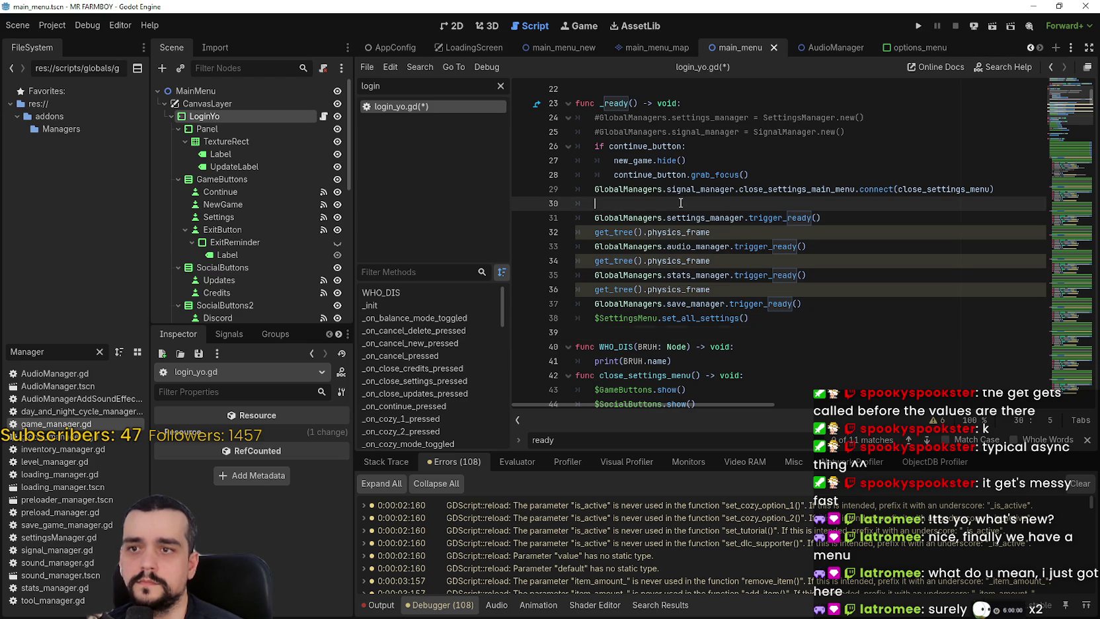
{"action": "left_click", "coordinate": [721, 228]}
{"action": "key", "text": "Home"}
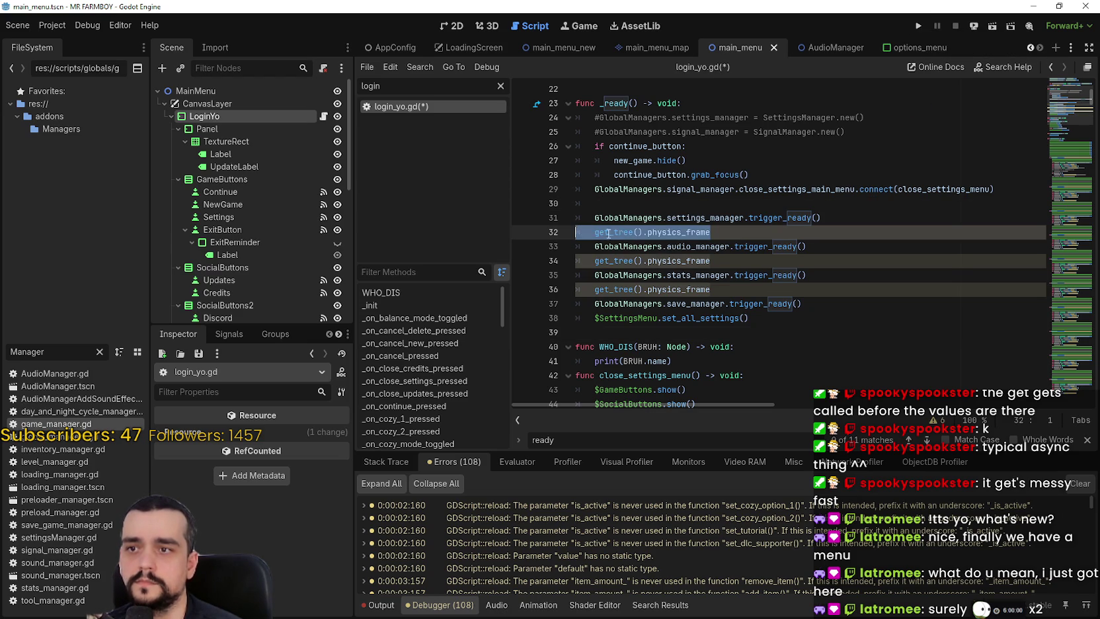
{"action": "key", "text": "shift+End"}
{"action": "key", "text": "ctrl+c"}
{"action": "key", "text": "Up"}
{"action": "key", "text": "Up"}
{"action": "key", "text": "ctrl+v"}
{"action": "key", "text": "ctrl+s"}
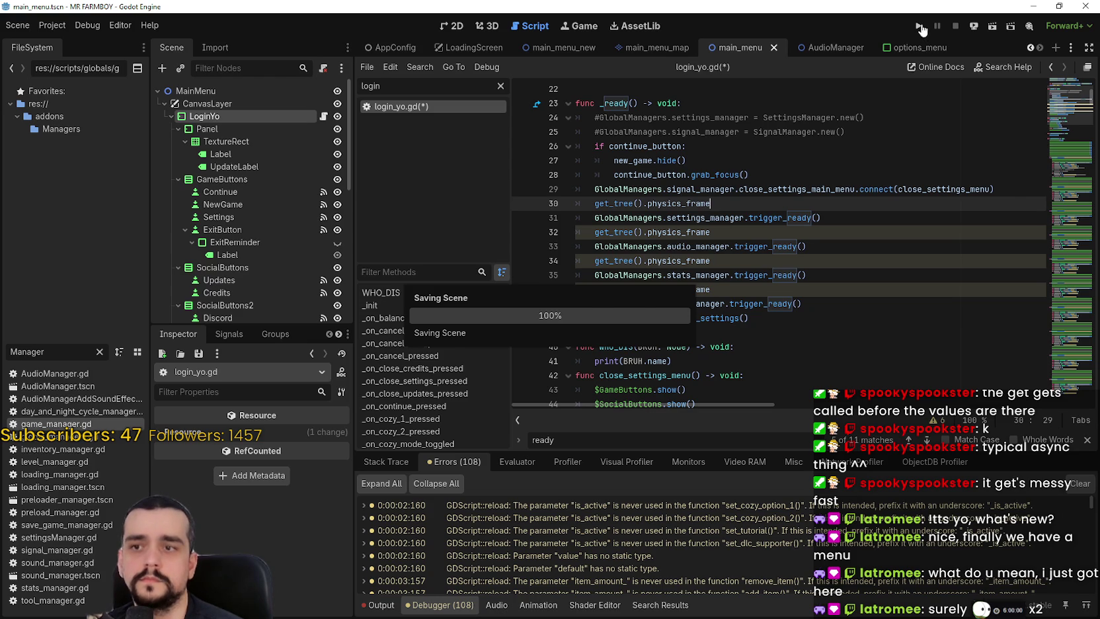
{"action": "left_click", "coordinate": [919, 26]}
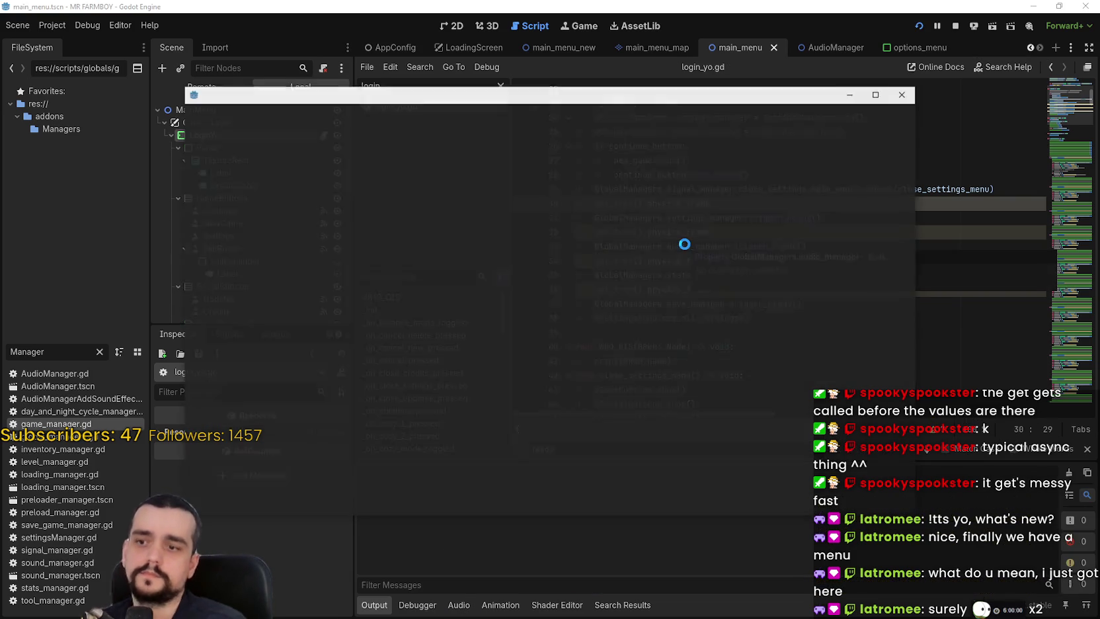
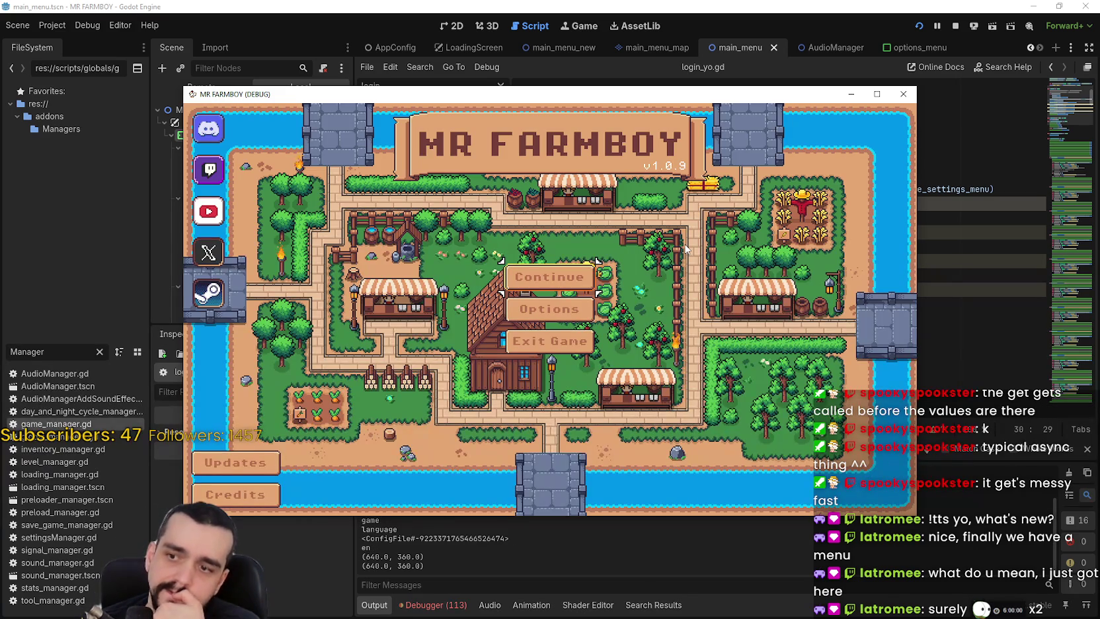
Show the debugger's error list and scroll to the latest save_game_manager.gd errors.
{"action": "left_click", "coordinate": [463, 606]}
{"action": "scroll", "coordinate": [1044, 572], "scroll_direction": "down", "scroll_amount": 15}
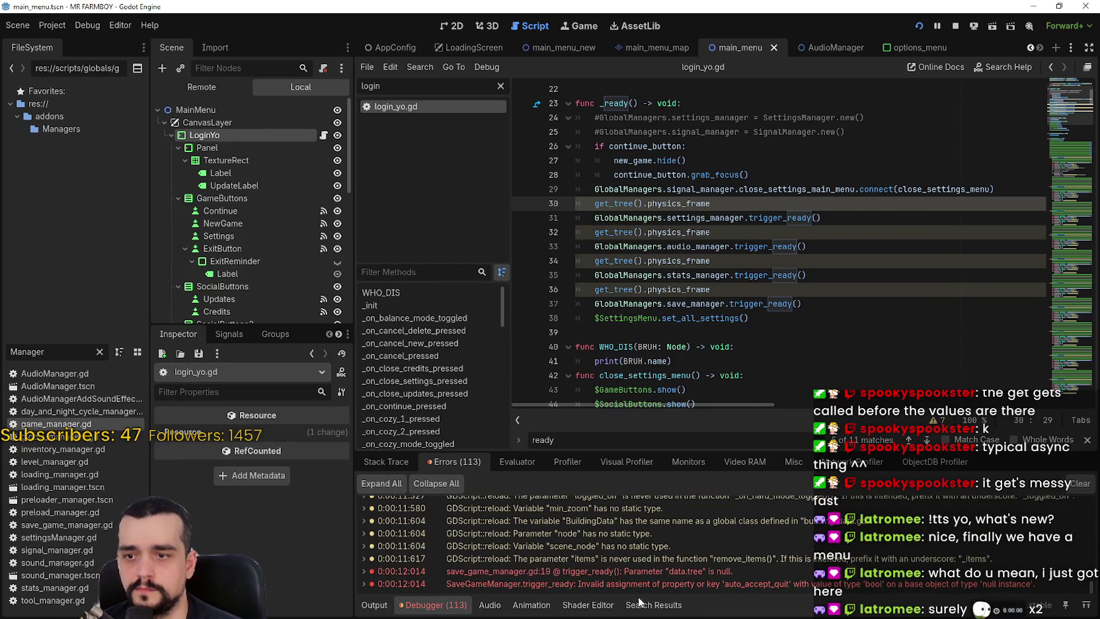
Open save_game_manager.gd from the data.tree error and examine the get_tree and auto_accept_quit code.
{"action": "double_click", "coordinate": [646, 572]}
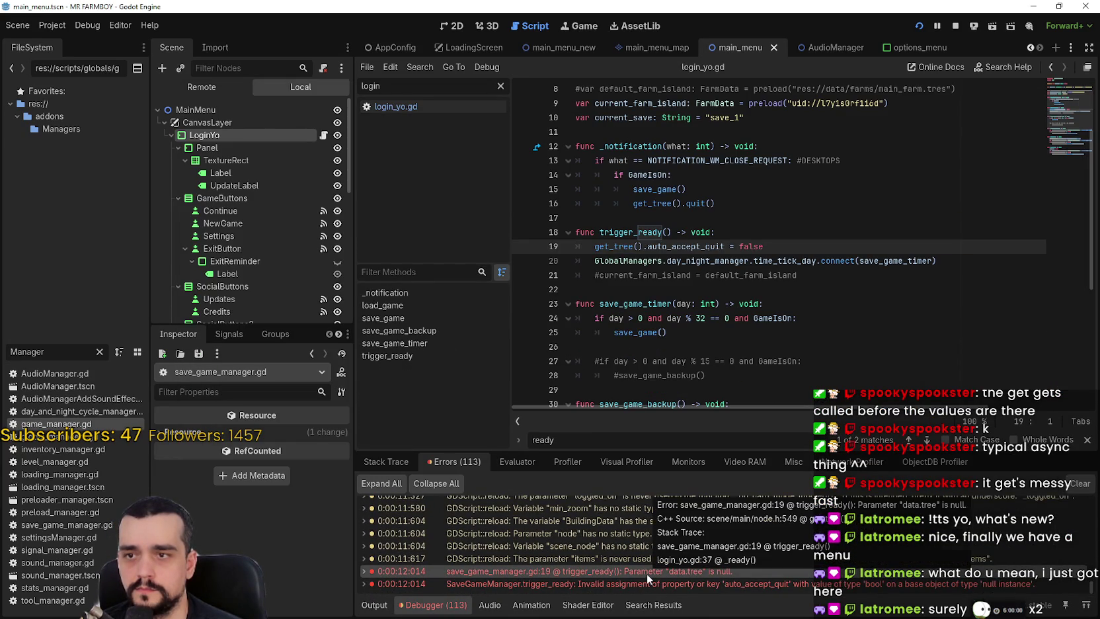
{"action": "double_click", "coordinate": [631, 245]}
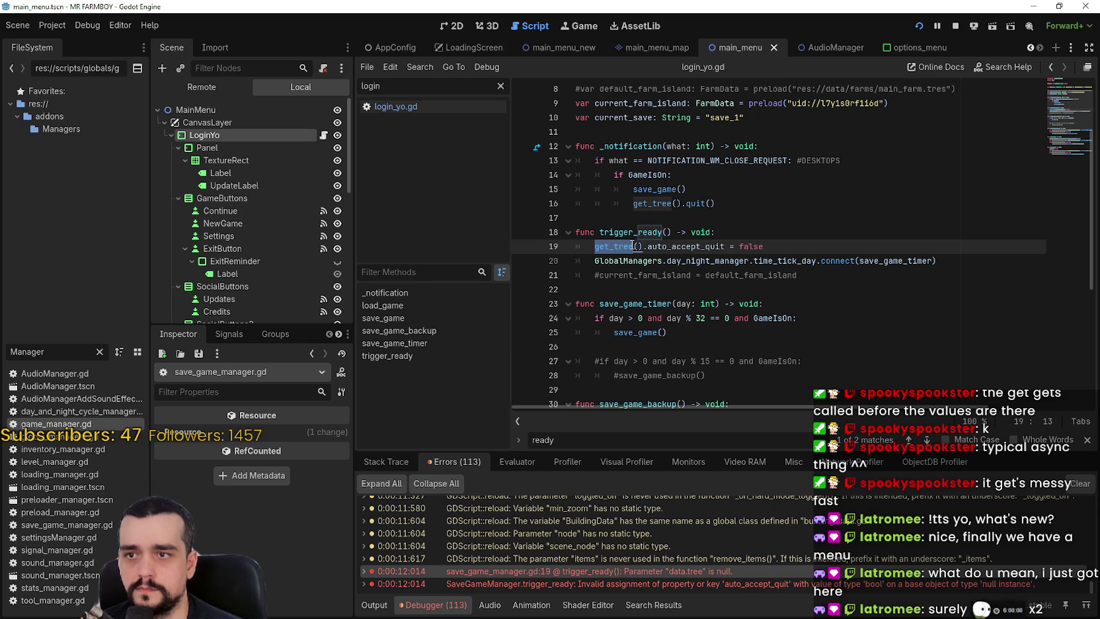
{"action": "double_click", "coordinate": [554, 570]}
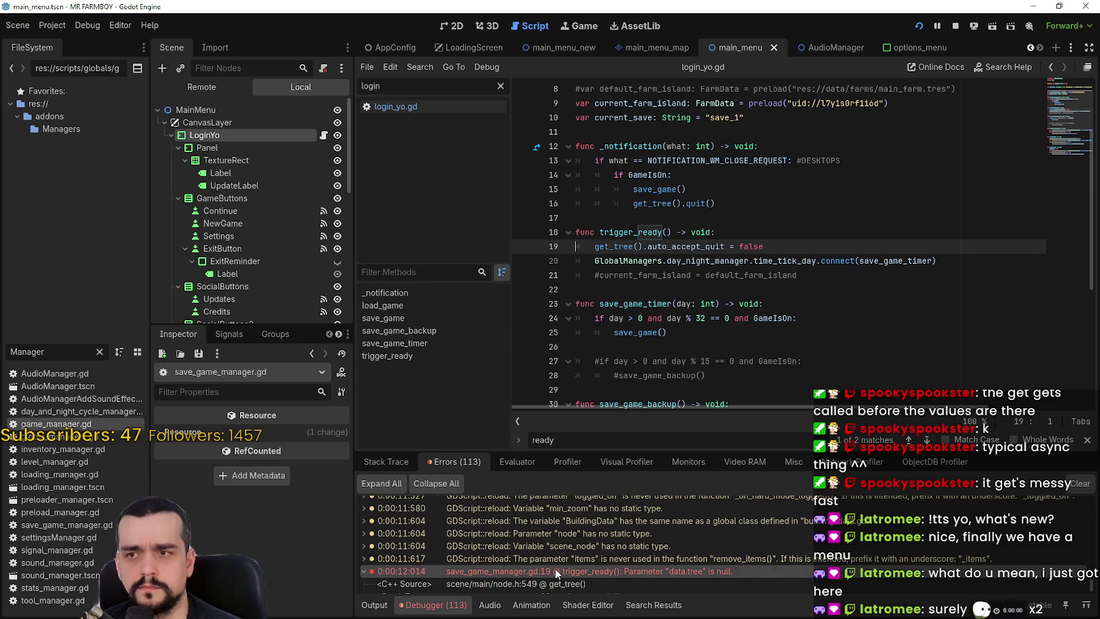
{"action": "double_click", "coordinate": [719, 570]}
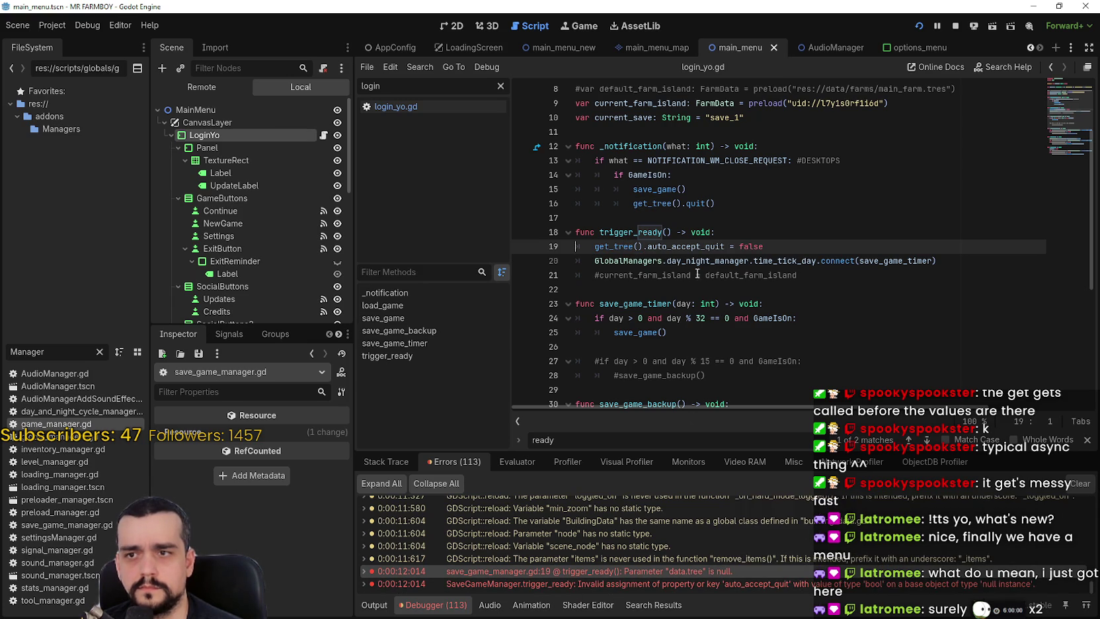
{"action": "mouse_move", "coordinate": [694, 248]}
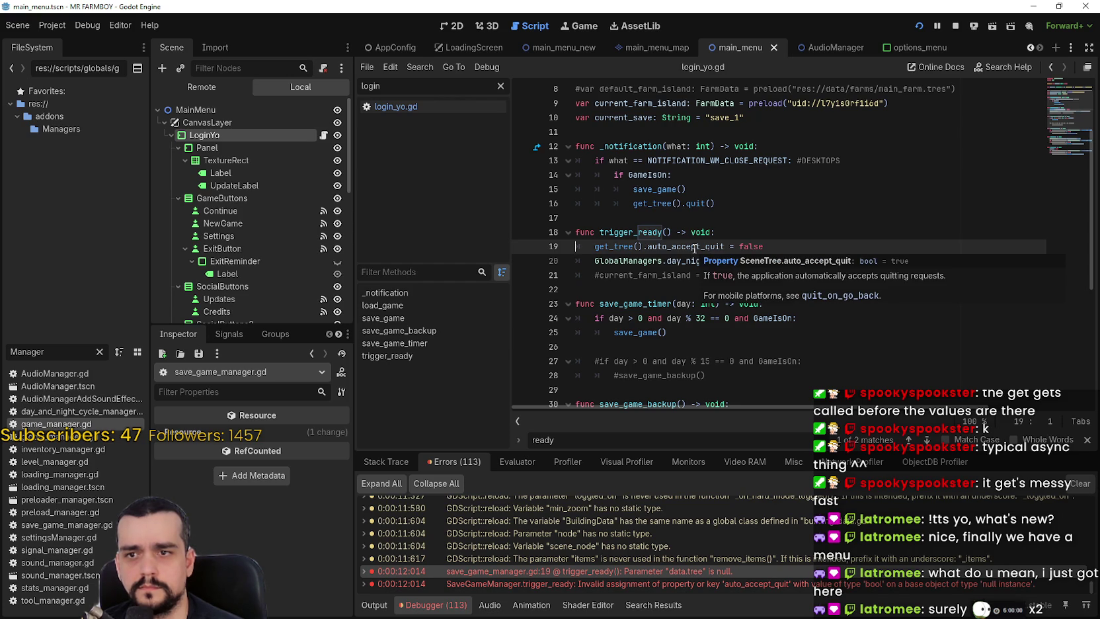
{"action": "double_click", "coordinate": [694, 247]}
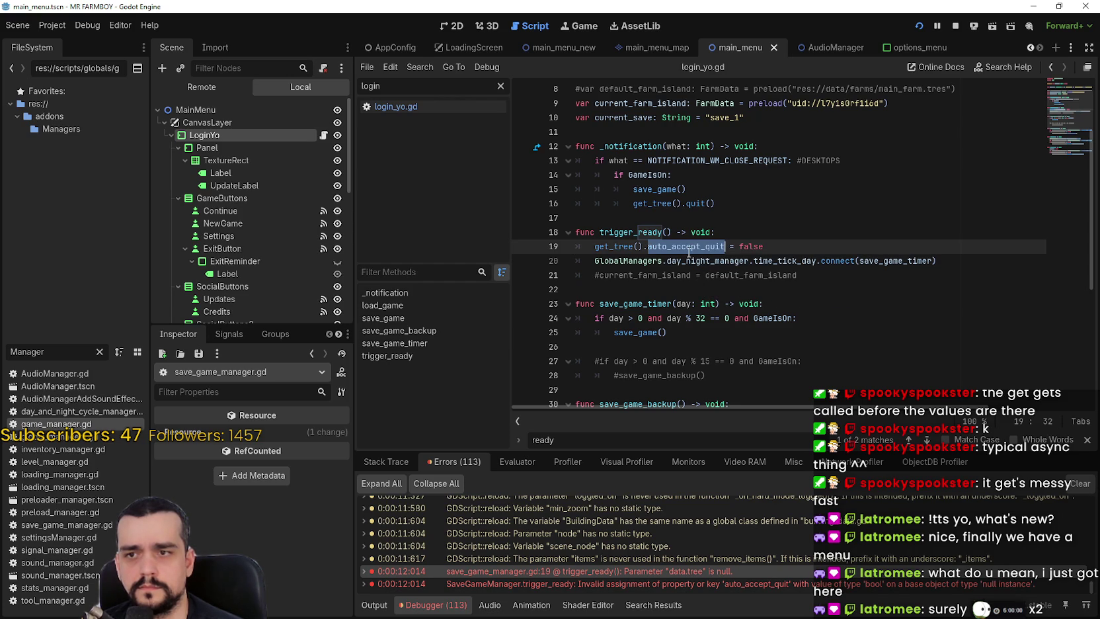
{"action": "mouse_move", "coordinate": [688, 252]}
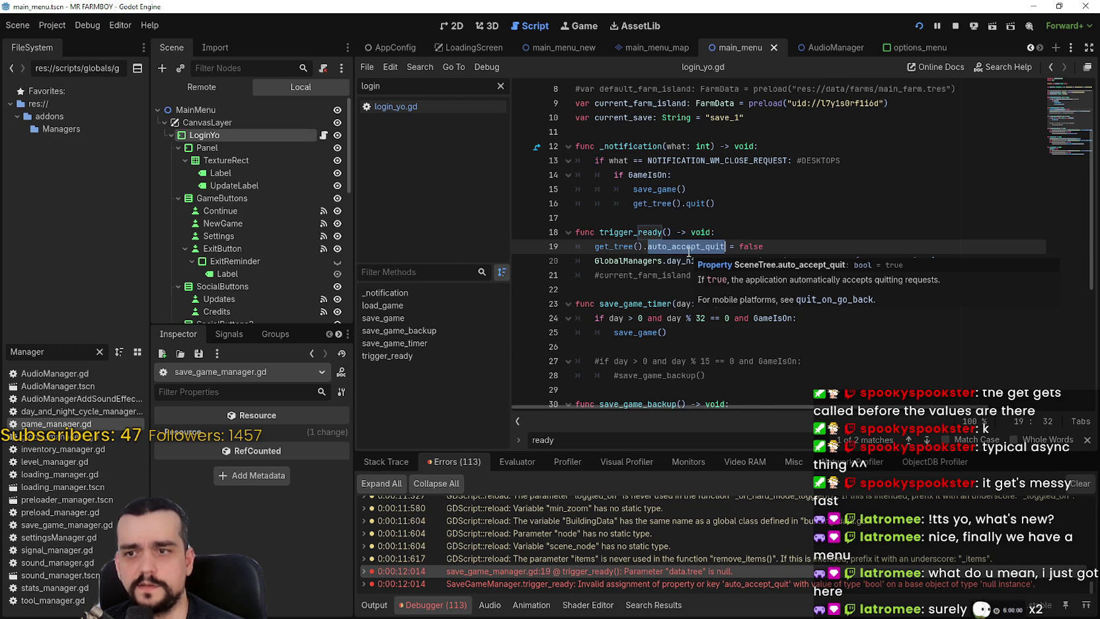
Jump to the auto_accept_quit assignment error and select the trigger_ready function name for renaming.
{"action": "scroll", "coordinate": [710, 264], "scroll_direction": "up", "scroll_amount": 2}
{"action": "scroll", "coordinate": [857, 311], "scroll_direction": "up", "scroll_amount": 2}
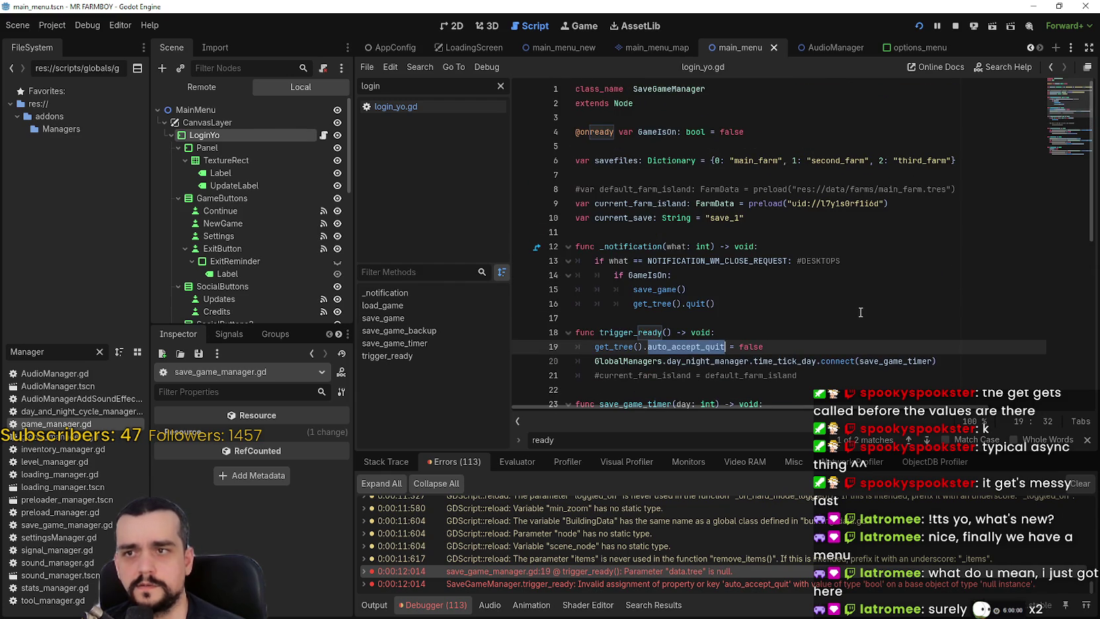
{"action": "scroll", "coordinate": [846, 297], "scroll_direction": "down", "scroll_amount": 4}
{"action": "scroll", "coordinate": [842, 292], "scroll_direction": "up", "scroll_amount": 1}
{"action": "scroll", "coordinate": [842, 292], "scroll_direction": "down", "scroll_amount": 1}
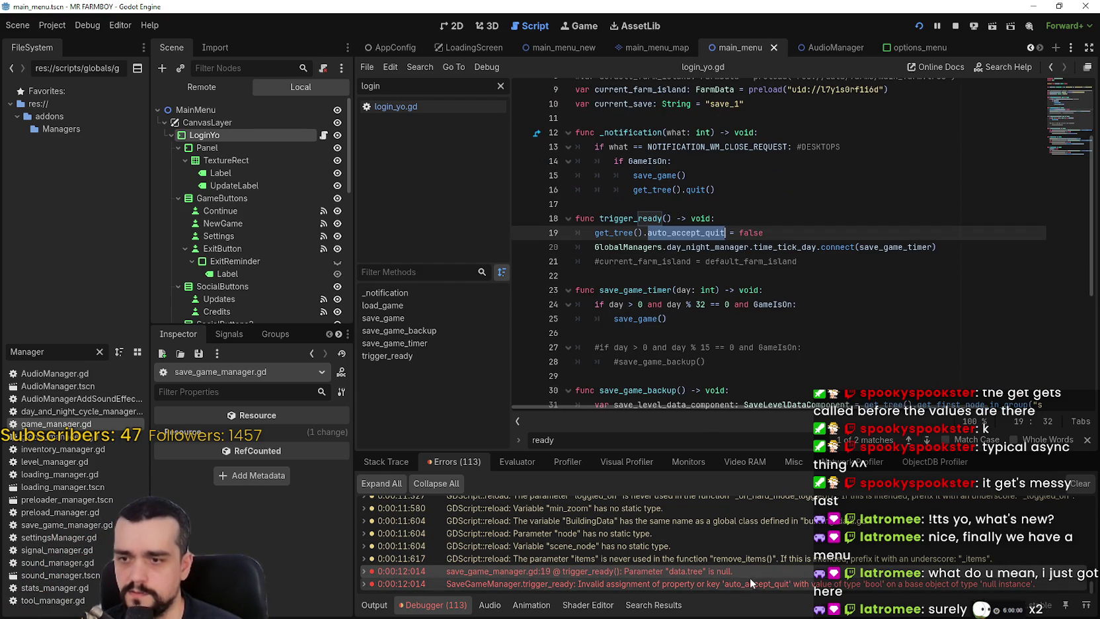
{"action": "left_click", "coordinate": [778, 582]}
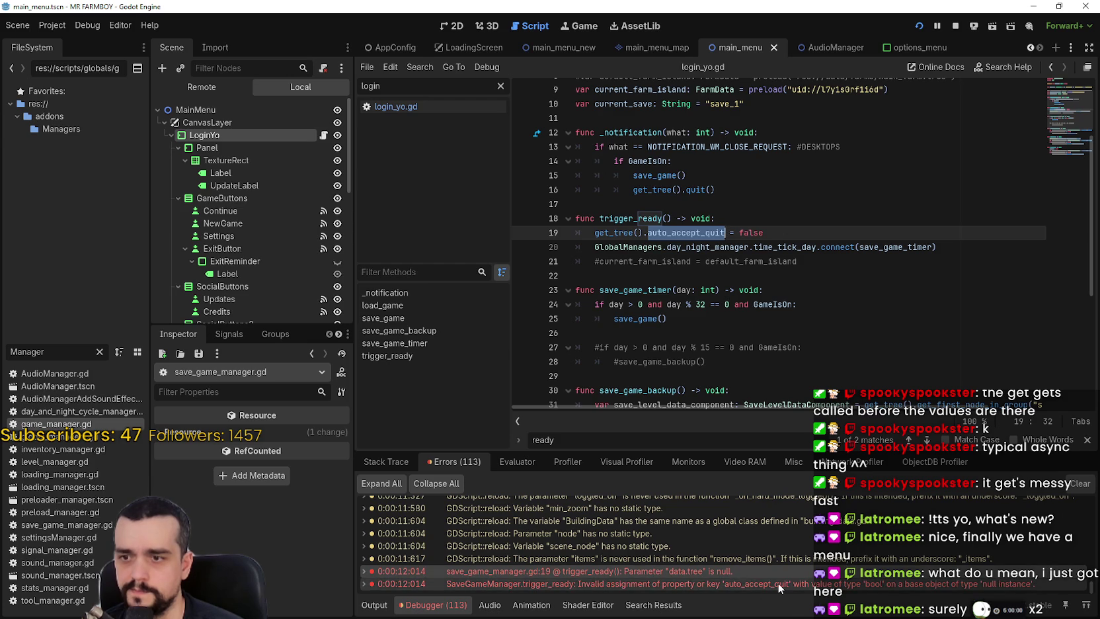
{"action": "mouse_move", "coordinate": [853, 585]}
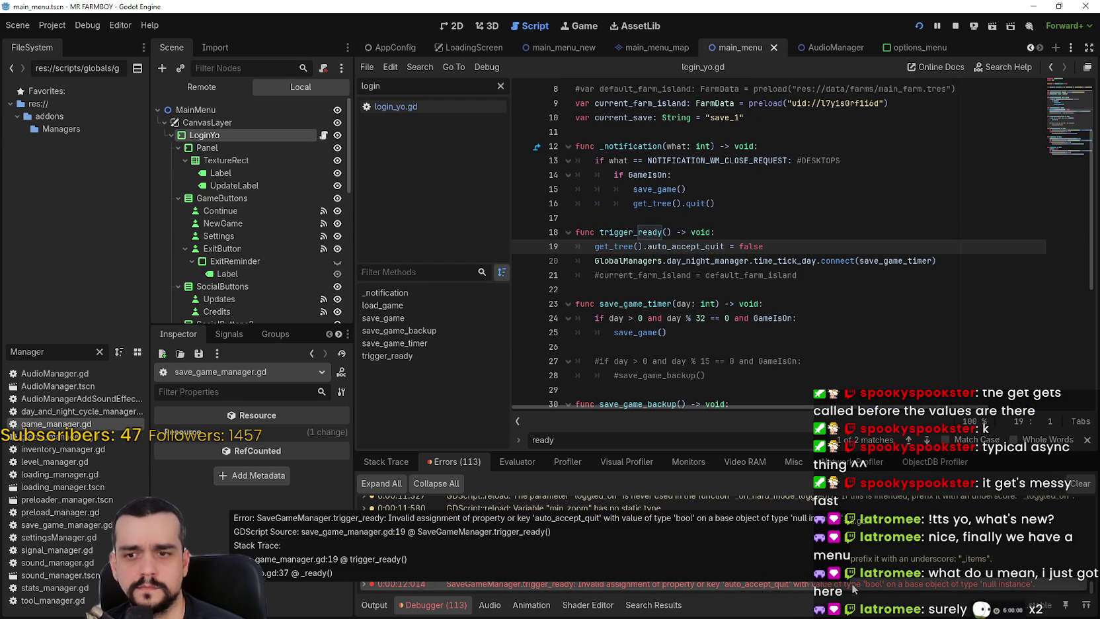
{"action": "left_click", "coordinate": [719, 292]}
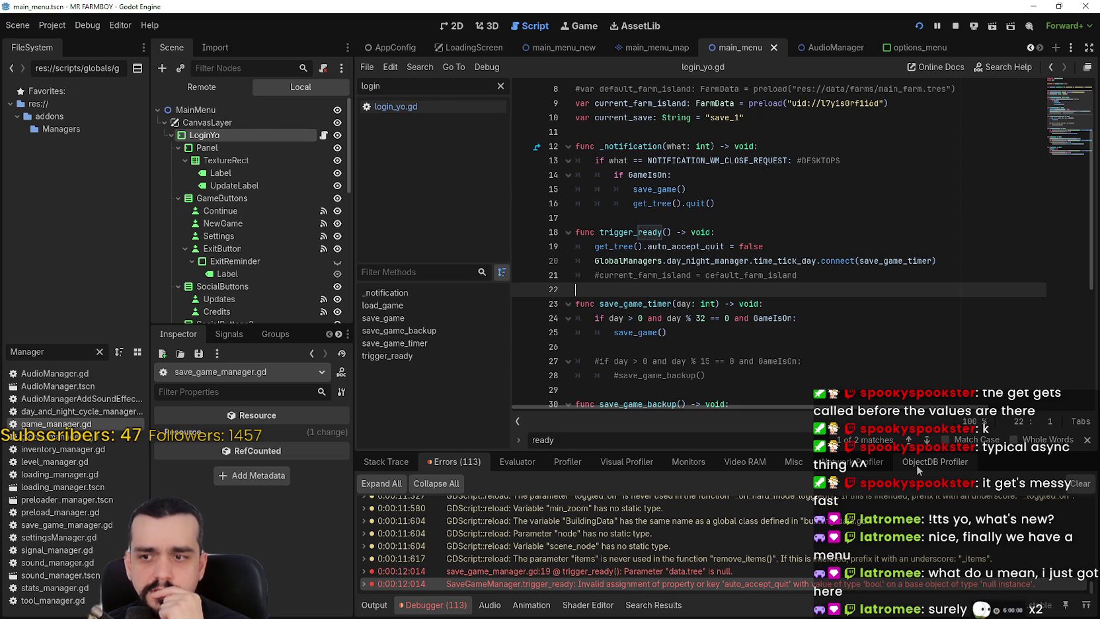
{"action": "double_click", "coordinate": [629, 236]}
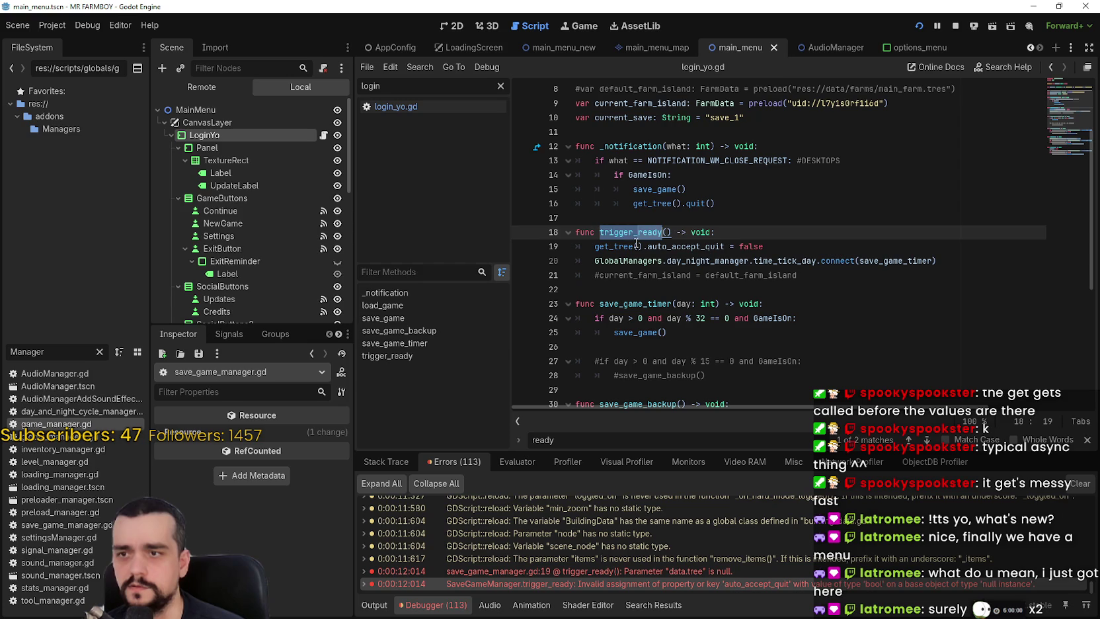
Rename the function to _ready via autocompletion and insert a blank line above it.
{"action": "type", "text": "rea"}
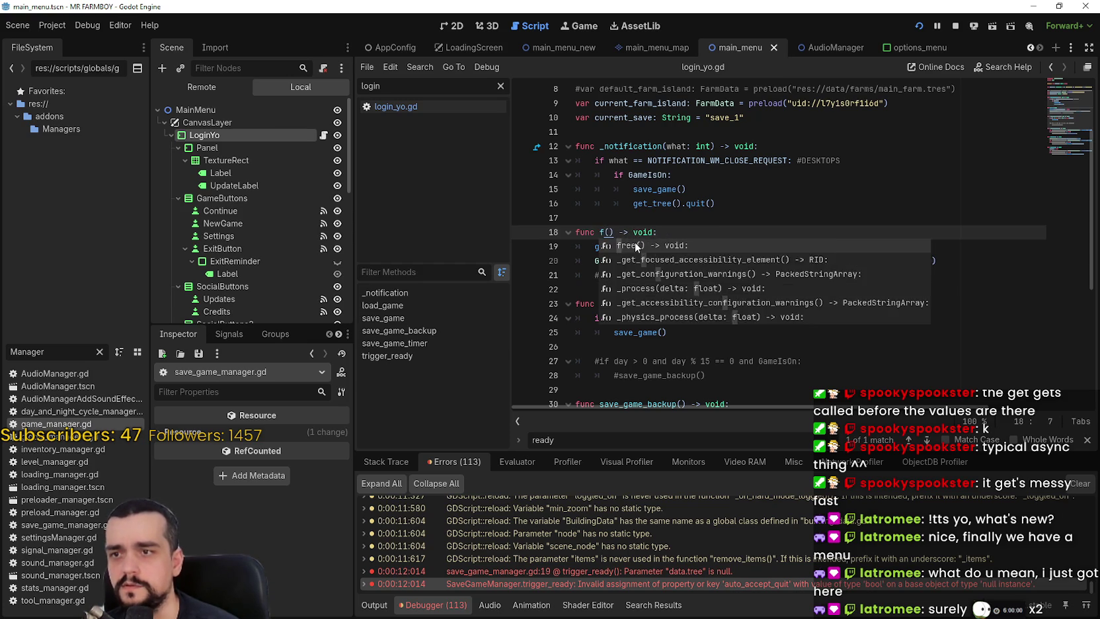
{"action": "left_click", "coordinate": [634, 242]}
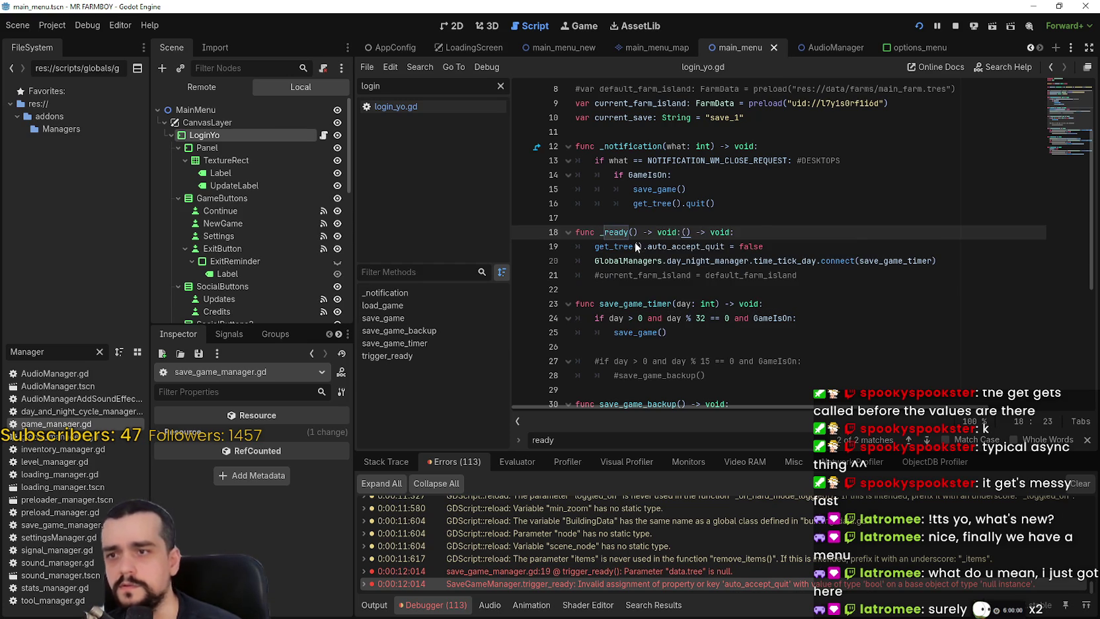
{"action": "left_click_drag", "start_coordinate": [782, 231], "coordinate": [676, 231]}
{"action": "key", "text": "BackSpace"}
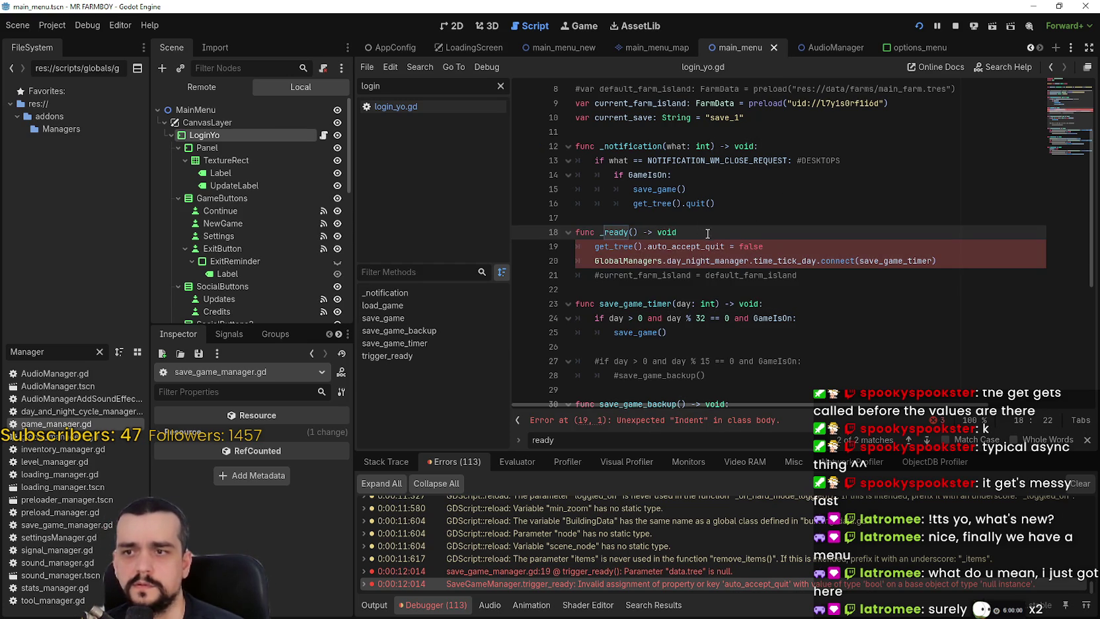
{"action": "type", "text": ":"}
{"action": "left_click", "coordinate": [730, 216]}
{"action": "key", "text": "Return"}
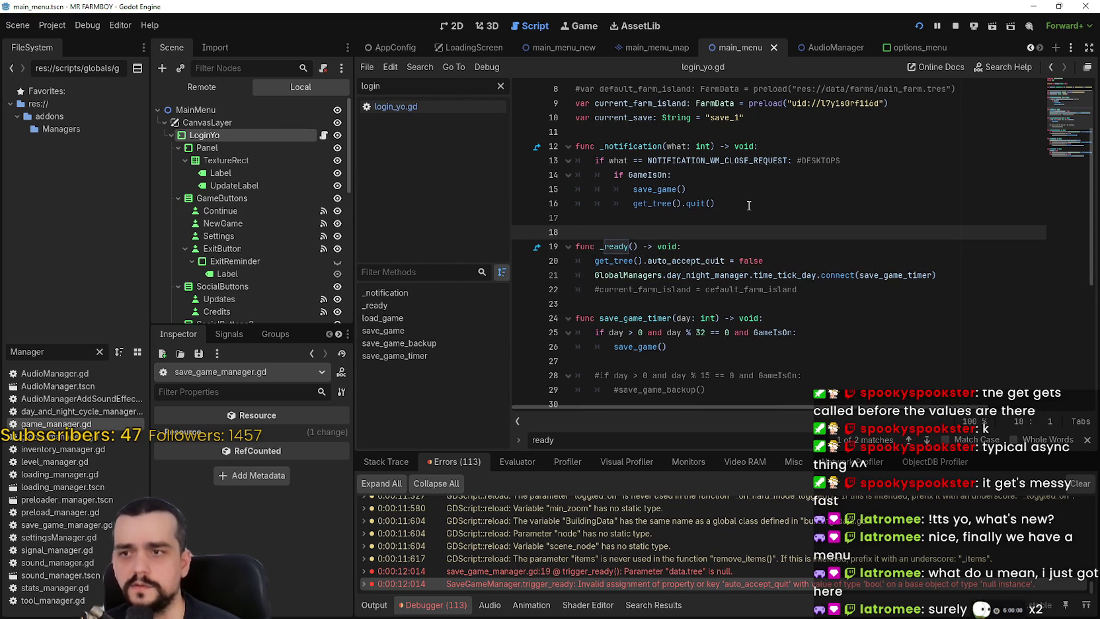
Add func trigger_ready() containing a copy of the day-night timer connect line, comment out the original, and save.
{"action": "type", "text": "func trig"}
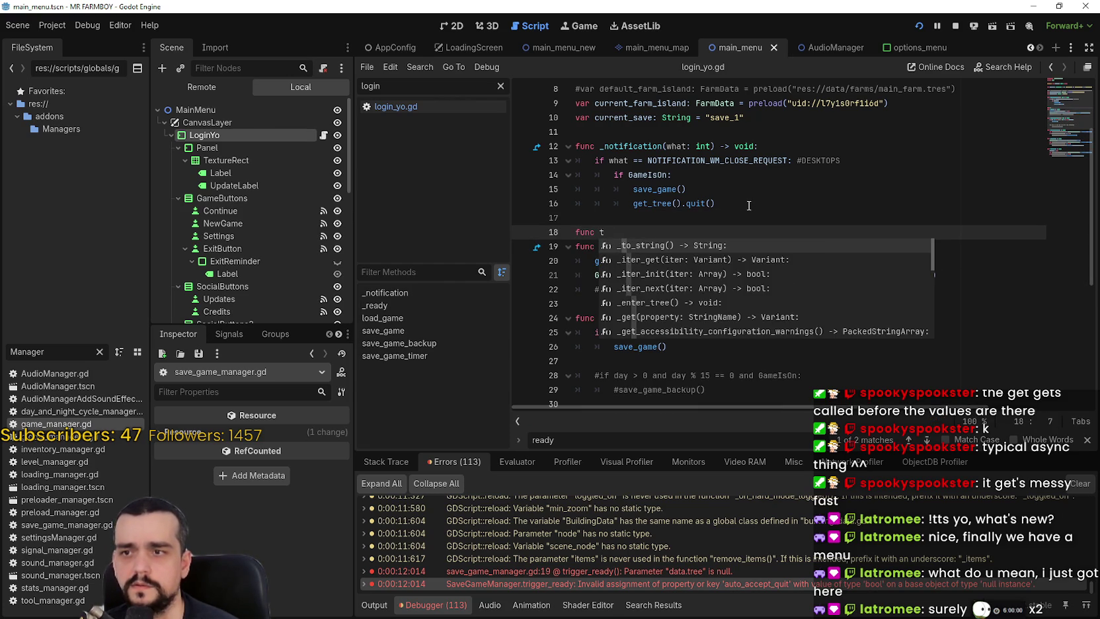
{"action": "type", "text": "ger_read"}
{"action": "type", "text": "y() _"}
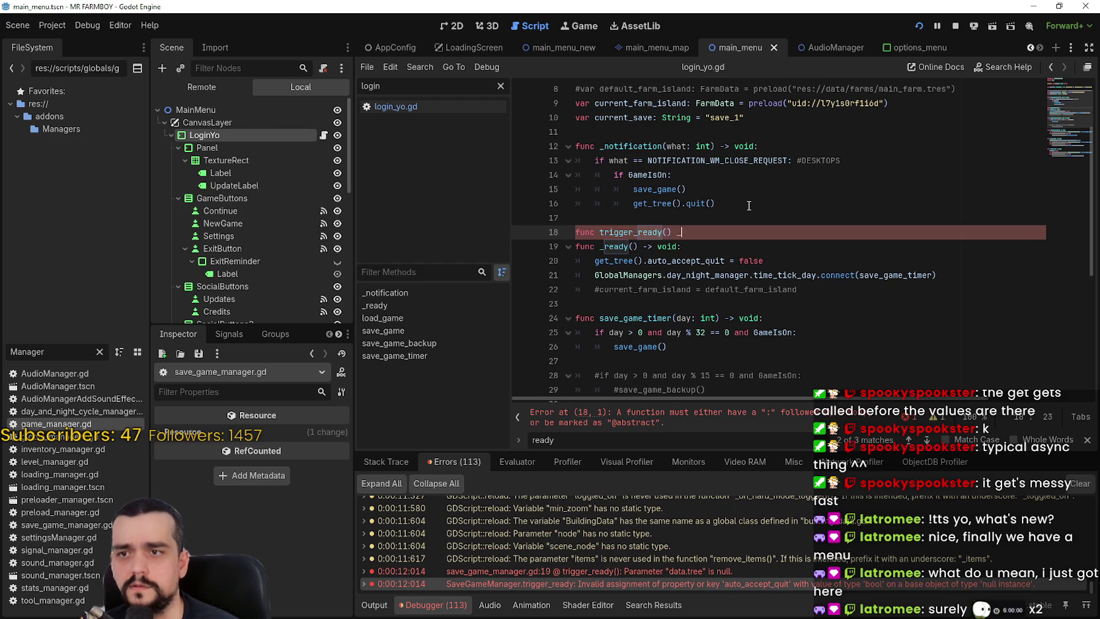
{"action": "key", "text": "BackSpace"}
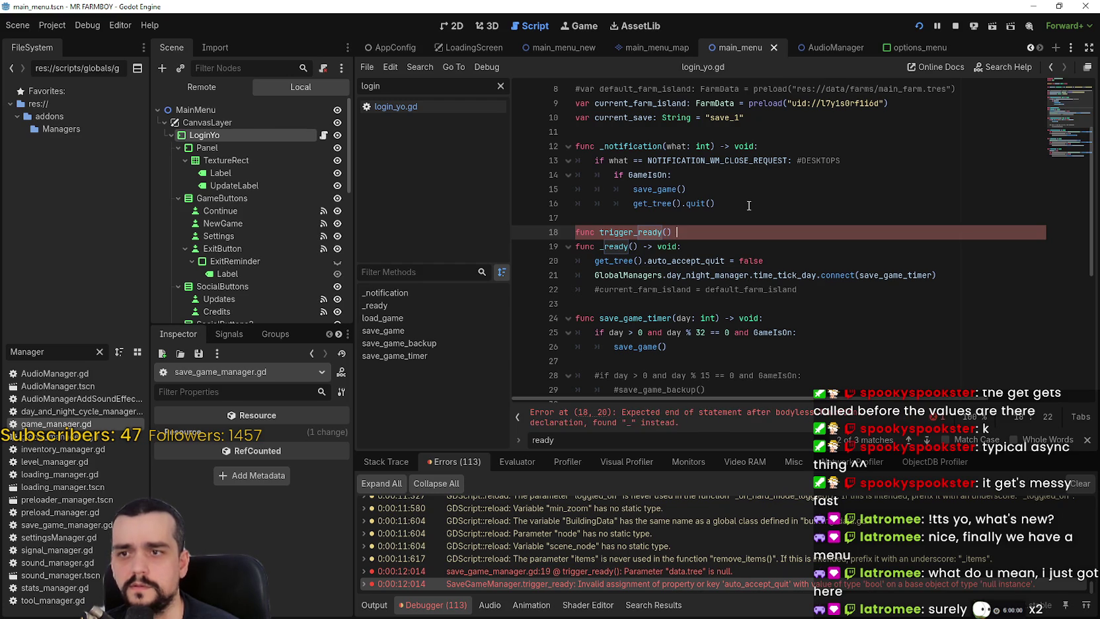
{"action": "type", "text": "-> void:"}
{"action": "key", "text": "Return"}
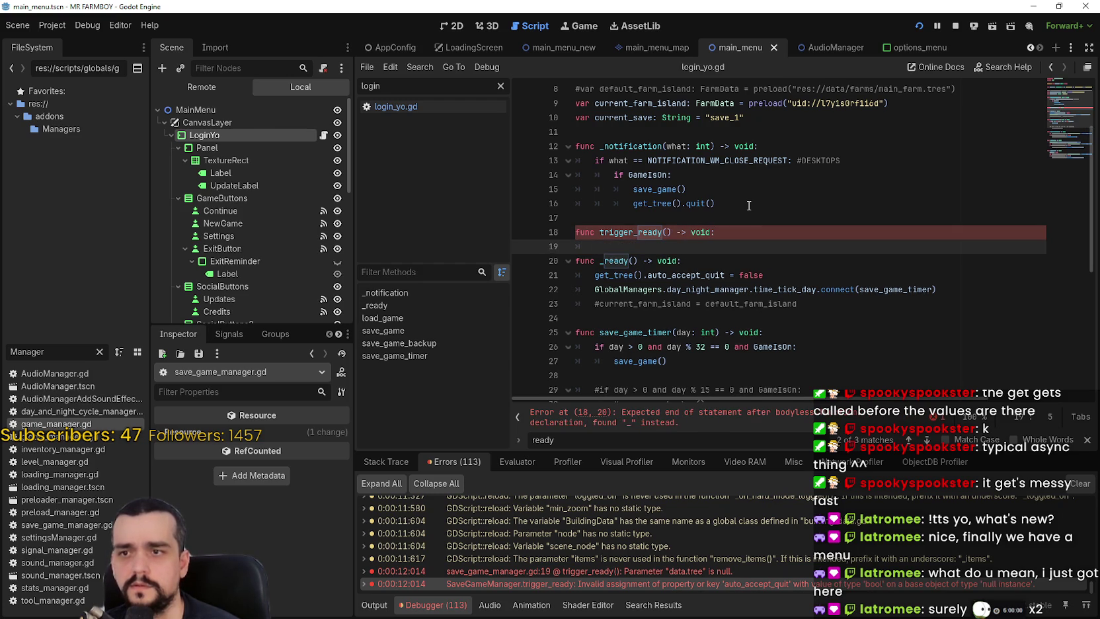
{"action": "left_click_drag", "start_coordinate": [988, 289], "coordinate": [591, 289]}
{"action": "key", "text": "ctrl+c"}
{"action": "left_click", "coordinate": [615, 246]}
{"action": "key", "text": "ctrl+v"}
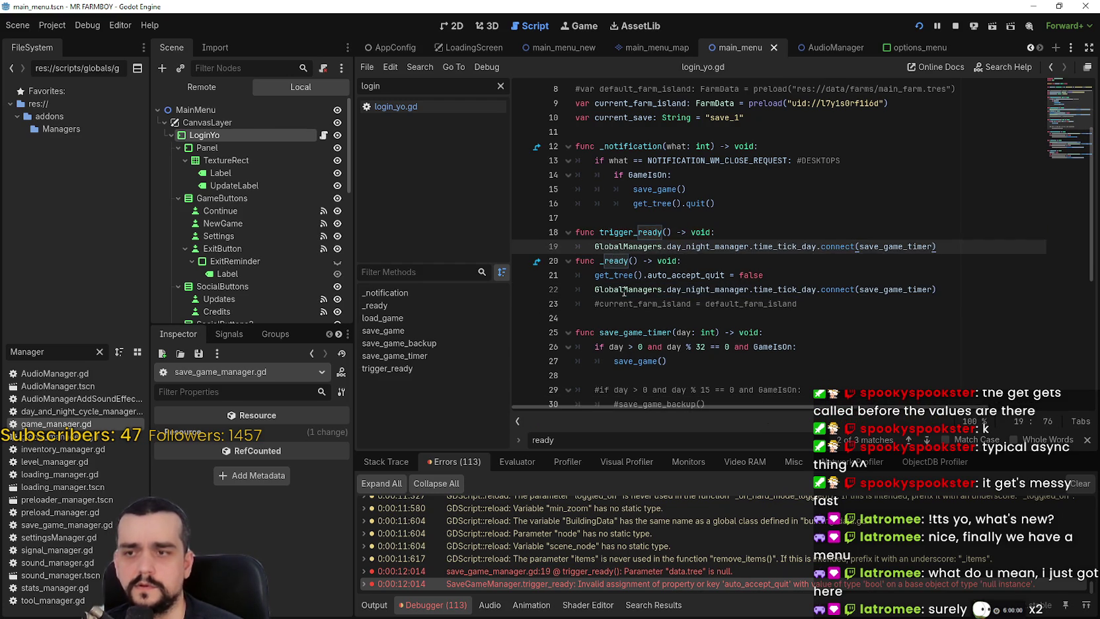
{"action": "left_click", "coordinate": [592, 289]}
{"action": "key", "text": "ctrl+s"}
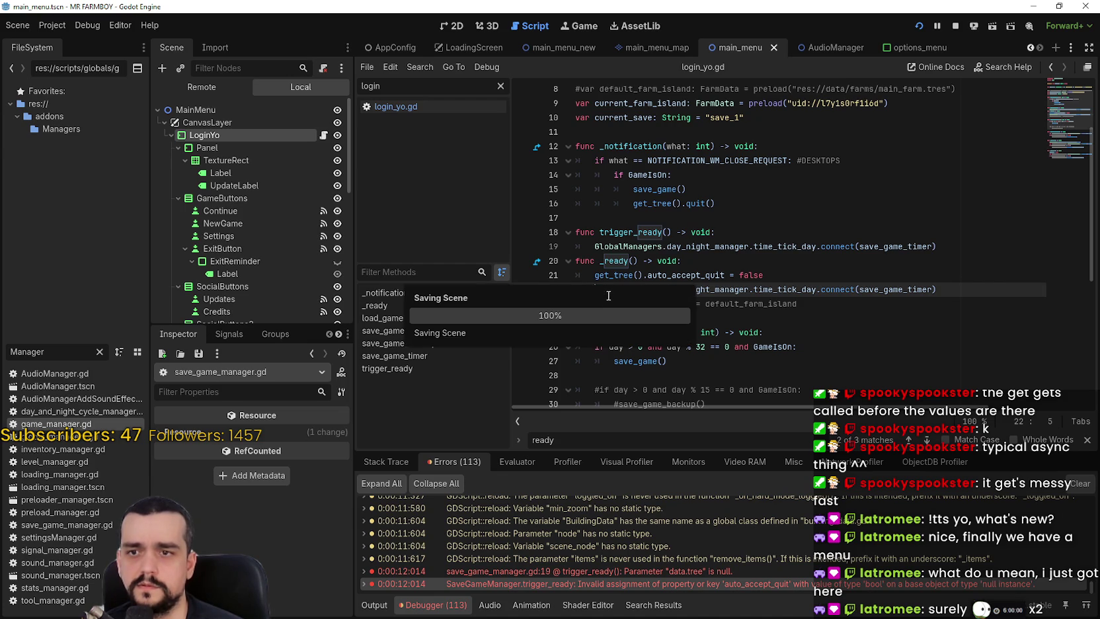
{"action": "type", "text": "#"}
{"action": "key", "text": "ctrl+s"}
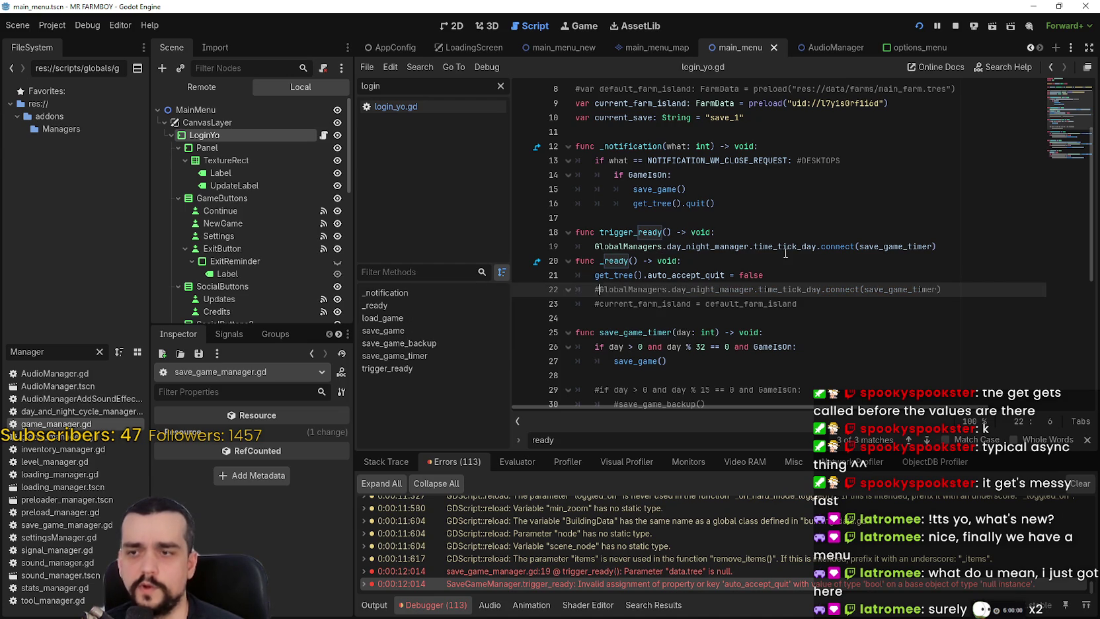
Add a blank line after trigger_ready, save again, and run the game to test the fix.
{"action": "left_click", "coordinate": [949, 246]}
{"action": "key", "text": "Return"}
{"action": "left_click", "coordinate": [522, 289]}
{"action": "left_click", "coordinate": [624, 290]}
{"action": "key", "text": "ctrl+s"}
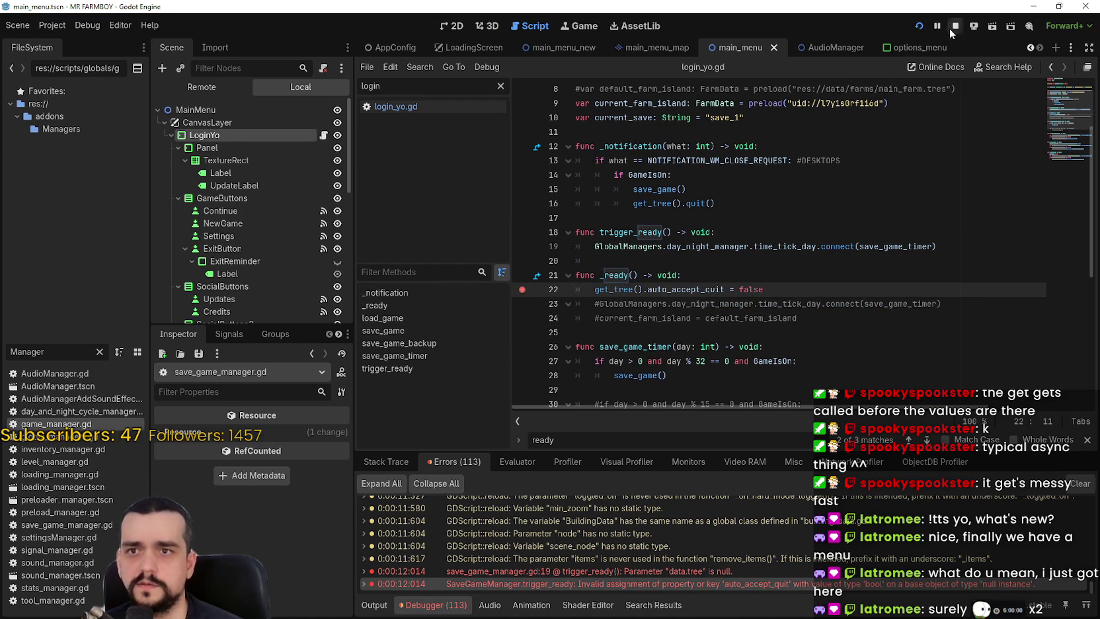
{"action": "left_click", "coordinate": [918, 26]}
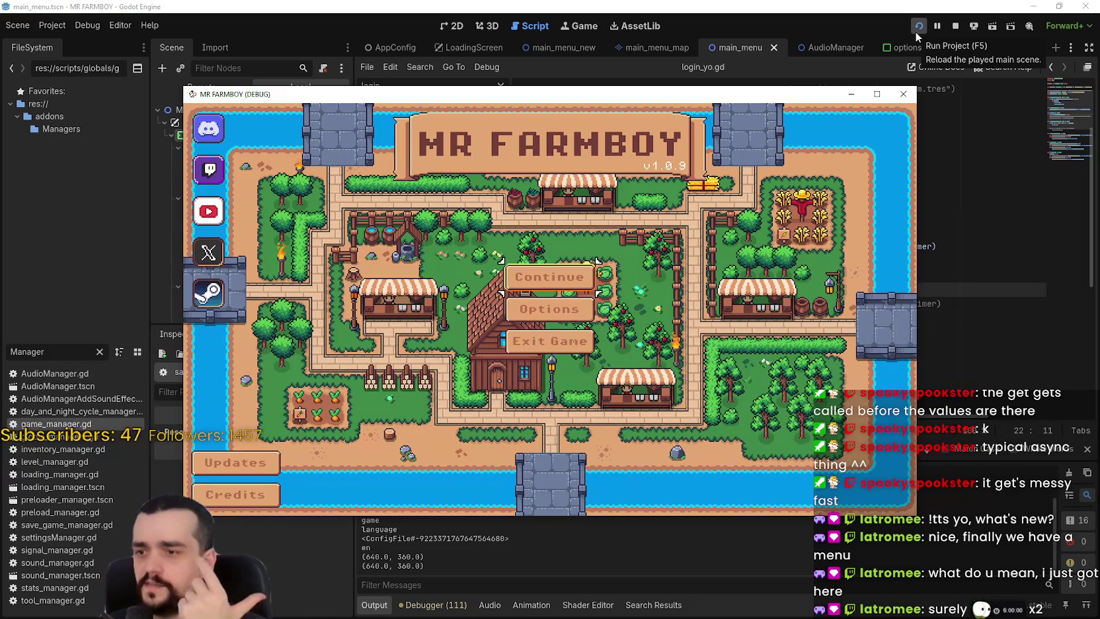
In the running game, create a new save, pass the island and economy choices, and start a Balanced game.
{"action": "left_click", "coordinate": [549, 277]}
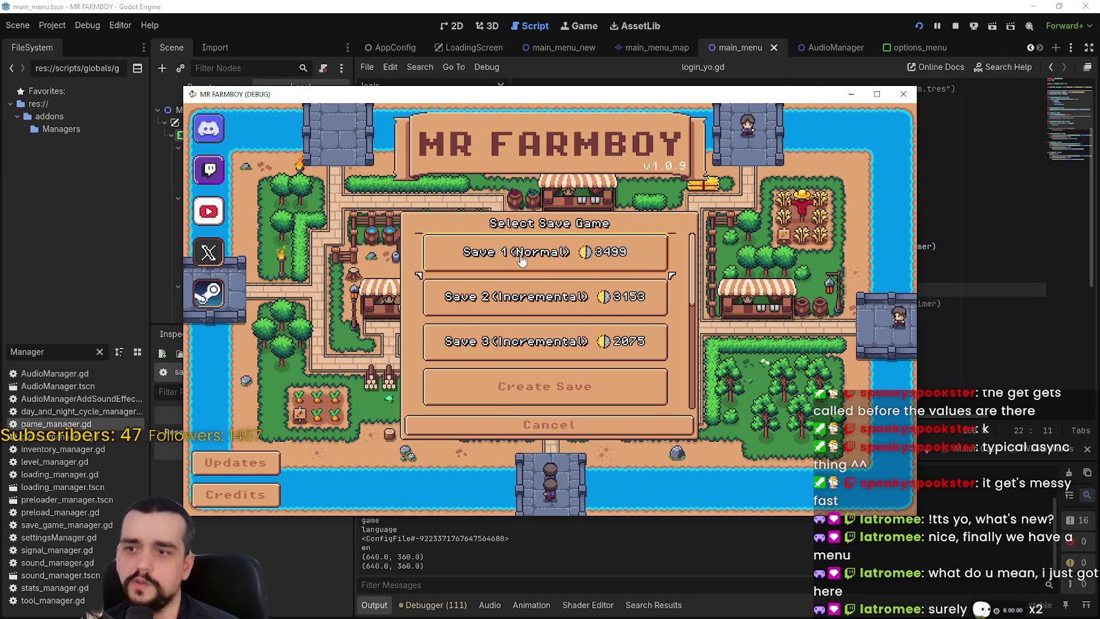
{"action": "scroll", "coordinate": [522, 264], "scroll_direction": "down", "scroll_amount": 2}
{"action": "left_click", "coordinate": [529, 298]}
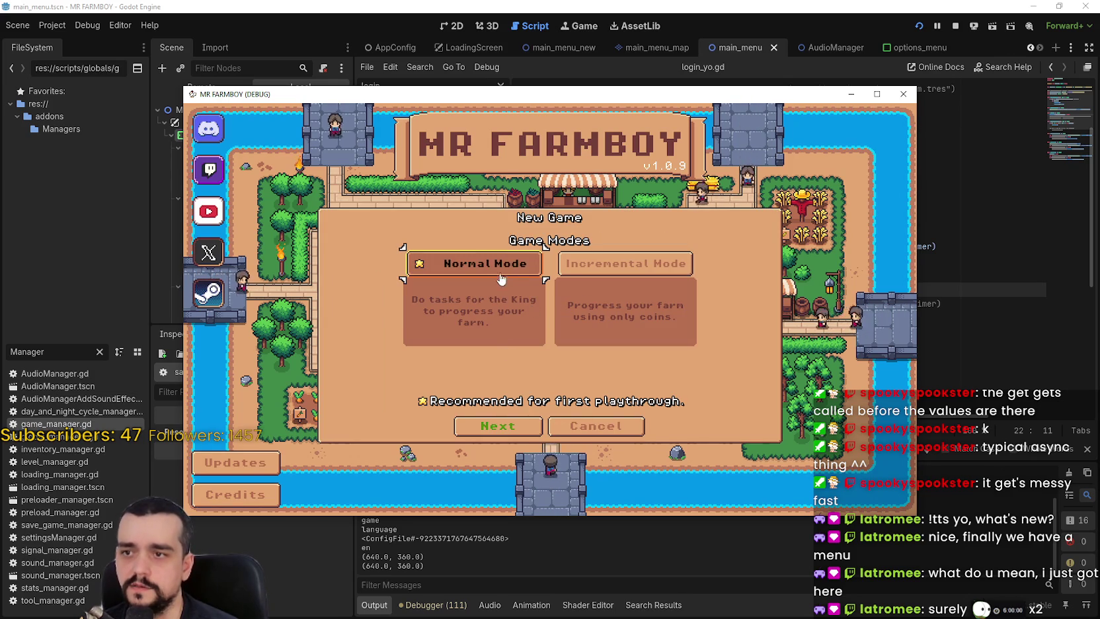
{"action": "left_click", "coordinate": [506, 430]}
{"action": "left_click", "coordinate": [499, 436]}
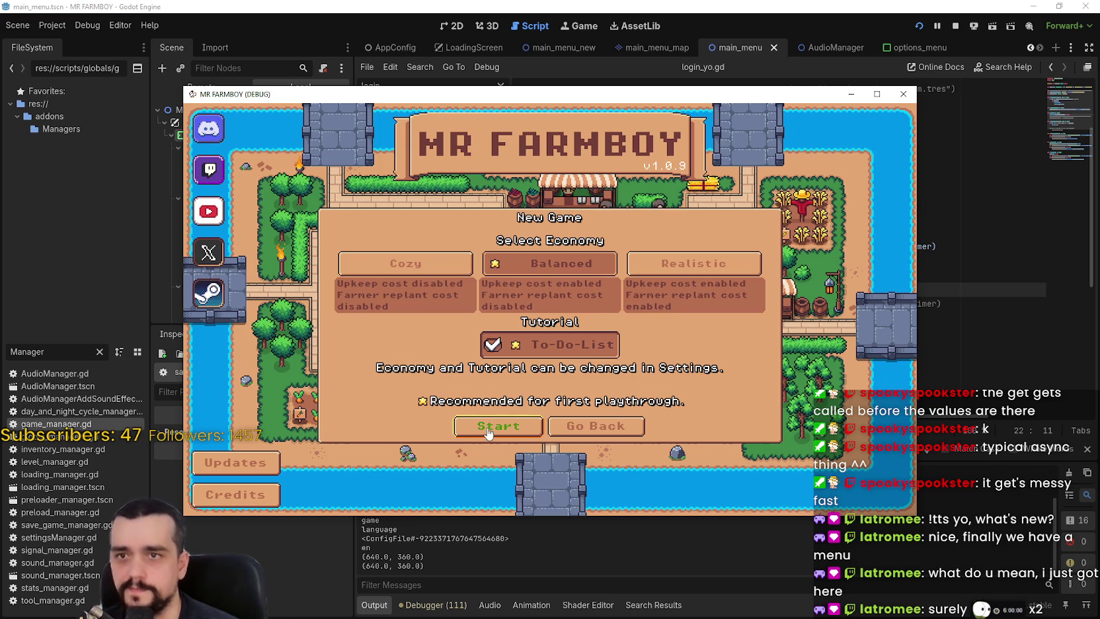
{"action": "mouse_move", "coordinate": [511, 99]}
{"action": "left_mouse_down"}
{"action": "mouse_move", "coordinate": [599, 42]}
{"action": "mouse_move", "coordinate": [626, 44]}
{"action": "left_mouse_up"}
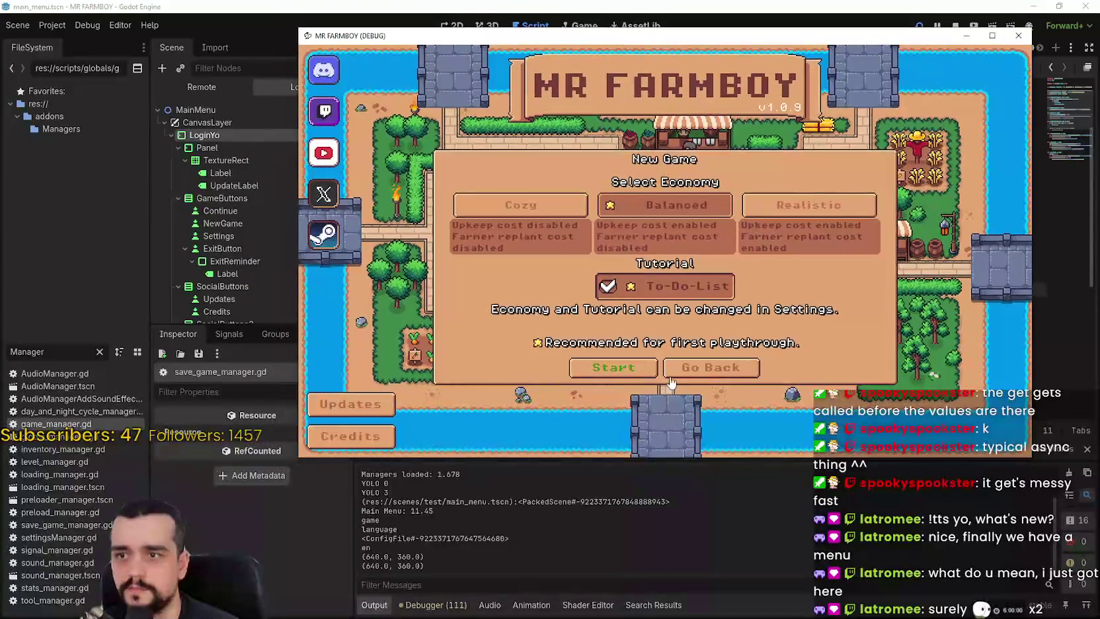
{"action": "left_click", "coordinate": [613, 366]}
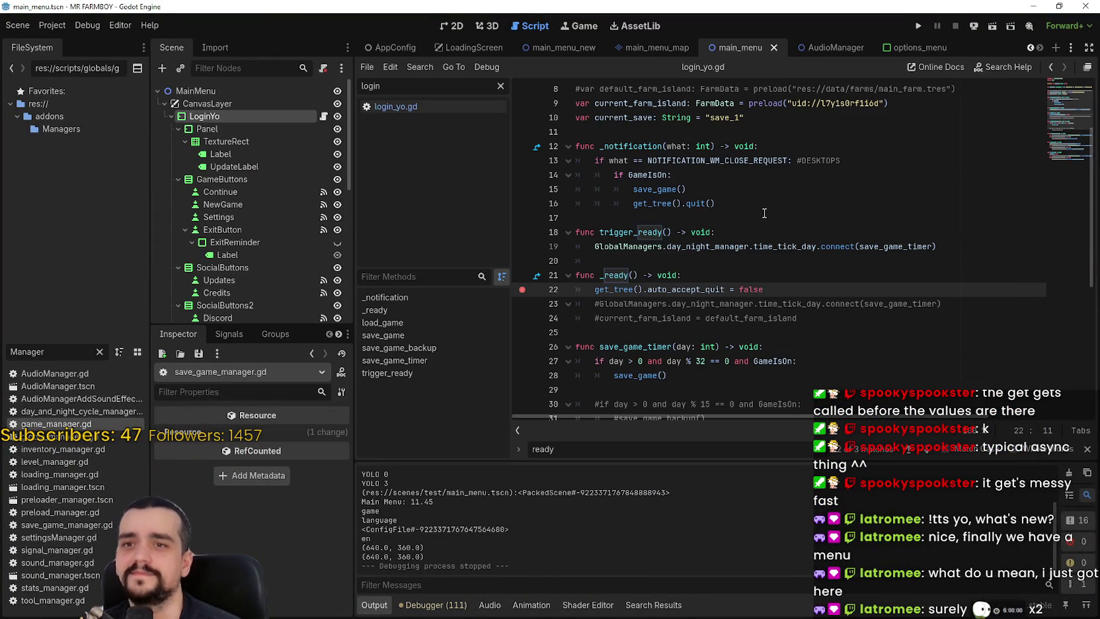
Switch to the AppConfig scene and open app_config.gd from its AppConfig node.
{"action": "left_click", "coordinate": [764, 215]}
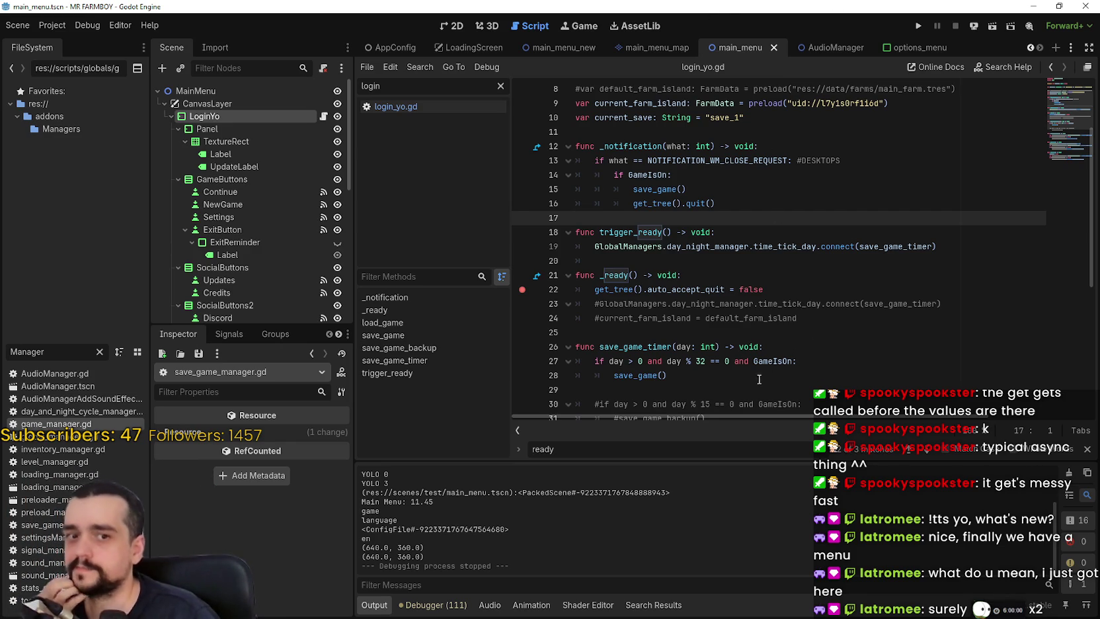
{"action": "left_click", "coordinate": [388, 48]}
{"action": "left_click", "coordinate": [328, 90]}
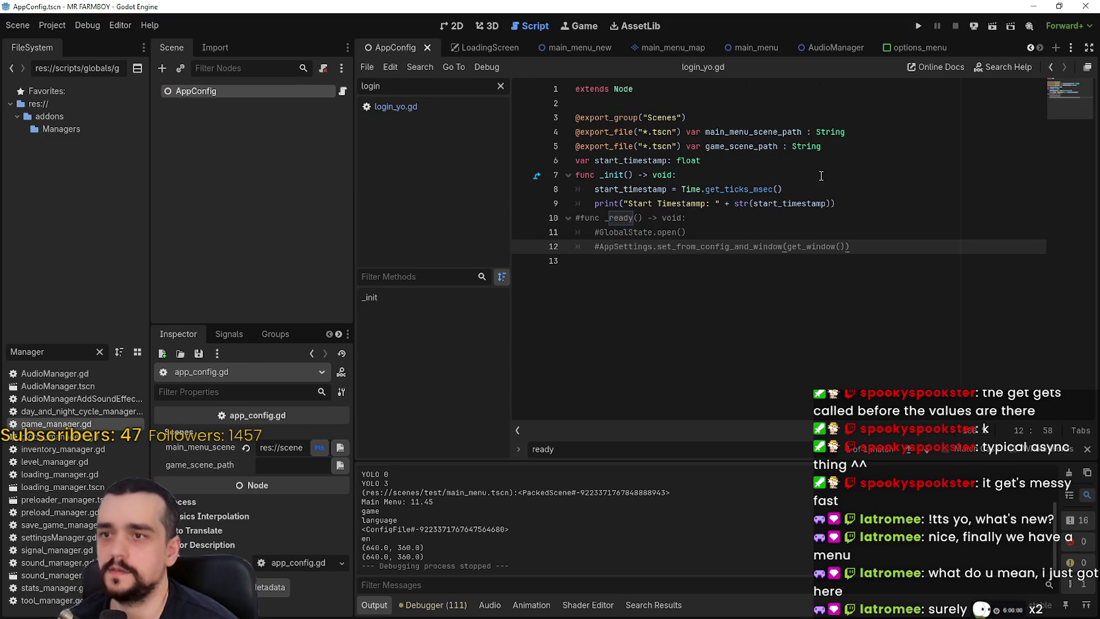
{"action": "left_click", "coordinate": [899, 148]}
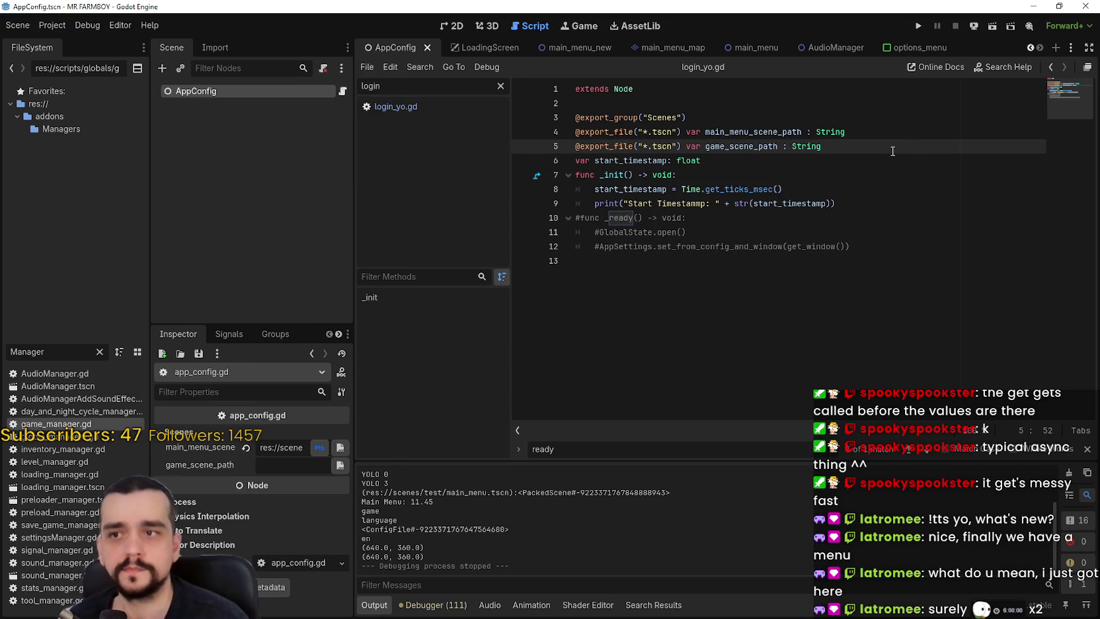
{"action": "key", "text": "Return"}
{"action": "type", "text": "@"}
{"action": "key", "text": "BackSpace"}
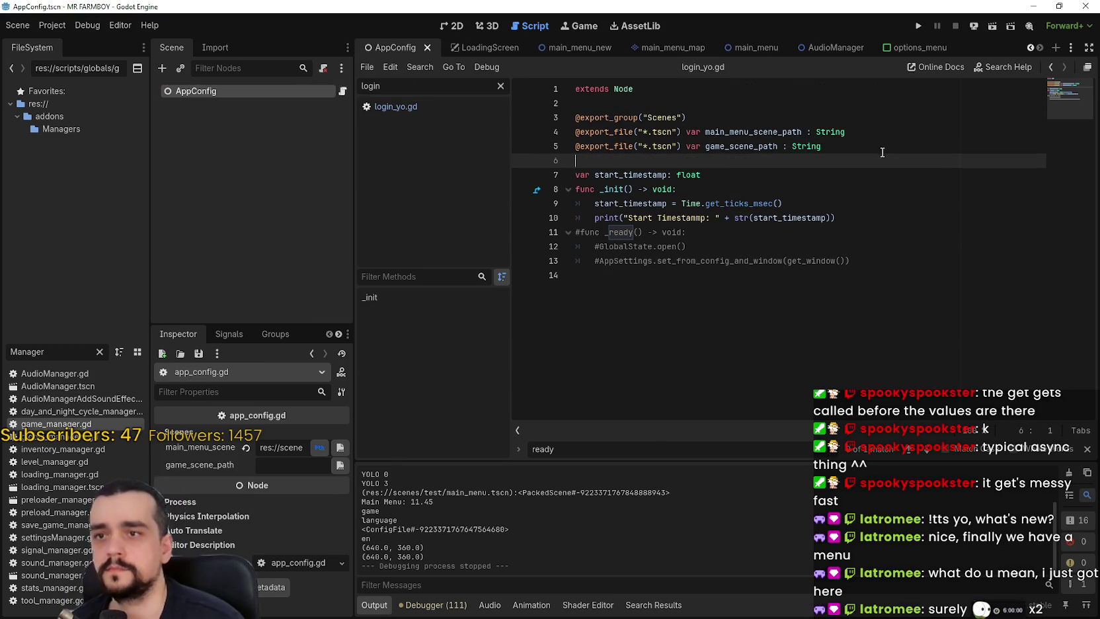
{"action": "mouse_move", "coordinate": [824, 147]}
{"action": "left_mouse_down"}
{"action": "mouse_move", "coordinate": [614, 132]}
{"action": "mouse_move", "coordinate": [556, 142]}
{"action": "left_mouse_up"}
{"action": "key", "text": "ctrl+c"}
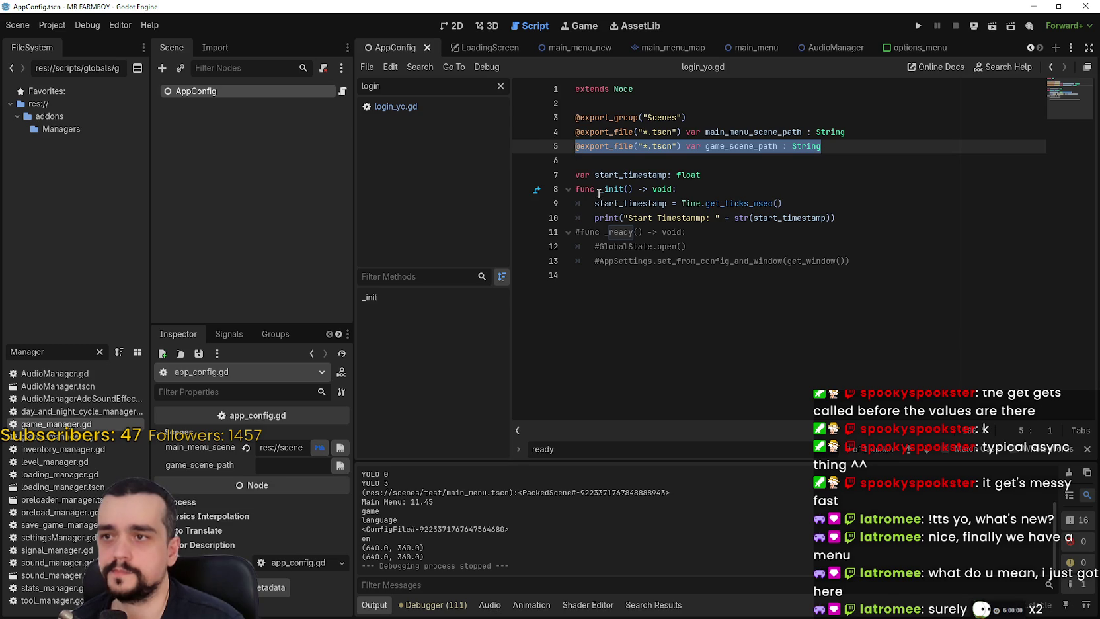
{"action": "left_click", "coordinate": [600, 160]}
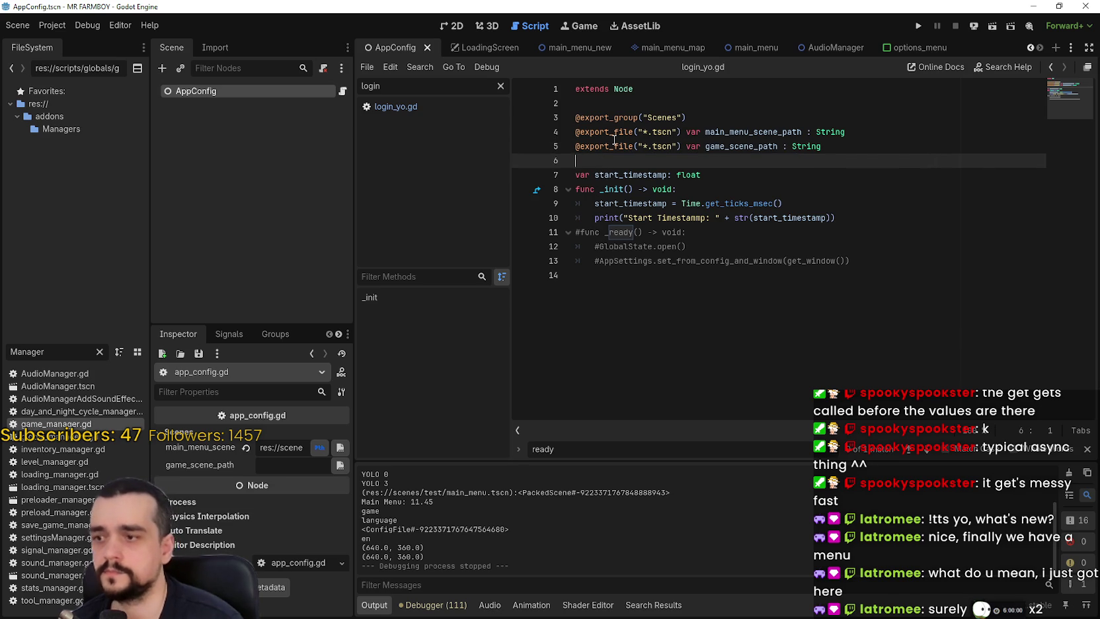
{"action": "mouse_move", "coordinate": [614, 140]}
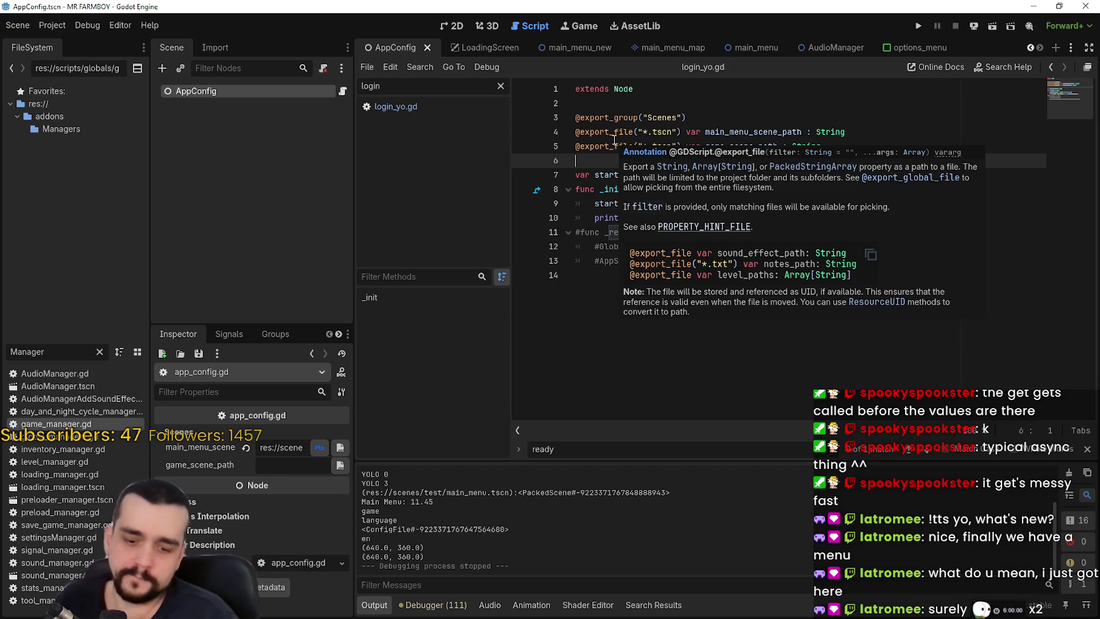
{"action": "key", "text": "ctrl+v"}
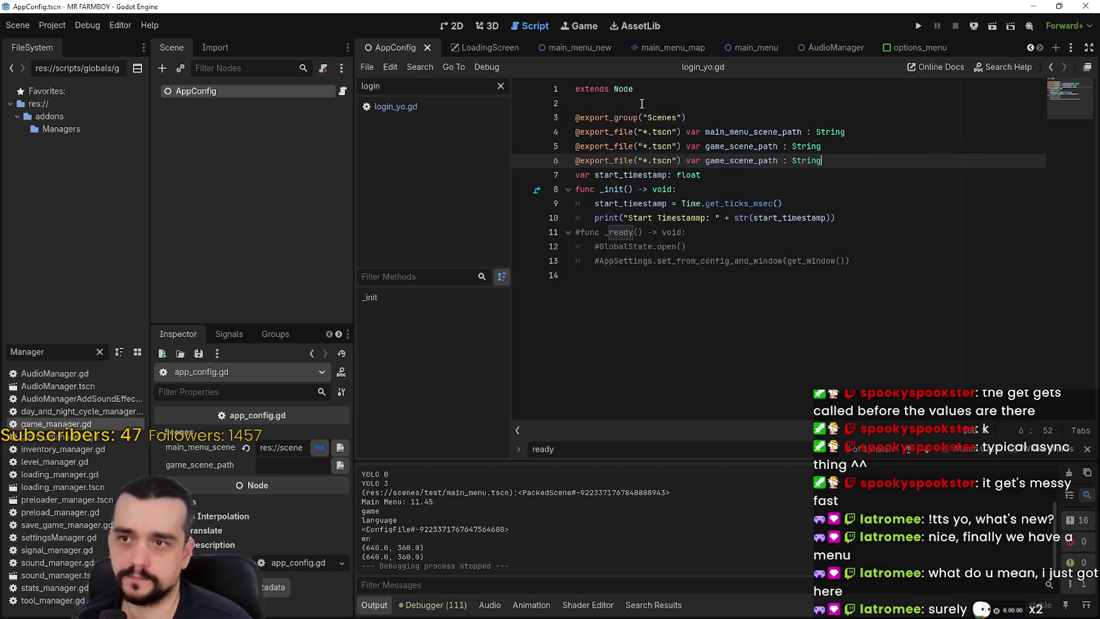
Rename the first copy's variable to main_island_scene_path and select the remaining game_scene_path line.
{"action": "double_click", "coordinate": [741, 151]}
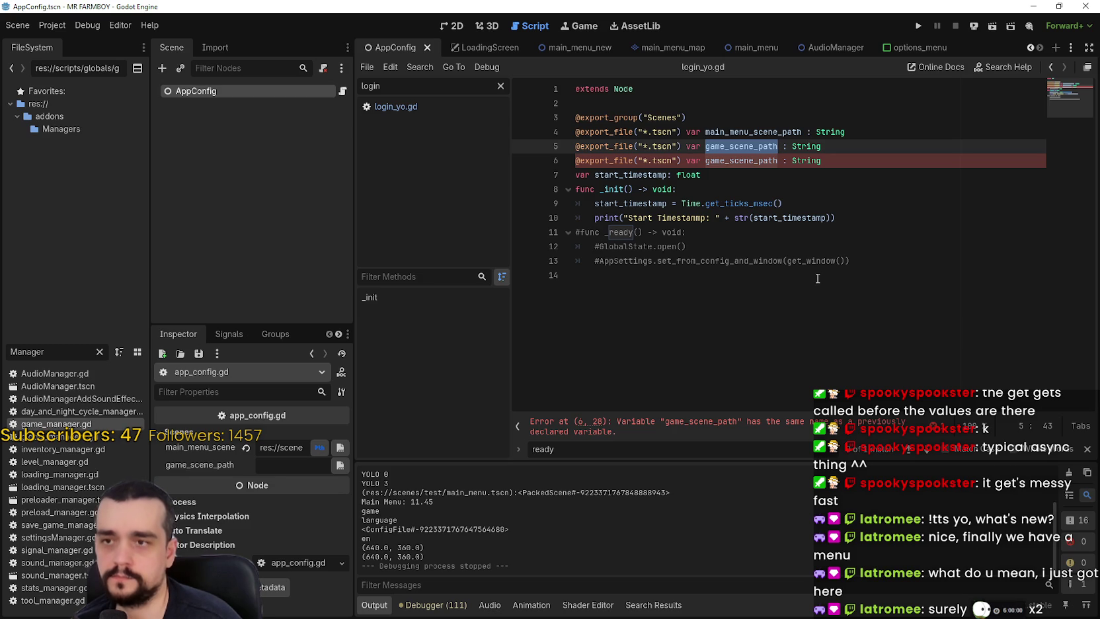
{"action": "type", "text": "main_"}
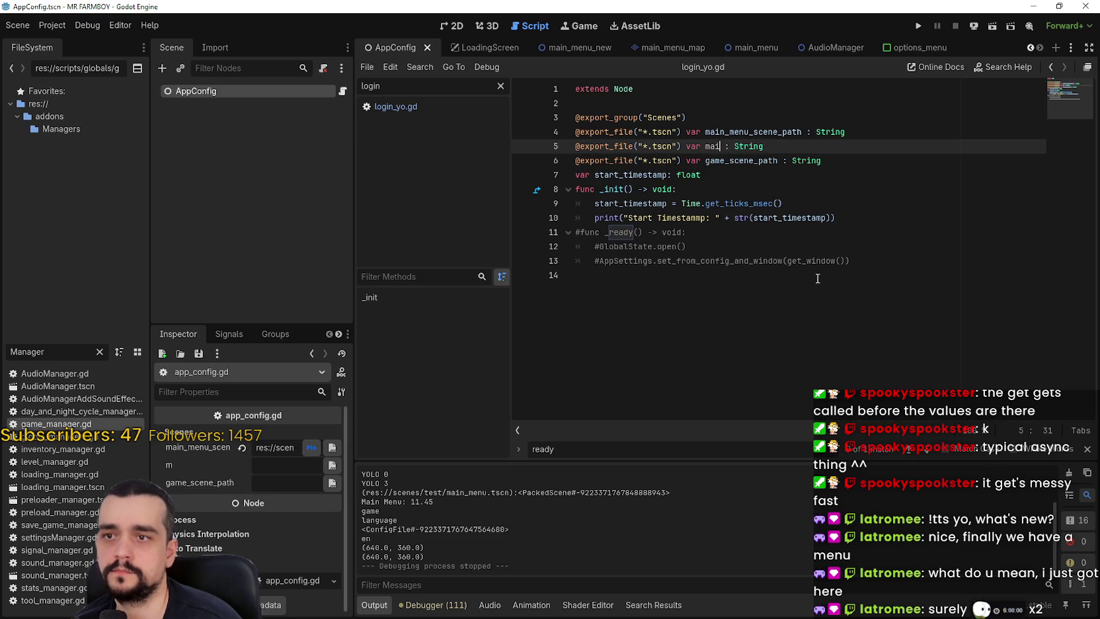
{"action": "type", "text": "island_s"}
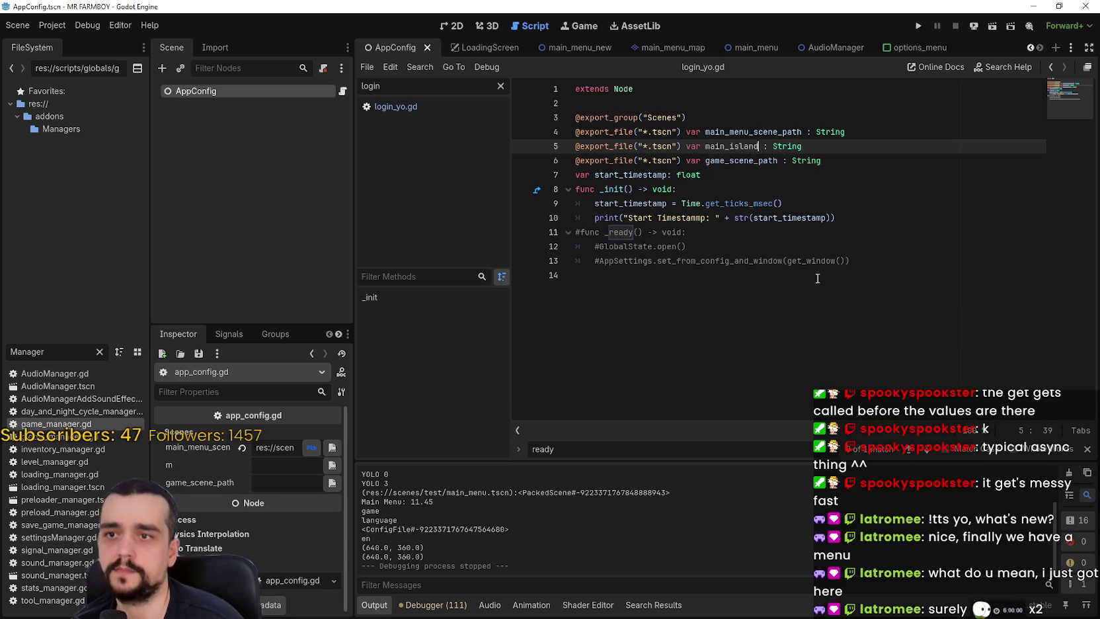
{"action": "type", "text": "cene_path"}
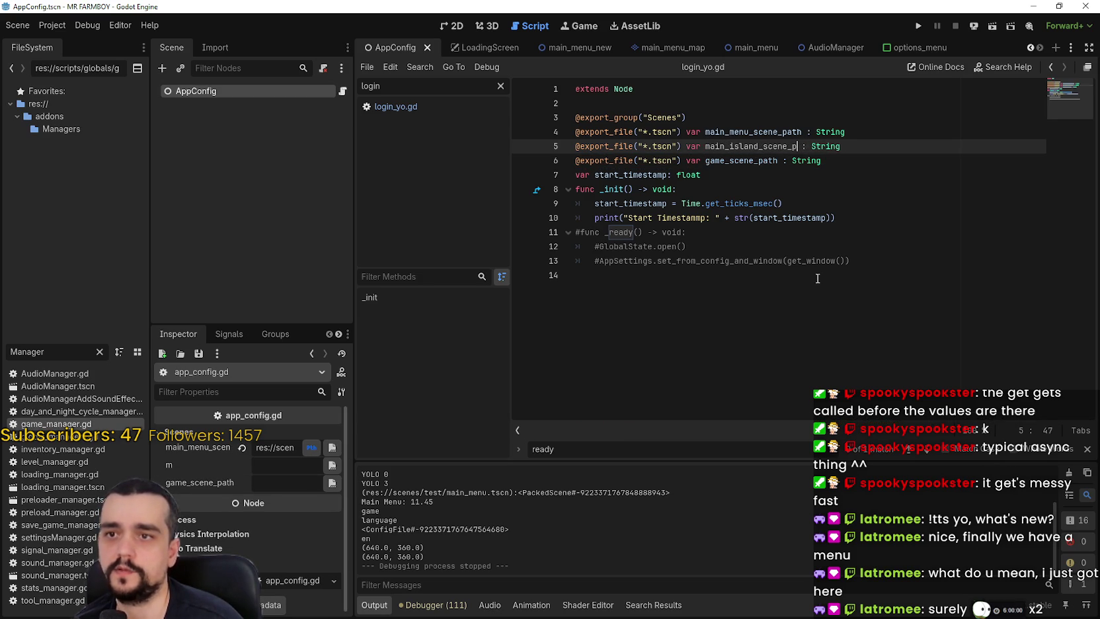
{"action": "double_click", "coordinate": [727, 159]}
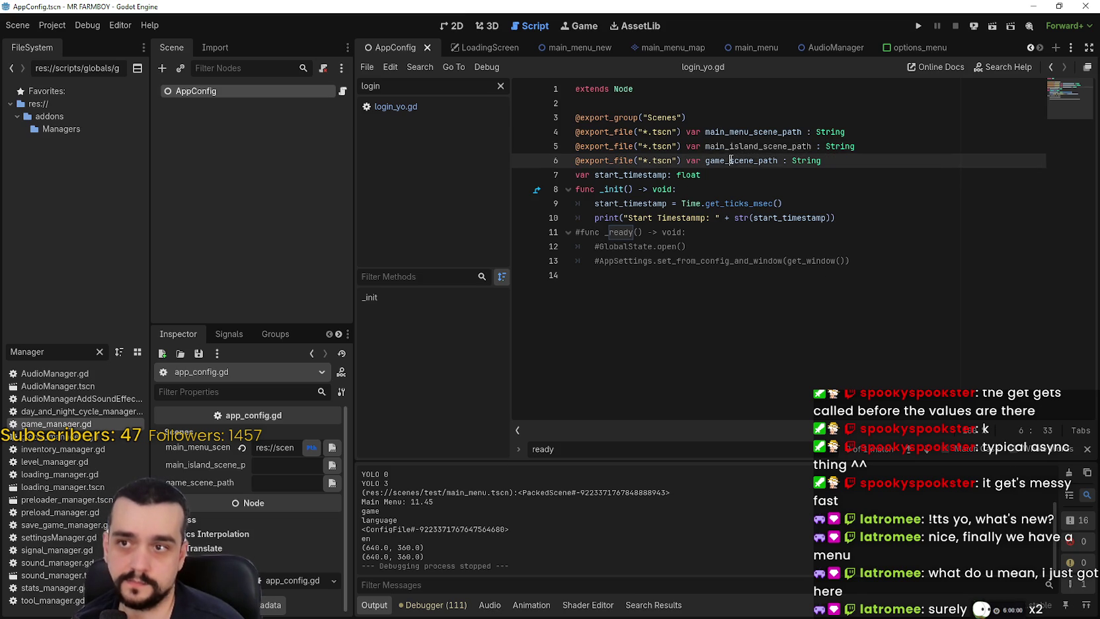
{"action": "left_click", "coordinate": [869, 167]}
{"action": "left_click_drag", "start_coordinate": [868, 168], "coordinate": [547, 166]}
Delete the game_scene_path line and browse for a file for main_island_scene_path in the Inspector.
{"action": "key", "text": "BackSpace"}
{"action": "key", "text": "BackSpace"}
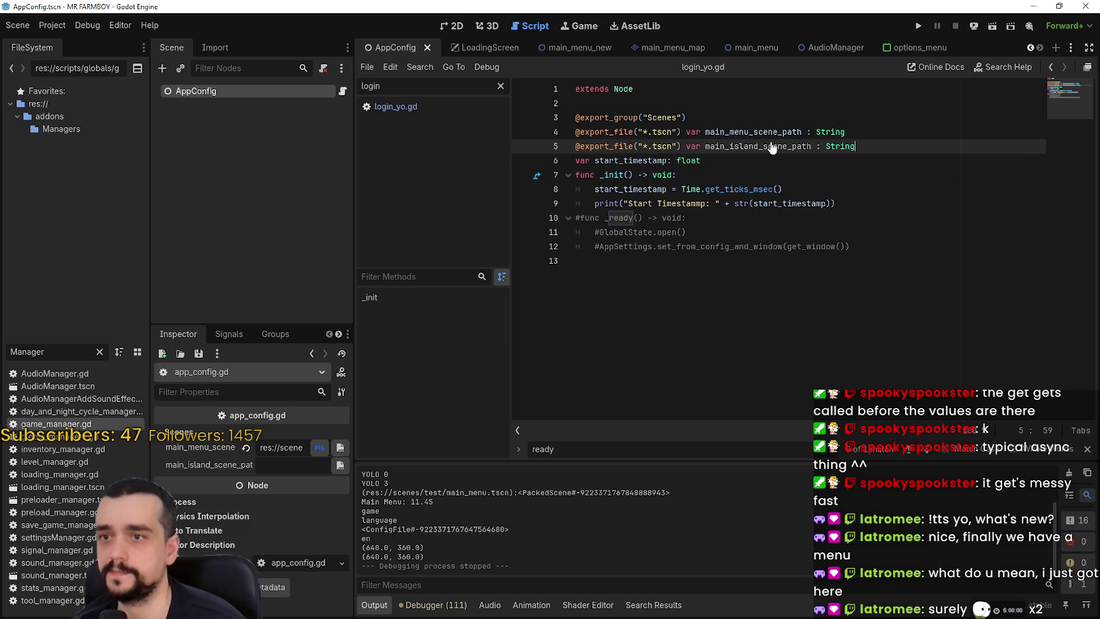
{"action": "left_click", "coordinate": [706, 146]}
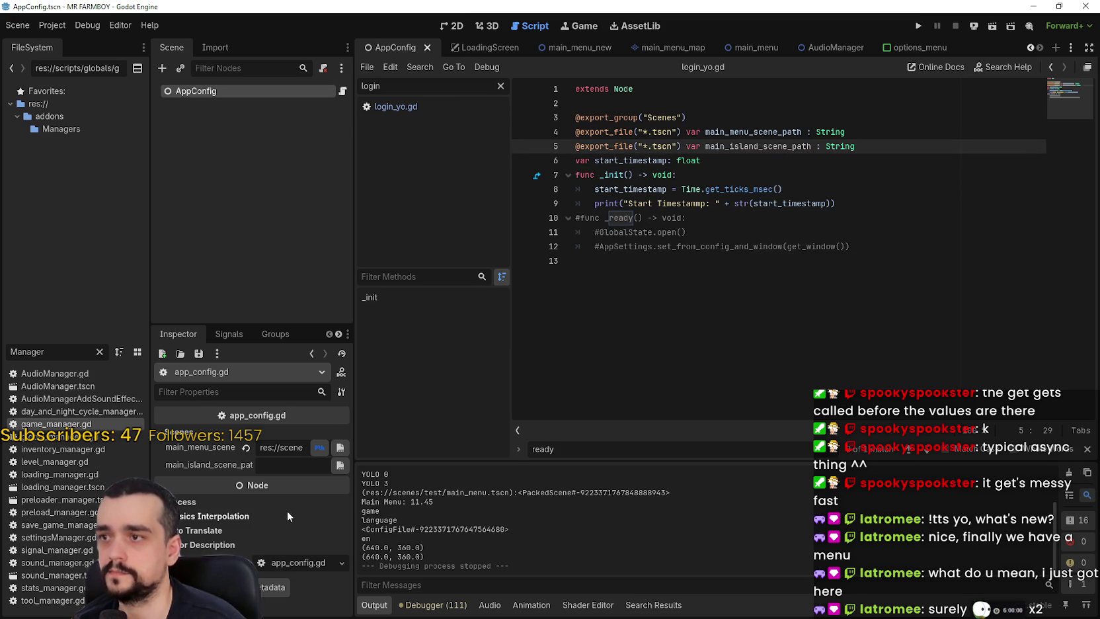
{"action": "left_click", "coordinate": [338, 465]}
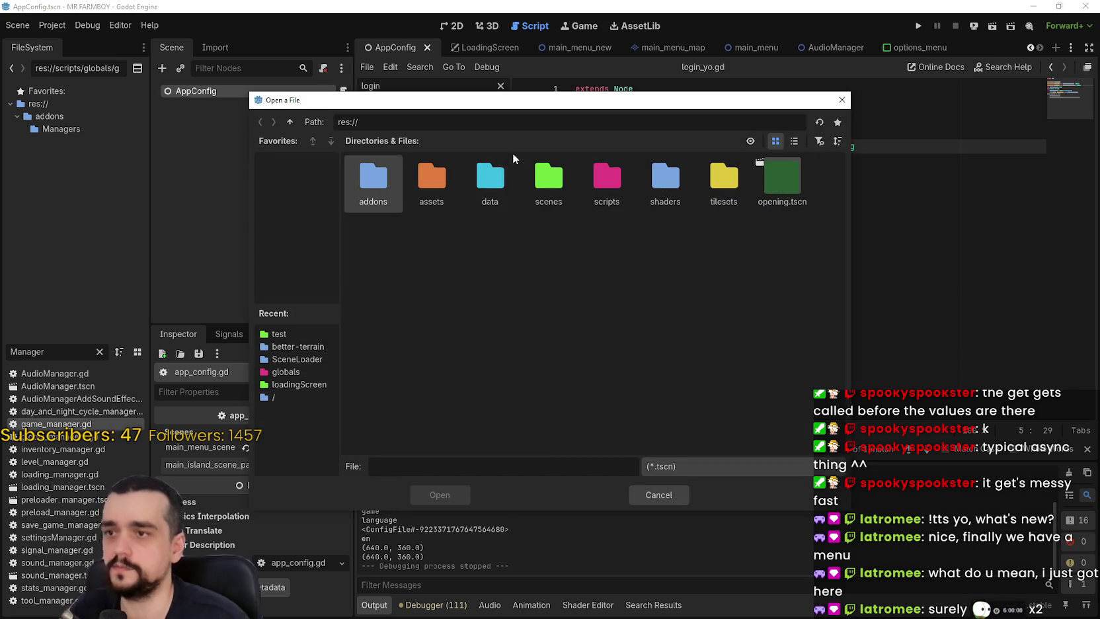
{"action": "left_click", "coordinate": [426, 186]}
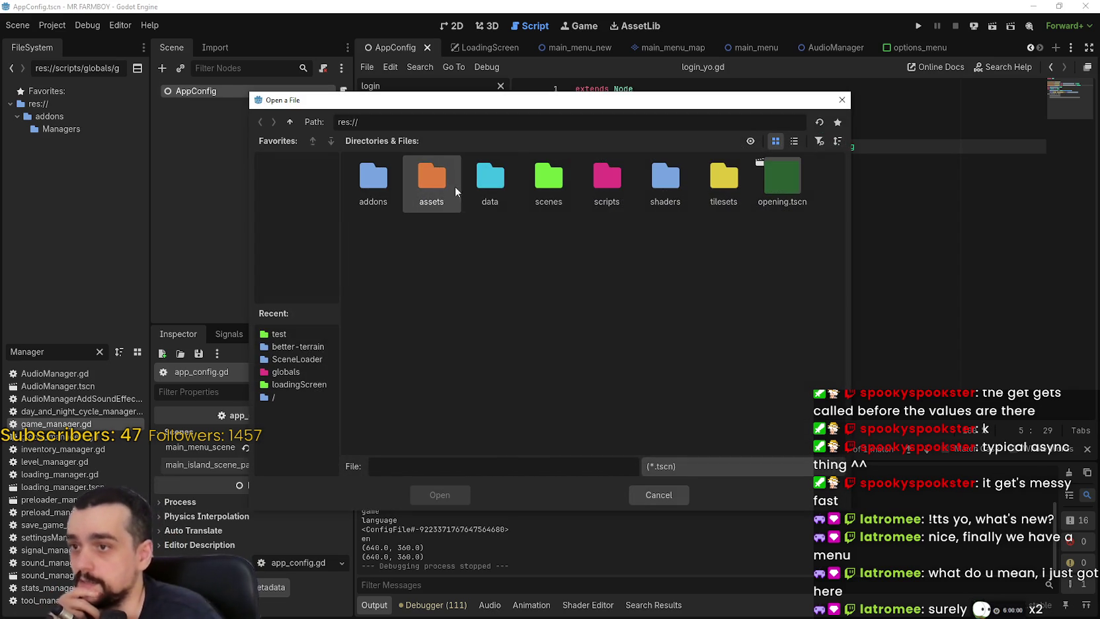
Set main_island_scene_path to scenes/test/test_scene_everything.tscn and save the AppConfig scene.
{"action": "double_click", "coordinate": [549, 180]}
{"action": "key", "text": "Right"}
{"action": "key", "text": "Right"}
{"action": "key", "text": "Left"}
{"action": "key", "text": "Right"}
{"action": "key", "text": "Right"}
{"action": "key", "text": "Right"}
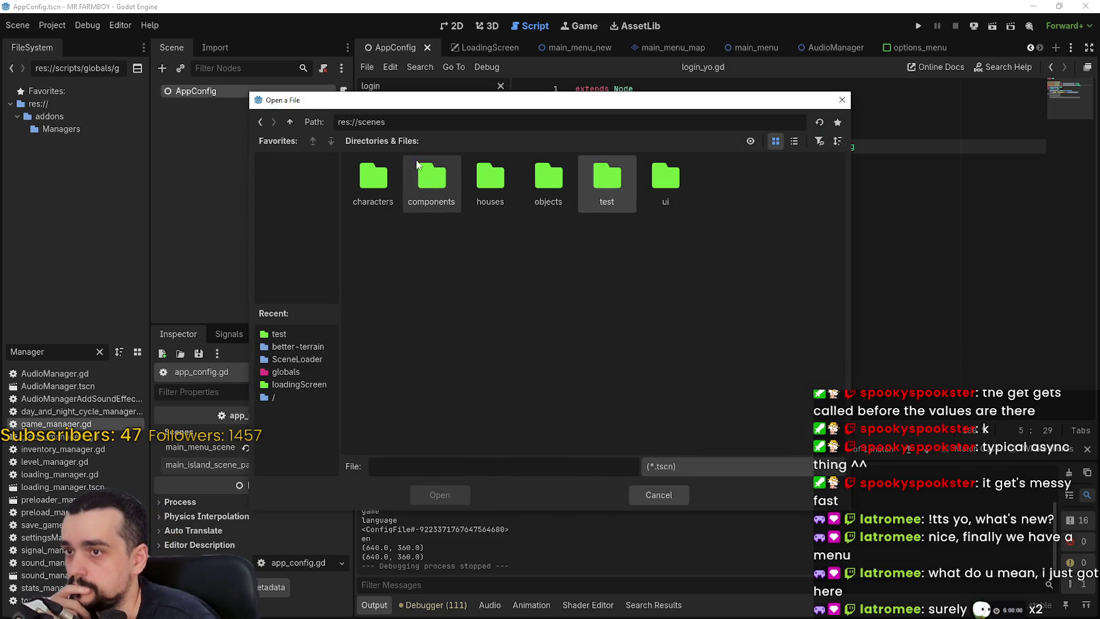
{"action": "double_click", "coordinate": [606, 185]}
{"action": "left_click", "coordinate": [793, 141]}
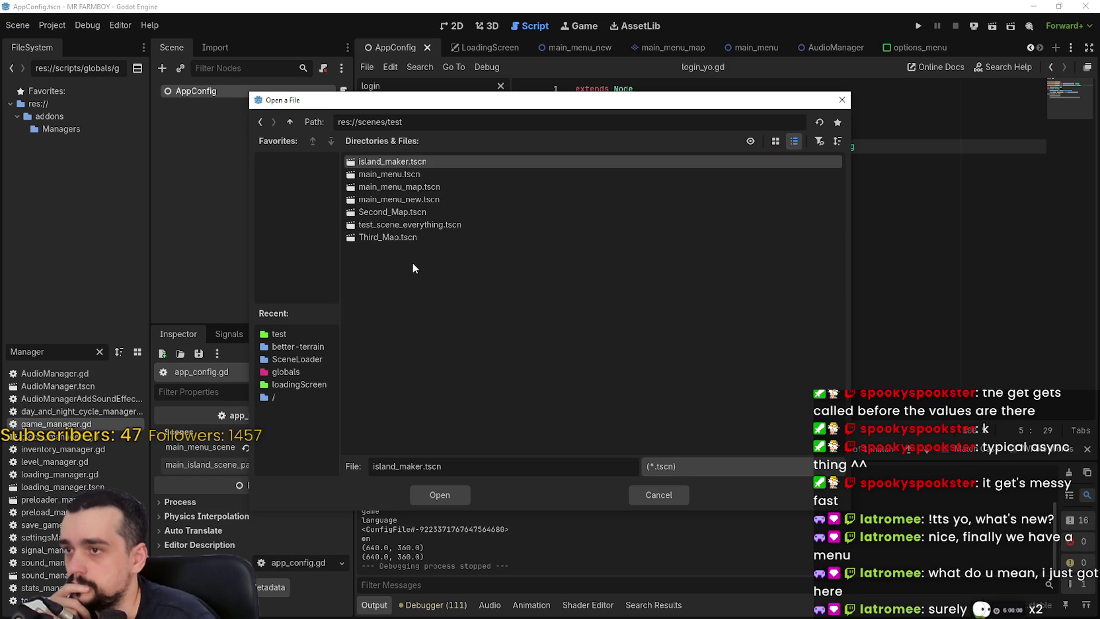
{"action": "left_click", "coordinate": [410, 225]}
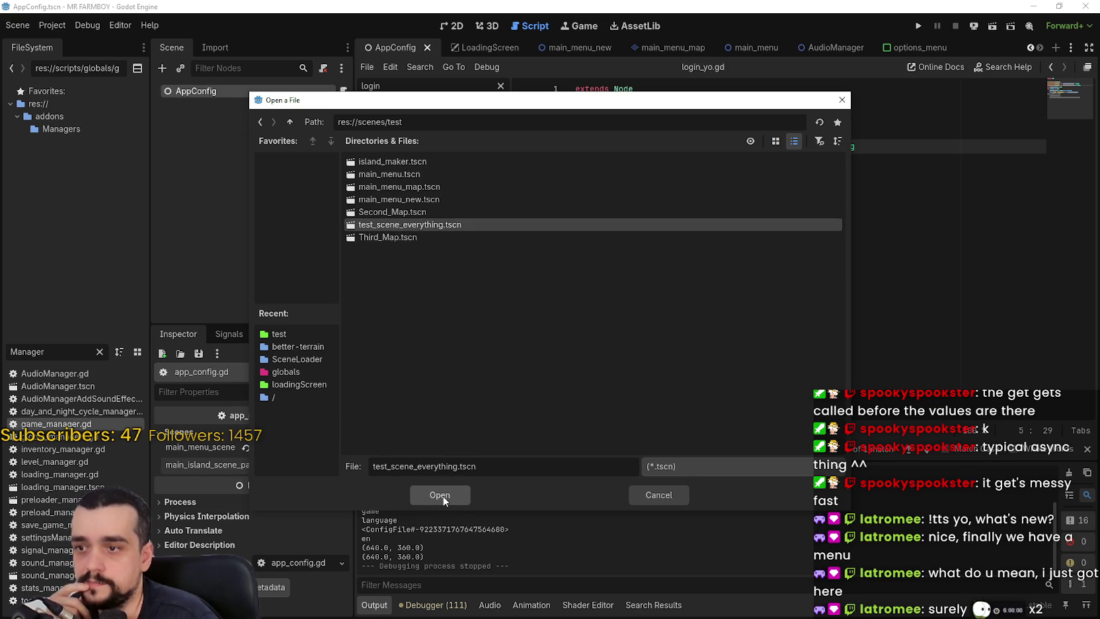
{"action": "left_click", "coordinate": [440, 494]}
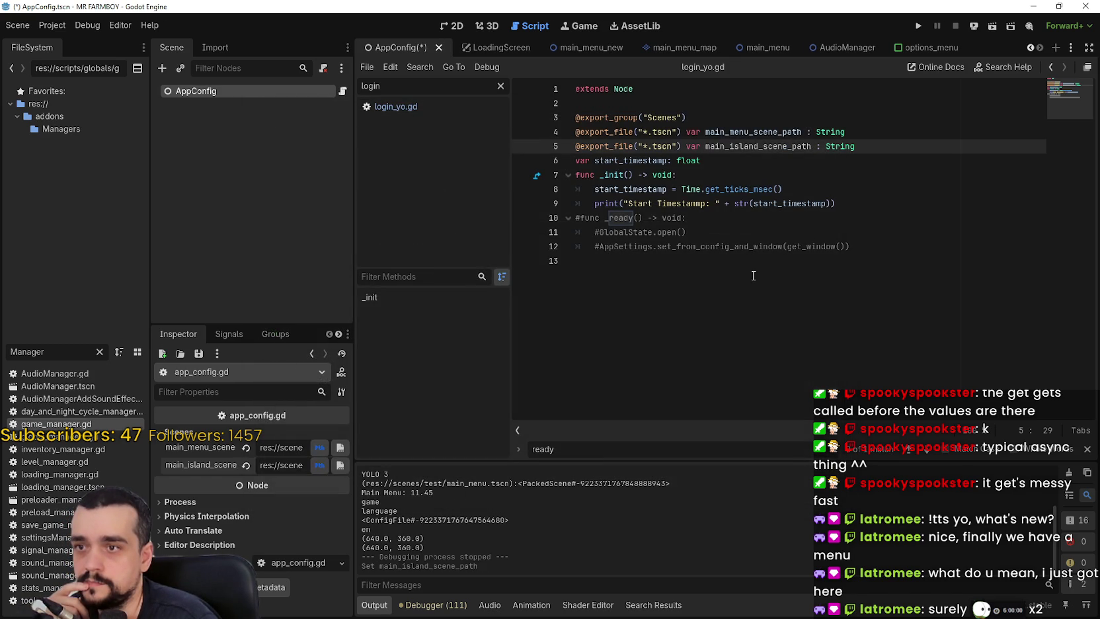
{"action": "key", "text": "ctrl+s"}
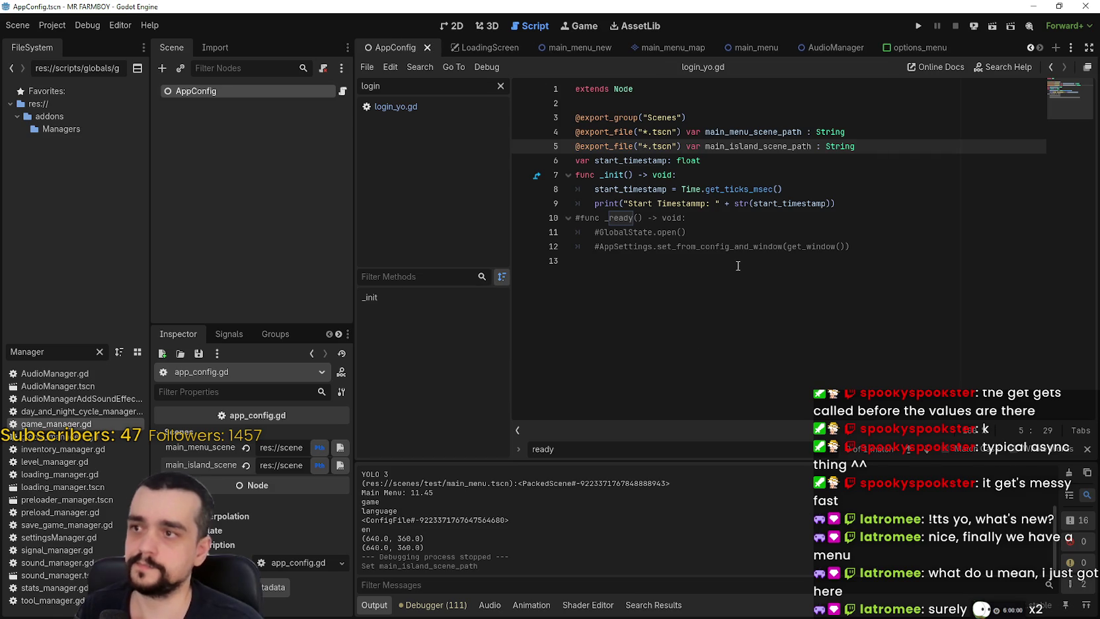
Dismiss the 'ready' search and scroll the scene tabs to reveal the earlier open scenes.
{"action": "left_click", "coordinate": [737, 265]}
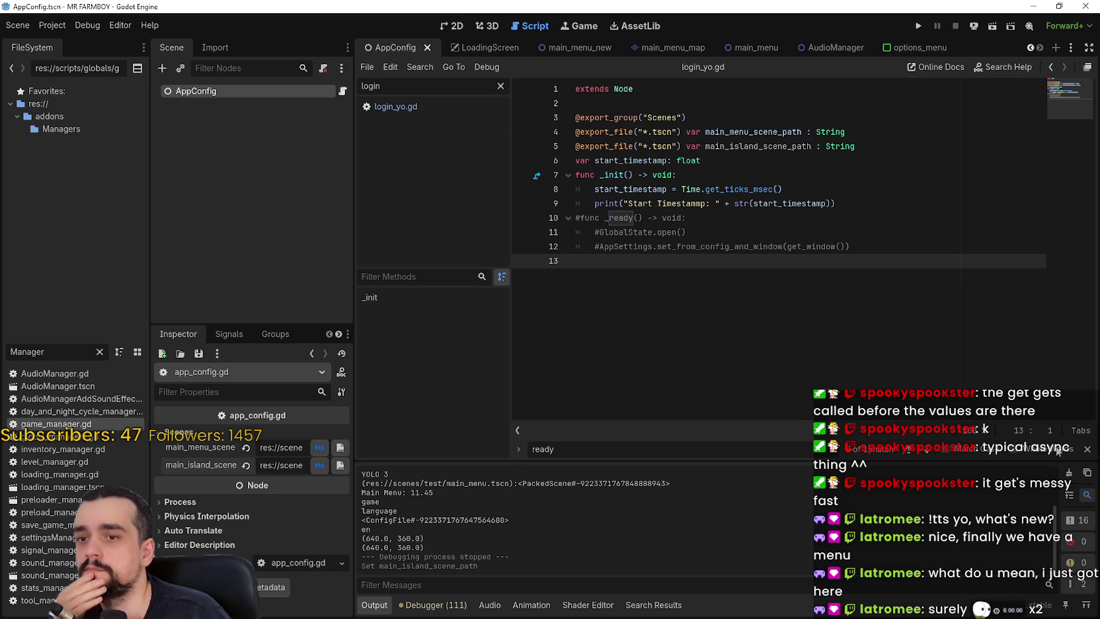
{"action": "left_click", "coordinate": [1087, 449]}
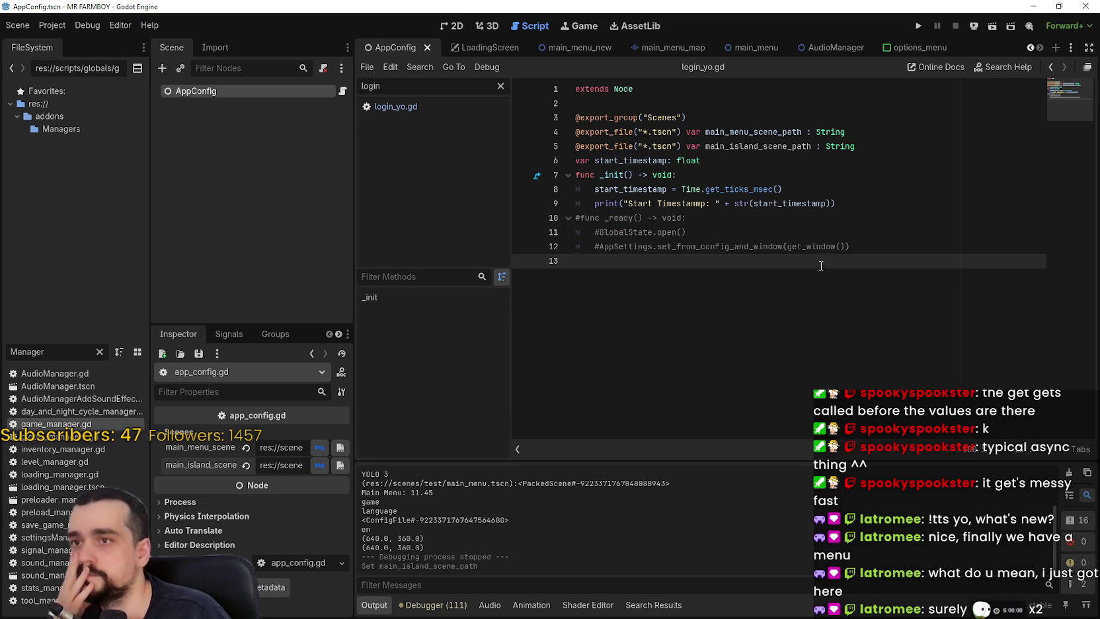
{"action": "left_click", "coordinate": [1031, 45]}
{"action": "left_click", "coordinate": [1031, 45]}
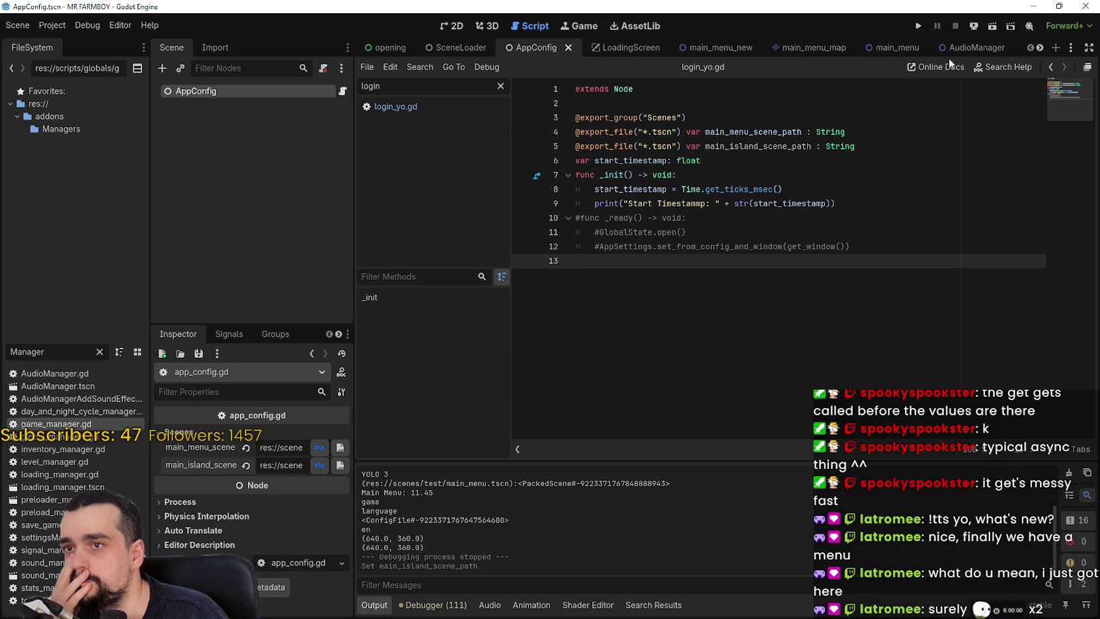
Close the main_menu_new, main_menu_map, options_menu and AudioManager scenes, then show the opening scene.
{"action": "left_click", "coordinate": [749, 50]}
{"action": "left_click", "coordinate": [751, 48]}
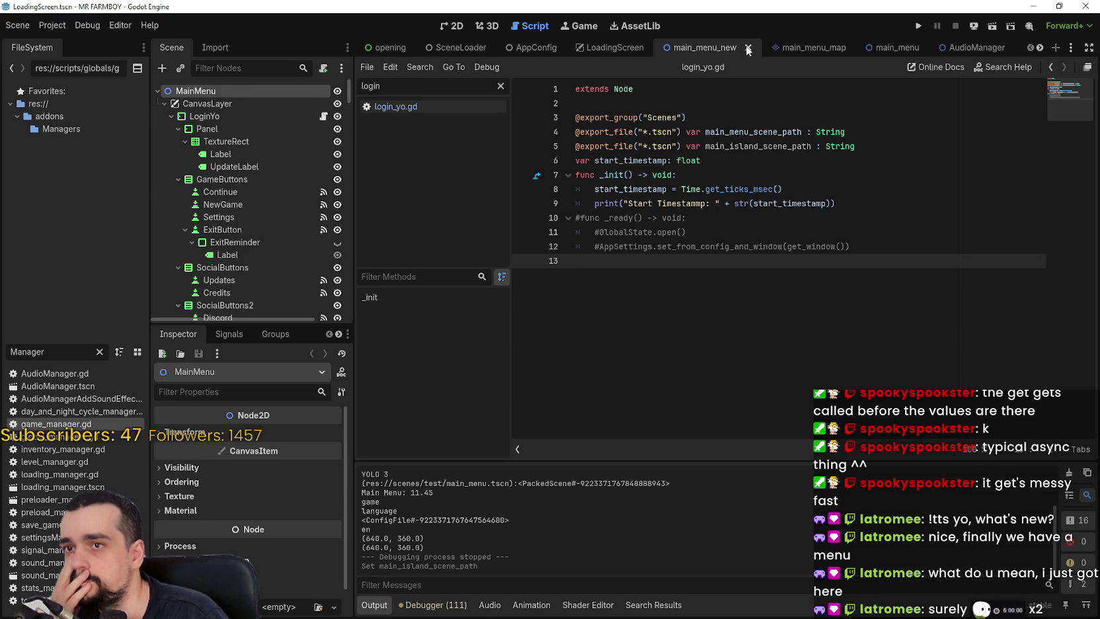
{"action": "left_click", "coordinate": [755, 47]}
{"action": "left_click", "coordinate": [752, 48]}
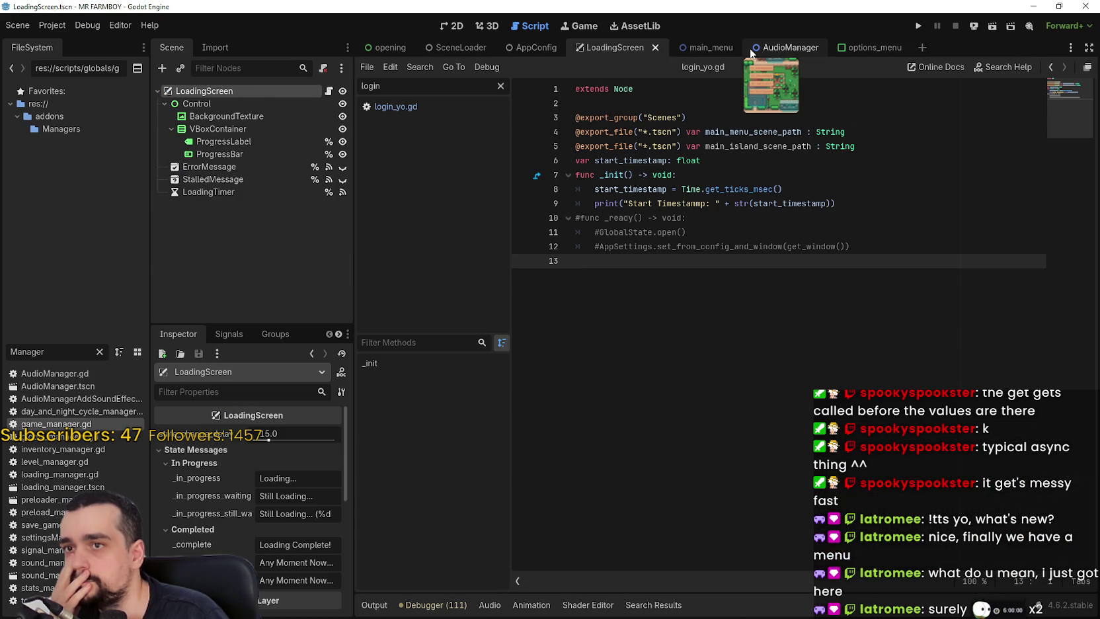
{"action": "left_click", "coordinate": [879, 46]}
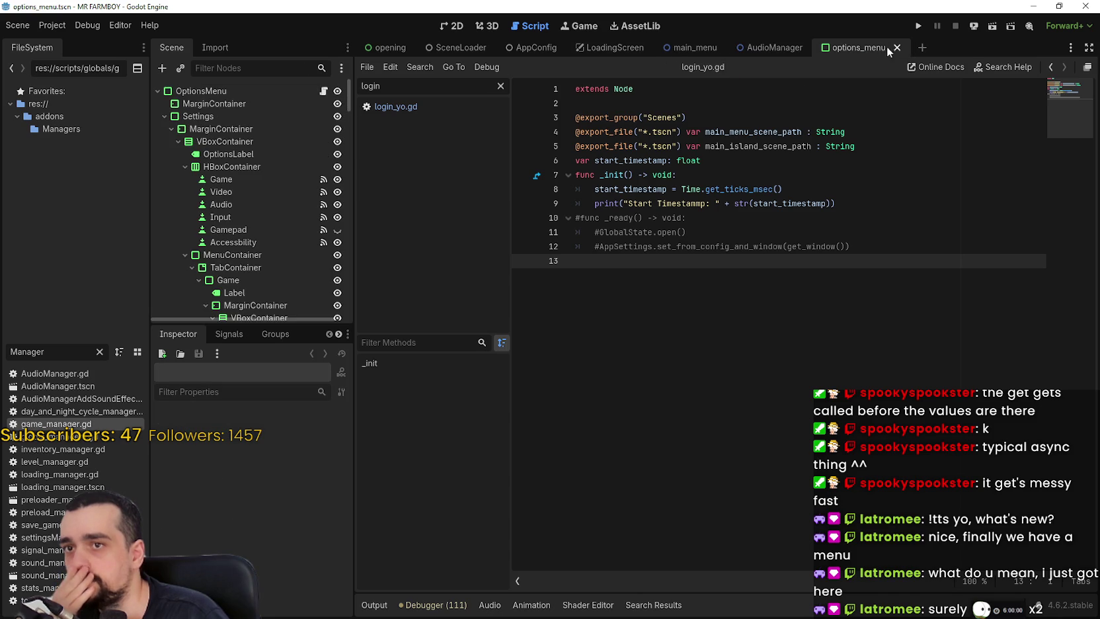
{"action": "left_click", "coordinate": [898, 45]}
{"action": "left_click", "coordinate": [813, 48]}
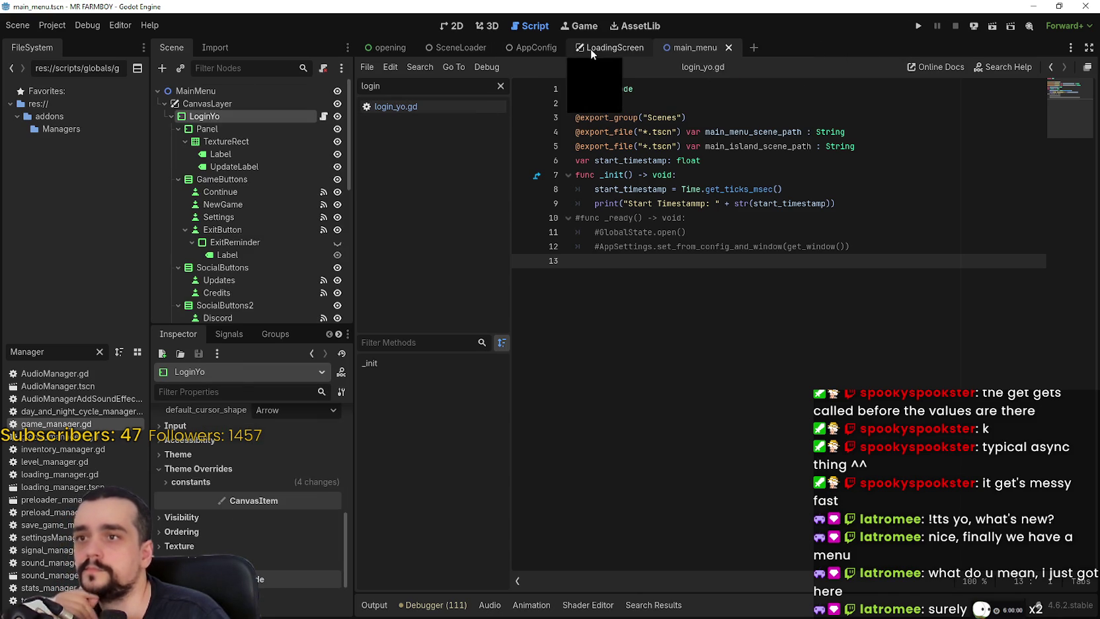
{"action": "left_click", "coordinate": [462, 48]}
{"action": "left_click", "coordinate": [382, 47]}
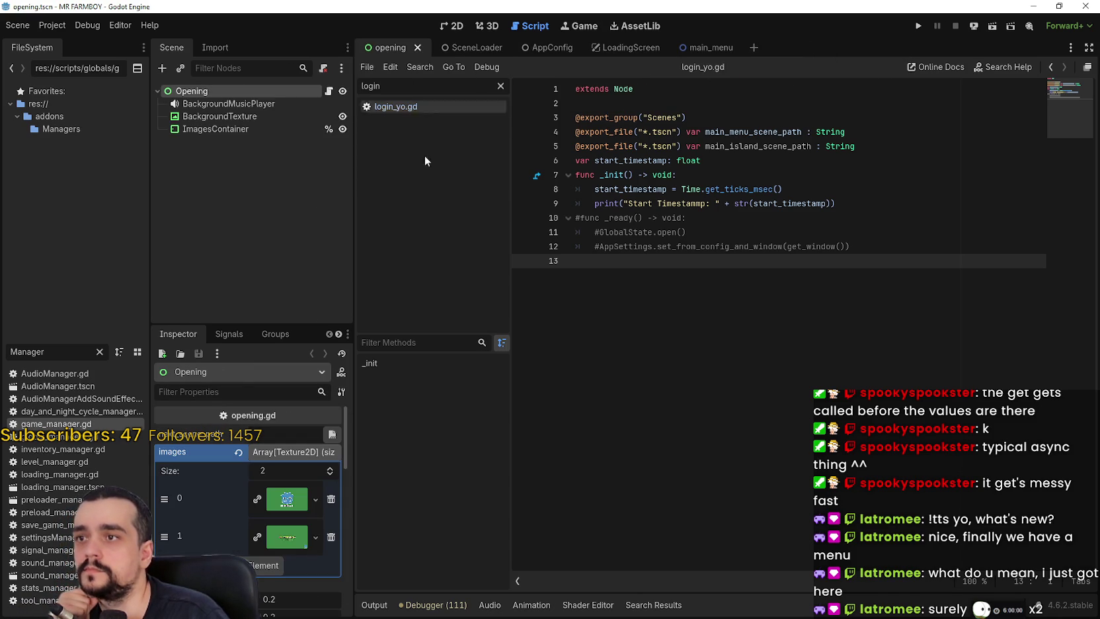
Open opening.gd and inspect the SceneLoader.load_scene(get_next_scene_path()) call in _ready.
{"action": "left_click", "coordinate": [329, 91]}
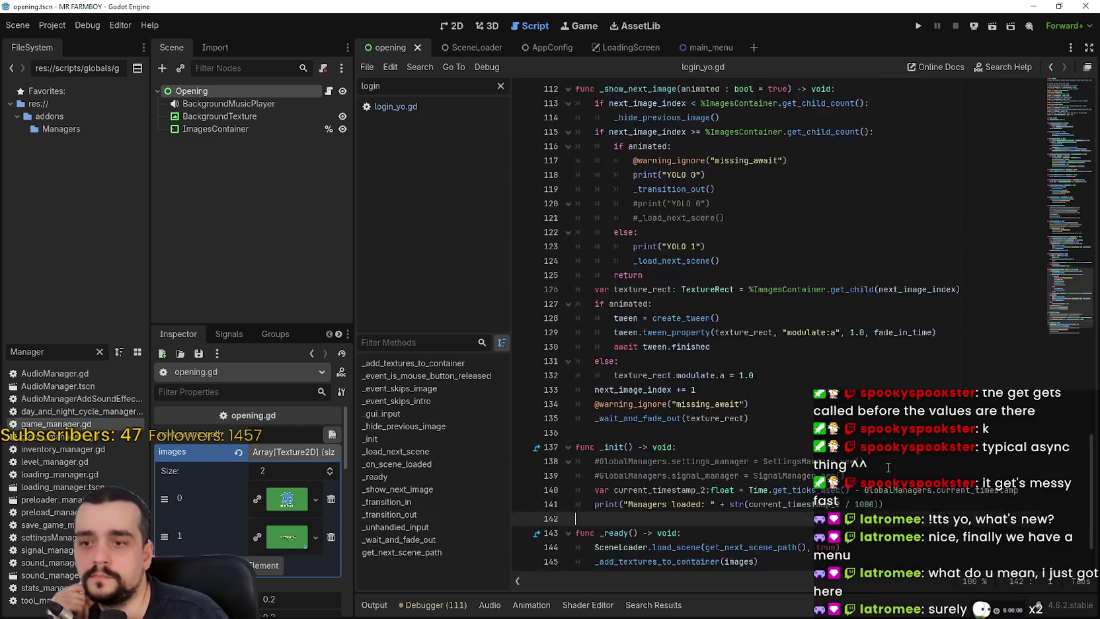
{"action": "triple_click", "coordinate": [603, 476]}
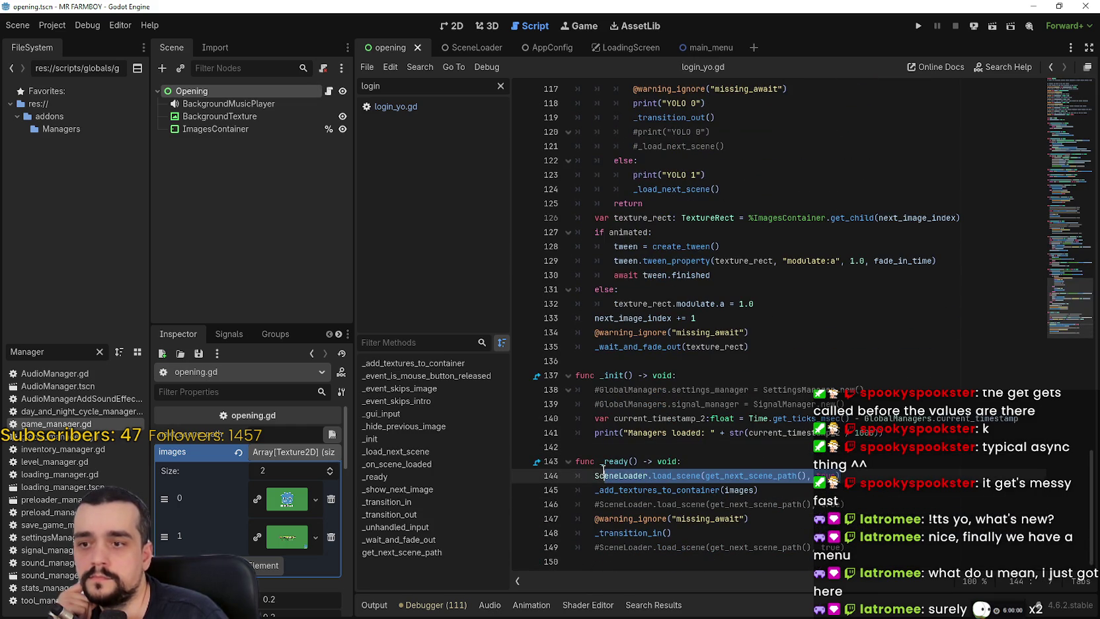
{"action": "double_click", "coordinate": [792, 475]}
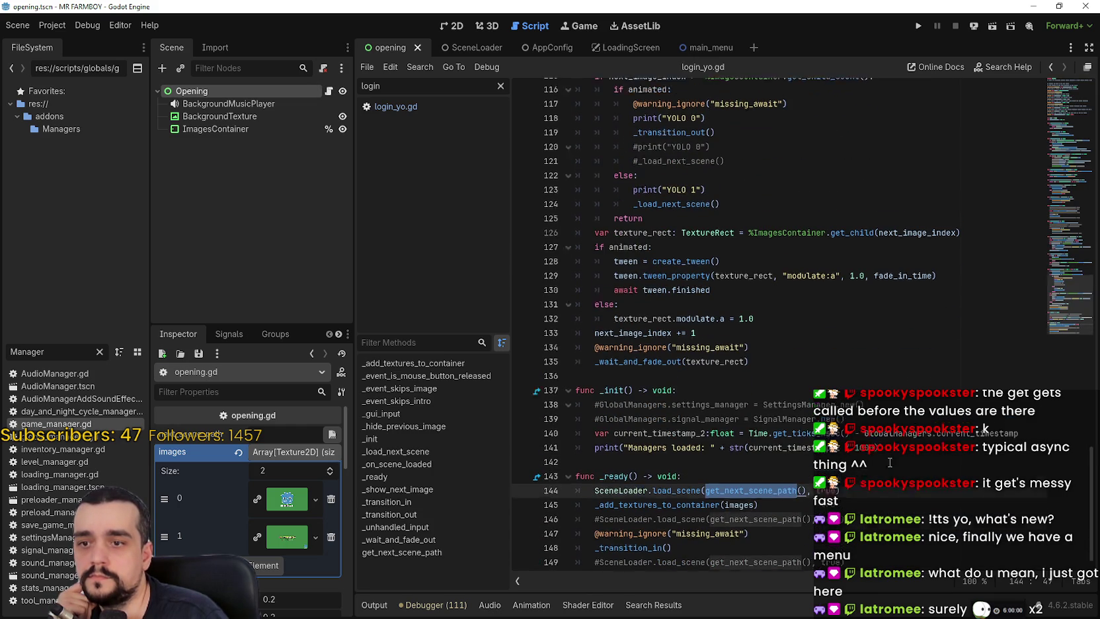
{"action": "left_click_drag", "start_coordinate": [595, 475], "coordinate": [839, 475]}
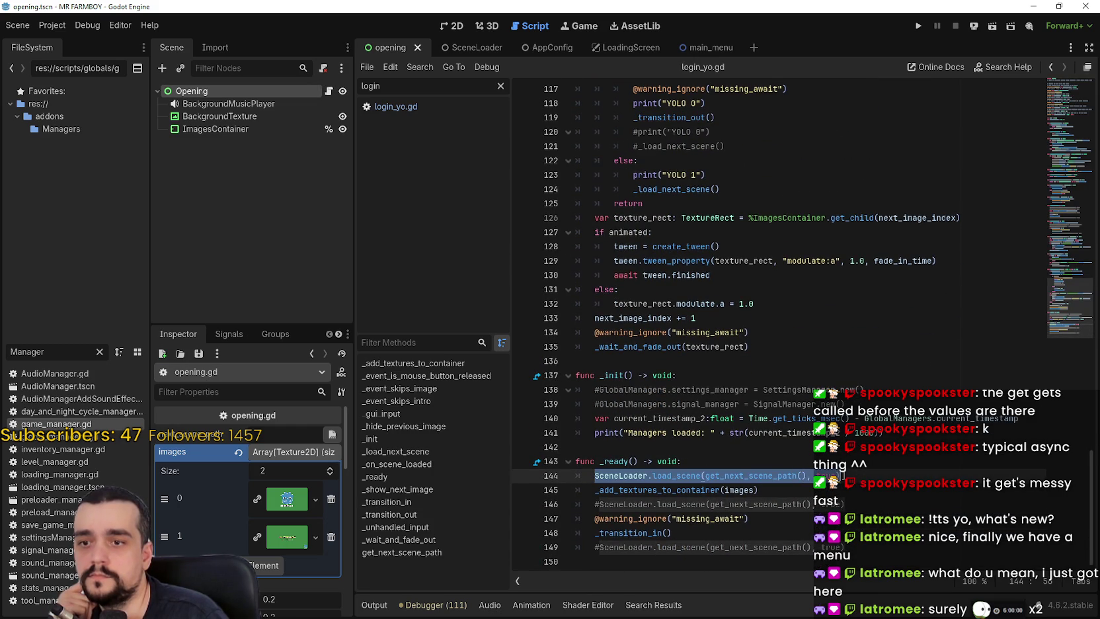
{"action": "right_click", "coordinate": [671, 475]}
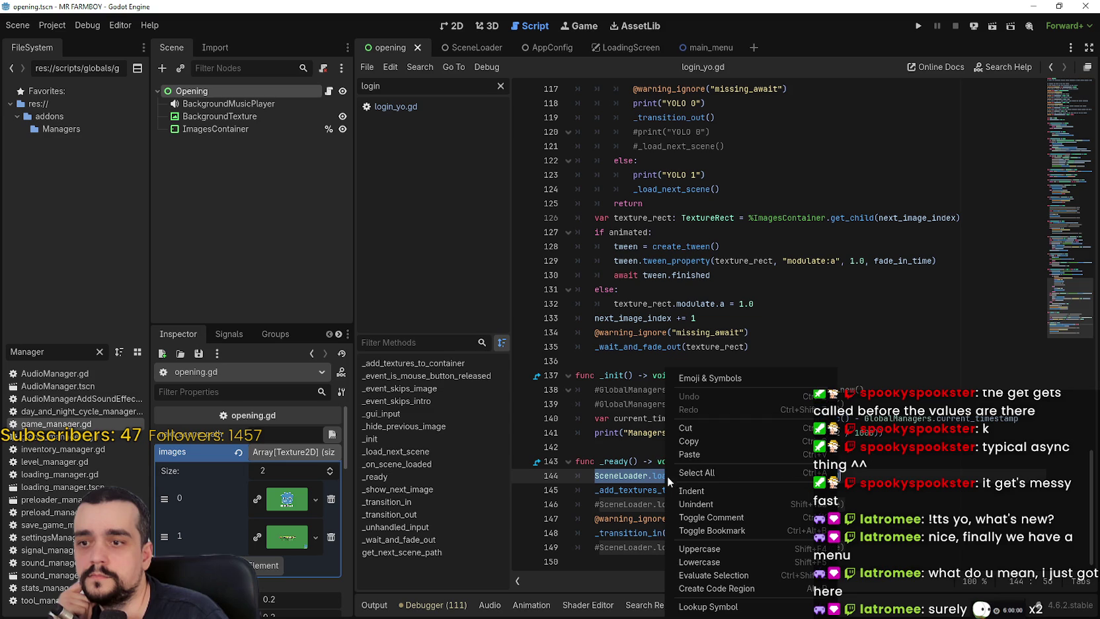
{"action": "left_click", "coordinate": [703, 445]}
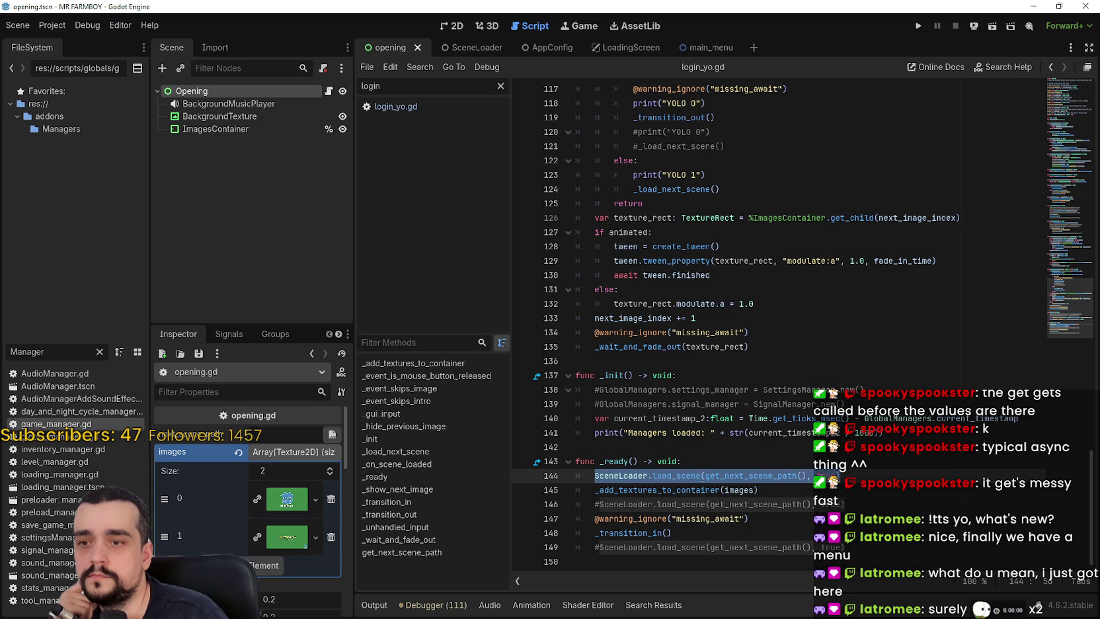
Scroll up to get_next_scene_path and examine its main_menu_scene_path and next_scene_path references.
{"action": "scroll", "coordinate": [827, 463], "scroll_direction": "up", "scroll_amount": 12}
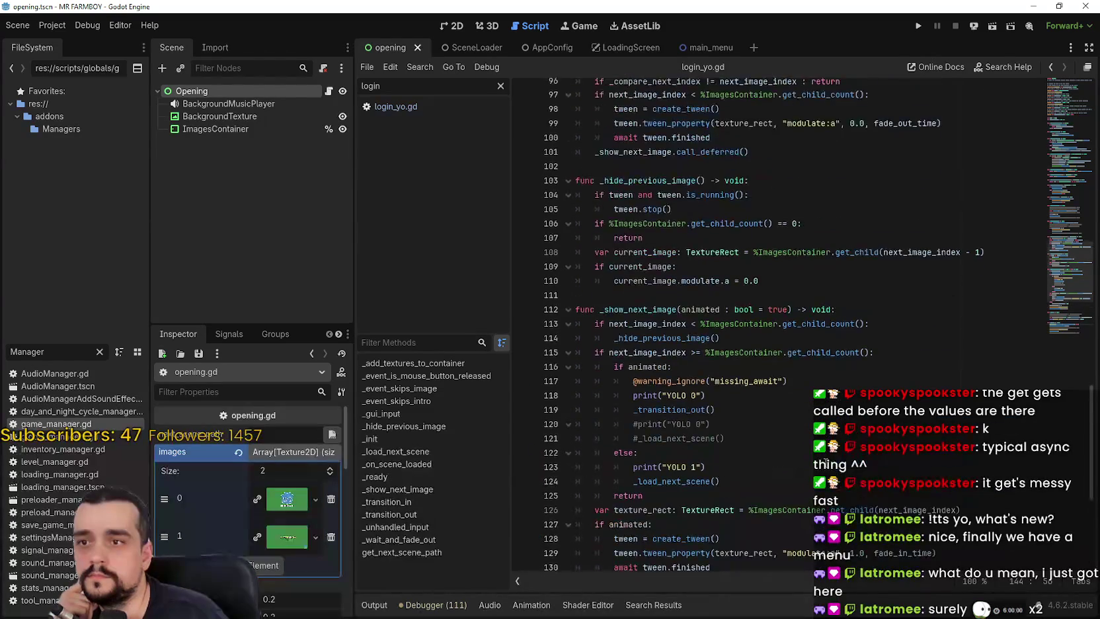
{"action": "scroll", "coordinate": [826, 463], "scroll_direction": "up", "scroll_amount": 16}
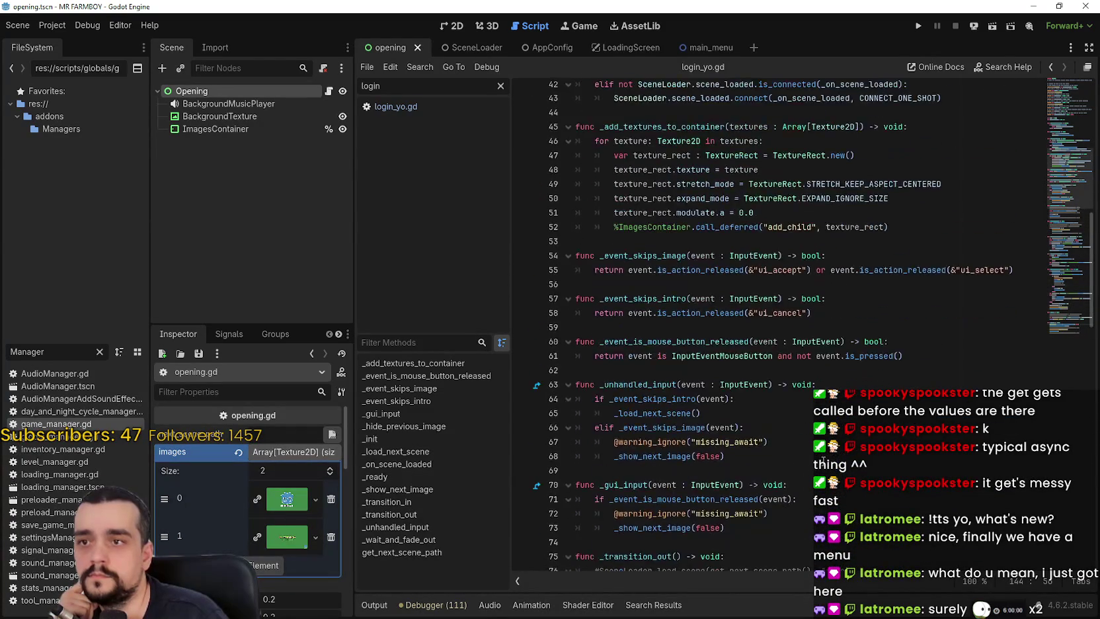
{"action": "scroll", "coordinate": [822, 462], "scroll_direction": "up", "scroll_amount": 4}
{"action": "scroll", "coordinate": [824, 392], "scroll_direction": "up", "scroll_amount": 1}
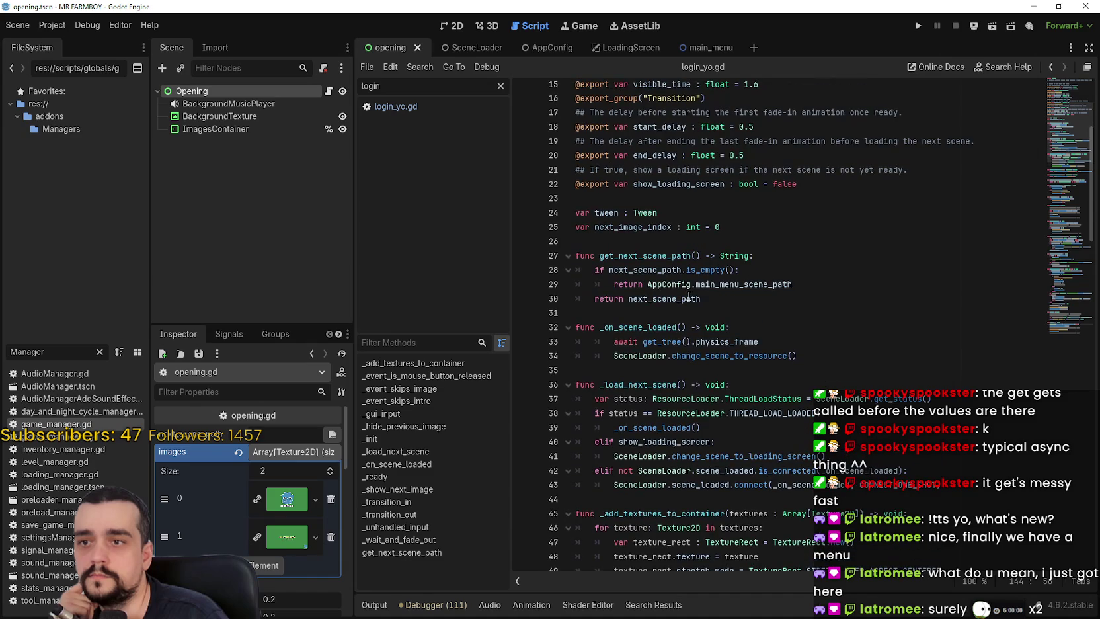
{"action": "double_click", "coordinate": [792, 284]}
{"action": "double_click", "coordinate": [685, 298]}
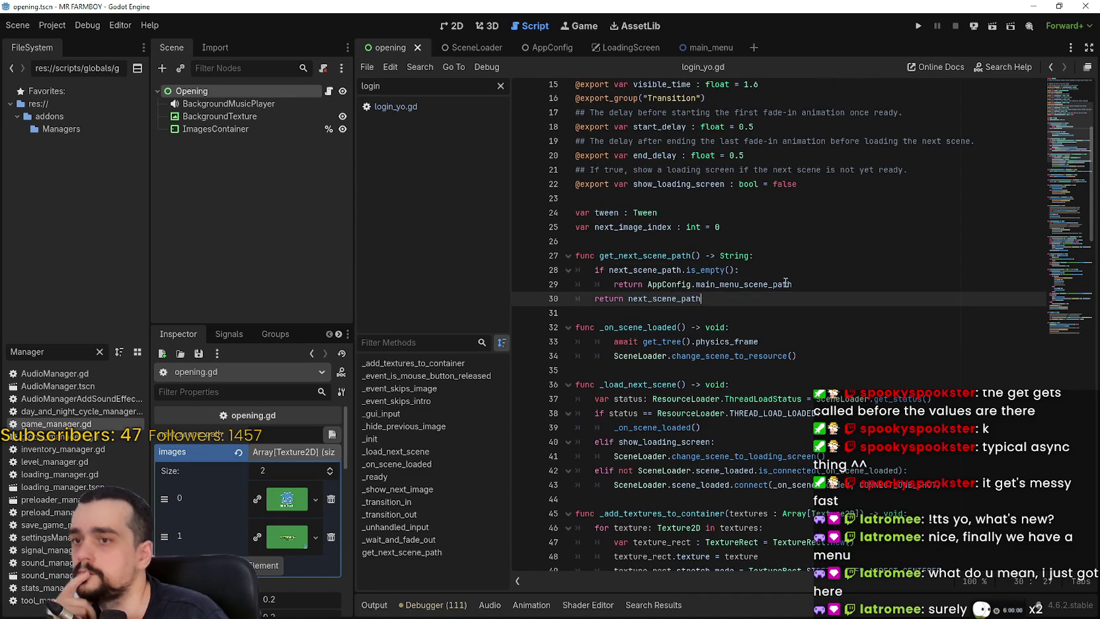
{"action": "double_click", "coordinate": [743, 284]}
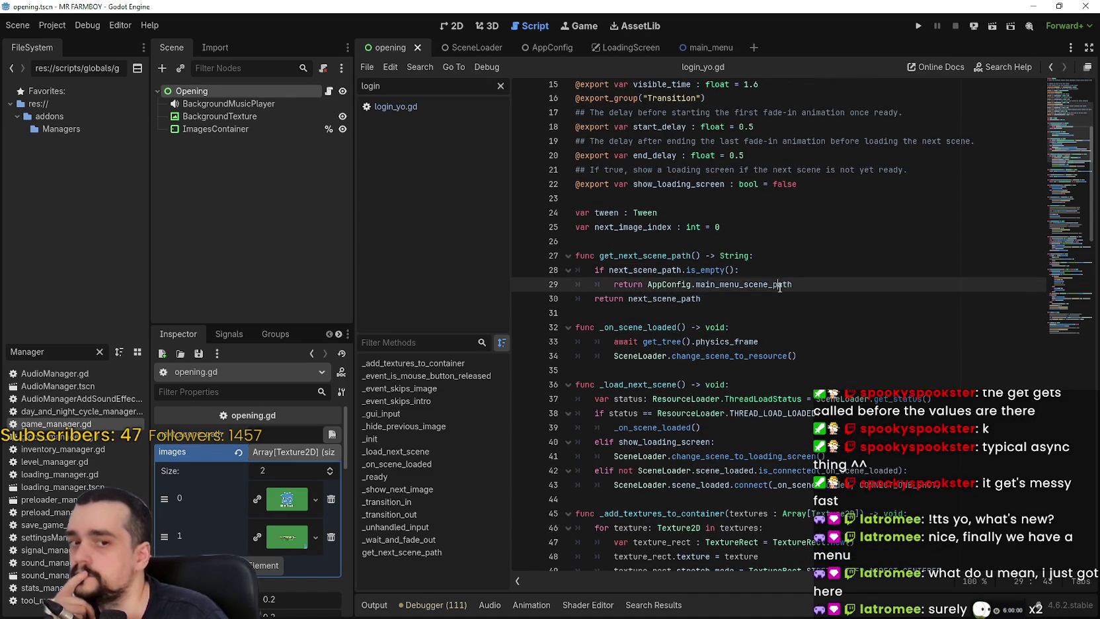
{"action": "left_click", "coordinate": [697, 50]}
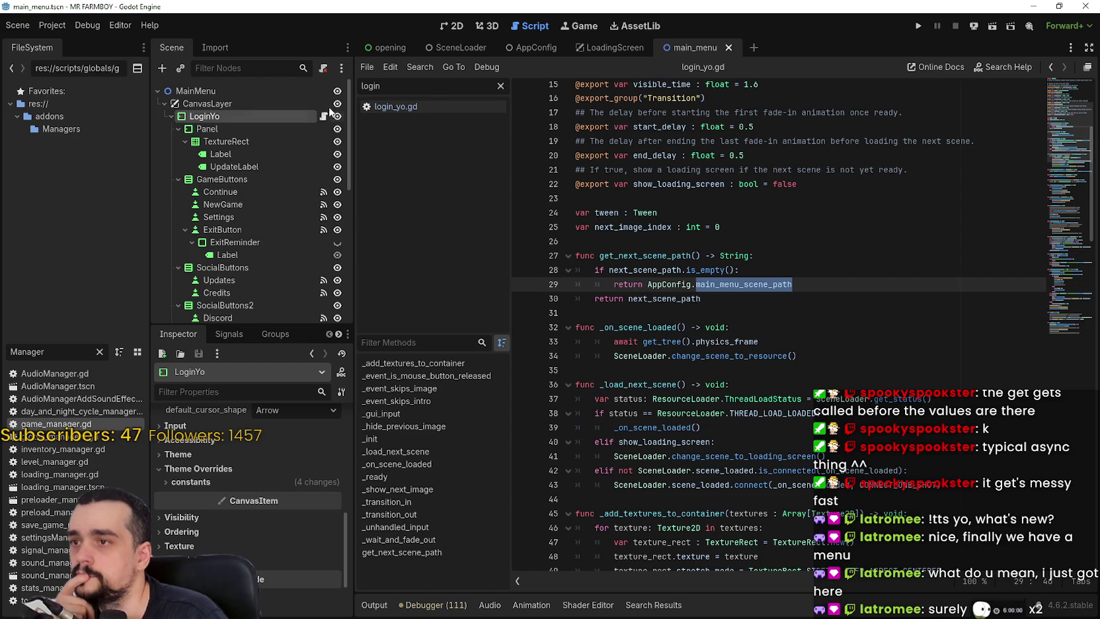
In the main_menu Scene dock, expand ContinueReminder, select the NormalMode button and view its signal connections.
{"action": "scroll", "coordinate": [203, 258], "scroll_direction": "down", "scroll_amount": 10}
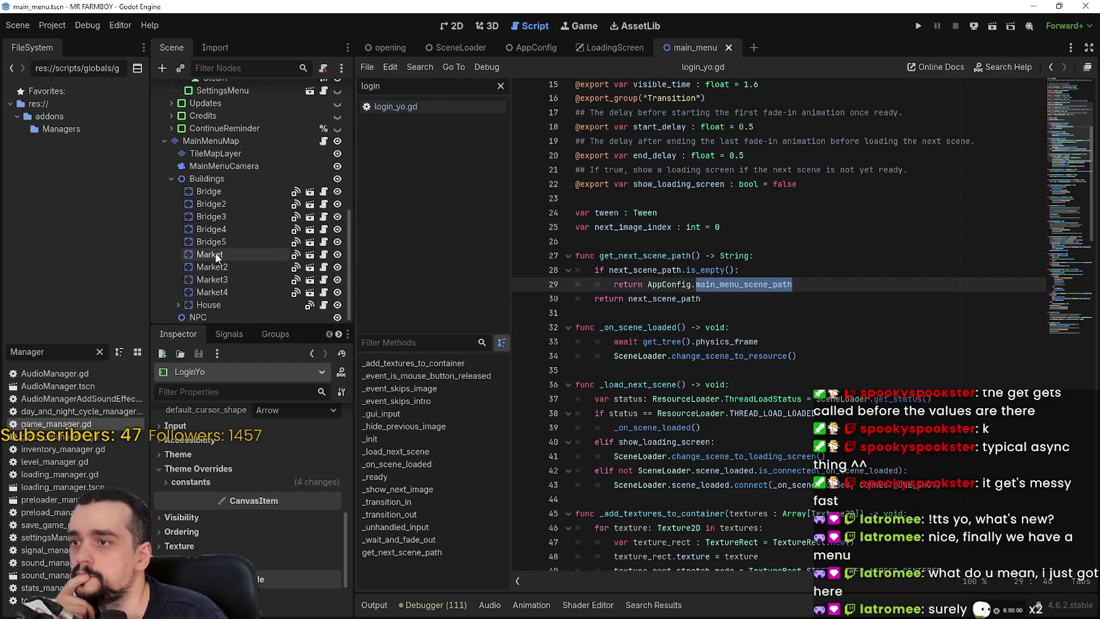
{"action": "scroll", "coordinate": [249, 258], "scroll_direction": "up", "scroll_amount": 6}
{"action": "scroll", "coordinate": [251, 254], "scroll_direction": "up", "scroll_amount": 1}
{"action": "scroll", "coordinate": [251, 254], "scroll_direction": "down", "scroll_amount": 6}
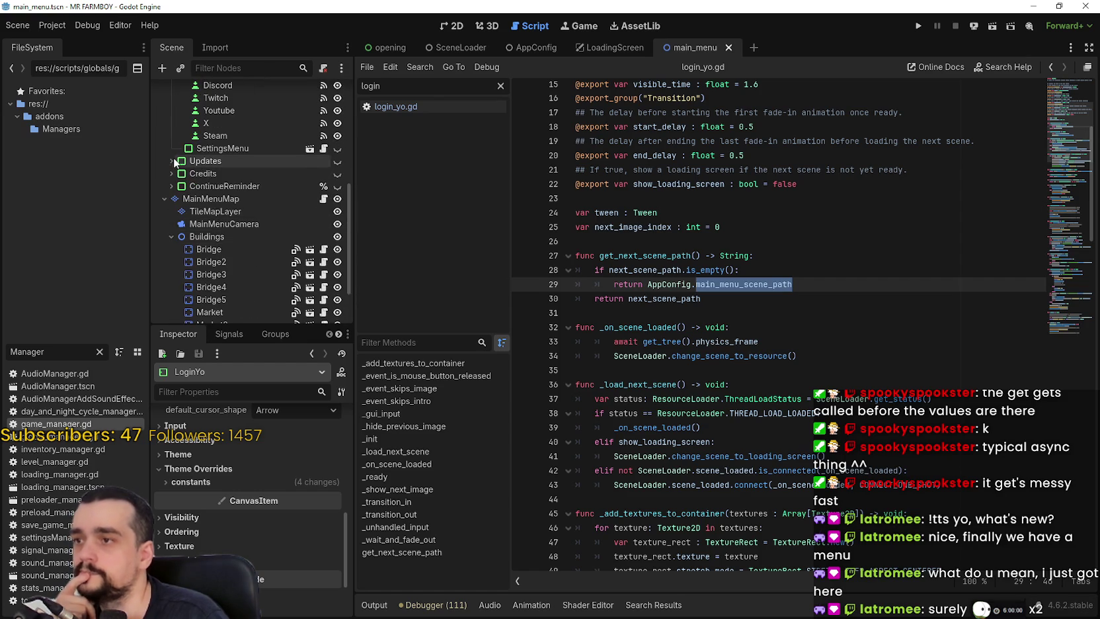
{"action": "left_click", "coordinate": [171, 186]}
{"action": "scroll", "coordinate": [259, 245], "scroll_direction": "down", "scroll_amount": 2}
{"action": "scroll", "coordinate": [265, 245], "scroll_direction": "down", "scroll_amount": 12}
{"action": "left_click_drag", "start_coordinate": [352, 141], "coordinate": [352, 209]}
{"action": "left_click", "coordinate": [272, 149]}
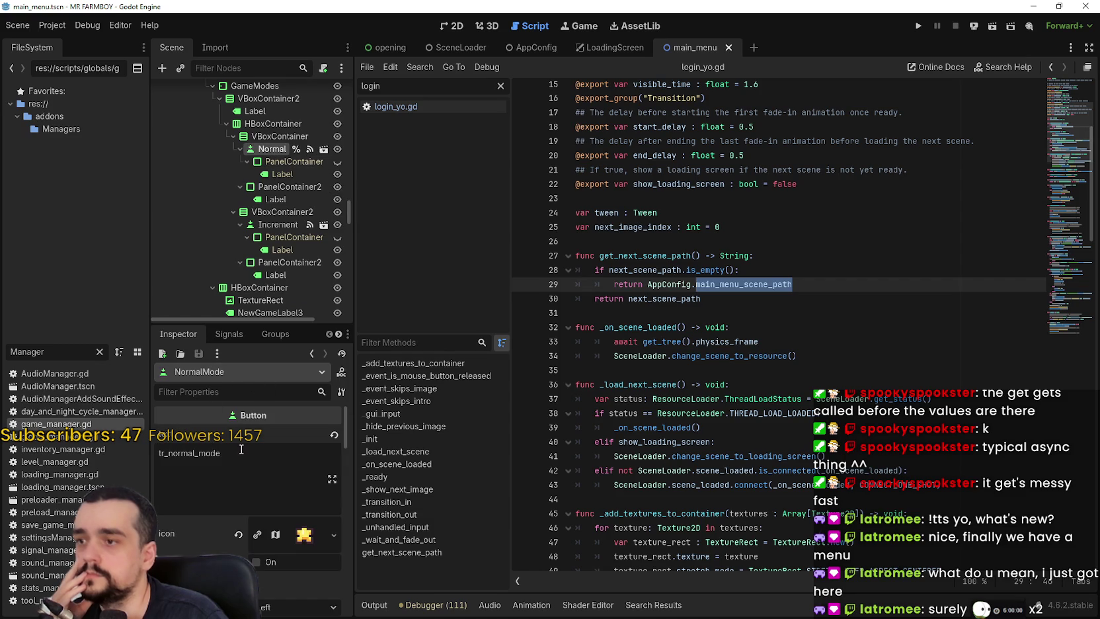
{"action": "left_click", "coordinate": [229, 334]}
{"action": "double_click", "coordinate": [252, 440]}
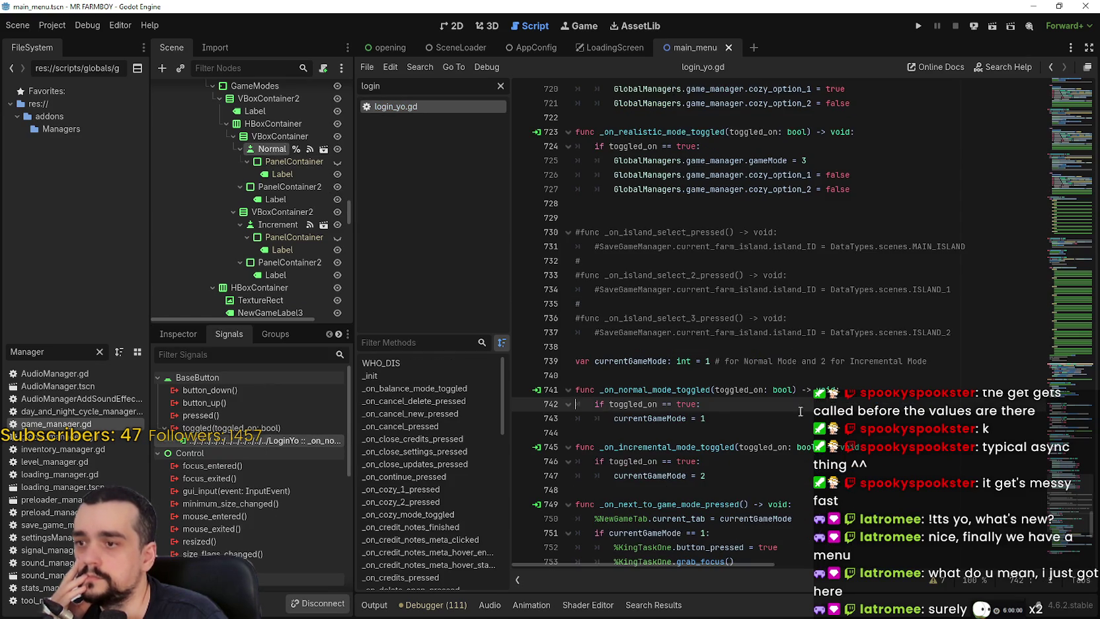
{"action": "scroll", "coordinate": [793, 362], "scroll_direction": "down", "scroll_amount": 5}
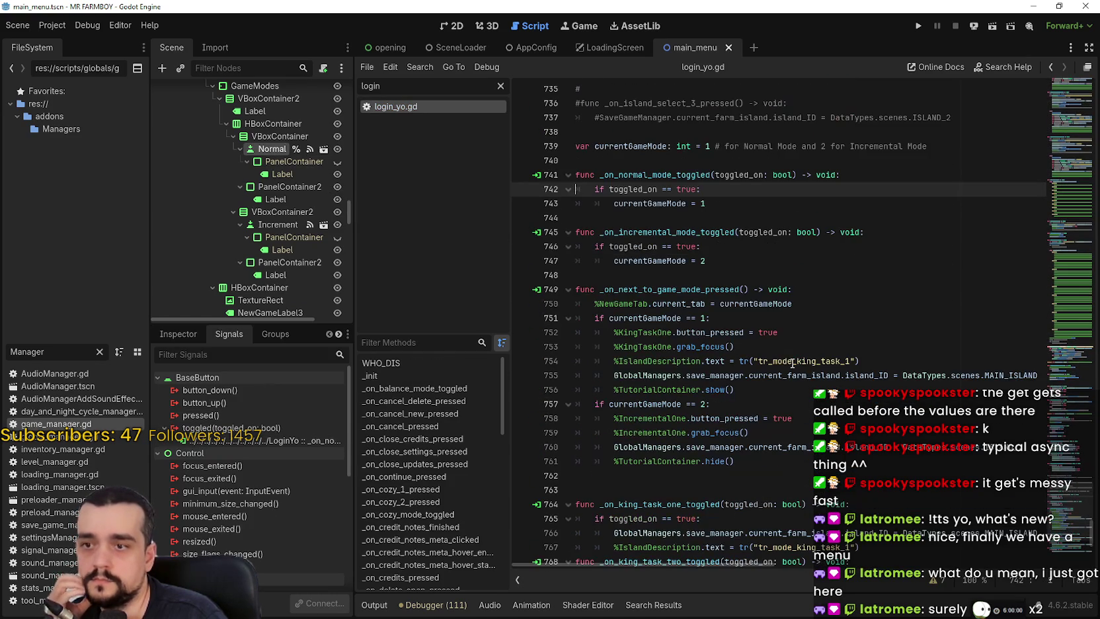
{"action": "scroll", "coordinate": [765, 355], "scroll_direction": "down", "scroll_amount": 2}
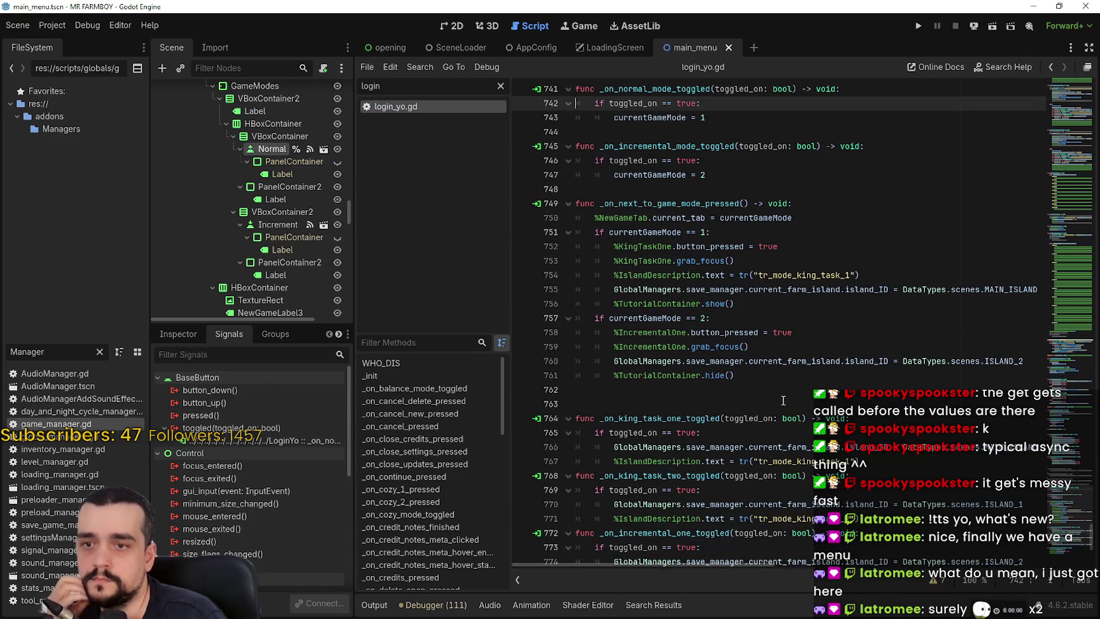
{"action": "double_click", "coordinate": [995, 360]}
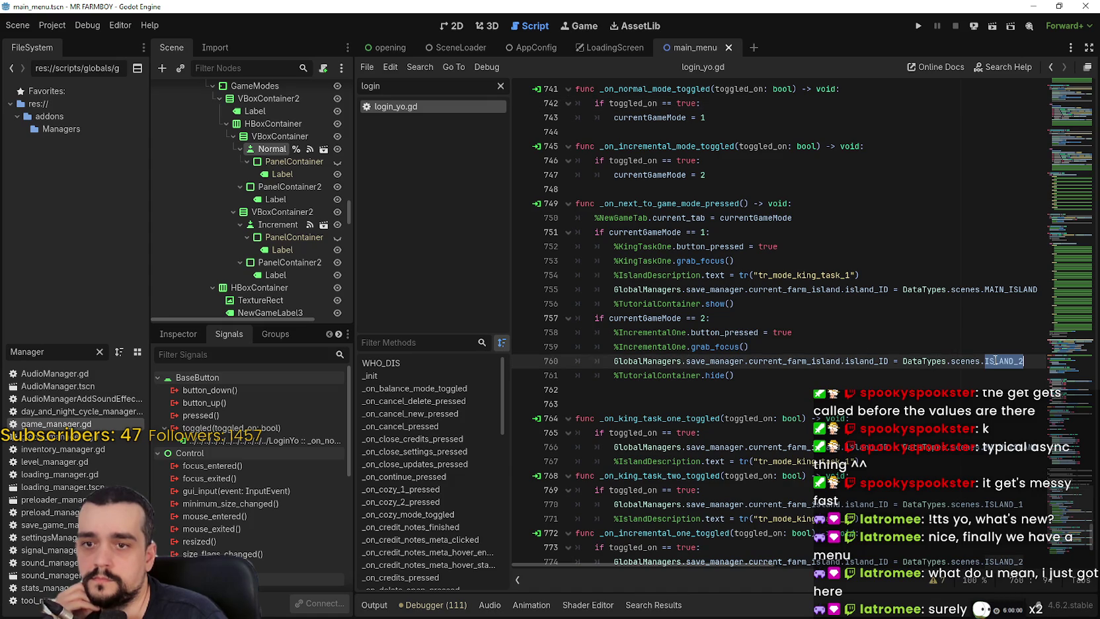
{"action": "scroll", "coordinate": [801, 351], "scroll_direction": "down", "scroll_amount": 3}
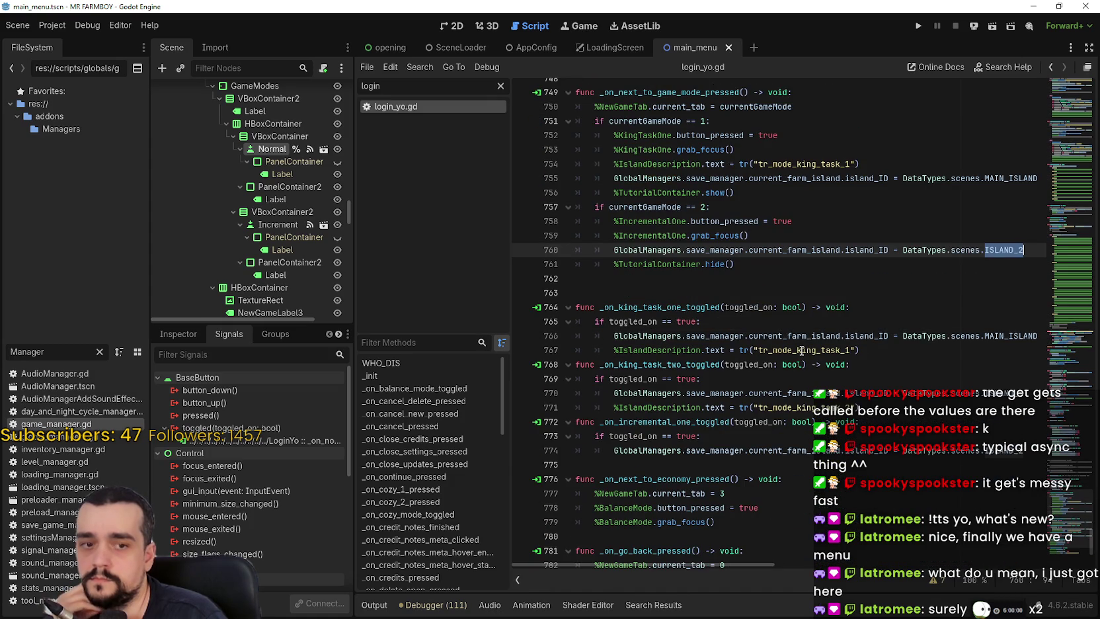
{"action": "scroll", "coordinate": [798, 346], "scroll_direction": "down", "scroll_amount": 4}
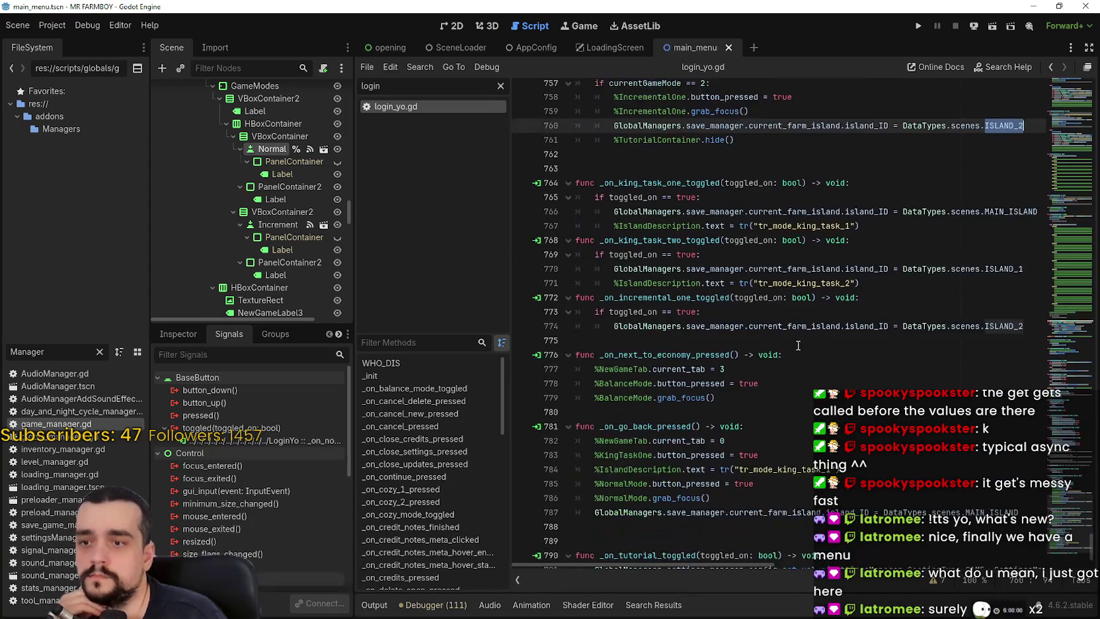
{"action": "left_click", "coordinate": [761, 296]}
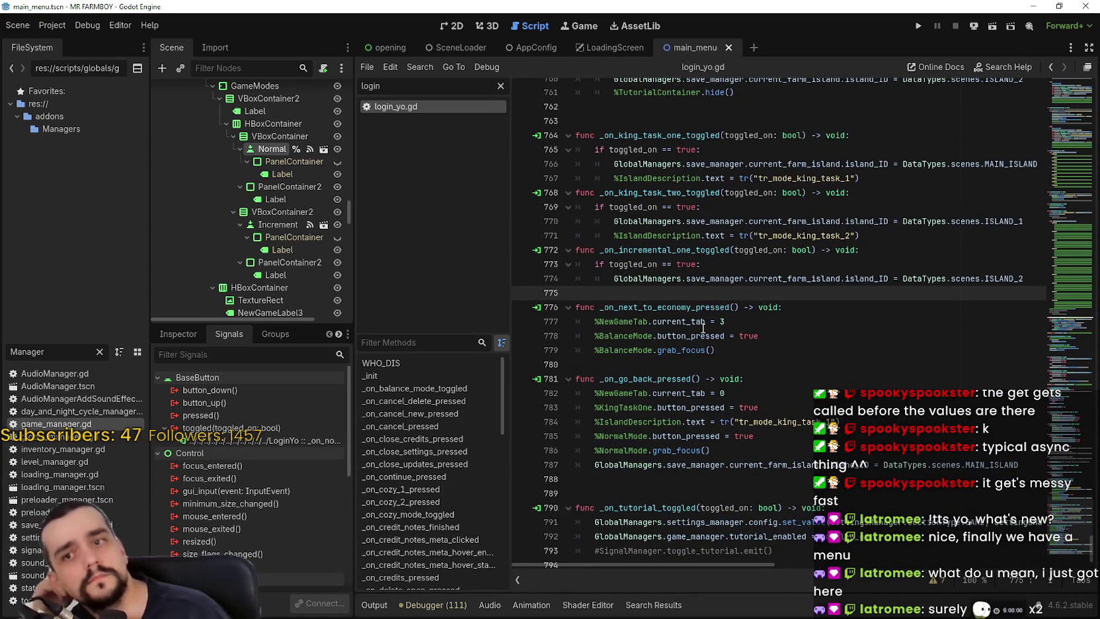
{"action": "scroll", "coordinate": [710, 302], "scroll_direction": "down", "scroll_amount": 1}
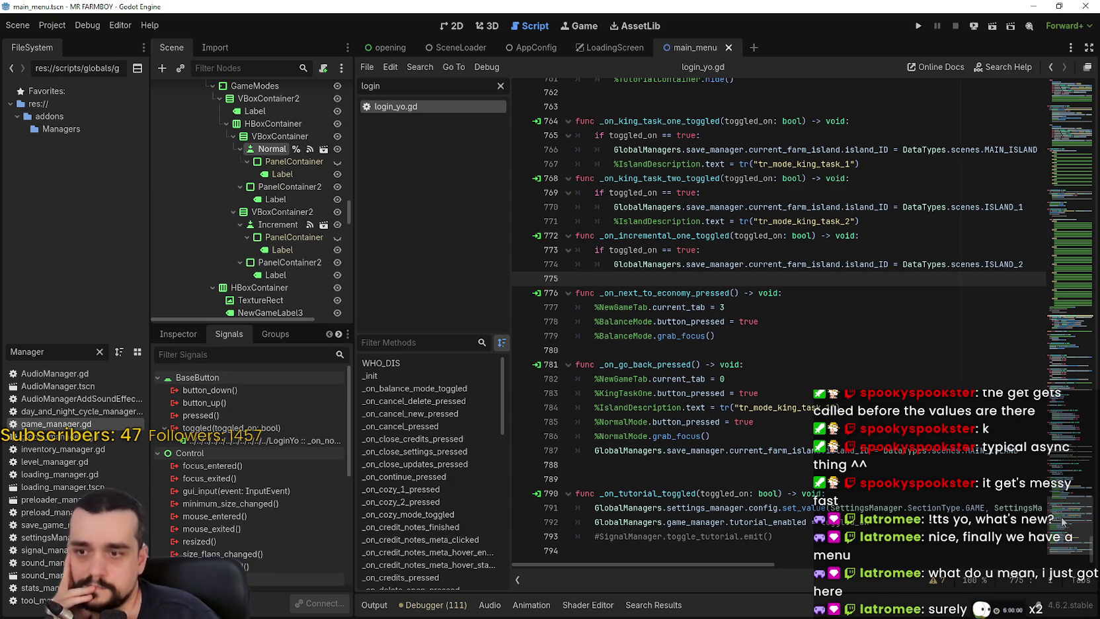
{"action": "scroll", "coordinate": [1052, 509], "scroll_direction": "up", "scroll_amount": 15}
{"action": "scroll", "coordinate": [1067, 453], "scroll_direction": "up", "scroll_amount": 17}
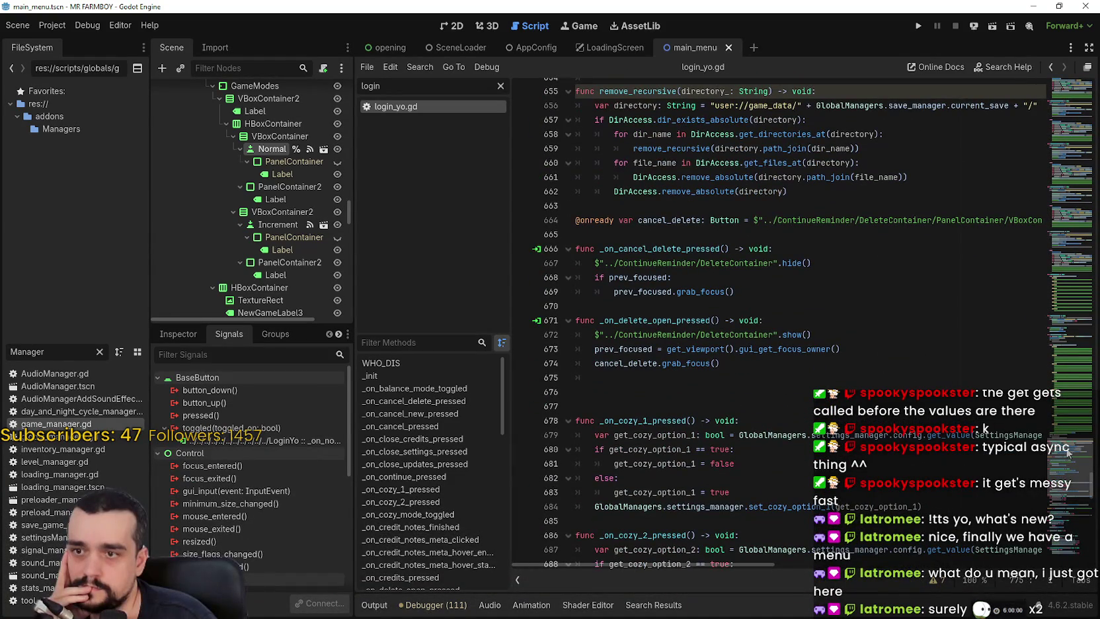
{"action": "left_click_drag", "start_coordinate": [1067, 453], "coordinate": [1082, 309]}
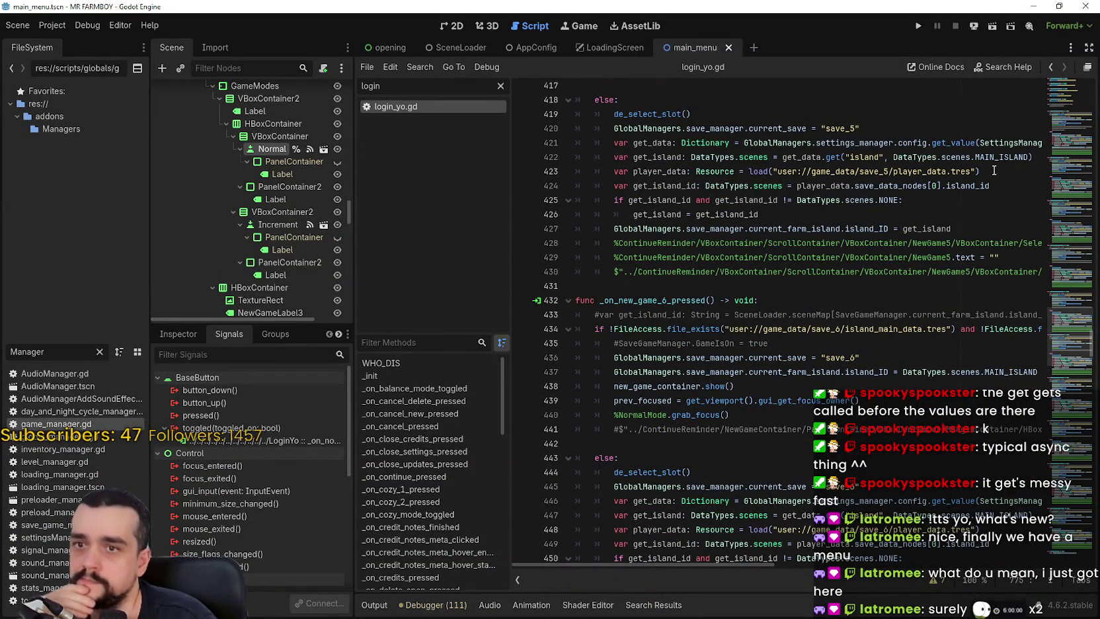
{"action": "mouse_move", "coordinate": [992, 154]}
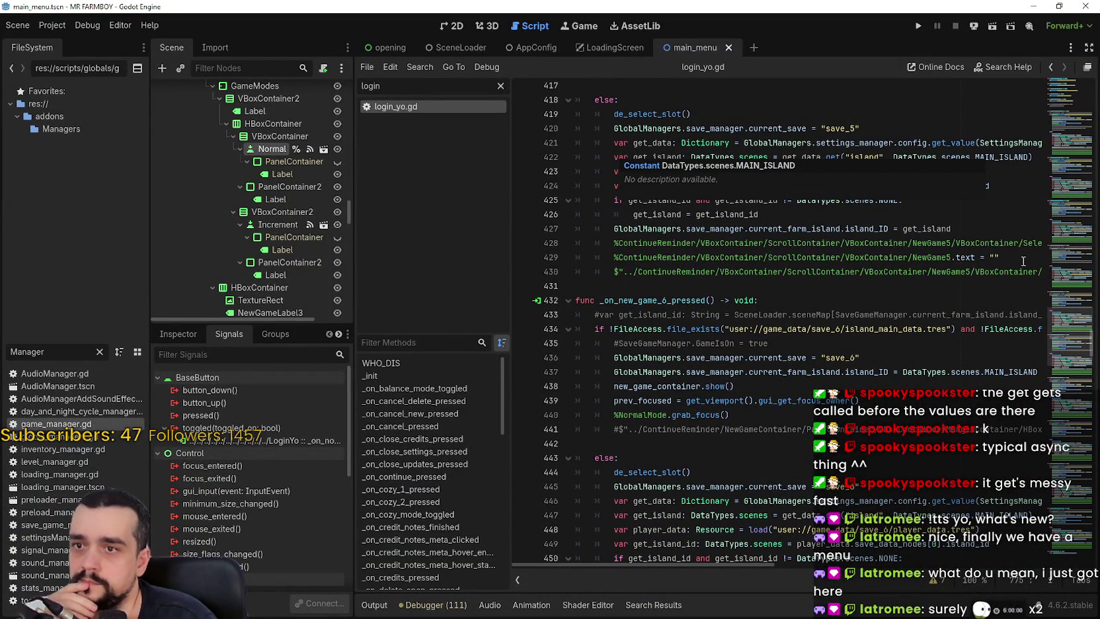
{"action": "left_click_drag", "start_coordinate": [1065, 340], "coordinate": [1084, 121]}
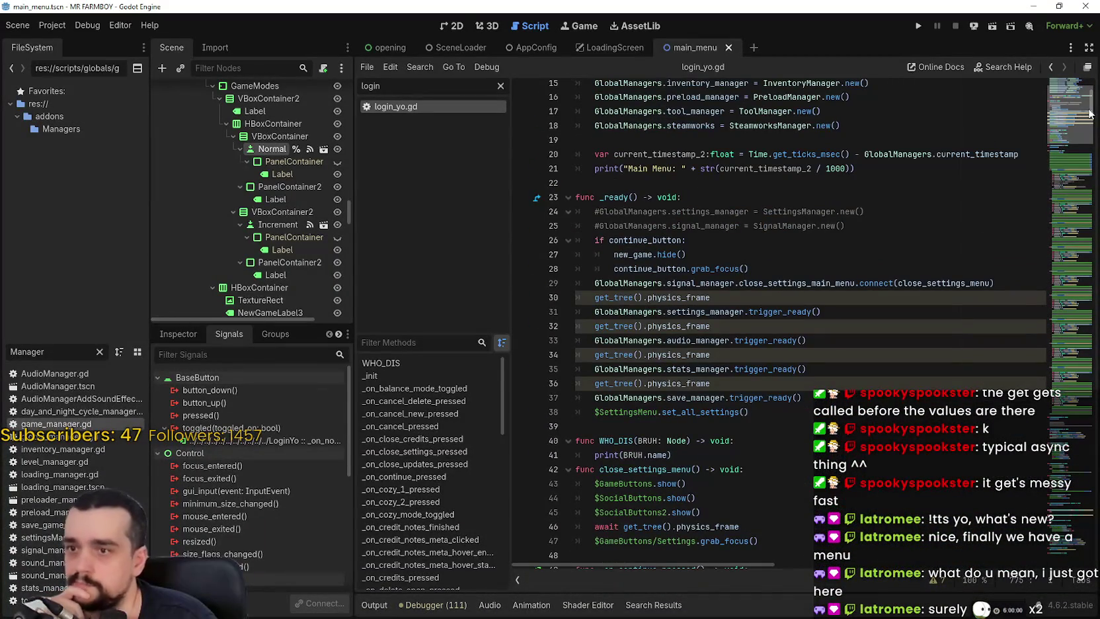
{"action": "left_click_drag", "start_coordinate": [1089, 114], "coordinate": [1075, 576]}
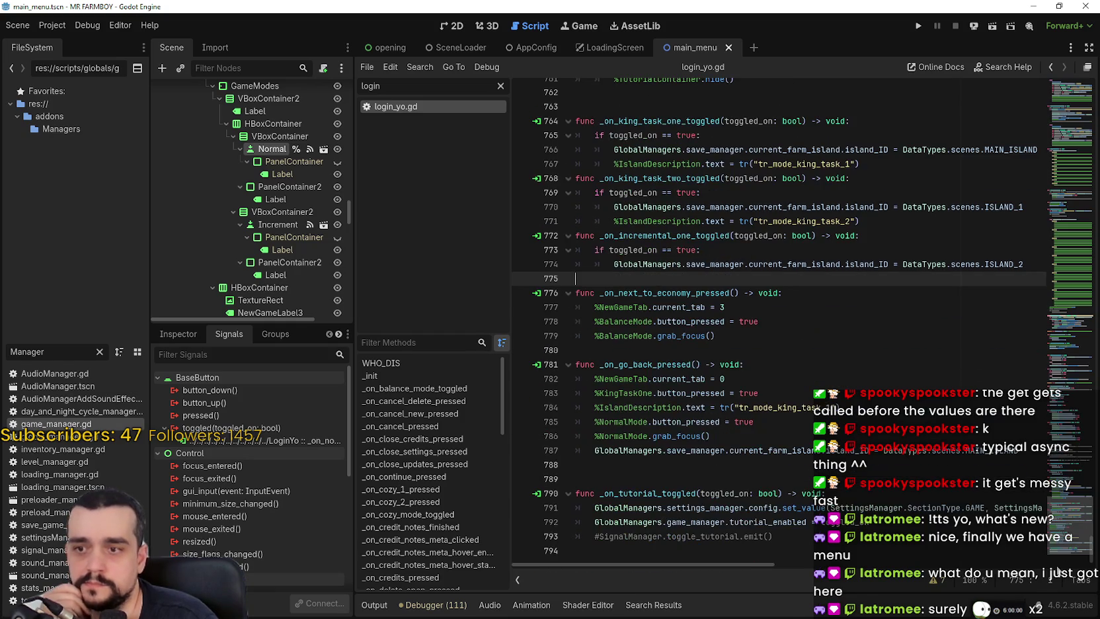
{"action": "left_click_drag", "start_coordinate": [1058, 567], "coordinate": [1057, 550]}
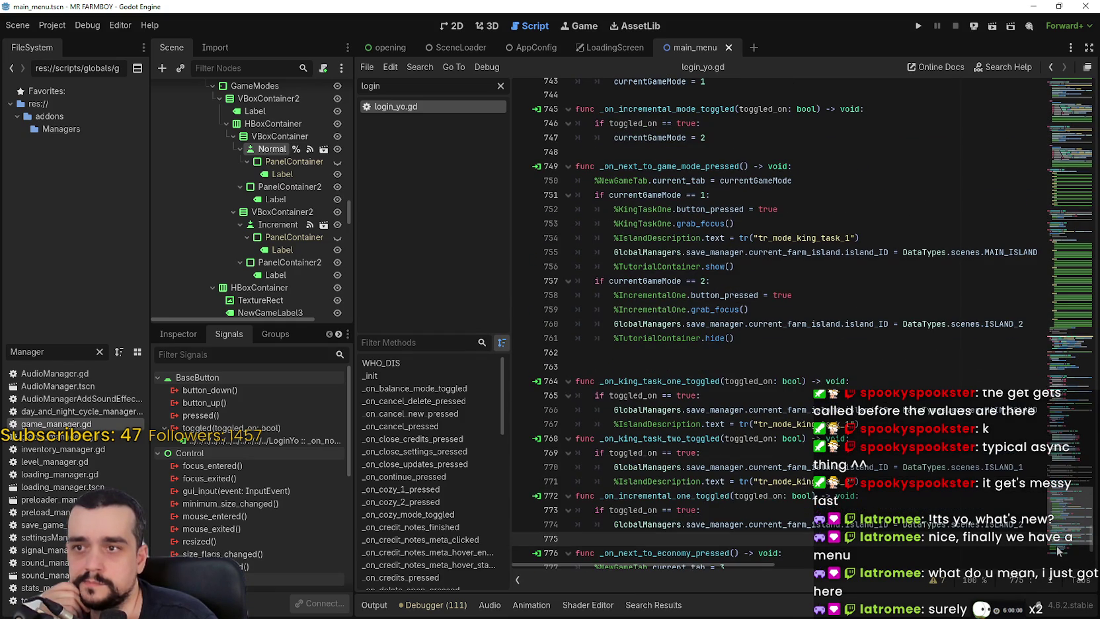
{"action": "scroll", "coordinate": [268, 255], "scroll_direction": "down", "scroll_amount": 6}
{"action": "scroll", "coordinate": [271, 238], "scroll_direction": "down", "scroll_amount": 5}
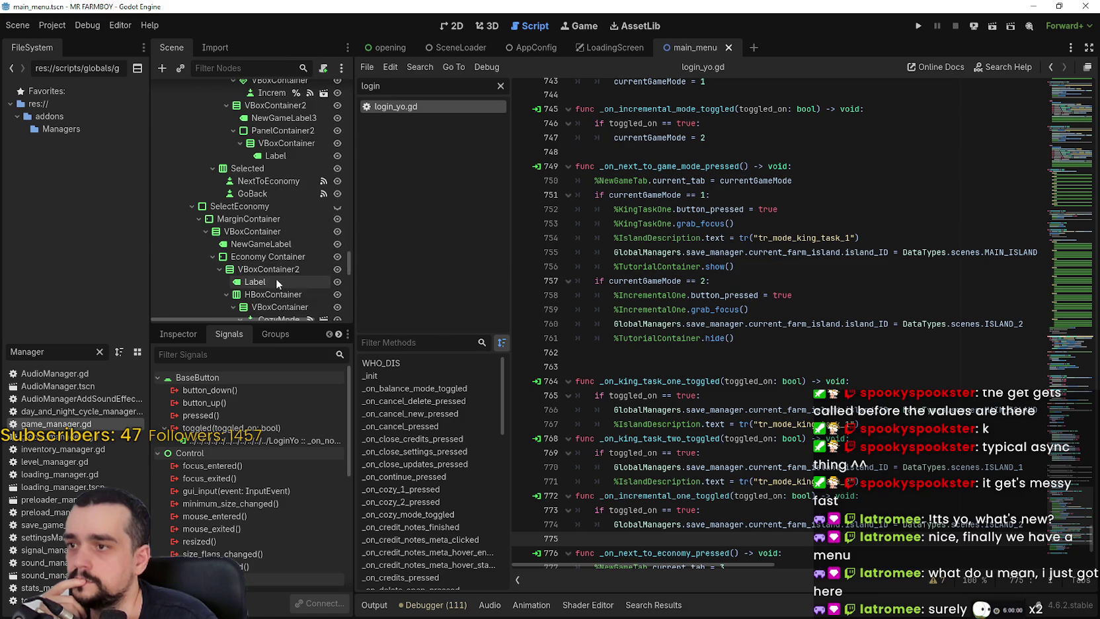
{"action": "scroll", "coordinate": [267, 199], "scroll_direction": "down", "scroll_amount": 4}
{"action": "scroll", "coordinate": [1073, 511], "scroll_direction": "up", "scroll_amount": 2}
{"action": "left_click_drag", "start_coordinate": [1075, 512], "coordinate": [1068, 331]}
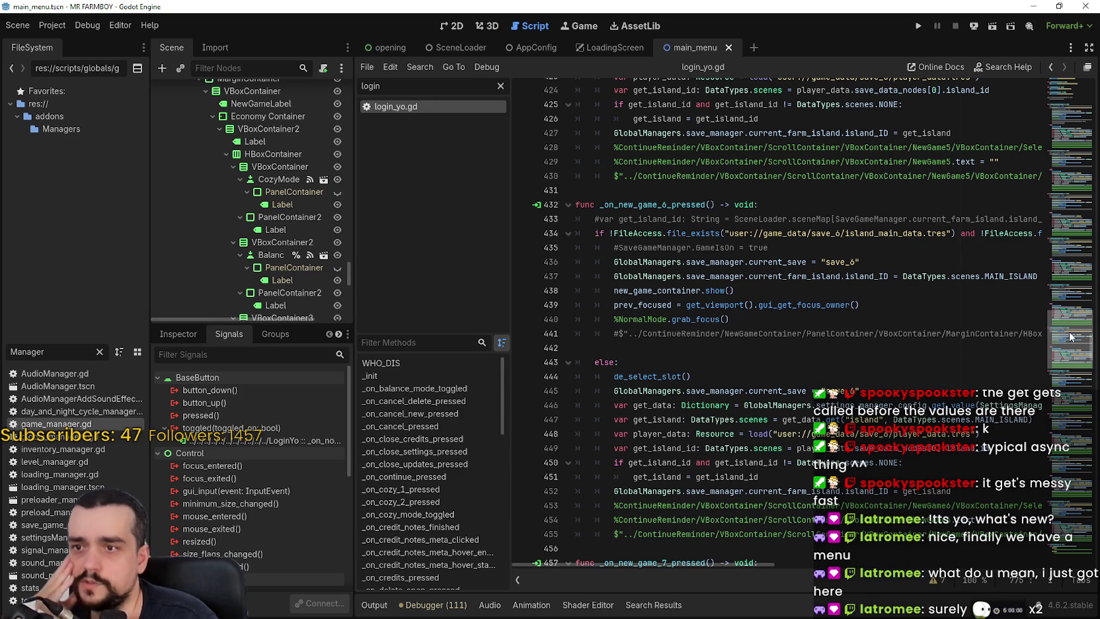
{"action": "left_click_drag", "start_coordinate": [1069, 330], "coordinate": [1065, 340]}
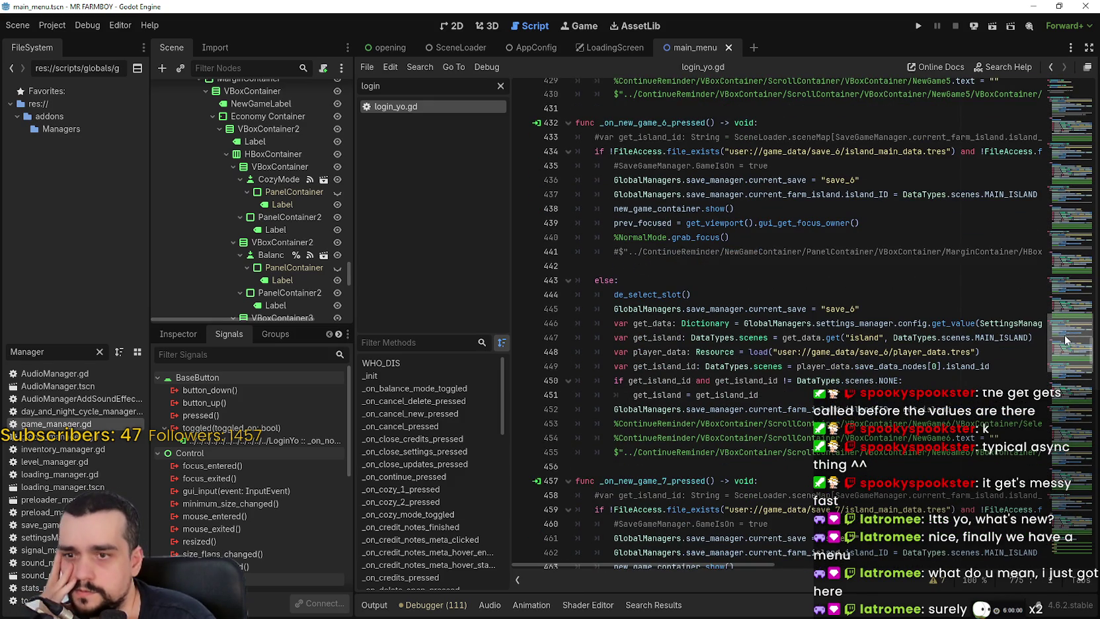
{"action": "left_click_drag", "start_coordinate": [1066, 340], "coordinate": [1064, 424]}
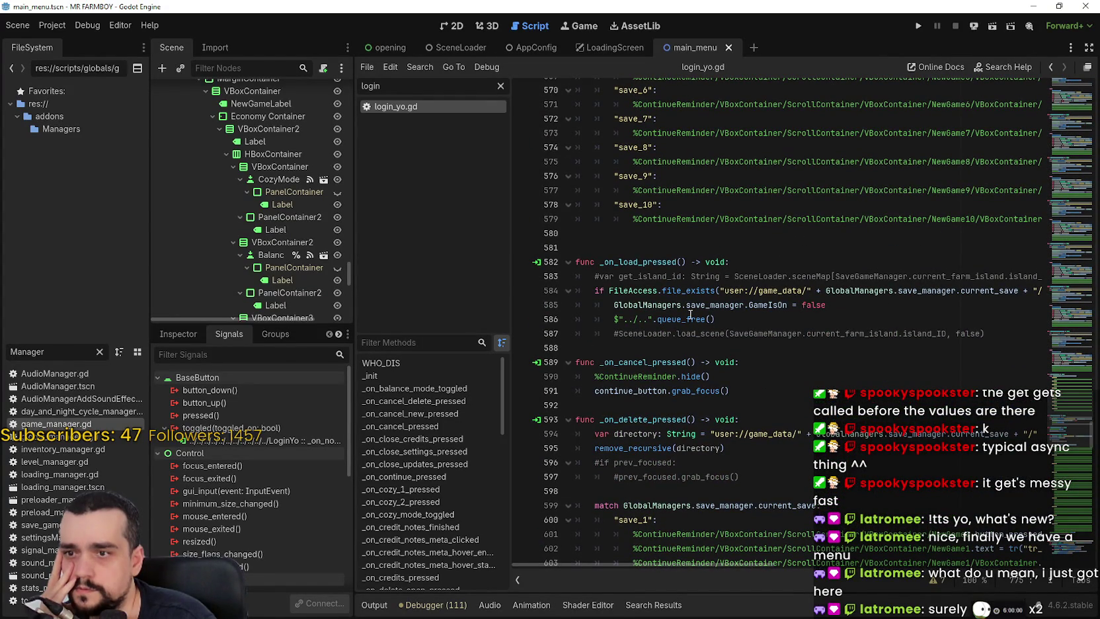
{"action": "left_click_drag", "start_coordinate": [665, 303], "coordinate": [788, 305]}
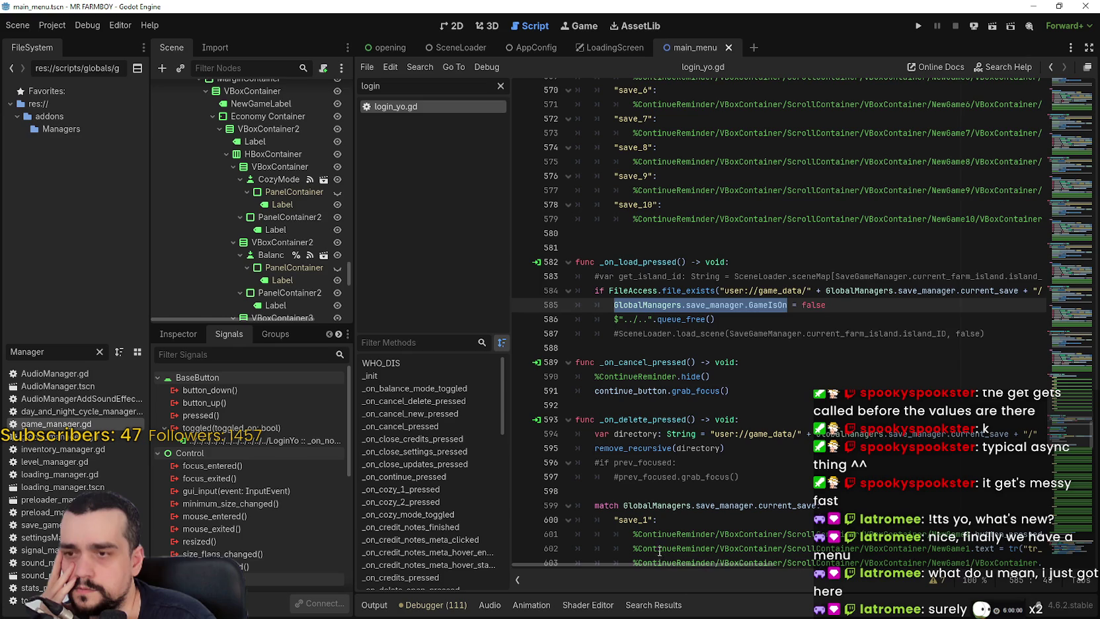
Add a SceneLoader.load_scene(AppConfig.main, false) call on line 588 below the commented-out one.
{"action": "left_click", "coordinate": [619, 333]}
{"action": "left_click", "coordinate": [995, 335]}
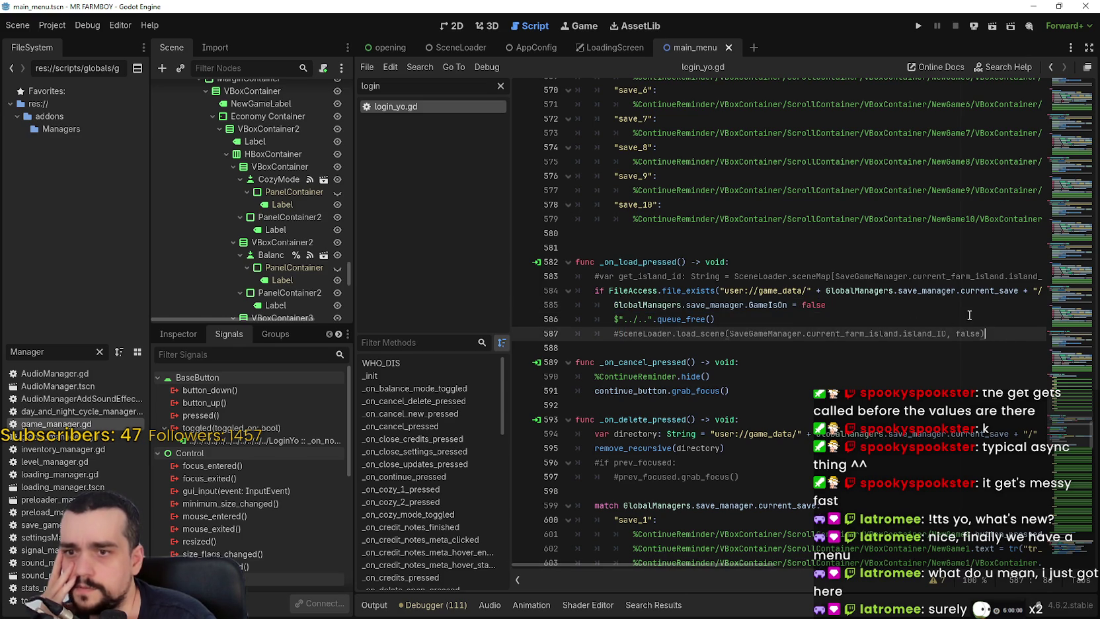
{"action": "key", "text": "Return"}
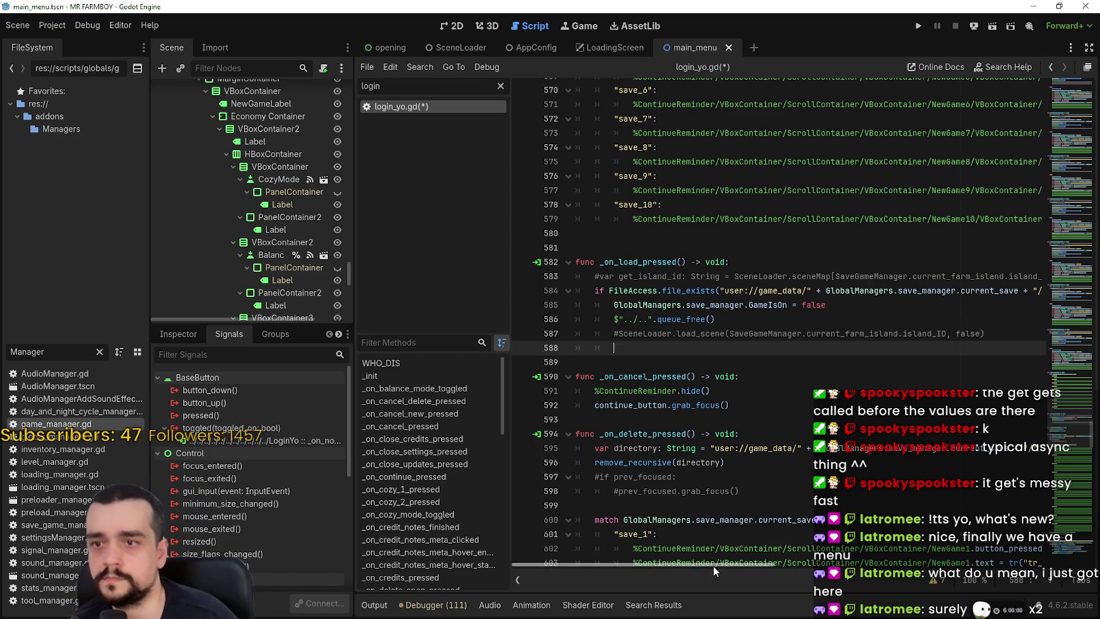
{"action": "left_click_drag", "start_coordinate": [627, 565], "coordinate": [969, 565]}
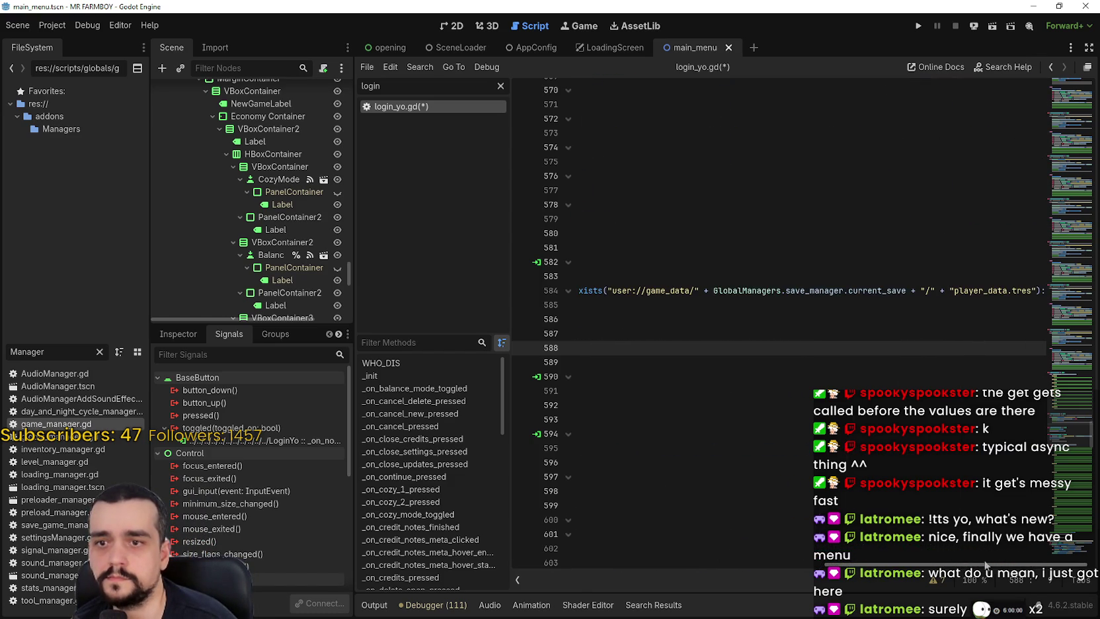
{"action": "left_click_drag", "start_coordinate": [1043, 567], "coordinate": [516, 559]}
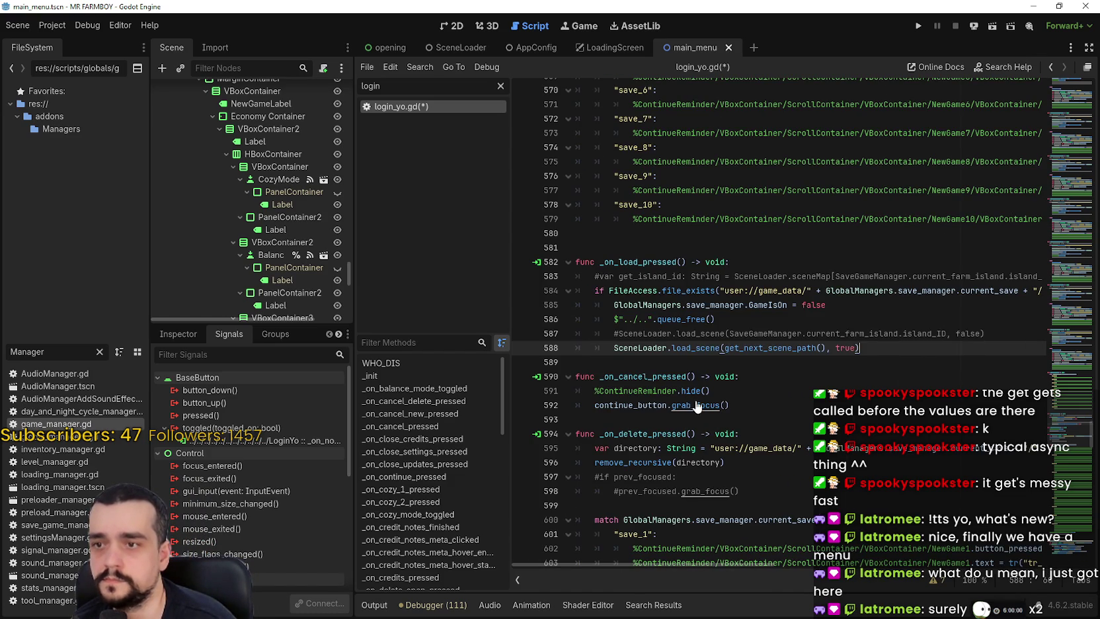
{"action": "double_click", "coordinate": [705, 362]}
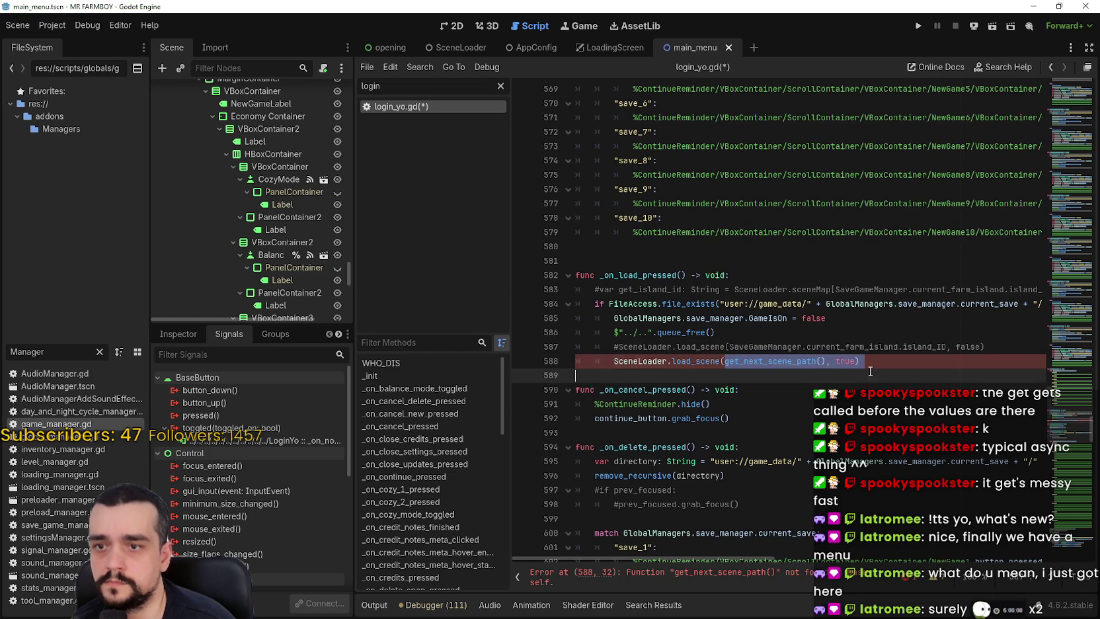
{"action": "double_click", "coordinate": [844, 361]}
{"action": "type", "text": "false"}
{"action": "left_click", "coordinate": [799, 332]}
{"action": "left_click_drag", "start_coordinate": [724, 361], "coordinate": [827, 360]}
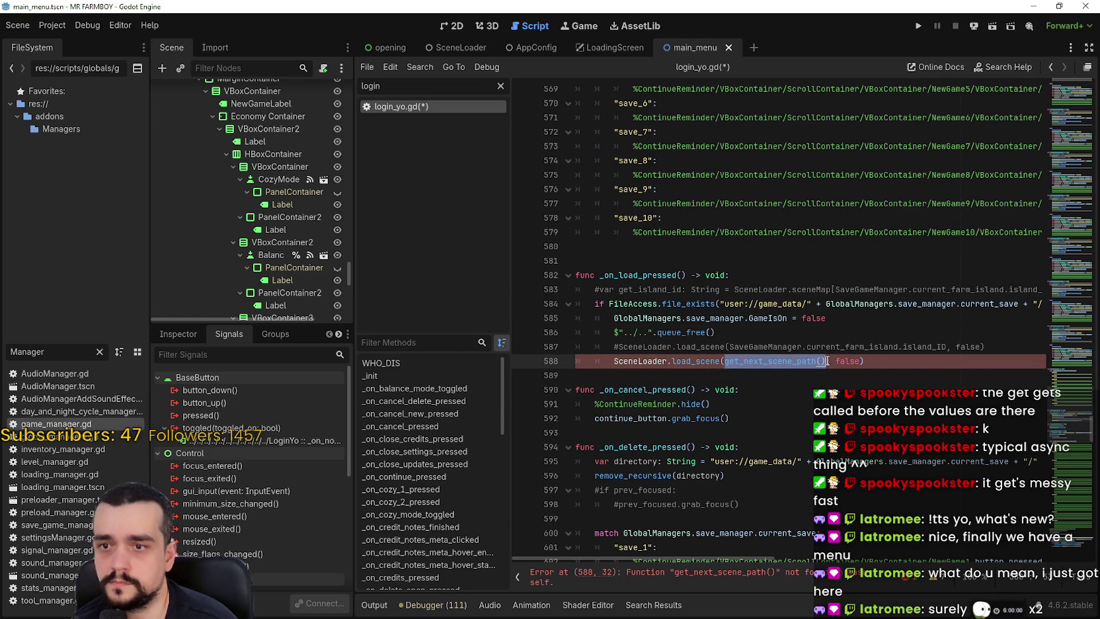
{"action": "type", "text": "AppConfig."}
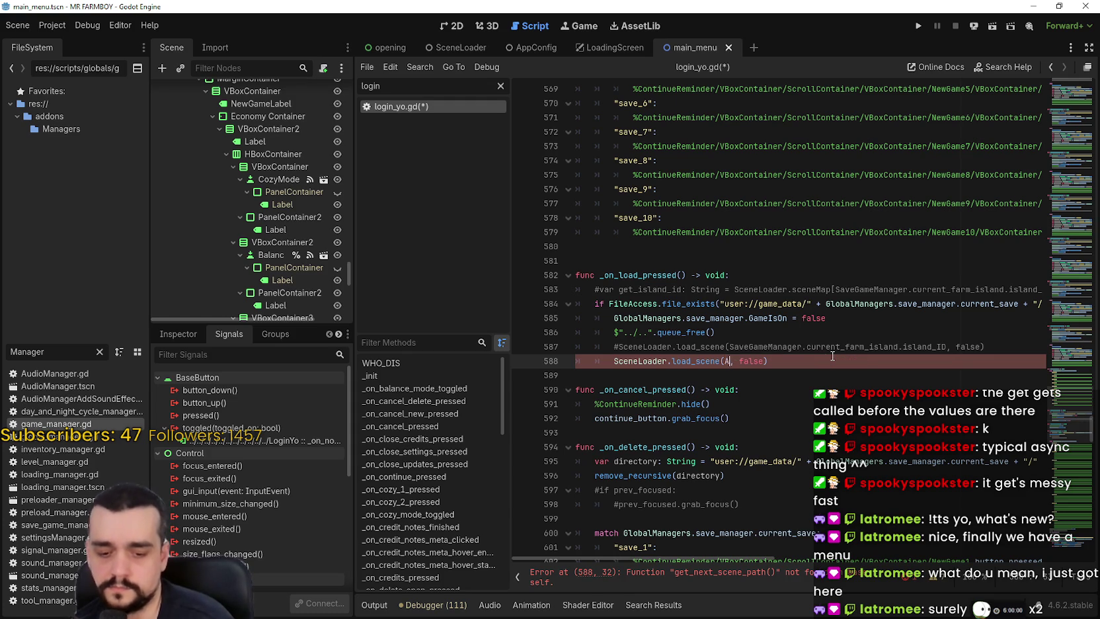
{"action": "type", "text": "main"}
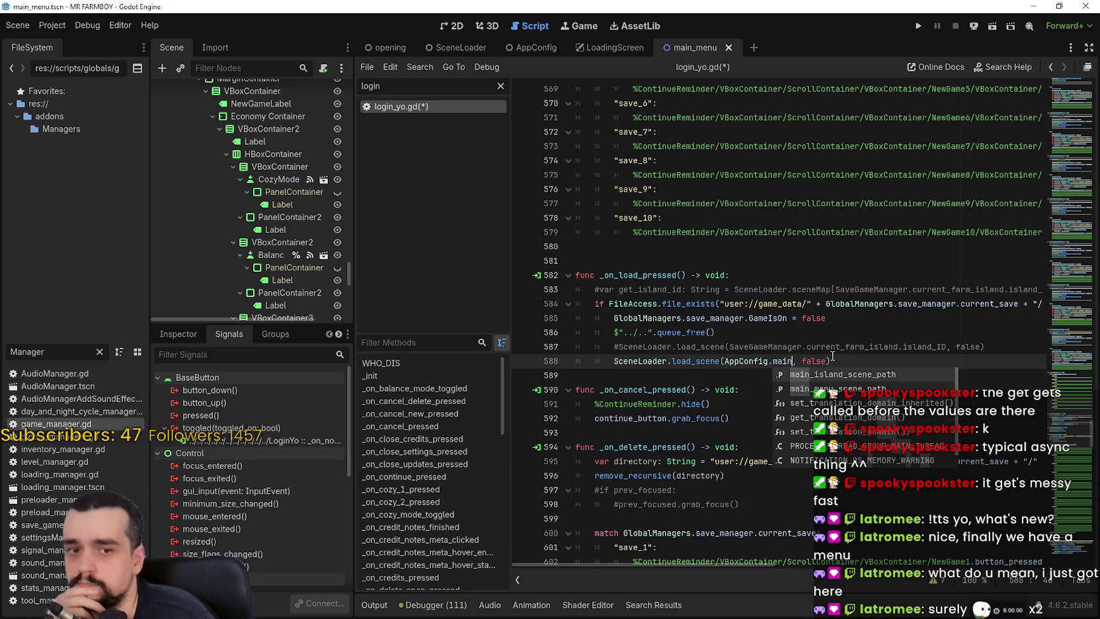
{"action": "key", "text": "Escape"}
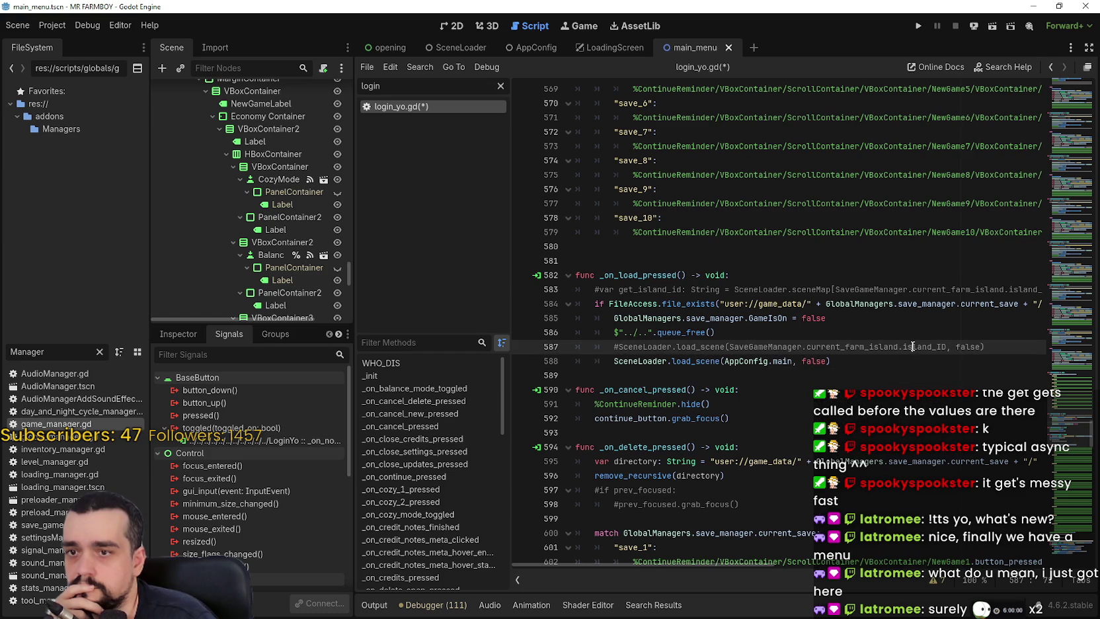
Search the script for SceneLoader.load_scene.
{"action": "left_click_drag", "start_coordinate": [946, 346], "coordinate": [728, 347]}
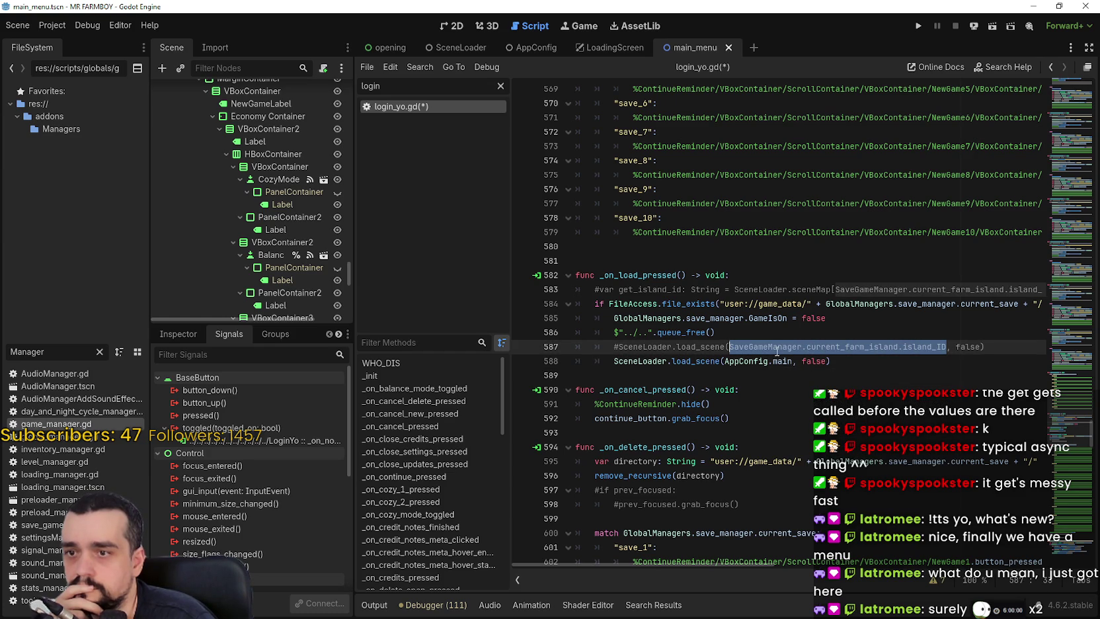
{"action": "double_click", "coordinate": [704, 346]}
{"action": "left_click_drag", "start_coordinate": [704, 346], "coordinate": [655, 346]}
{"action": "key", "text": "ctrl+f"}
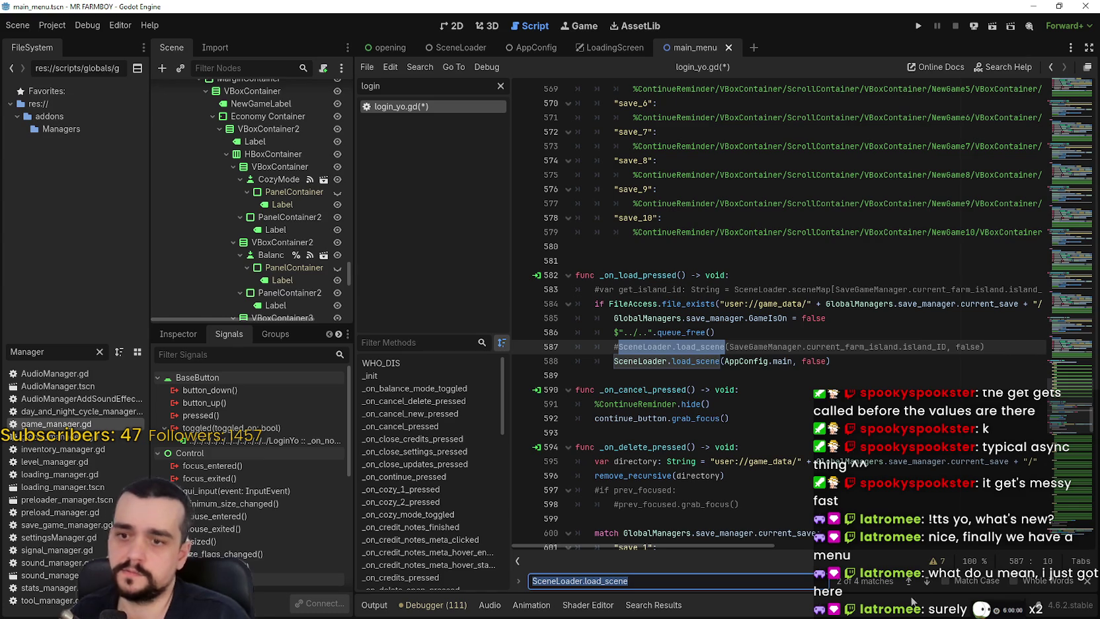
Step through the SceneLoader.load_scene matches back to the load handler's call.
{"action": "left_click", "coordinate": [927, 581]}
{"action": "left_click", "coordinate": [927, 581]}
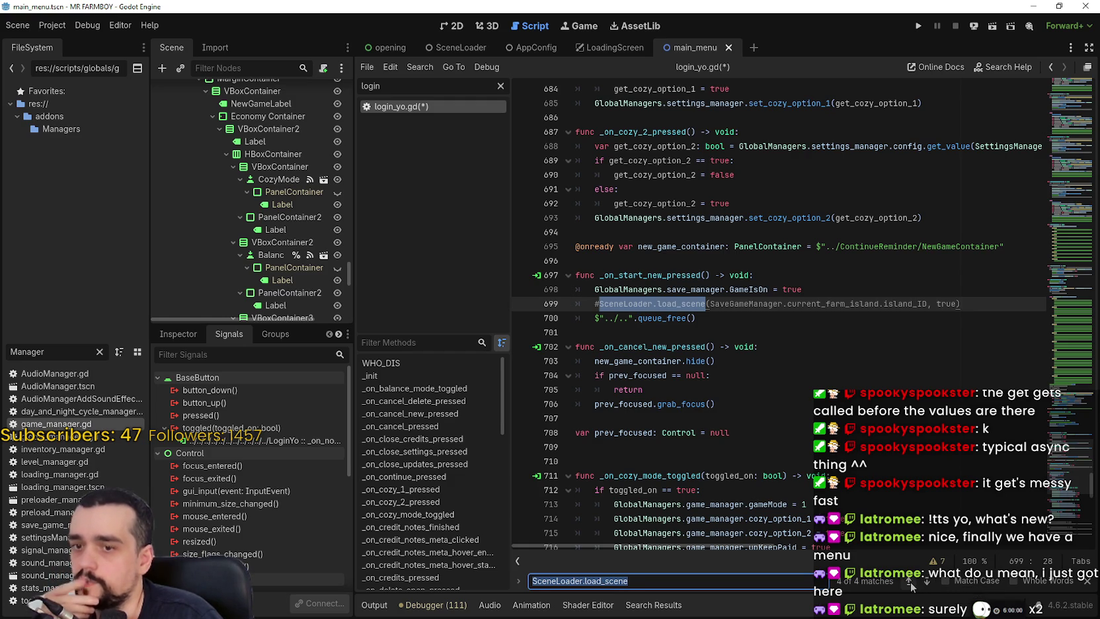
{"action": "left_click", "coordinate": [926, 580]}
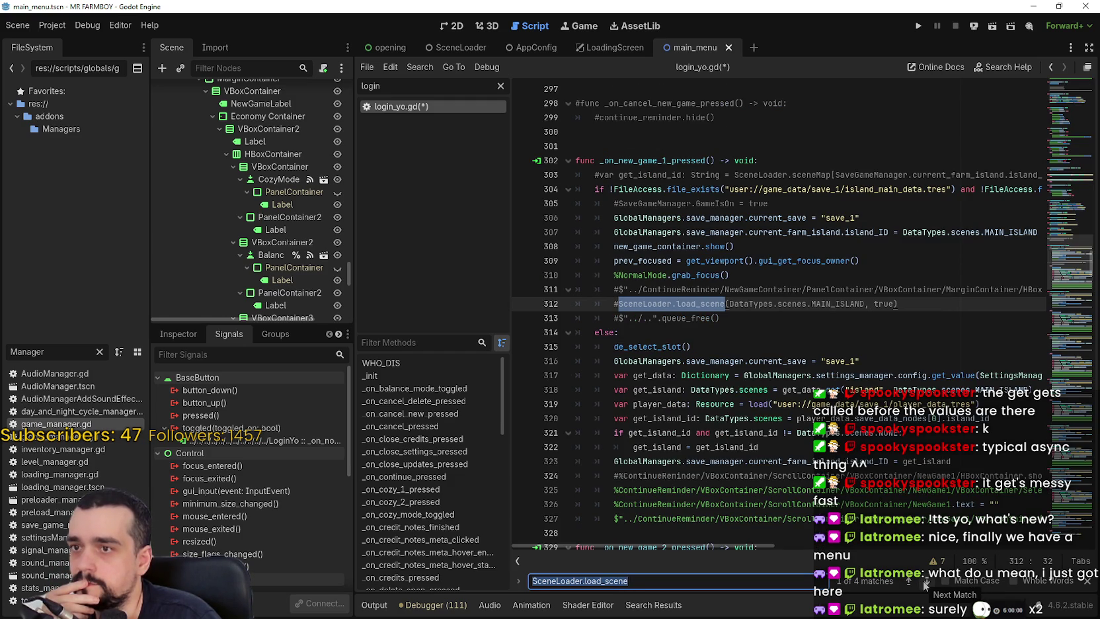
{"action": "left_click", "coordinate": [925, 581]}
{"action": "left_click", "coordinate": [925, 580]}
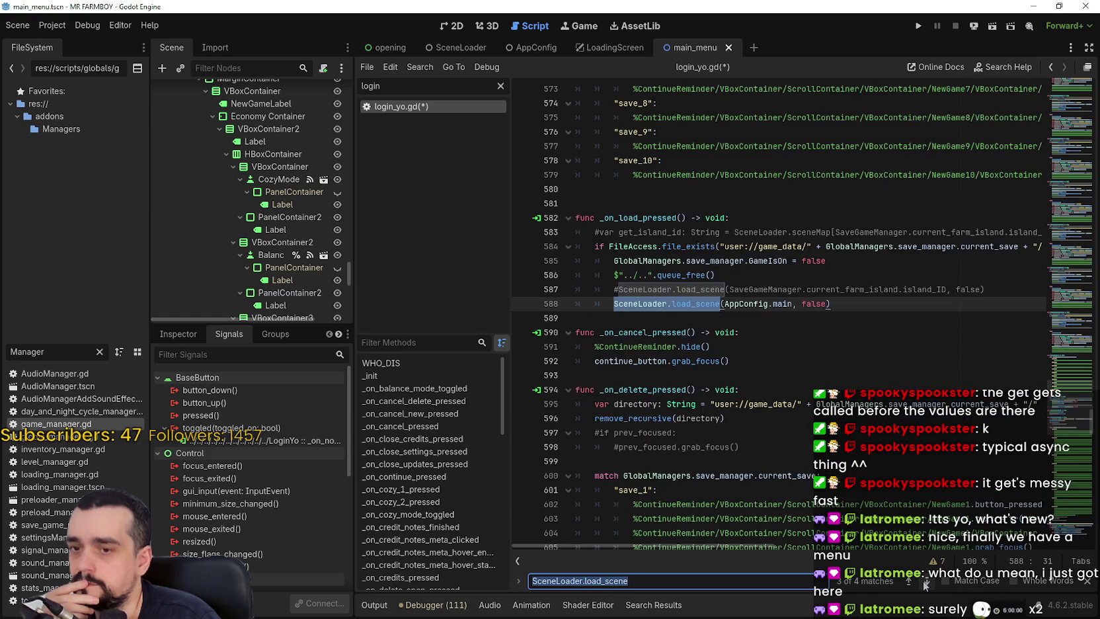
{"action": "left_click", "coordinate": [925, 581]}
{"action": "left_click", "coordinate": [925, 581]}
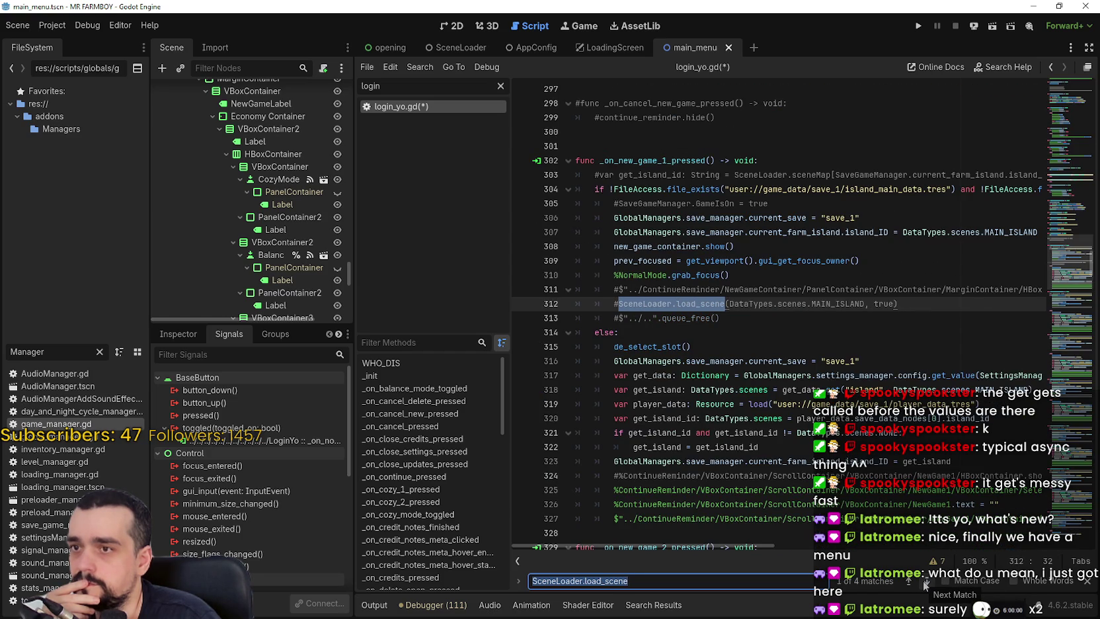
{"action": "left_click", "coordinate": [925, 581]}
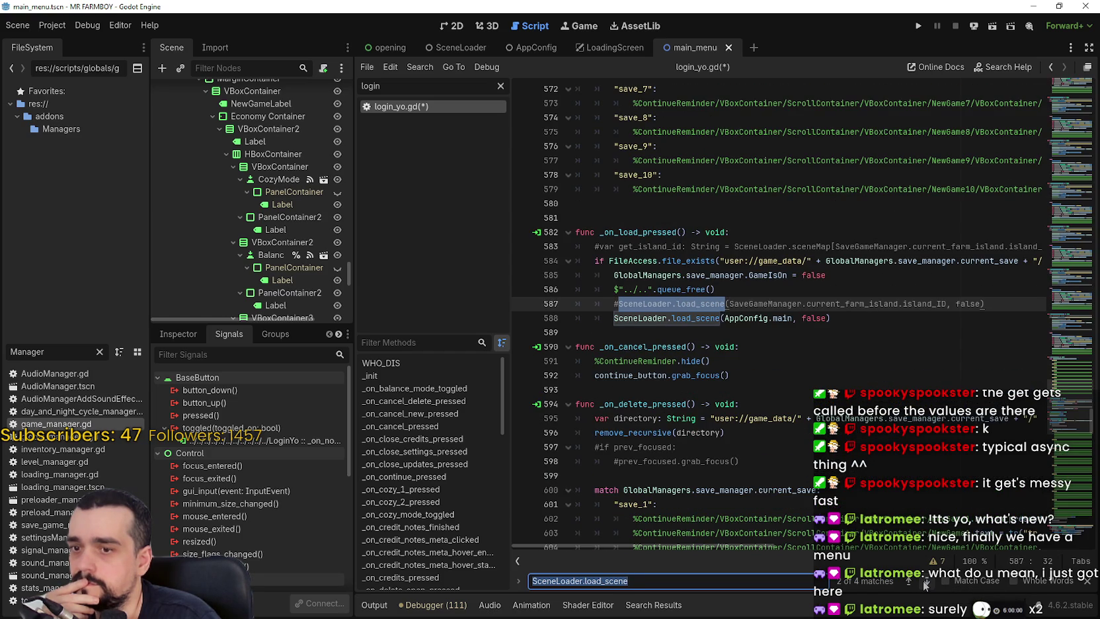
Select the whole load_scene call on line 588 for copying.
{"action": "left_click", "coordinate": [945, 319]}
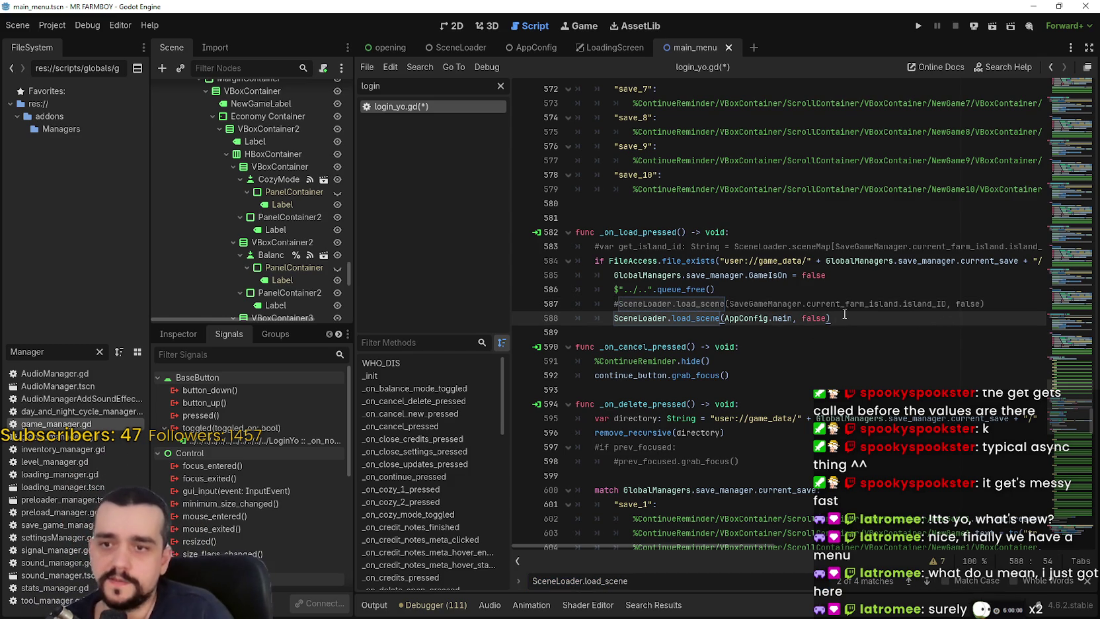
{"action": "mouse_move", "coordinate": [911, 265]}
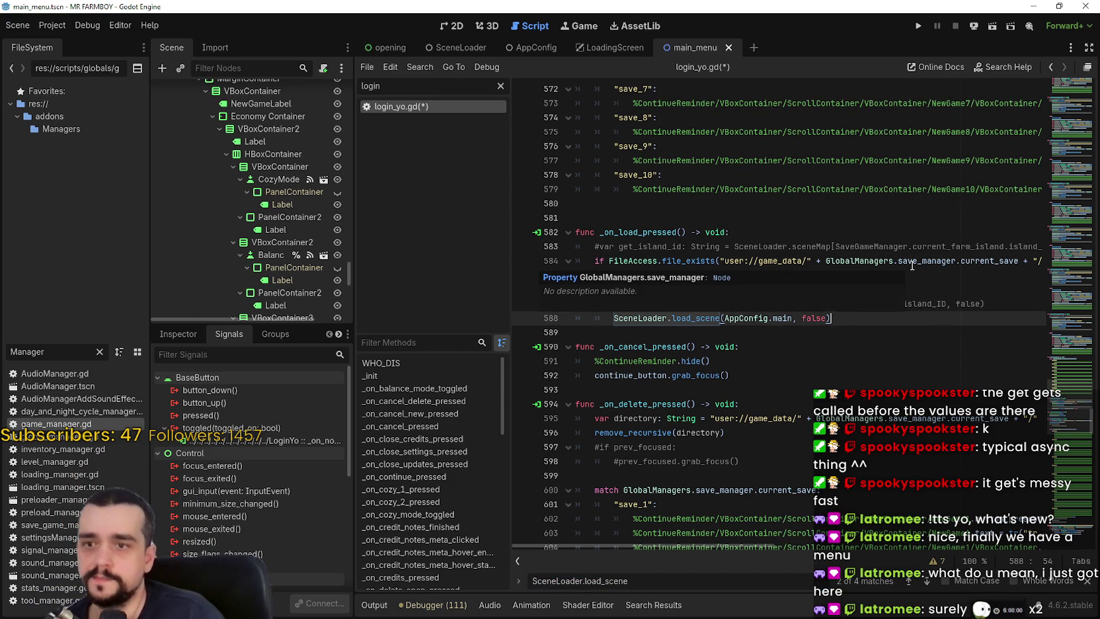
{"action": "double_click", "coordinate": [912, 303]}
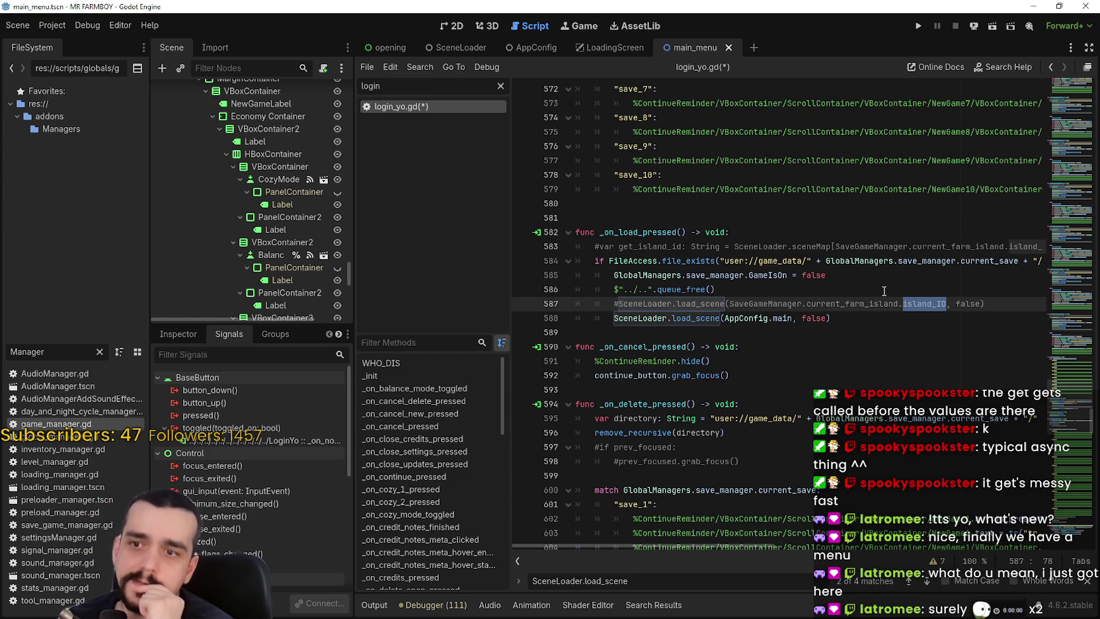
{"action": "left_click", "coordinate": [656, 318]}
{"action": "key", "text": "Home"}
{"action": "type", "text": "#"}
{"action": "double_click", "coordinate": [663, 317]}
{"action": "left_click_drag", "start_coordinate": [663, 318], "coordinate": [862, 312]}
{"action": "key", "text": "ctrl+c"}
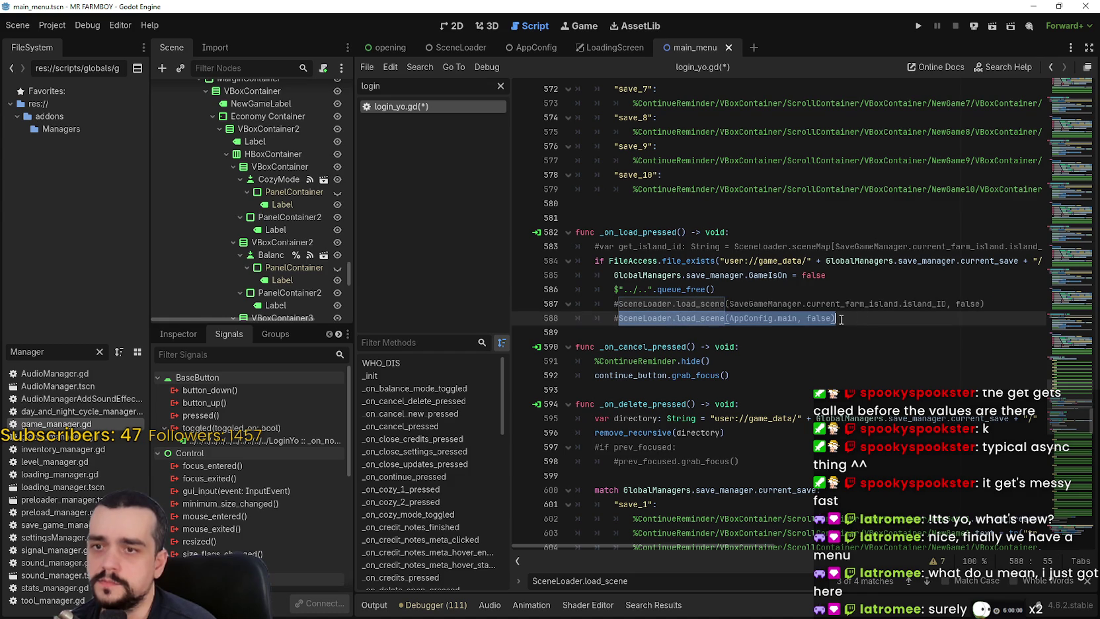
Paste the call under commented line 699 using AppConfig.main_island_scene_path, and save.
{"action": "left_click", "coordinate": [927, 581]}
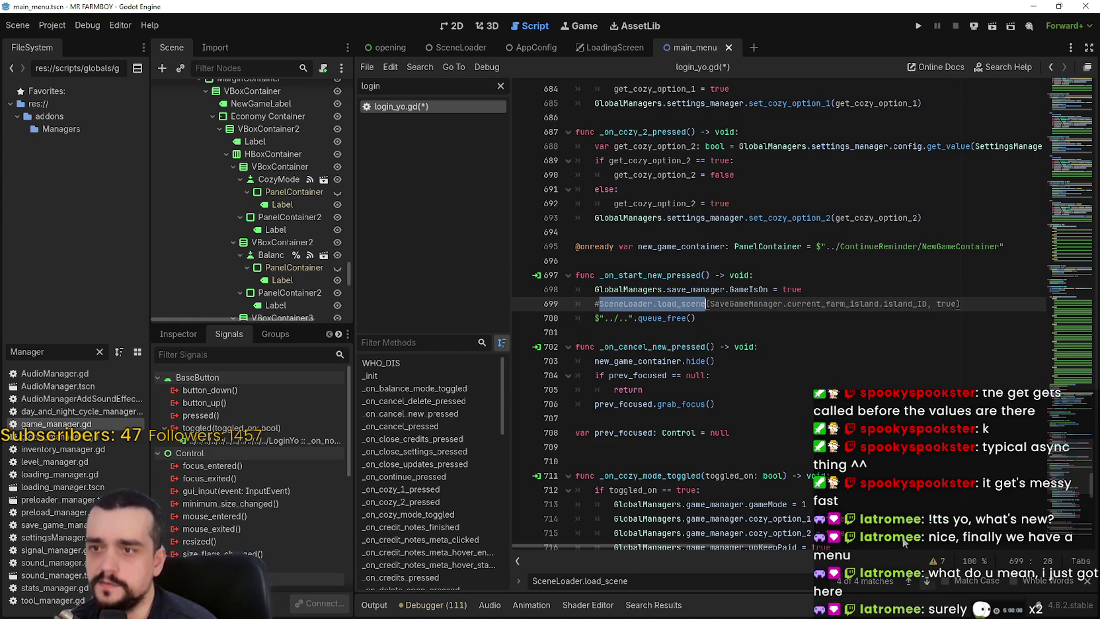
{"action": "left_click", "coordinate": [982, 301]}
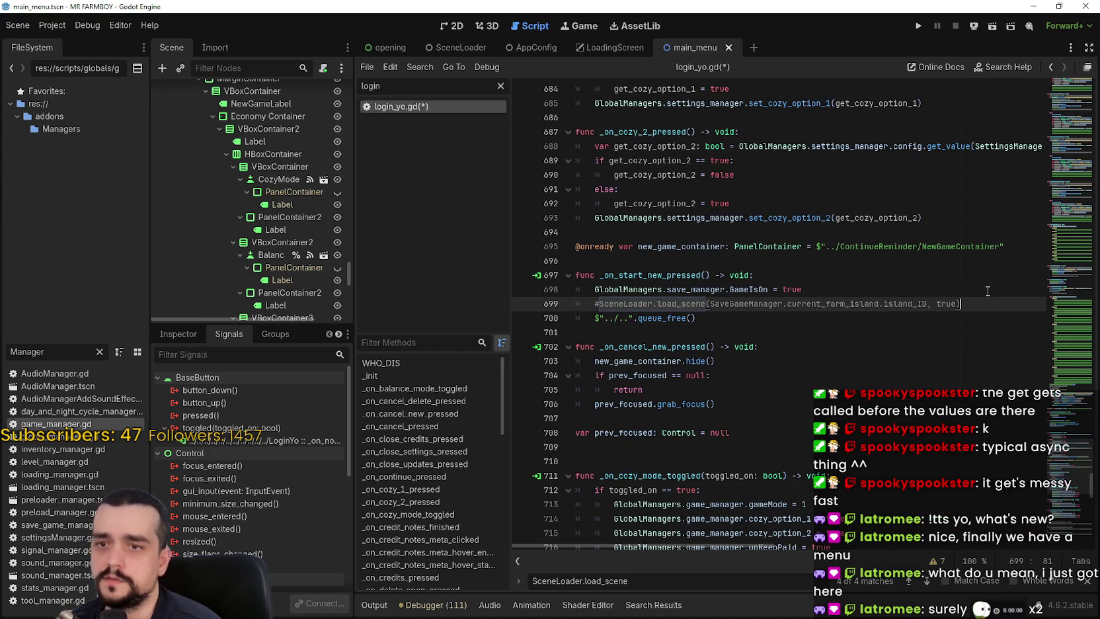
{"action": "key", "text": "Return"}
{"action": "key", "text": "ctrl+v"}
{"action": "double_click", "coordinate": [769, 318]}
{"action": "type", "text": "main"}
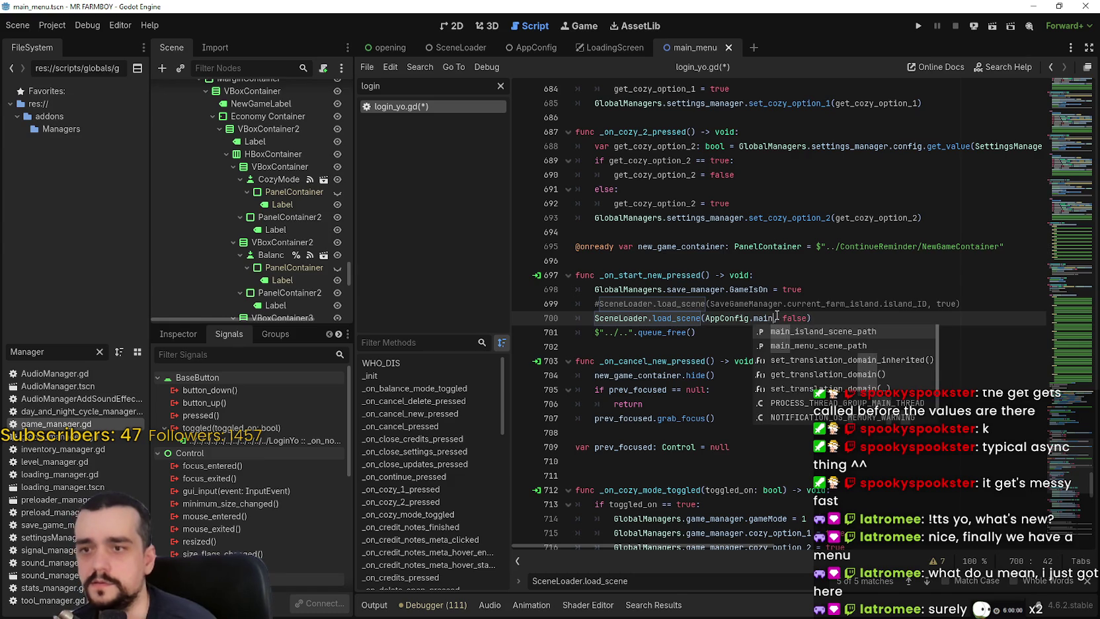
{"action": "key", "text": "Return"}
{"action": "key", "text": "ctrl+s"}
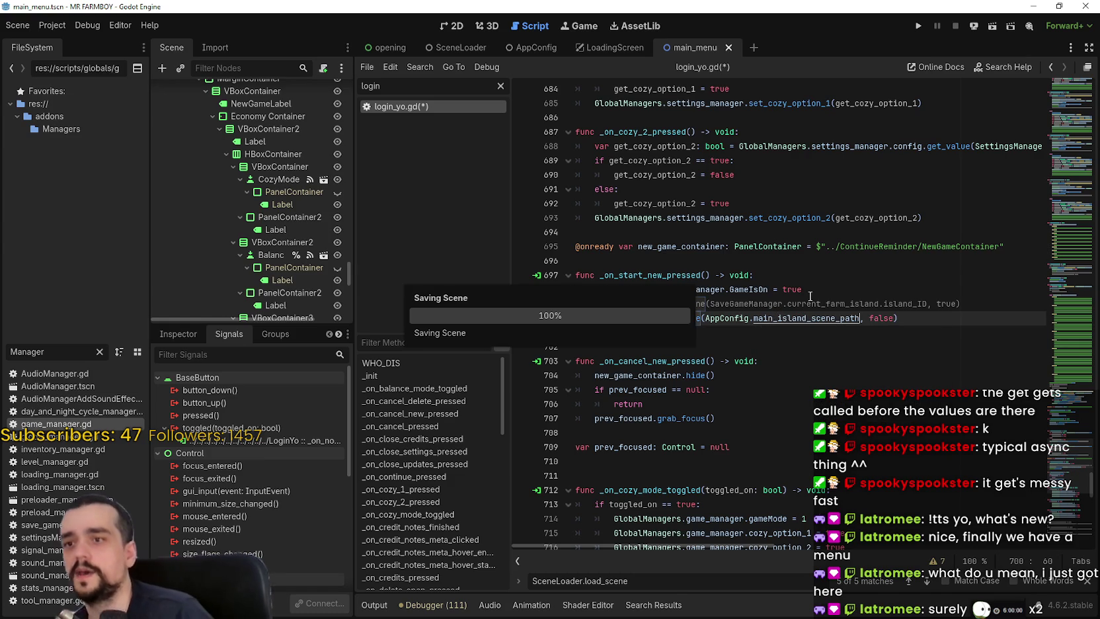
{"action": "key", "text": "F5"}
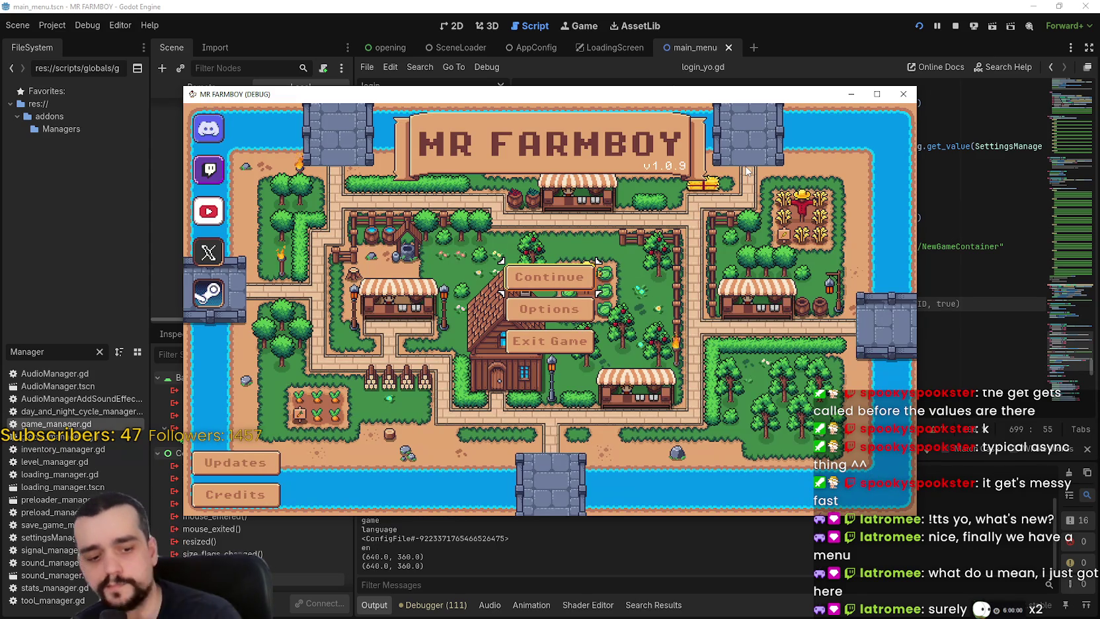
Create a new save with Balanced economy, let the farm island load, then stop the run.
{"action": "left_click", "coordinate": [550, 277]}
{"action": "scroll", "coordinate": [555, 302], "scroll_direction": "down", "scroll_amount": 3}
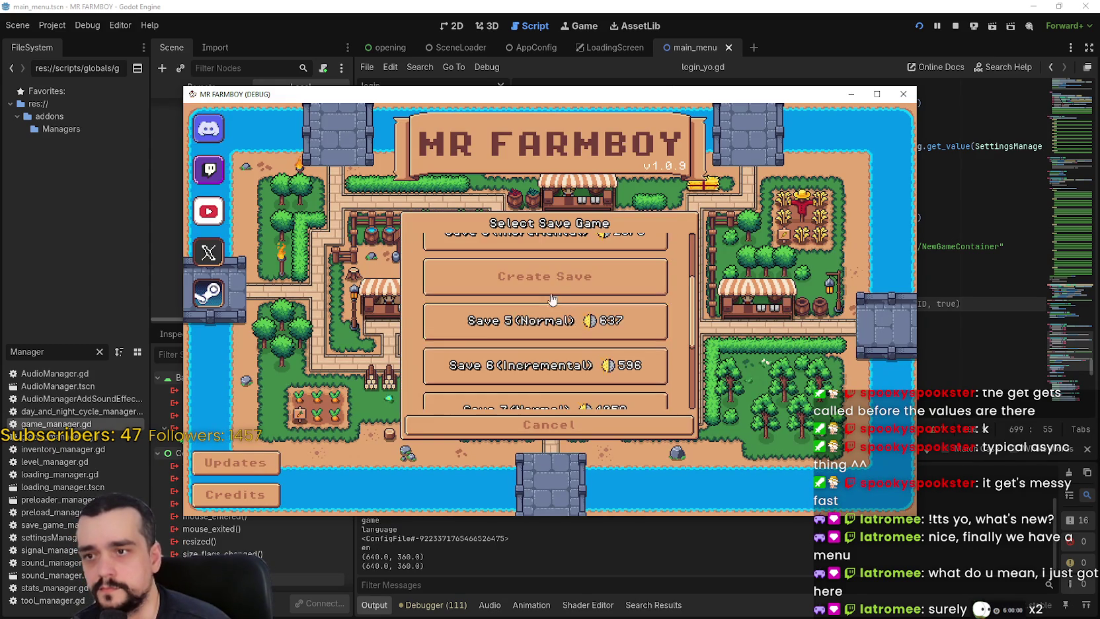
{"action": "left_click", "coordinate": [553, 290]}
{"action": "left_click", "coordinate": [498, 426]}
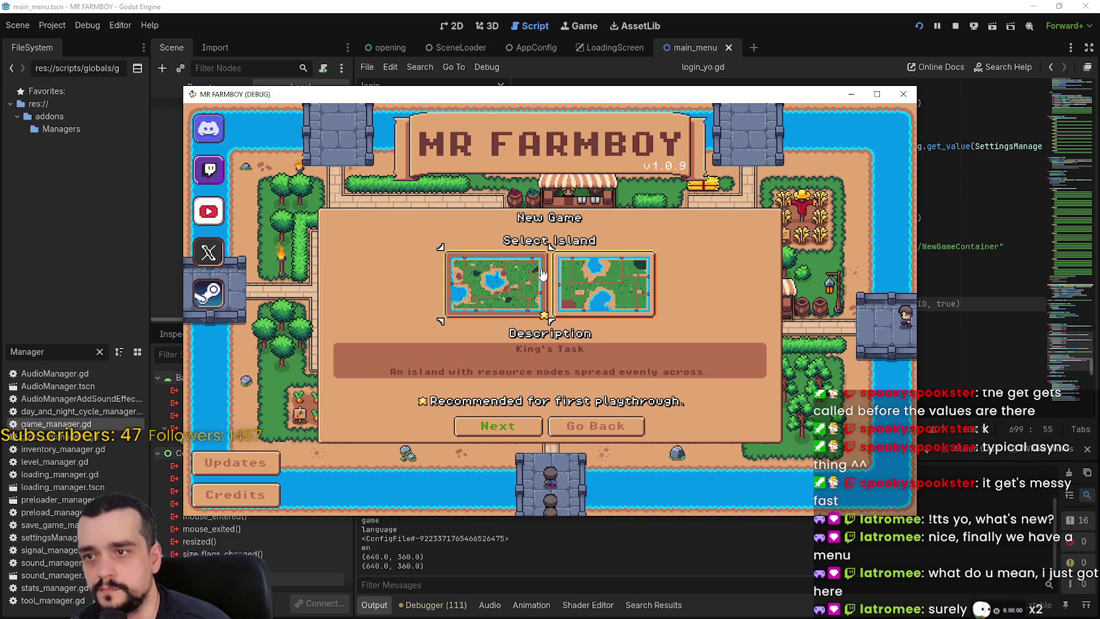
{"action": "left_click", "coordinate": [501, 428]}
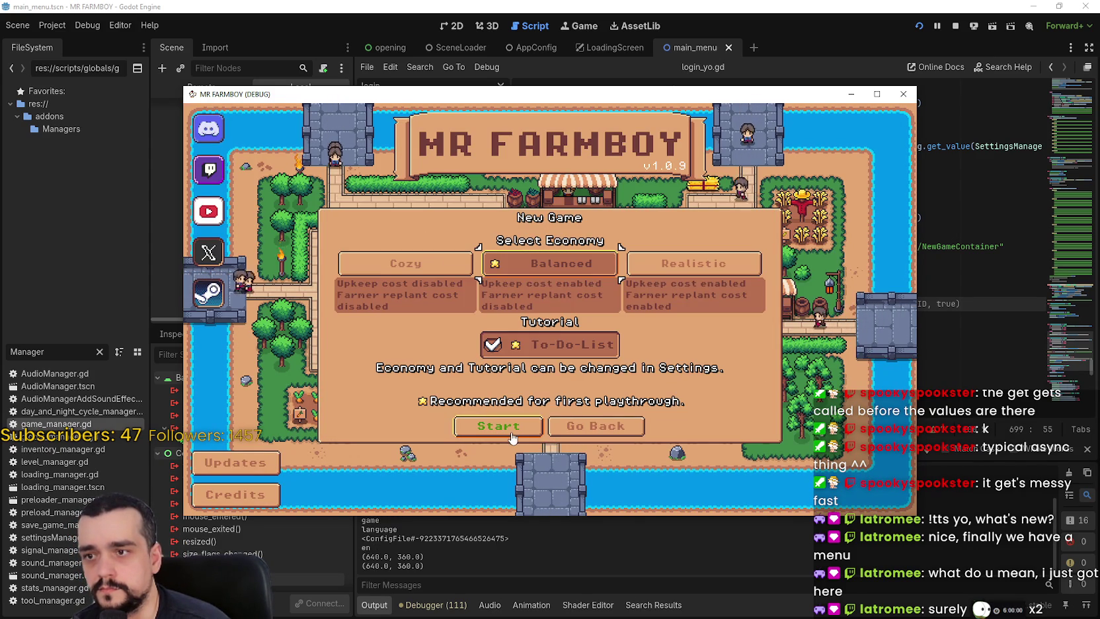
{"action": "left_click", "coordinate": [513, 435]}
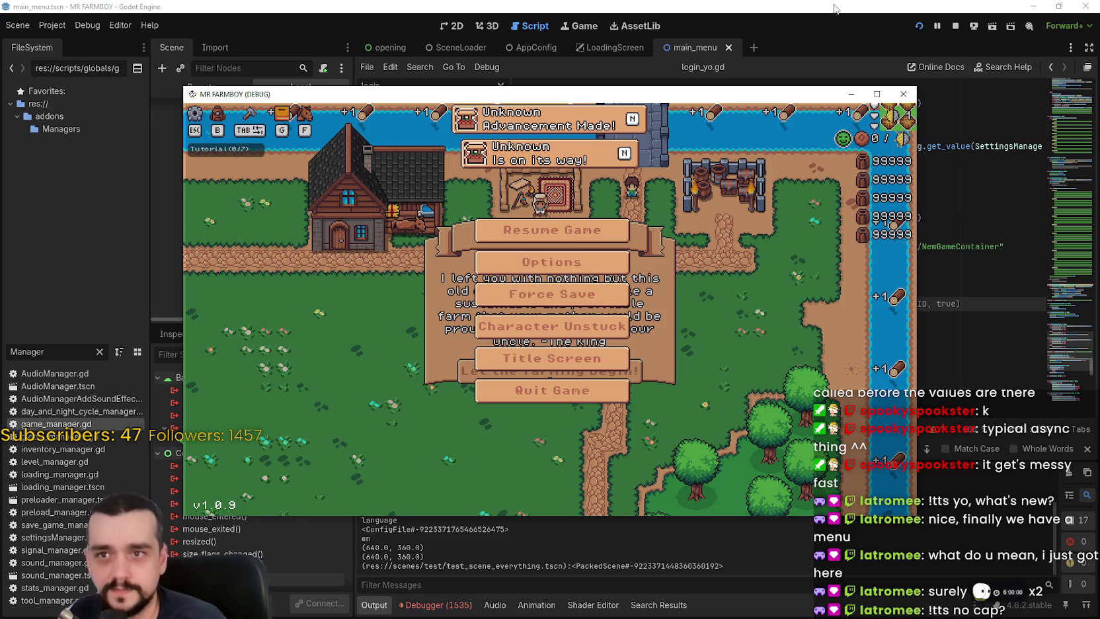
{"action": "left_click", "coordinate": [955, 25]}
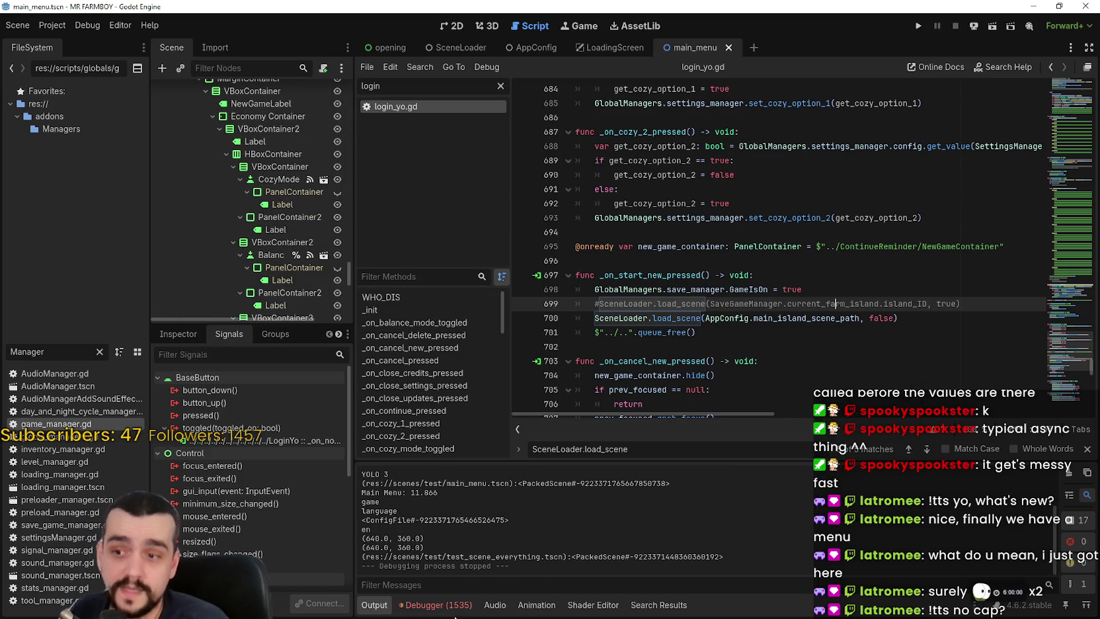
Show the debugger Errors list and open the script with undeclared DayAndNightCycleManager and LevelManager.
{"action": "left_click", "coordinate": [457, 603]}
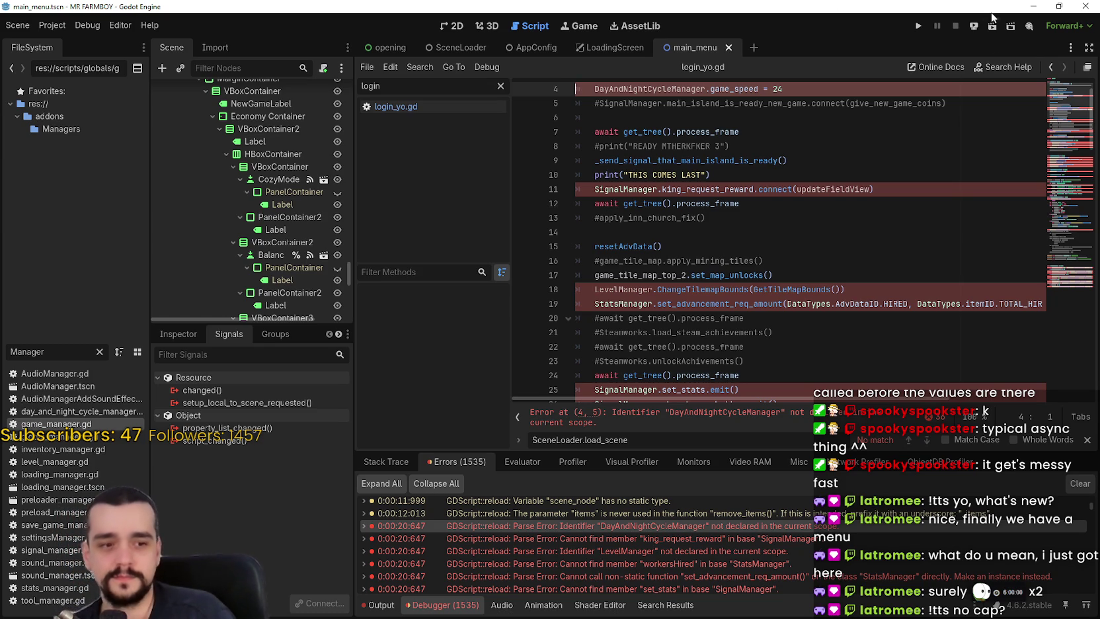
{"action": "left_click", "coordinate": [720, 218]}
Replace DayAndNightCycleManager on line 4 with GlobalManagers.day_night_manager.
{"action": "scroll", "coordinate": [721, 251], "scroll_direction": "up", "scroll_amount": 1}
{"action": "scroll", "coordinate": [720, 251], "scroll_direction": "up", "scroll_amount": 1}
{"action": "key", "text": "Up"}
{"action": "key", "text": "Up"}
{"action": "key", "text": "Up"}
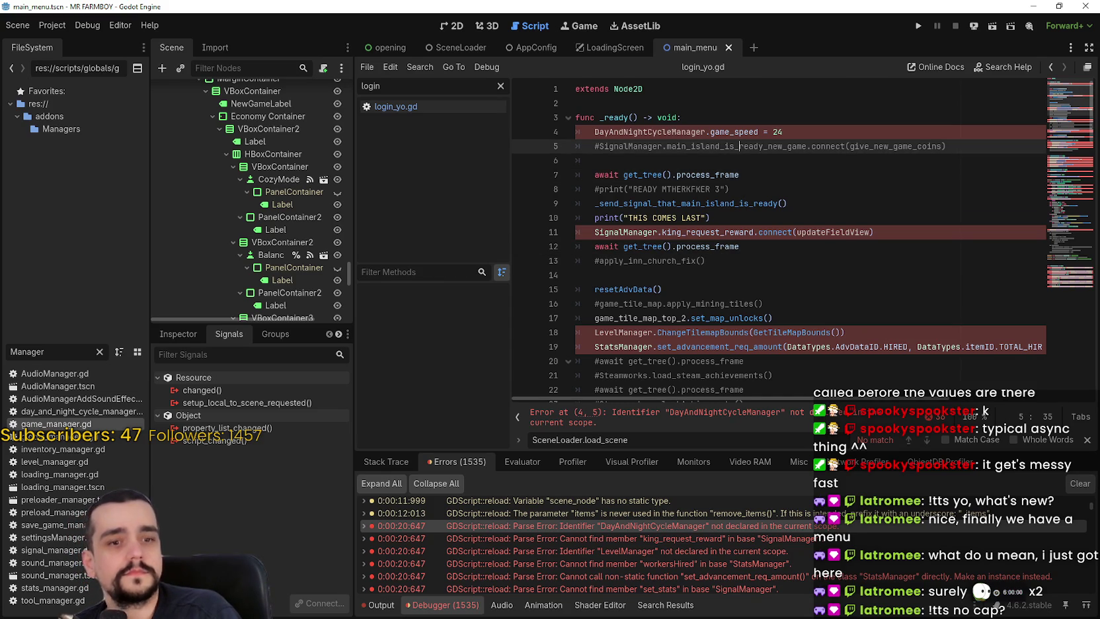
{"action": "key", "text": "Up"}
{"action": "double_click", "coordinate": [627, 132]}
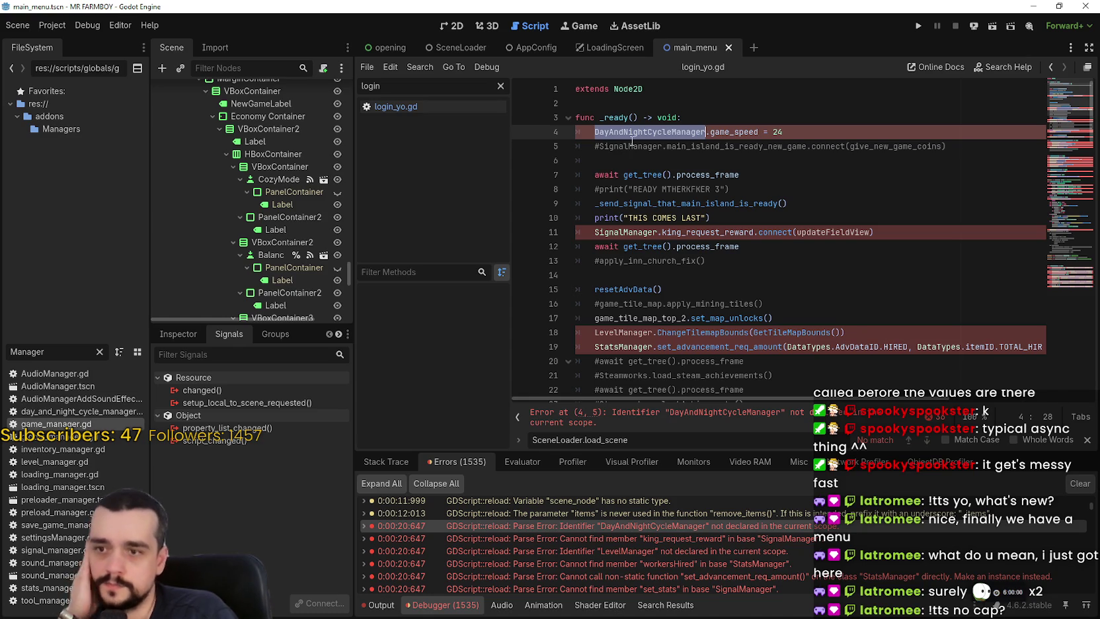
{"action": "type", "text": "Game"}
{"action": "key", "text": "BackSpace"}
{"action": "key", "text": "BackSpace"}
{"action": "key", "text": "BackSpace"}
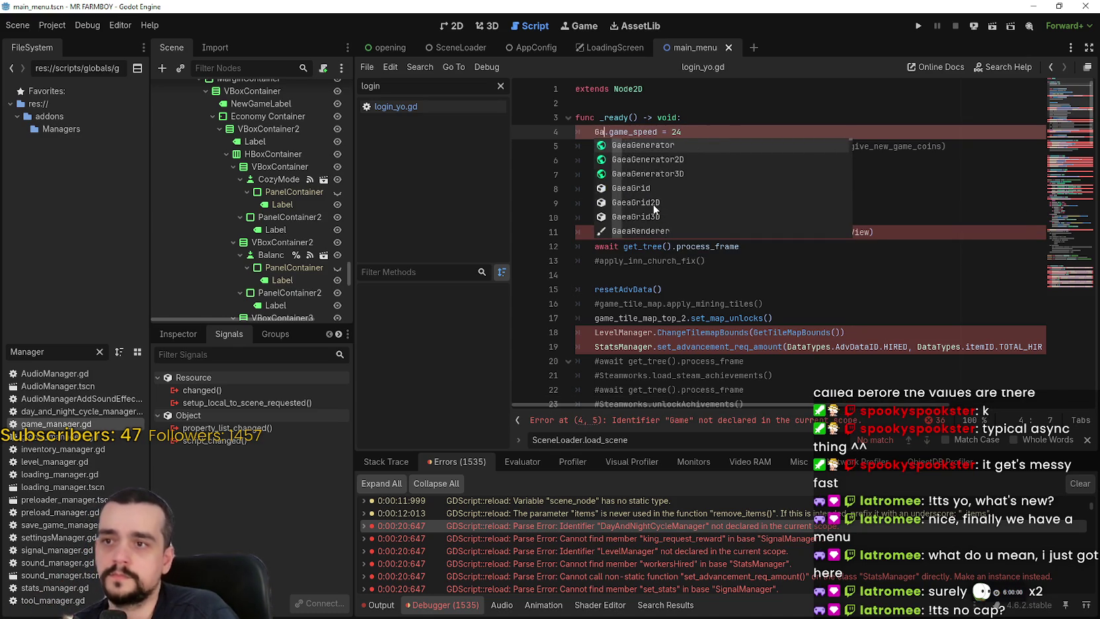
{"action": "type", "text": "lobal"}
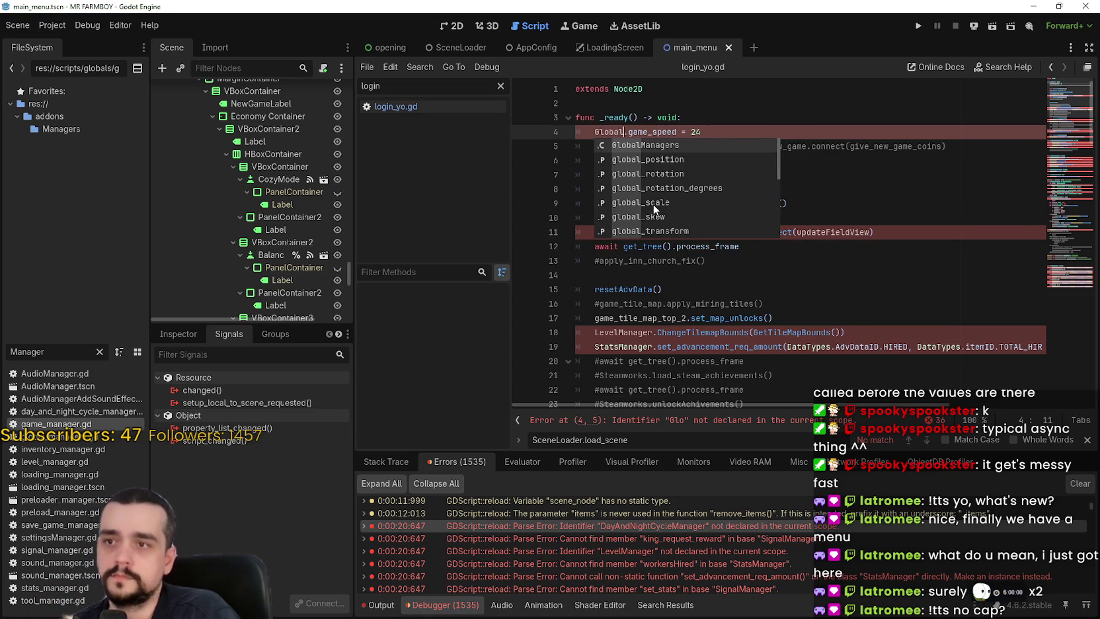
{"action": "key", "text": "Return"}
{"action": "type", "text": ".day_night_manager"}
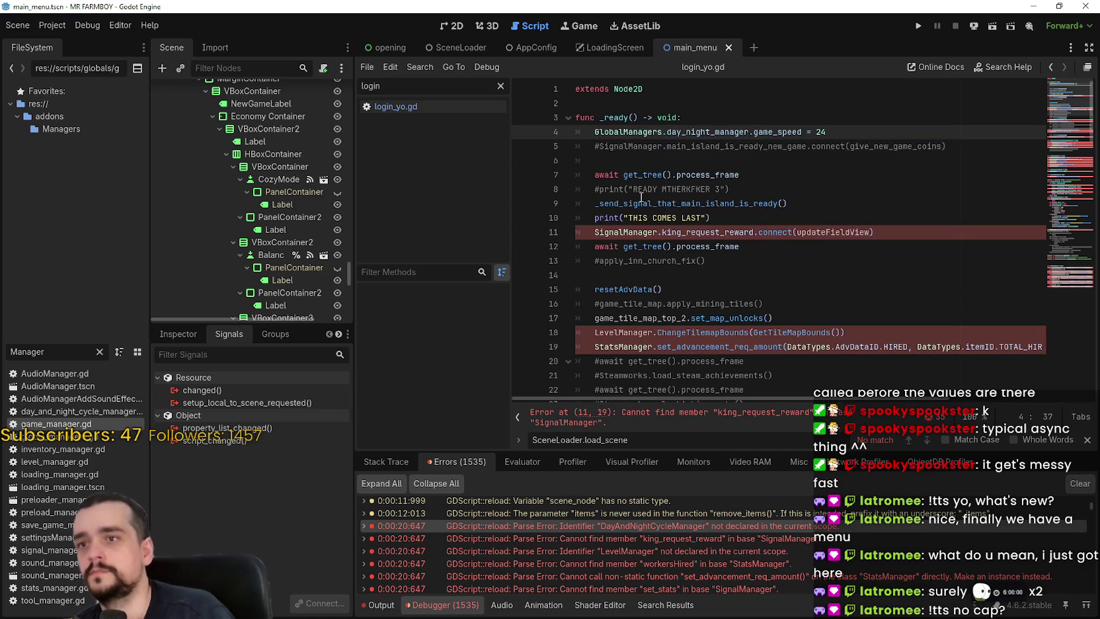
Replace SignalManager on line 11 with GlobalManagers.signal_manager.
{"action": "double_click", "coordinate": [634, 227]}
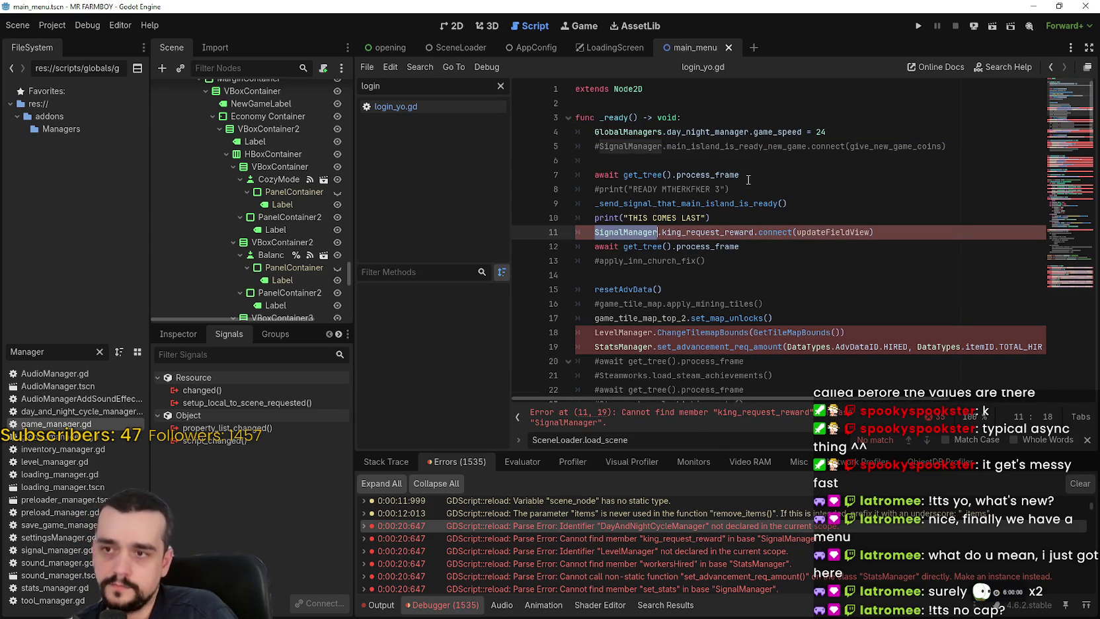
{"action": "scroll", "coordinate": [693, 198], "scroll_direction": "down", "scroll_amount": 7}
{"action": "scroll", "coordinate": [748, 187], "scroll_direction": "up", "scroll_amount": 5}
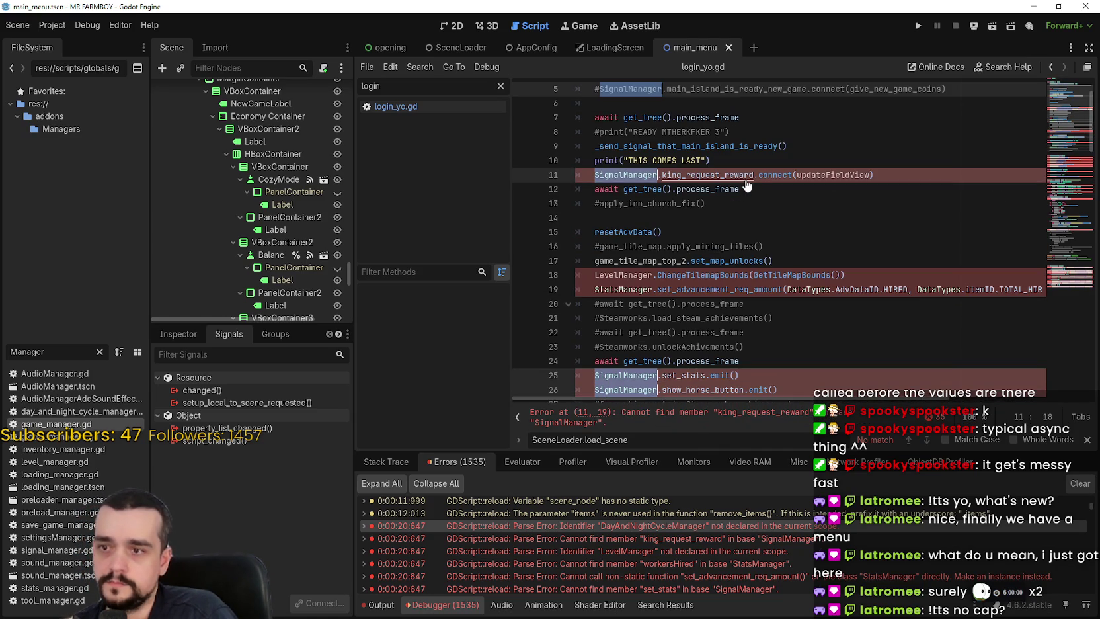
{"action": "type", "text": "Global"}
{"action": "key", "text": "Return"}
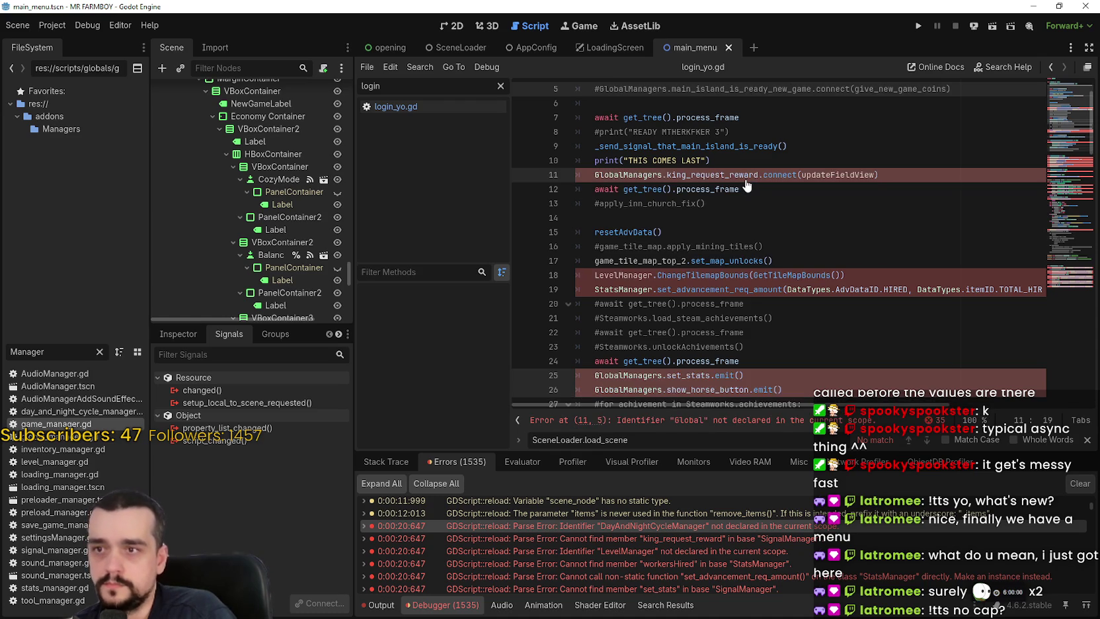
{"action": "type", "text": ".signal_manager"}
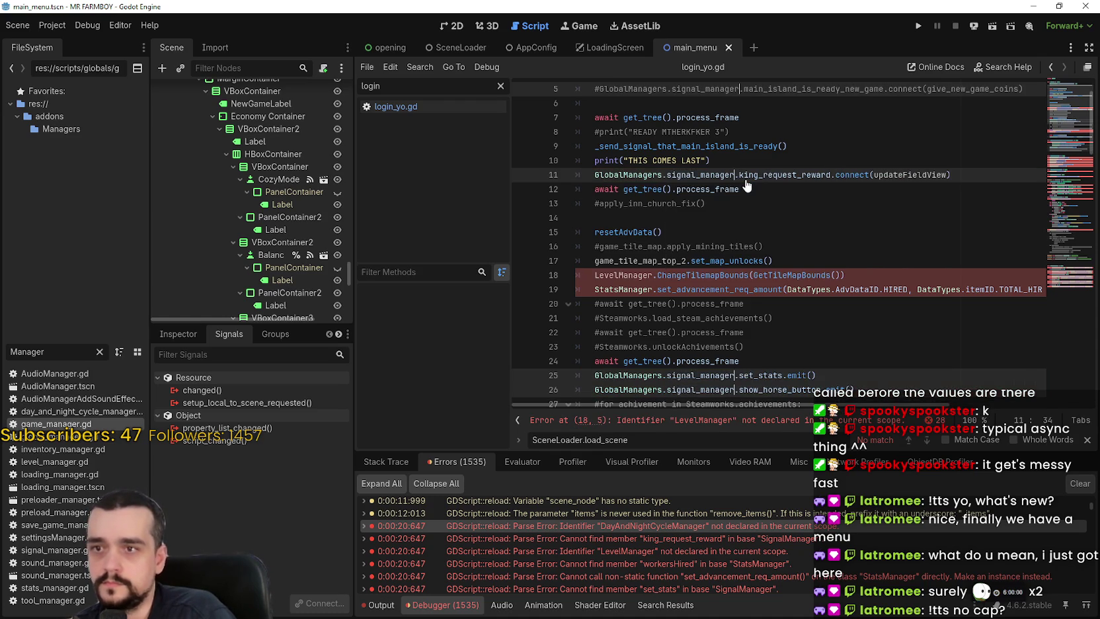
Check where LevelManager, Steamworks and StatsManager are used in the script.
{"action": "double_click", "coordinate": [615, 273]}
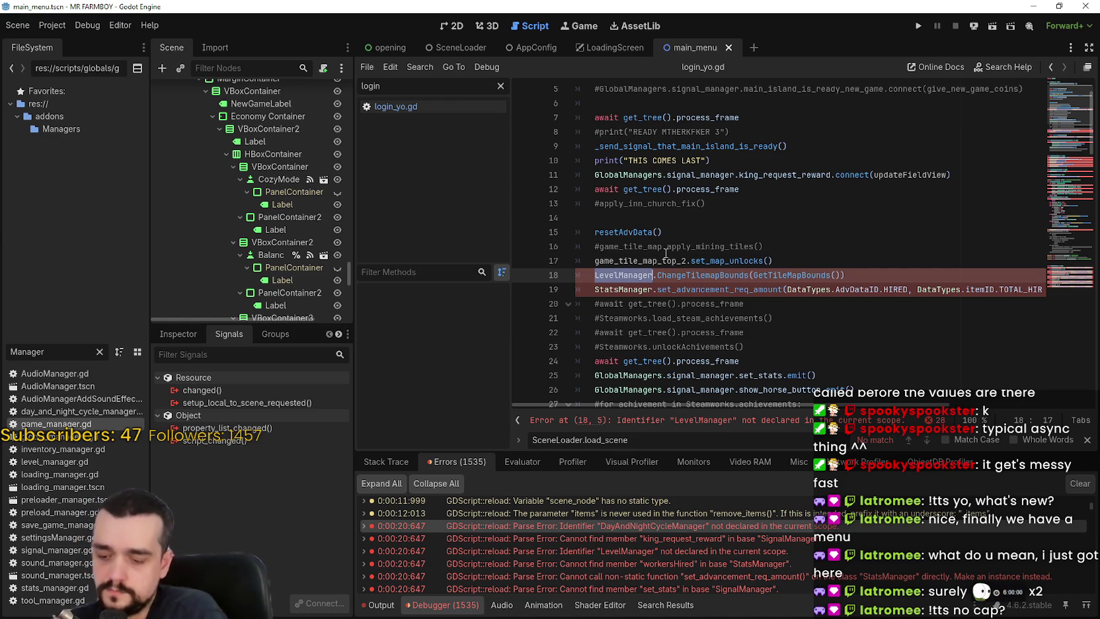
{"action": "scroll", "coordinate": [672, 273], "scroll_direction": "down", "scroll_amount": 5}
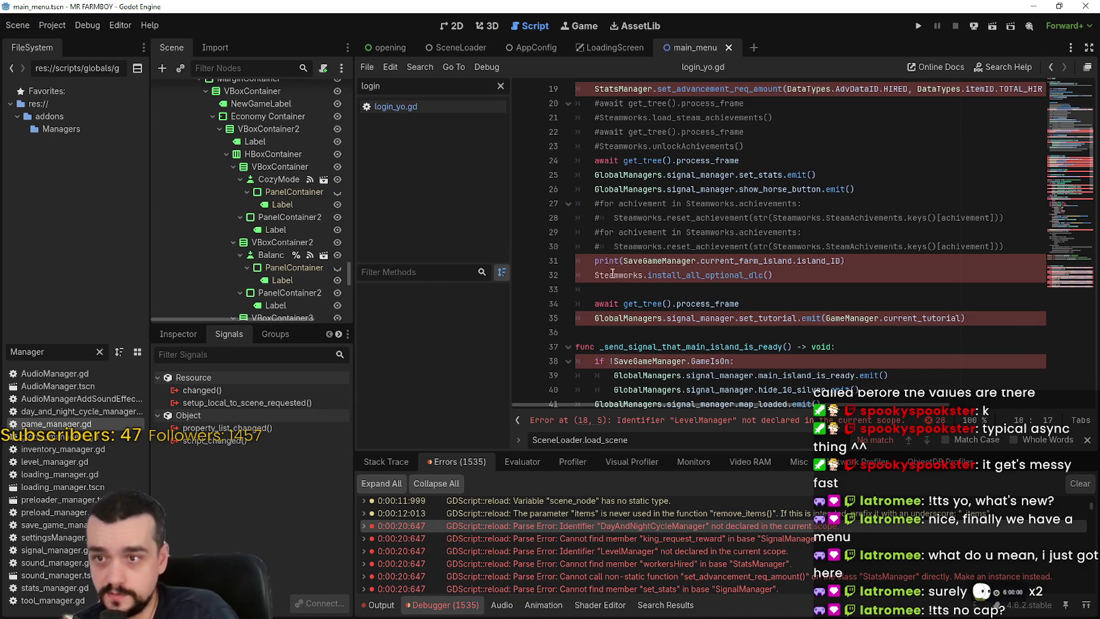
{"action": "double_click", "coordinate": [614, 275]}
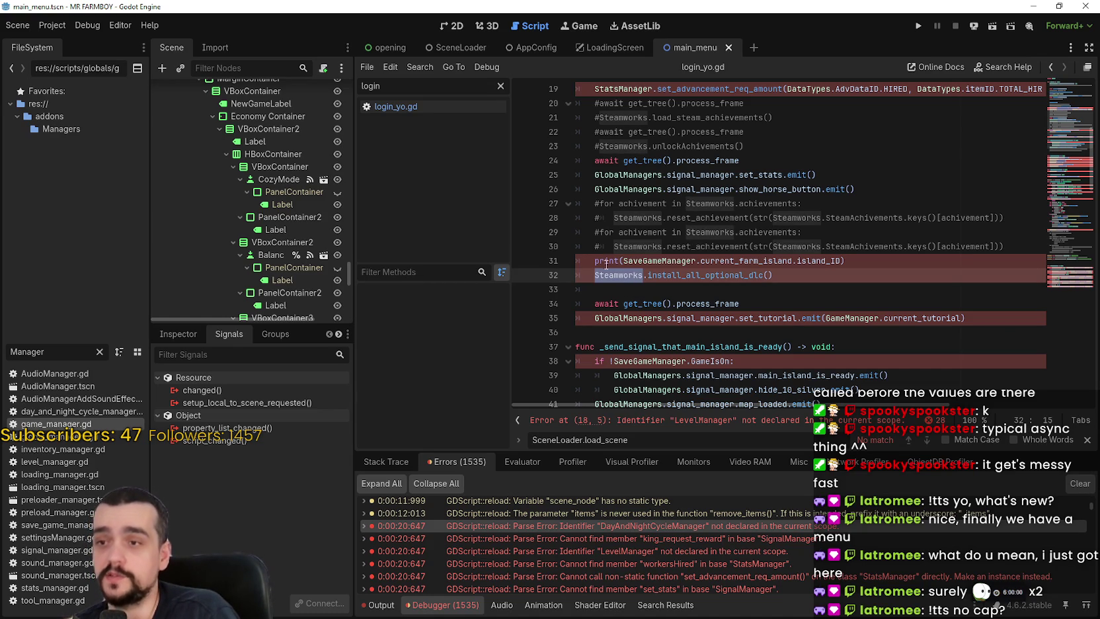
{"action": "scroll", "coordinate": [859, 211], "scroll_direction": "up", "scroll_amount": 4}
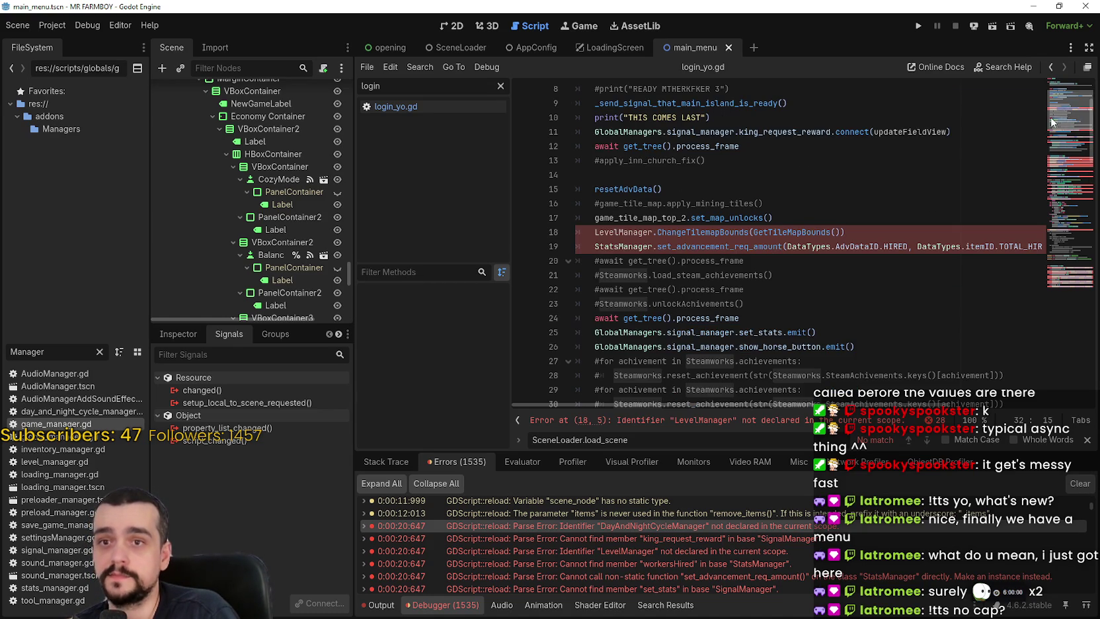
{"action": "double_click", "coordinate": [614, 246]}
{"action": "scroll", "coordinate": [644, 239], "scroll_direction": "right", "scroll_amount": 3}
{"action": "scroll", "coordinate": [661, 235], "scroll_direction": "down", "scroll_amount": 20}
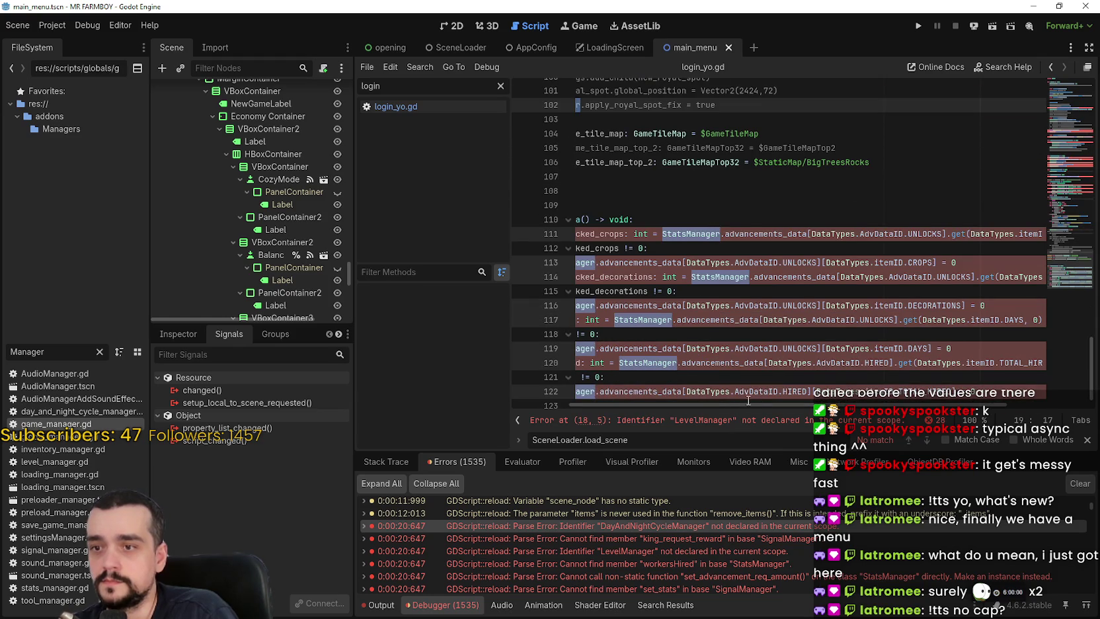
{"action": "scroll", "coordinate": [749, 403], "scroll_direction": "left", "scroll_amount": 3}
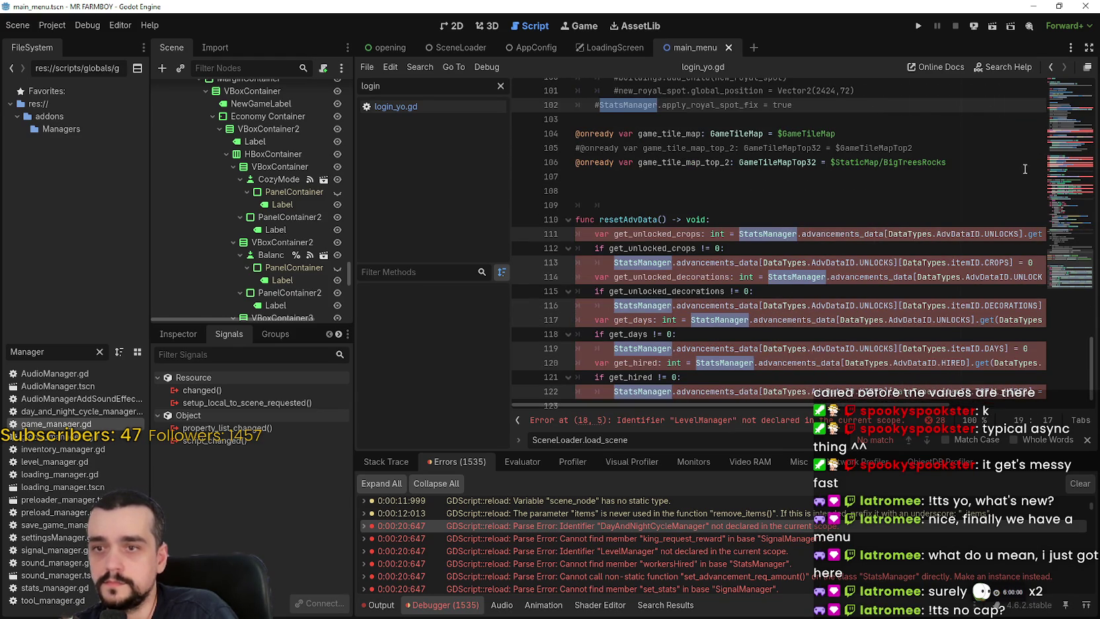
Replace StatsManager on line 19 with GlobalManagers.stats_manager.
{"action": "left_click", "coordinate": [1067, 100]}
{"action": "scroll", "coordinate": [1066, 100], "scroll_direction": "up", "scroll_amount": 5}
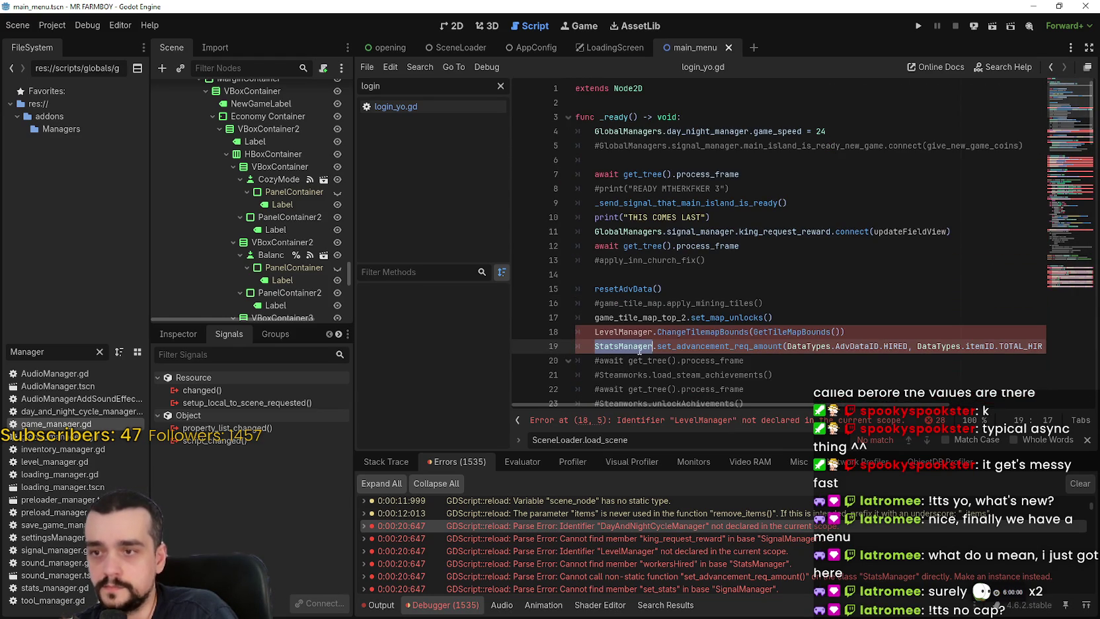
{"action": "scroll", "coordinate": [606, 354], "scroll_direction": "right", "scroll_amount": 4}
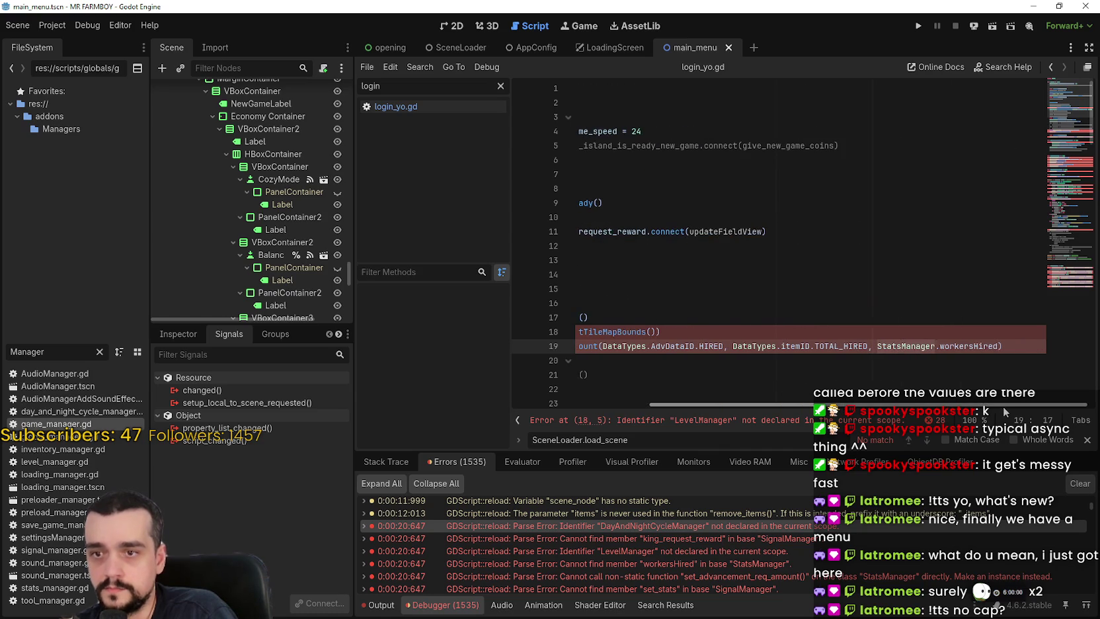
{"action": "scroll", "coordinate": [615, 383], "scroll_direction": "left", "scroll_amount": 4}
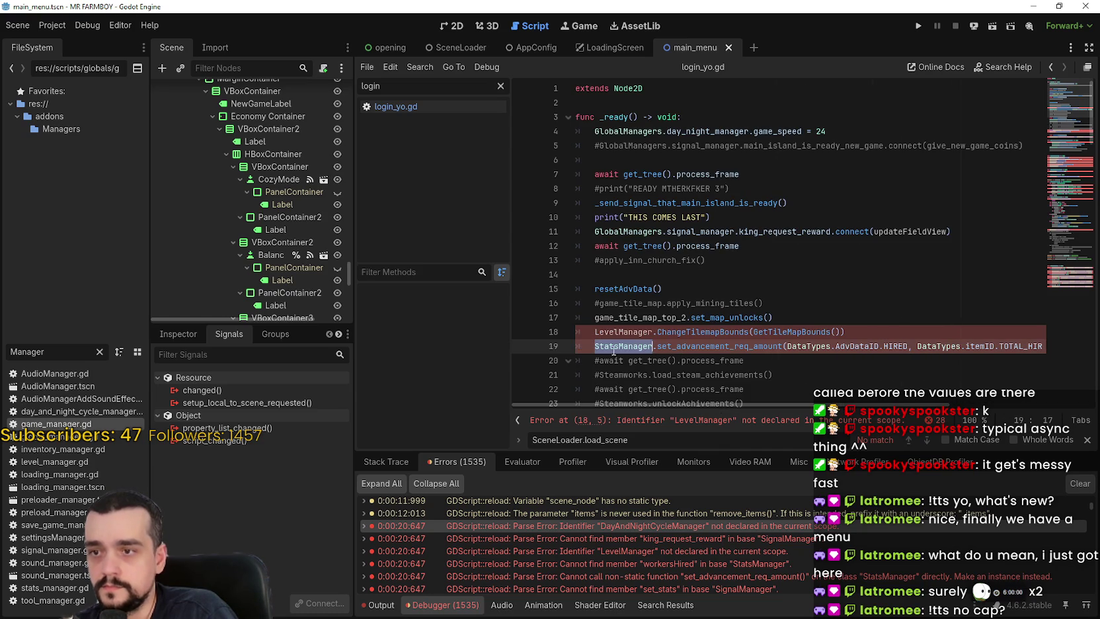
{"action": "type", "text": "Glob"}
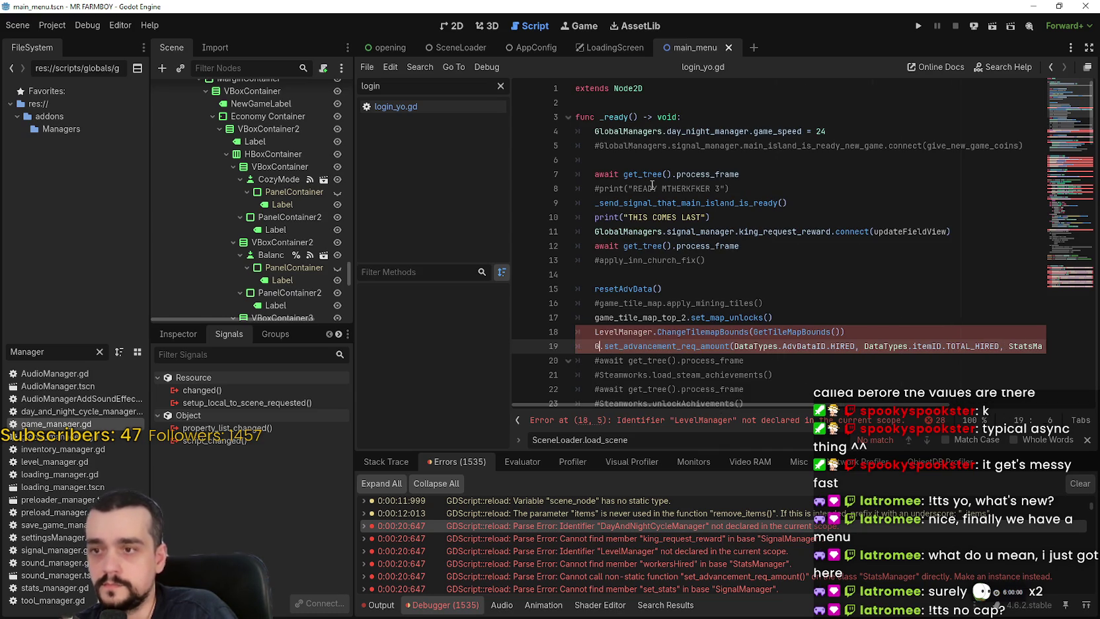
{"action": "type", "text": "alManagers.s"}
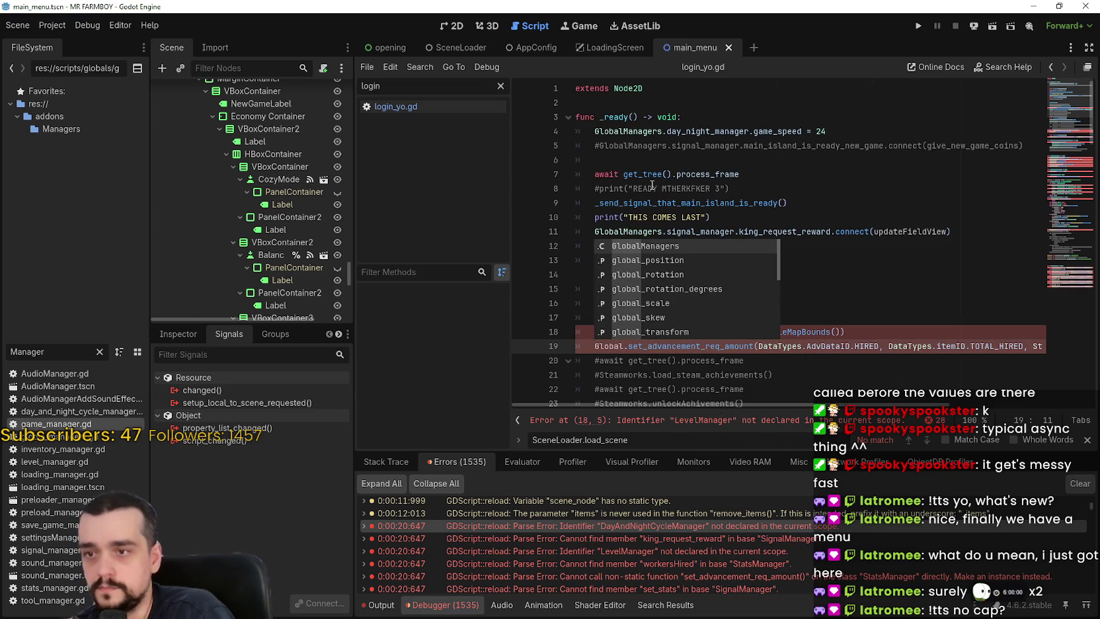
{"action": "type", "text": "tats_manager"}
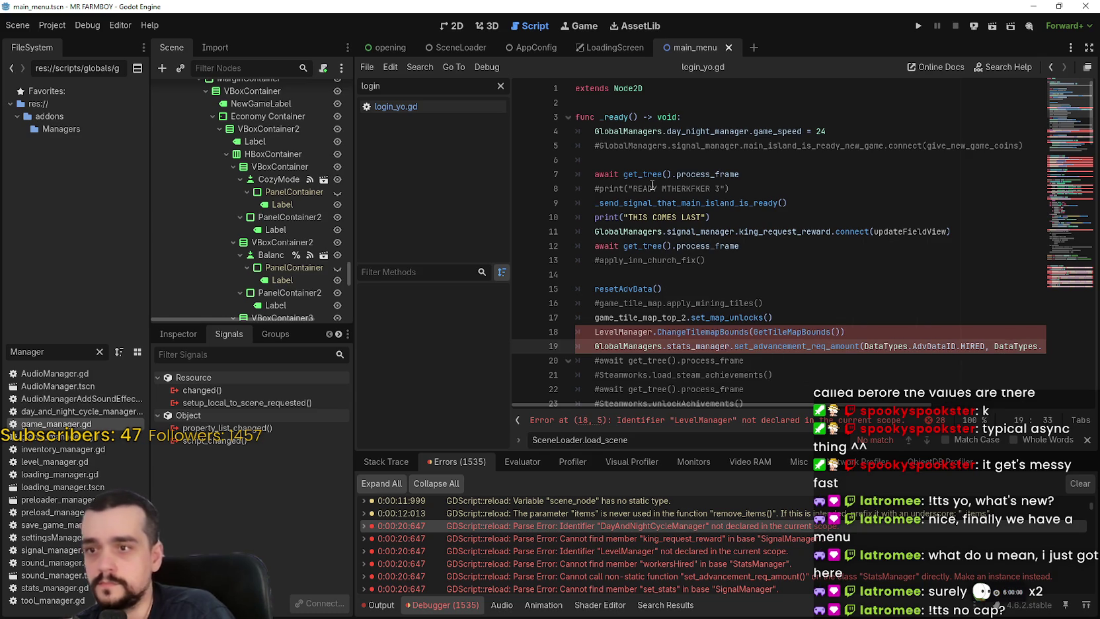
{"action": "double_click", "coordinate": [696, 345]}
{"action": "left_click_drag", "start_coordinate": [696, 345], "coordinate": [594, 345]}
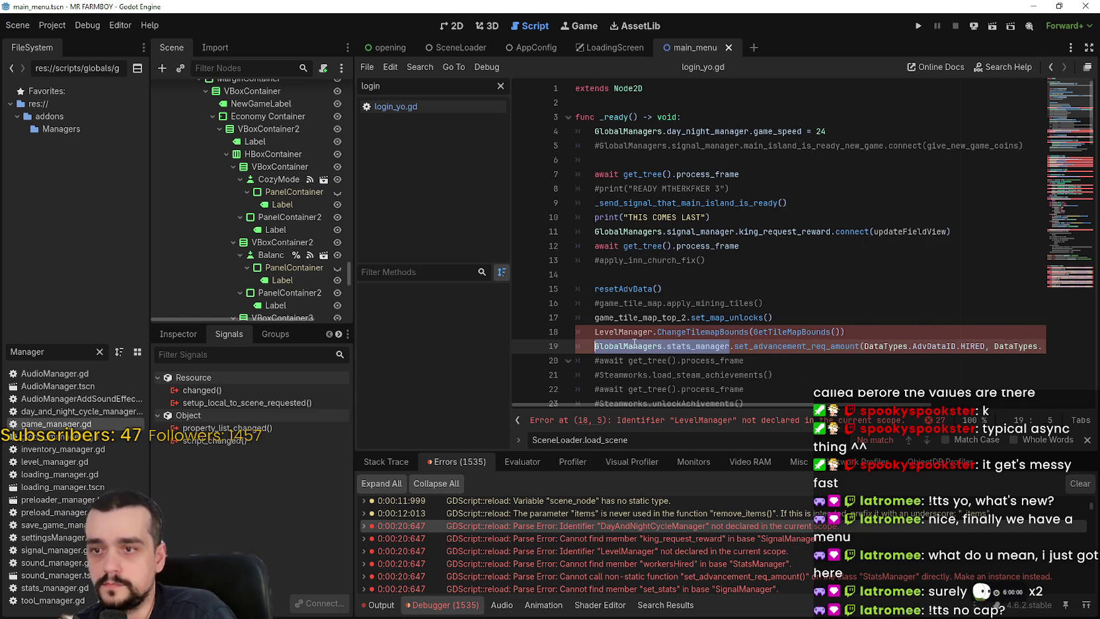
Change the Steamworks reference on line 32 to GlobalManagers.steamworks.
{"action": "scroll", "coordinate": [626, 209], "scroll_direction": "down", "scroll_amount": 7}
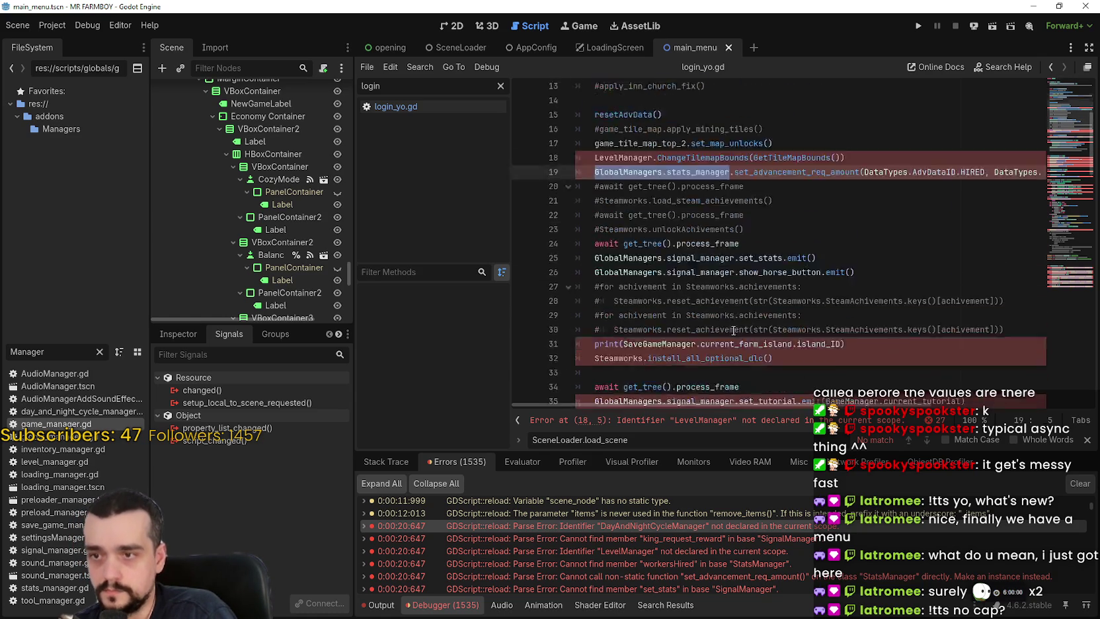
{"action": "scroll", "coordinate": [636, 209], "scroll_direction": "up", "scroll_amount": 1}
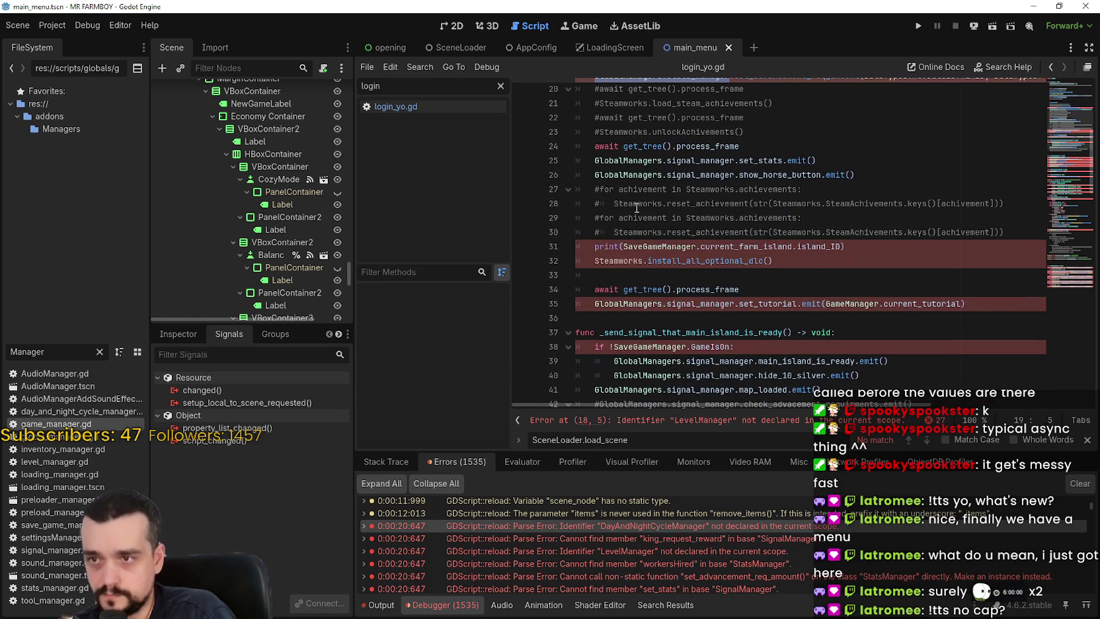
{"action": "left_click", "coordinate": [595, 246]}
{"action": "type", "text": "#"}
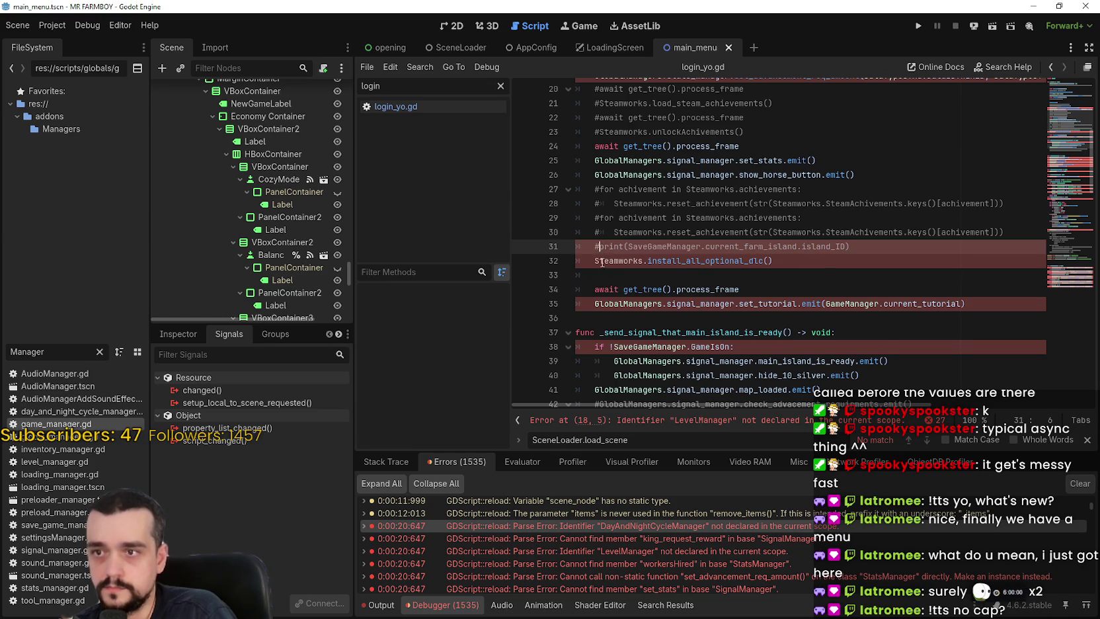
{"action": "double_click", "coordinate": [602, 262]}
{"action": "type", "text": "GlobalManagers."}
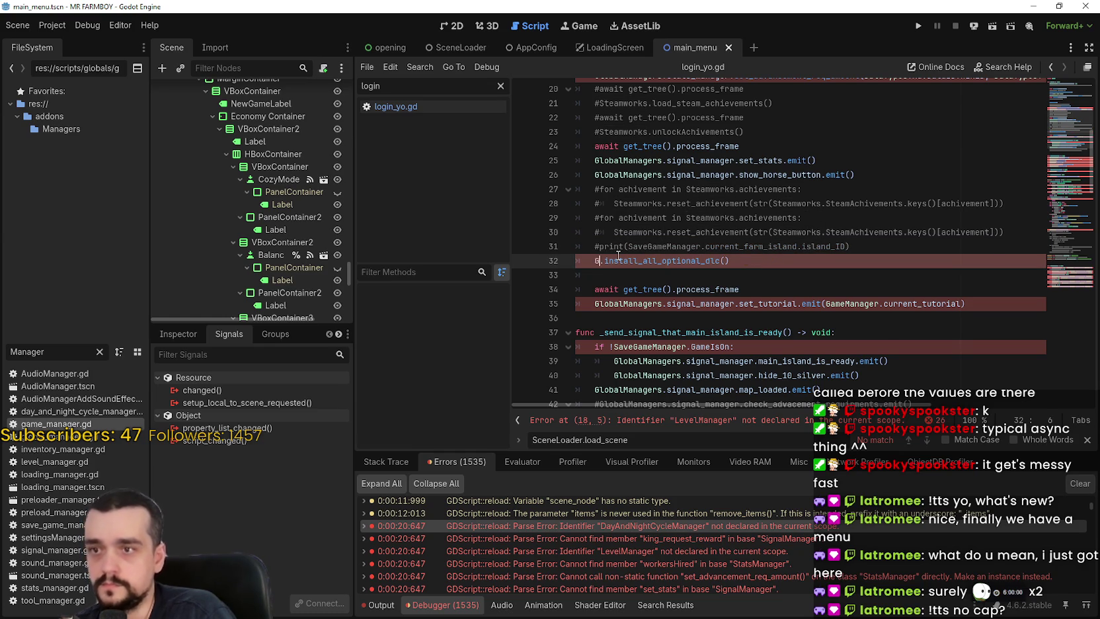
{"action": "key", "text": "Escape"}
{"action": "key", "text": "ctrl+space"}
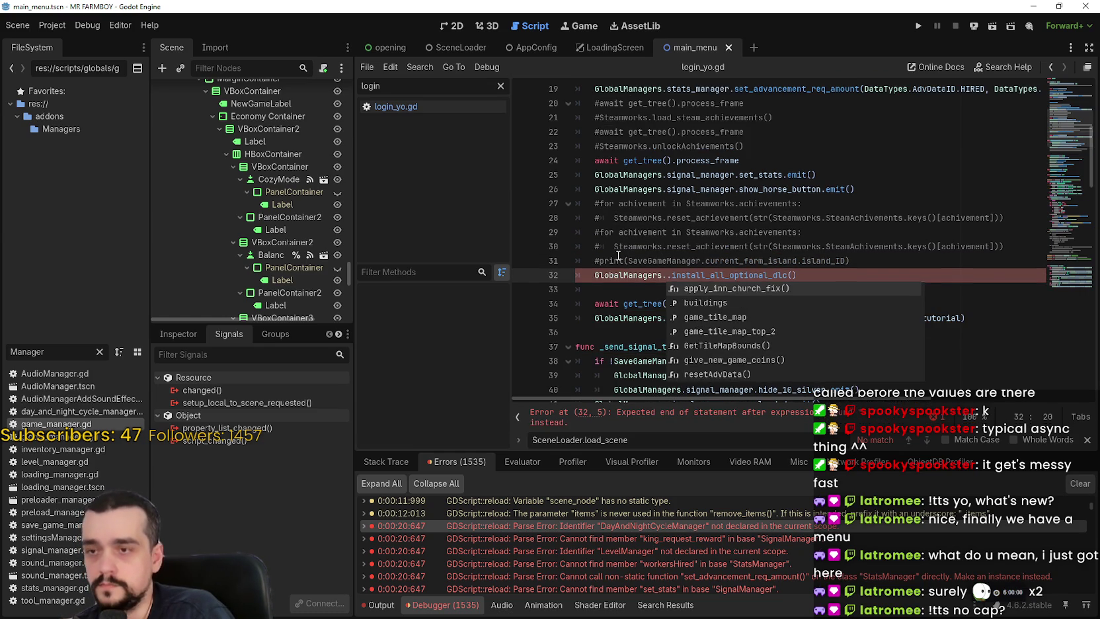
{"action": "type", "text": "steam"}
{"action": "key", "text": "Return"}
Change GameManager in the tutorial call on line 35 to GlobalManagers.game_manager.
{"action": "scroll", "coordinate": [618, 255], "scroll_direction": "down", "scroll_amount": 1}
{"action": "double_click", "coordinate": [596, 276]}
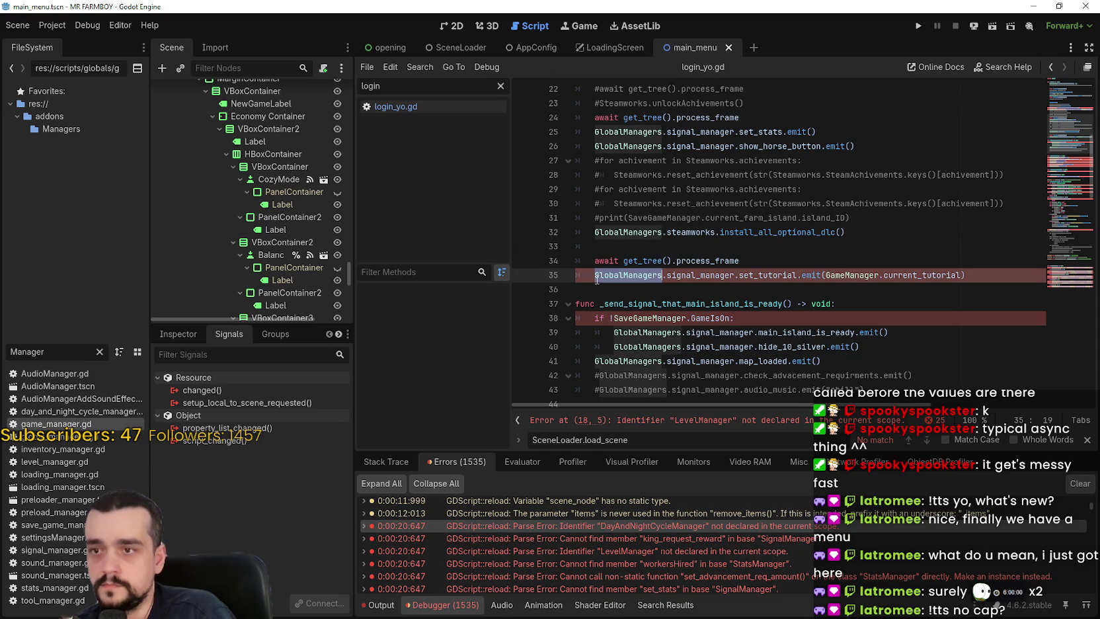
{"action": "left_click", "coordinate": [654, 232]}
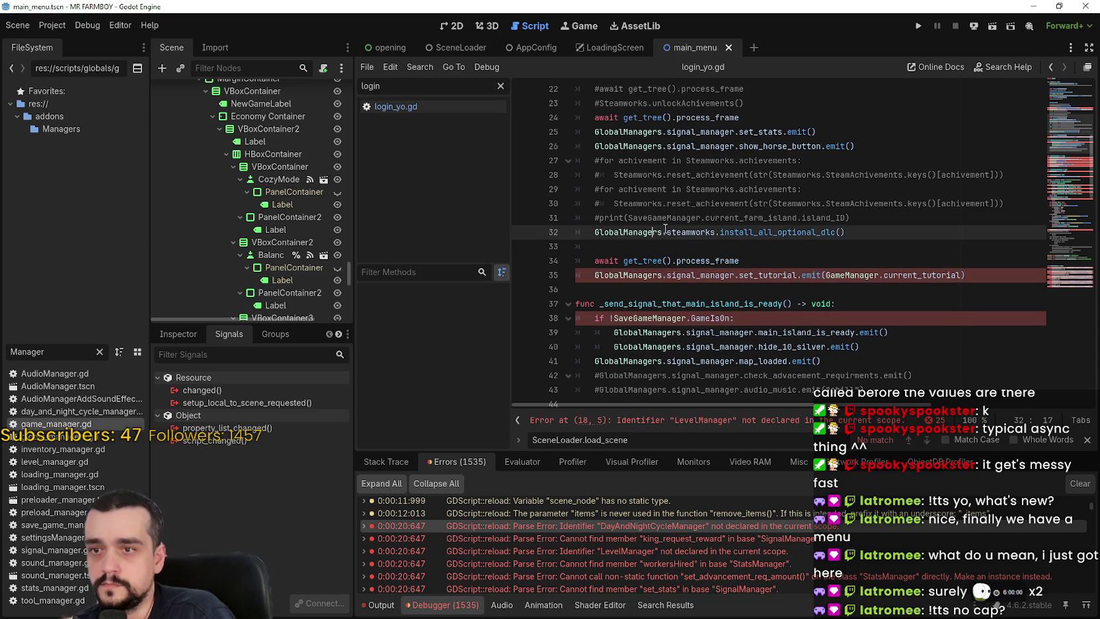
{"action": "double_click", "coordinate": [869, 272]}
{"action": "type", "text": "Global"}
{"action": "key", "text": "Return"}
{"action": "type", "text": ".game_manager"}
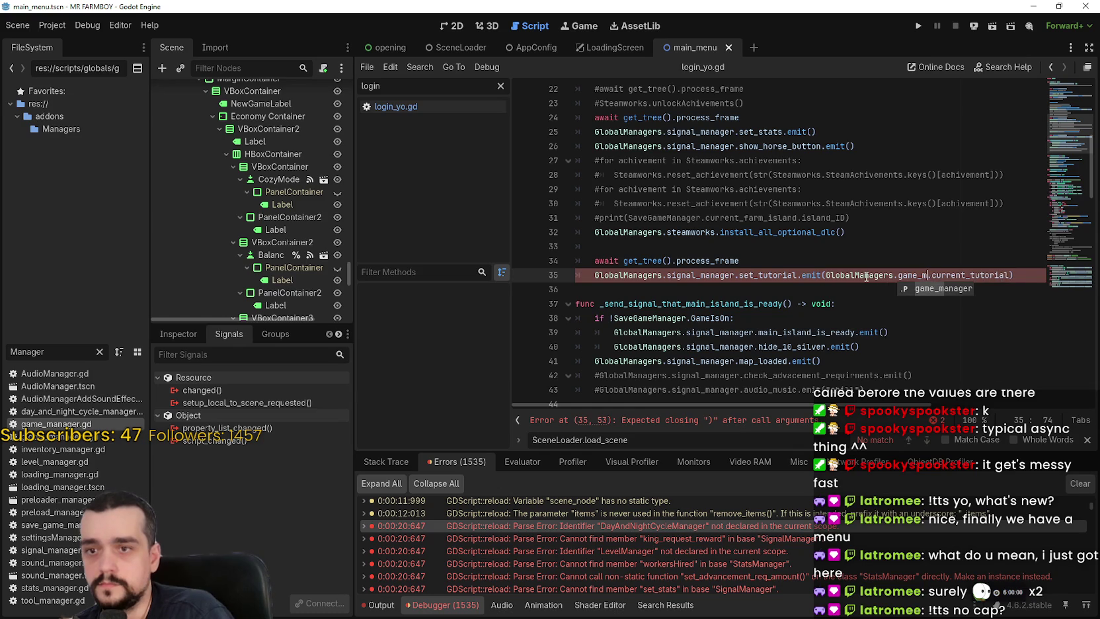
{"action": "scroll", "coordinate": [615, 231], "scroll_direction": "down", "scroll_amount": 2}
{"action": "double_click", "coordinate": [615, 231]}
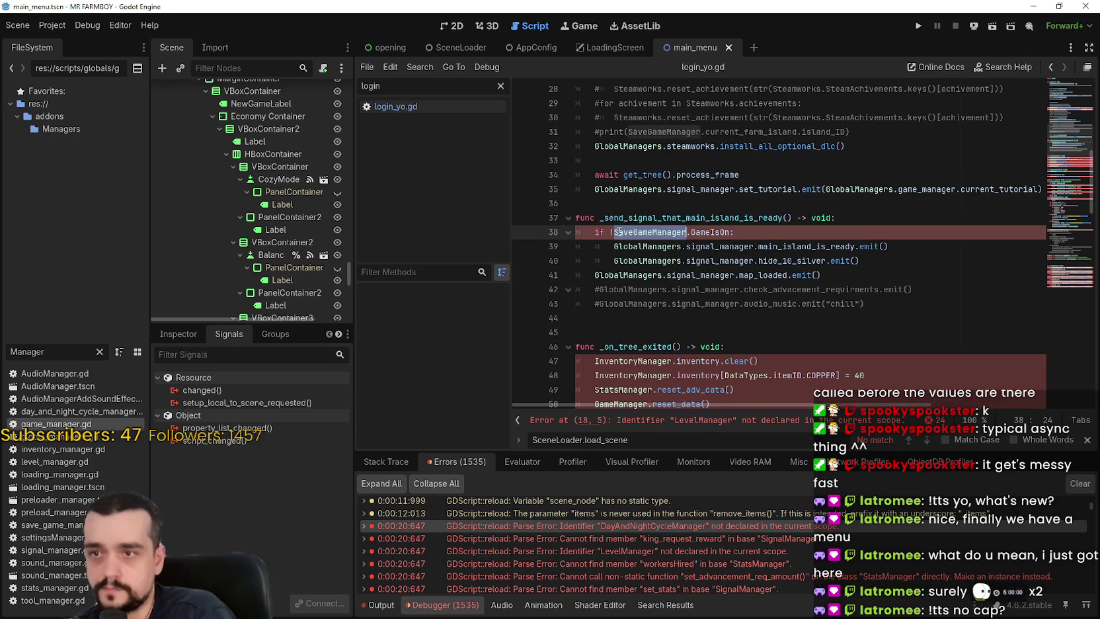
Replace SaveGameManager on line 38 with GlobalManagers.save_manager.
{"action": "type", "text": "Global"}
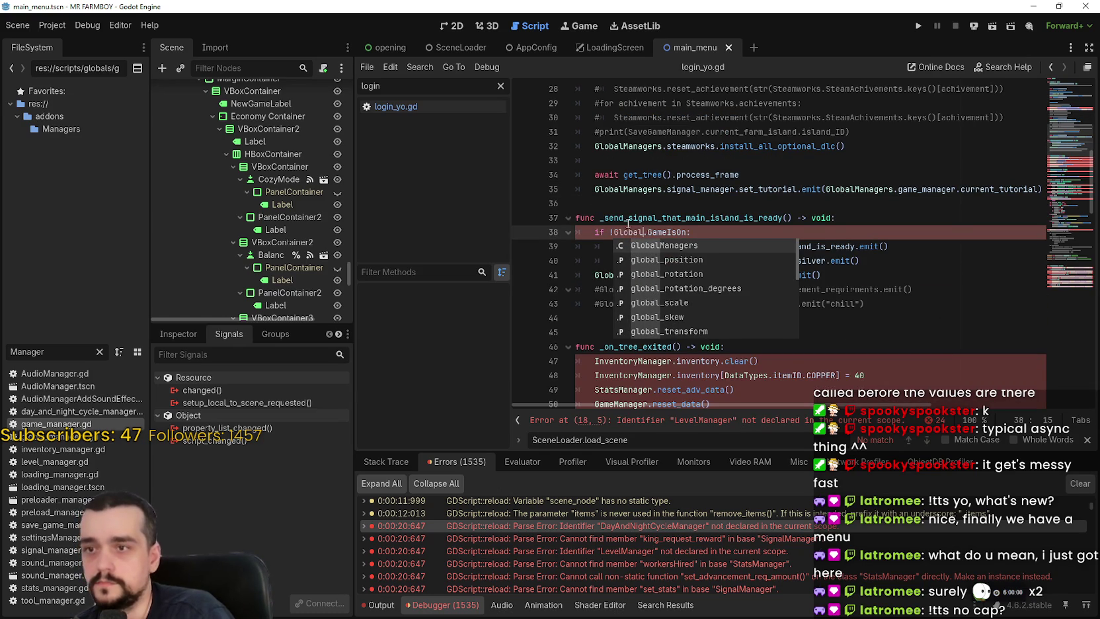
{"action": "key", "text": "Return"}
{"action": "type", "text": ".save_manager"}
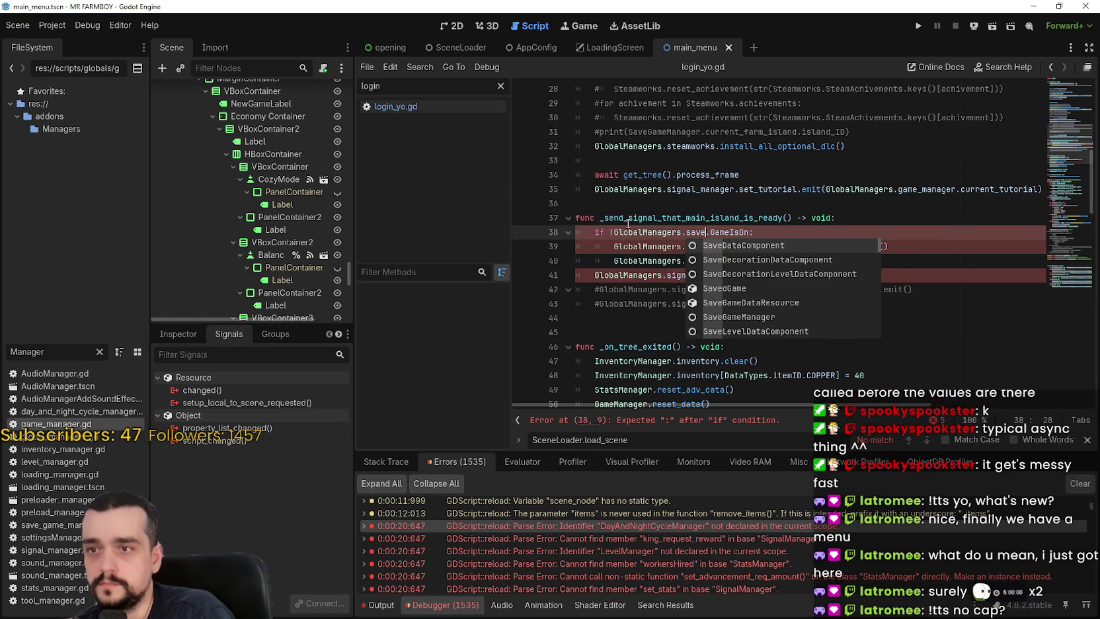
{"action": "scroll", "coordinate": [646, 217], "scroll_direction": "down", "scroll_amount": 3}
{"action": "left_click", "coordinate": [669, 192]}
{"action": "scroll", "coordinate": [635, 180], "scroll_direction": "up", "scroll_amount": 1}
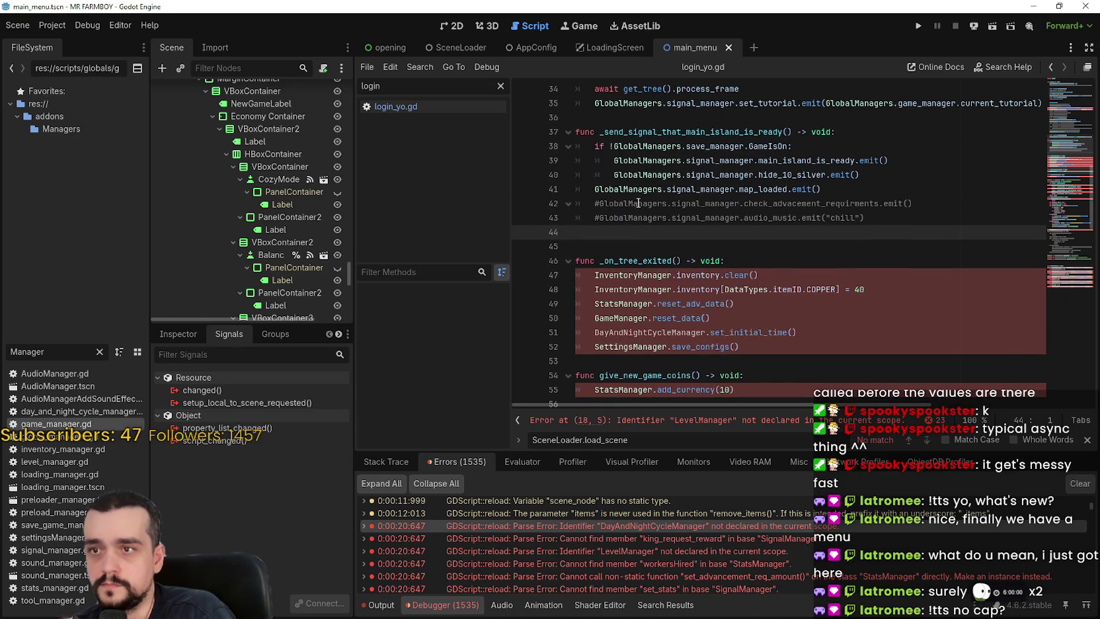
{"action": "scroll", "coordinate": [635, 276], "scroll_direction": "down", "scroll_amount": 1}
Replace InventoryManager on lines 47 and 48 with GlobalManagers.inventory_manager.
{"action": "double_click", "coordinate": [633, 232]}
{"action": "key", "text": "ctrl+d"}
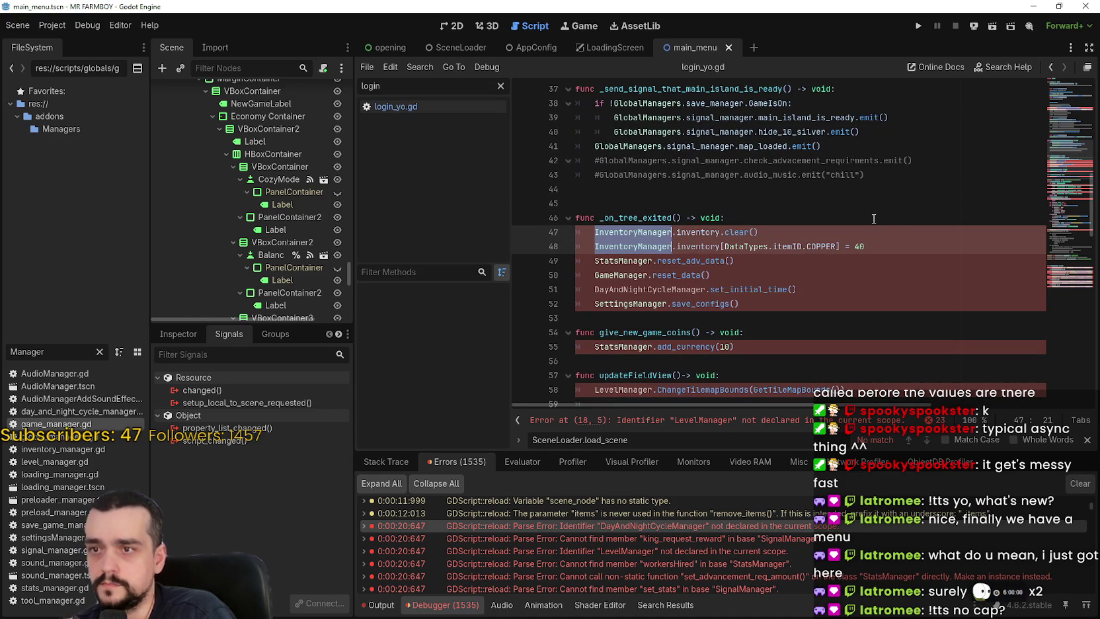
{"action": "type", "text": "GlobalManagers"}
{"action": "key", "text": "Return"}
{"action": "type", "text": ".inventor"}
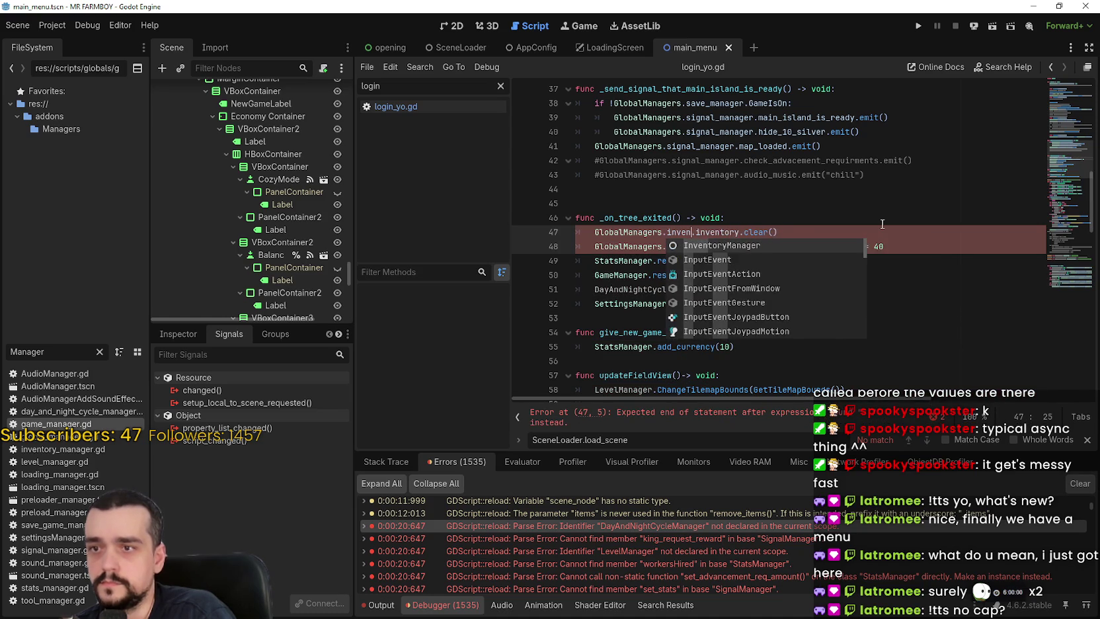
{"action": "type", "text": "y_manager"}
{"action": "key", "text": "Down"}
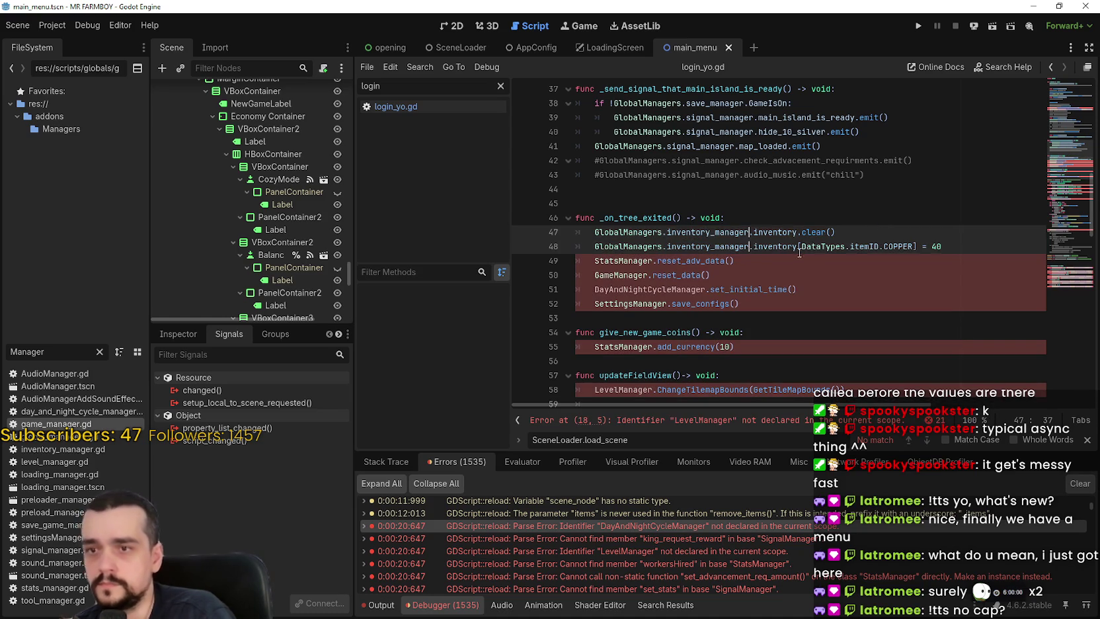
Replace GameManager on line 50 with GlobalManagers.game_manager.
{"action": "double_click", "coordinate": [609, 274]}
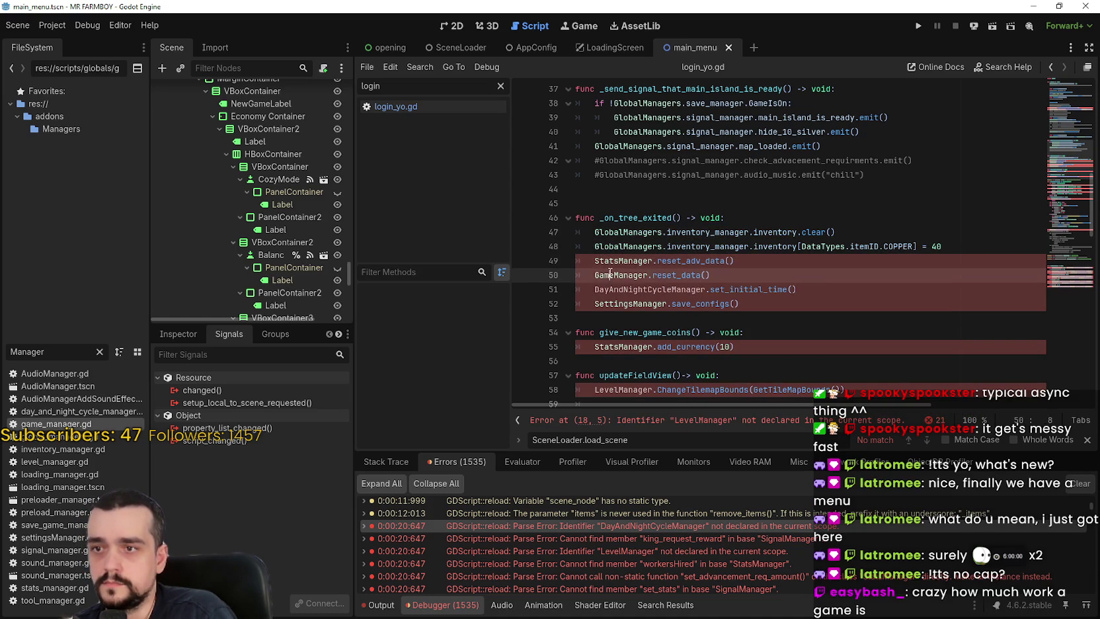
{"action": "scroll", "coordinate": [730, 268], "scroll_direction": "down", "scroll_amount": 2}
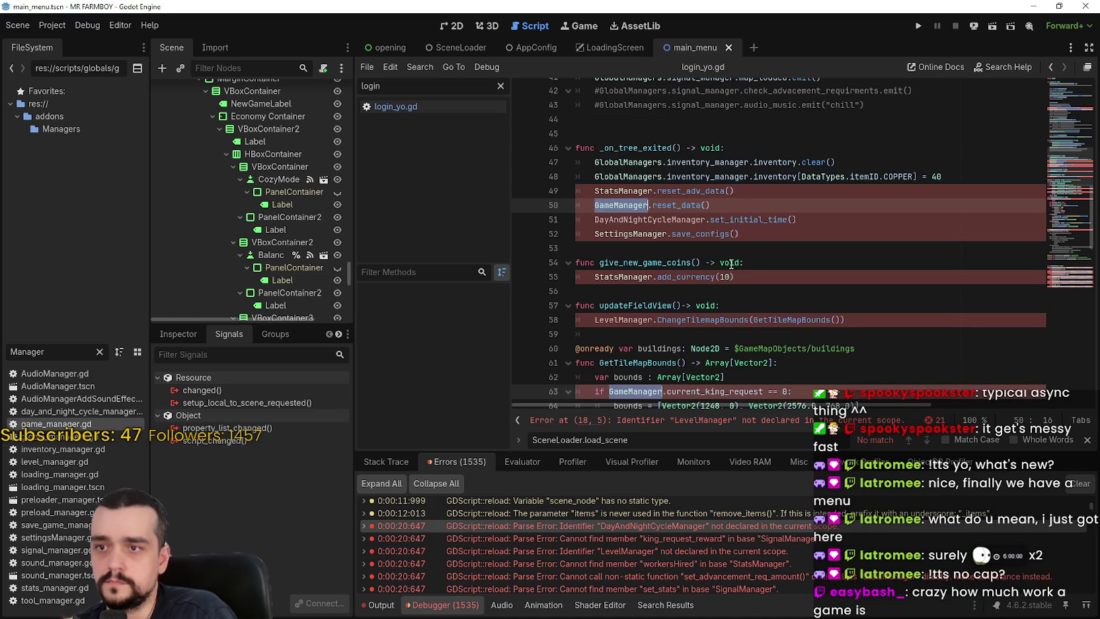
{"action": "scroll", "coordinate": [859, 294], "scroll_direction": "up", "scroll_amount": 4}
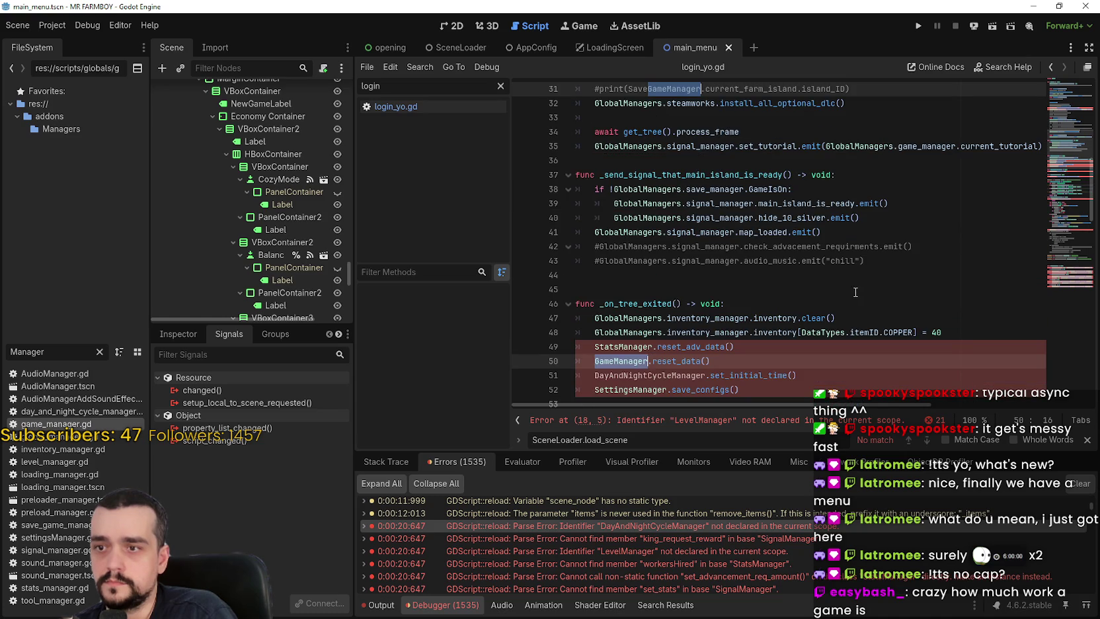
{"action": "type", "text": "Global"}
{"action": "key", "text": "Return"}
{"action": "type", "text": ".game_"}
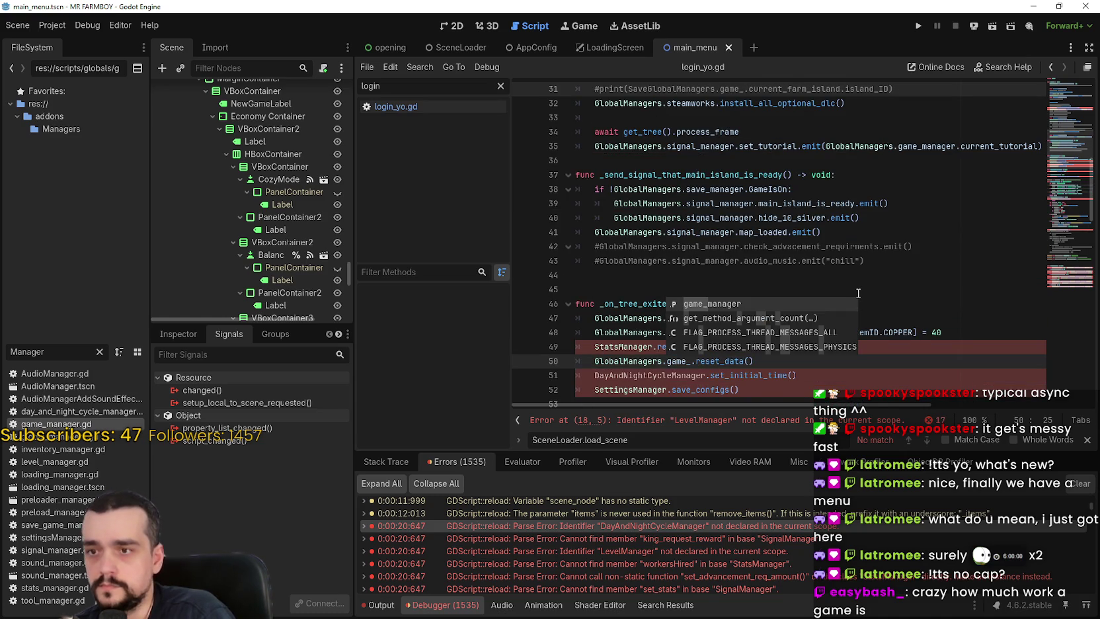
{"action": "type", "text": "m"}
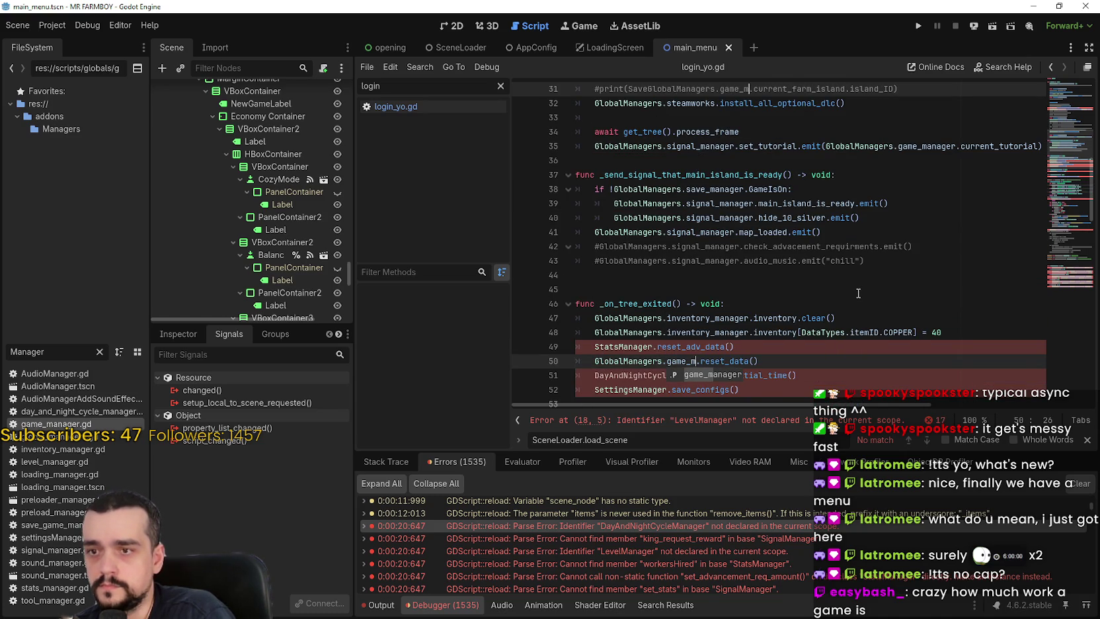
{"action": "key", "text": "Return"}
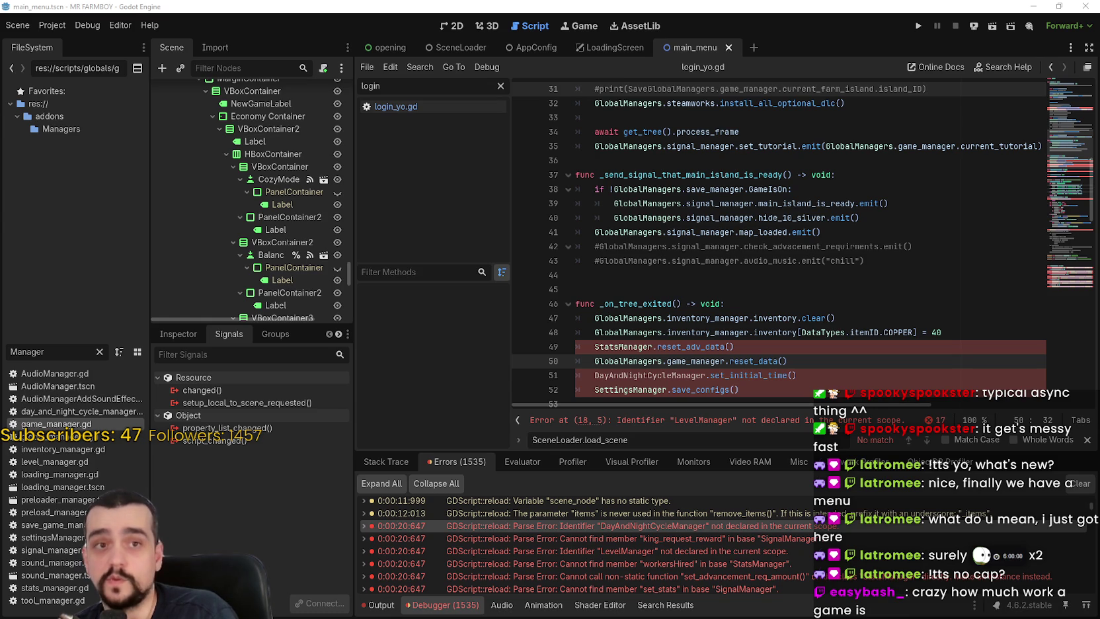
Replace DayAndNightCycleManager on line 51 with GlobalManagers.day_night_manager.
{"action": "scroll", "coordinate": [859, 265], "scroll_direction": "down", "scroll_amount": 2}
{"action": "double_click", "coordinate": [678, 286]}
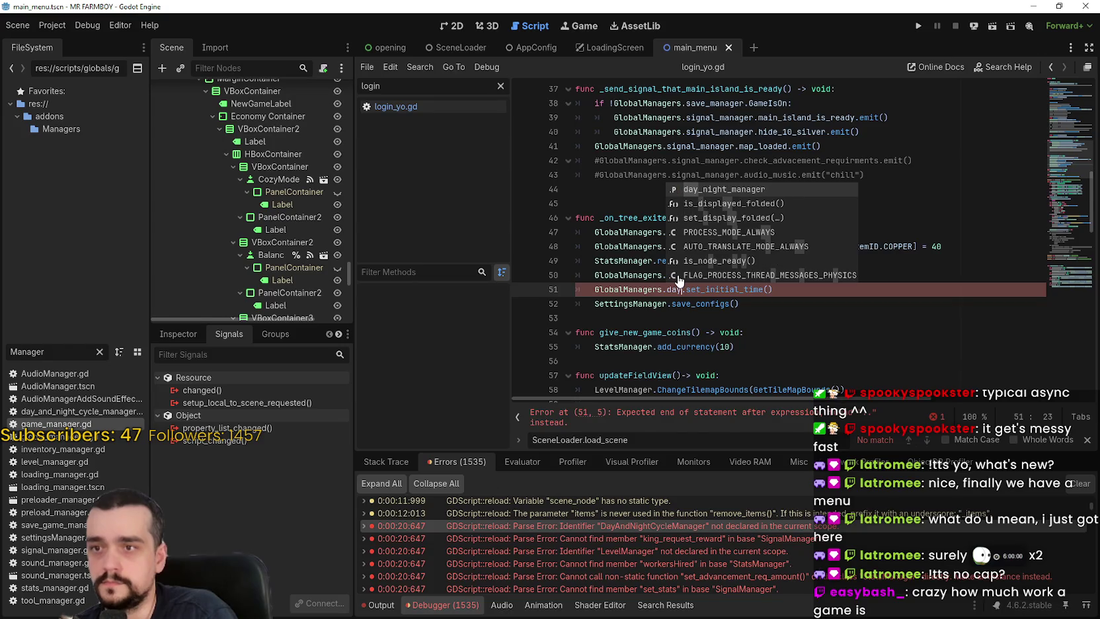
{"action": "type", "text": "GlobalManagers.day"}
{"action": "key", "text": "Return"}
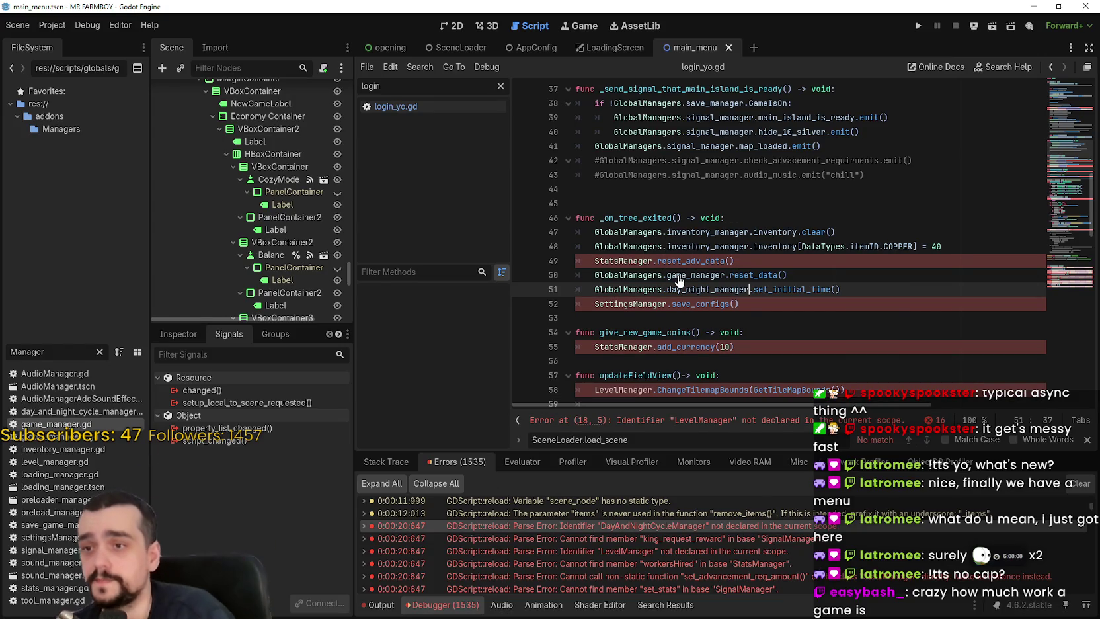
{"action": "left_click", "coordinate": [623, 260]}
{"action": "double_click", "coordinate": [624, 260]}
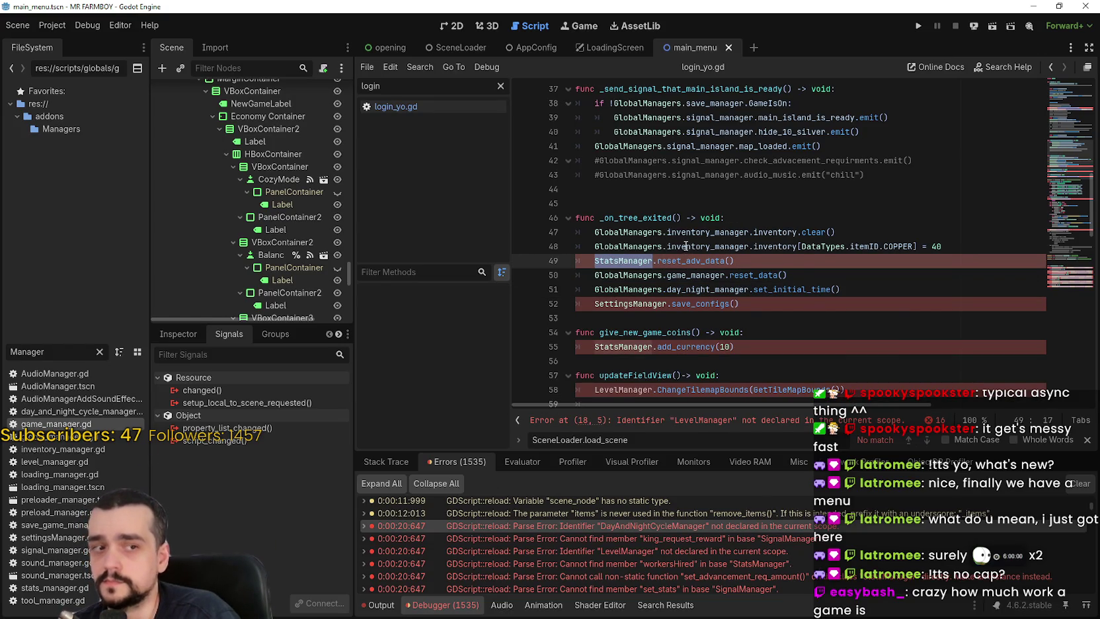
{"action": "scroll", "coordinate": [859, 319], "scroll_direction": "down", "scroll_amount": 5}
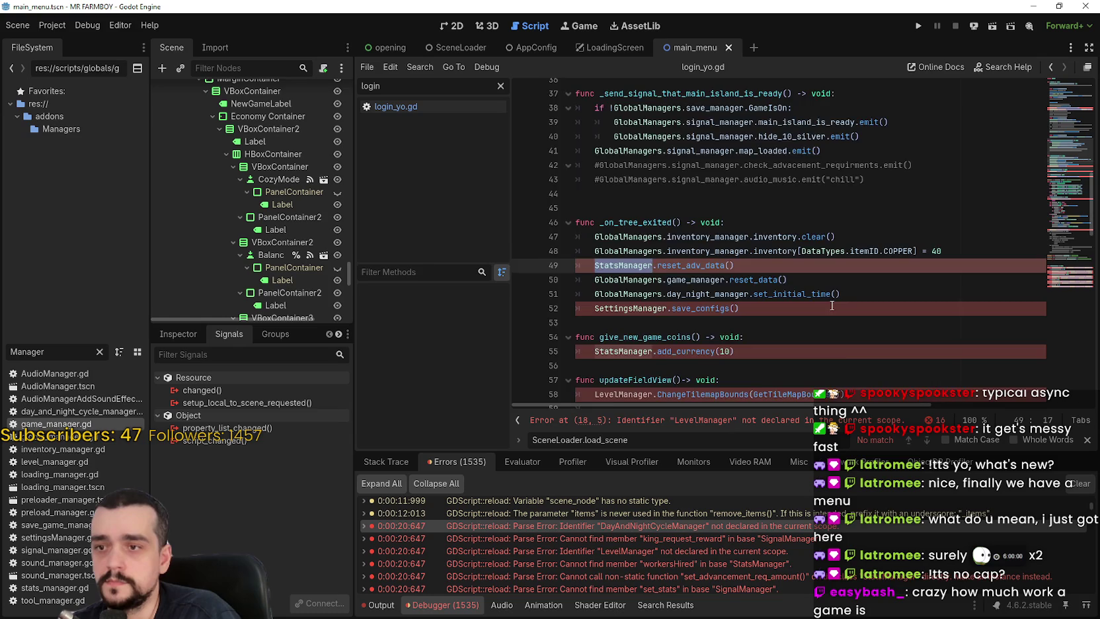
Change line 19's final argument to GlobalManagers.stats_manager.workersHired.
{"action": "double_click", "coordinate": [639, 180]}
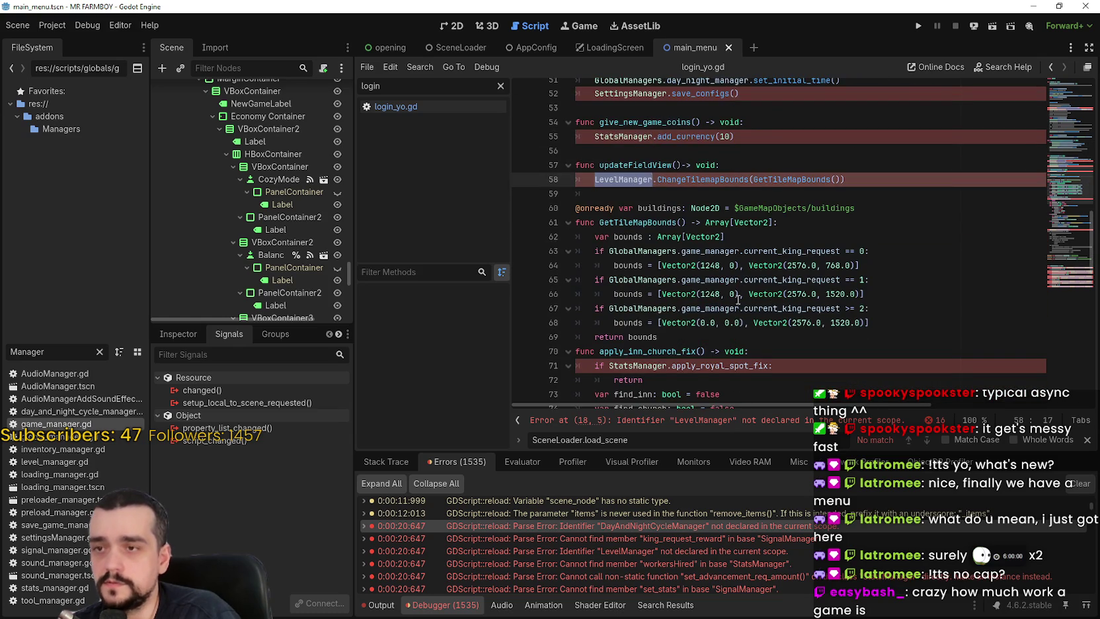
{"action": "scroll", "coordinate": [723, 250], "scroll_direction": "down", "scroll_amount": 3}
{"action": "scroll", "coordinate": [713, 256], "scroll_direction": "down", "scroll_amount": 9}
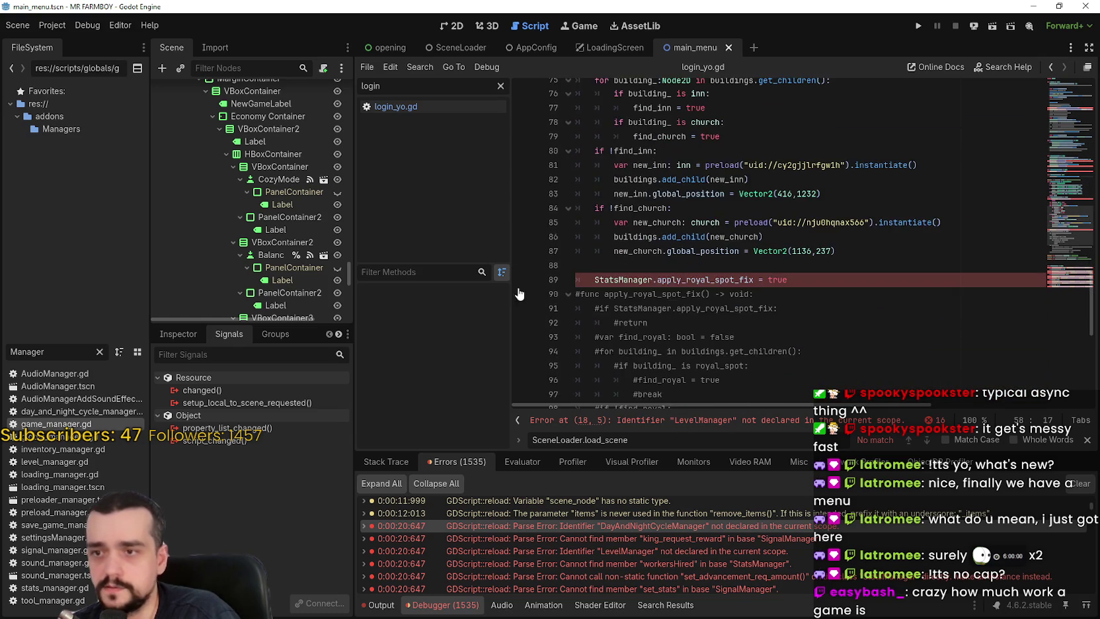
{"action": "scroll", "coordinate": [693, 308], "scroll_direction": "down", "scroll_amount": 4}
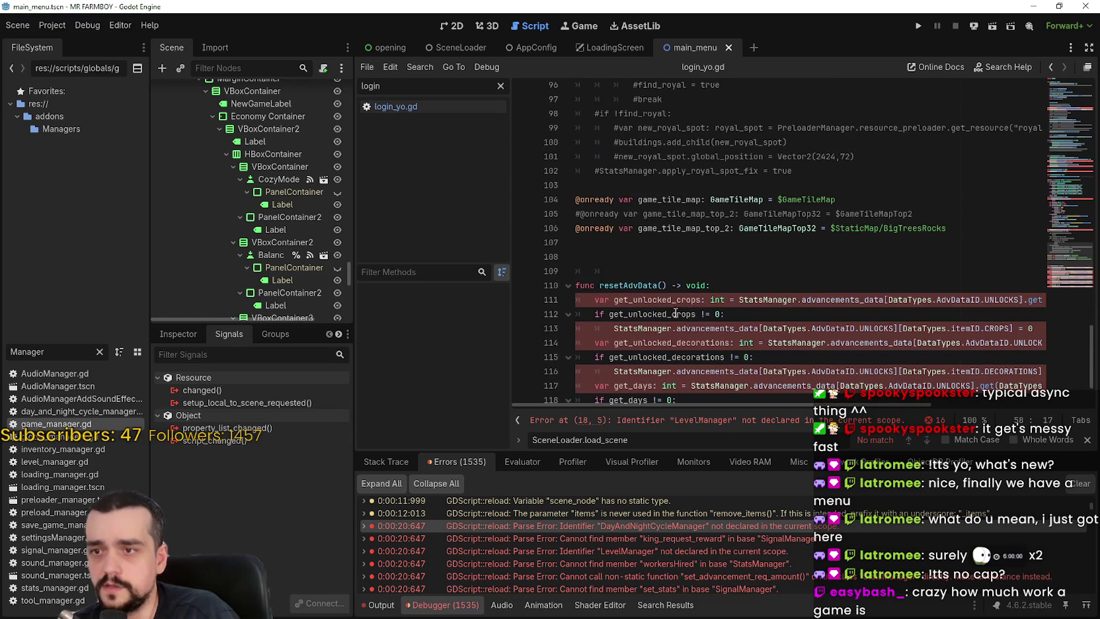
{"action": "scroll", "coordinate": [791, 297], "scroll_direction": "up", "scroll_amount": 20}
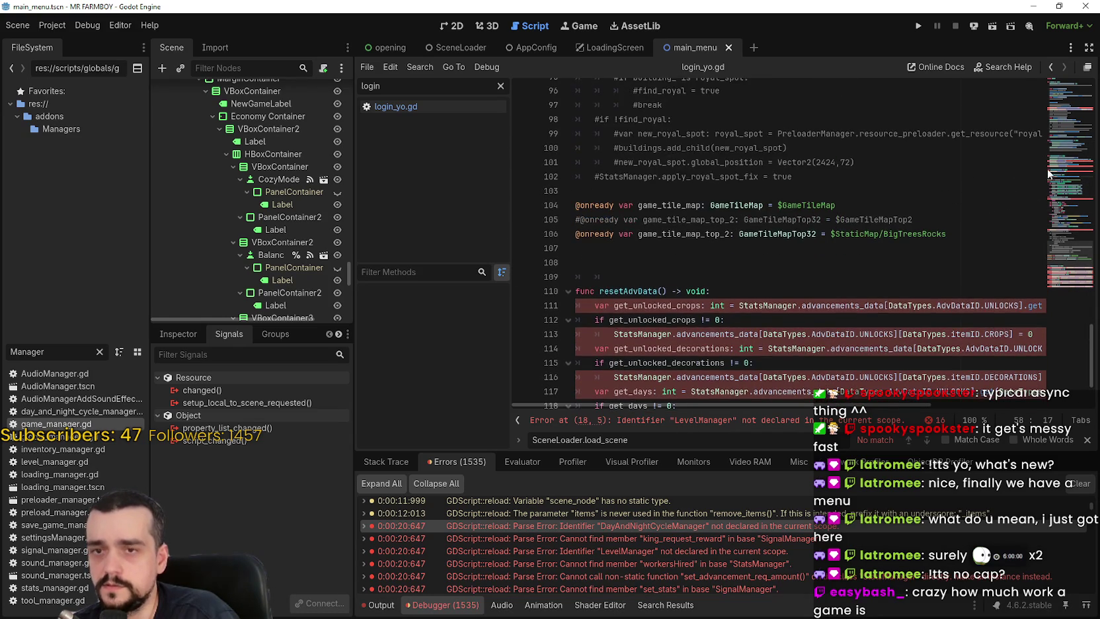
{"action": "left_click", "coordinate": [634, 245]}
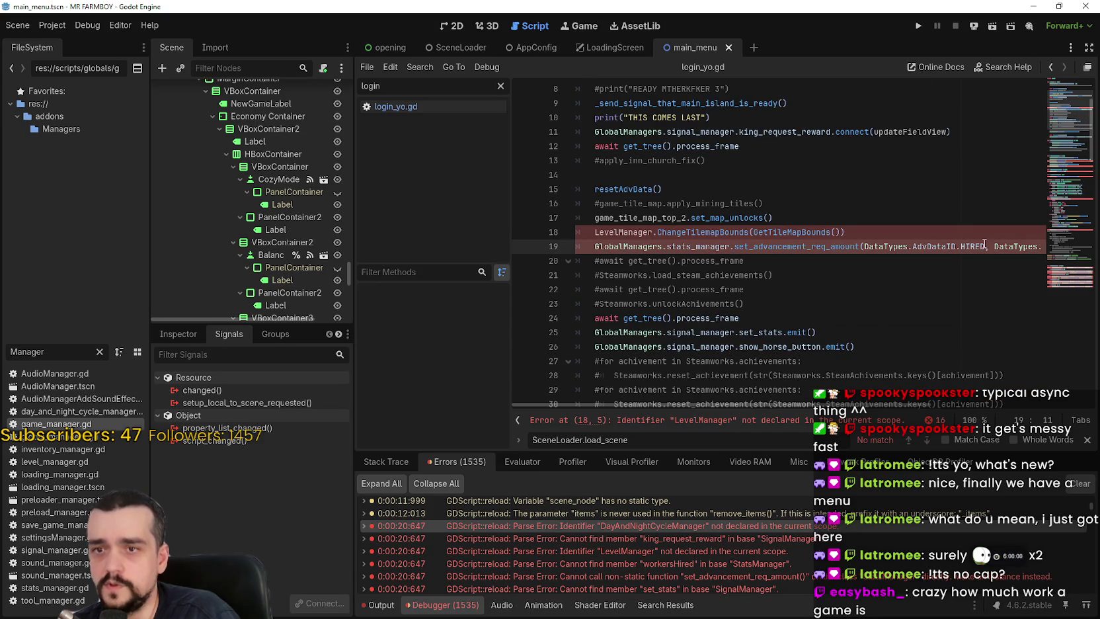
{"action": "left_click_drag", "start_coordinate": [833, 408], "coordinate": [989, 409]}
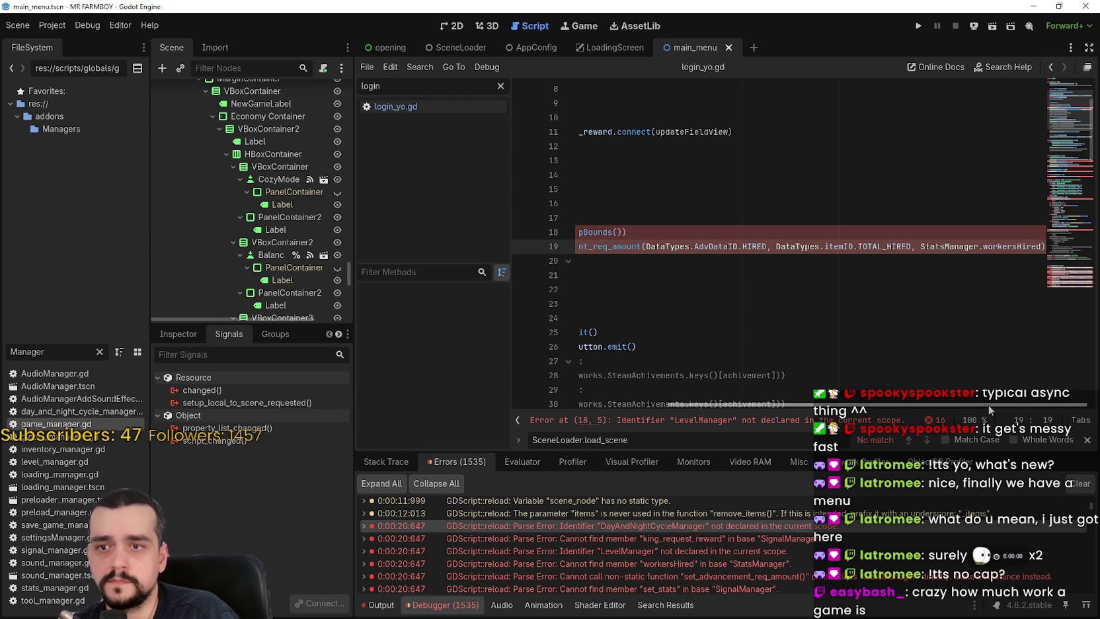
{"action": "double_click", "coordinate": [951, 243]}
{"action": "type", "text": "GlobalManagers."}
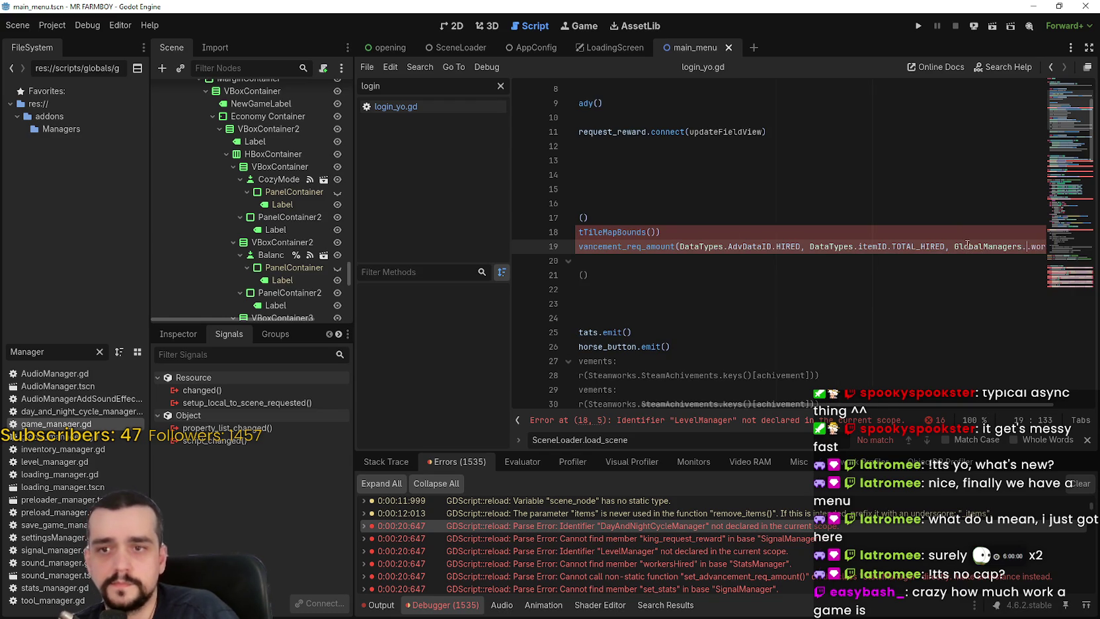
{"action": "type", "text": "stats_manager"}
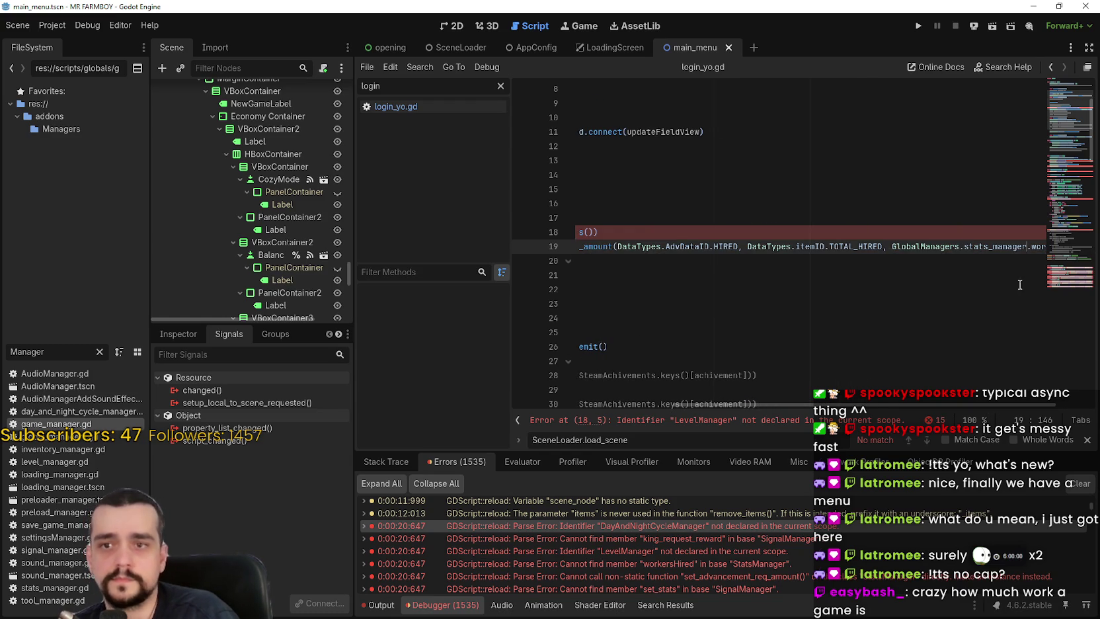
{"action": "left_click_drag", "start_coordinate": [1010, 406], "coordinate": [860, 406]}
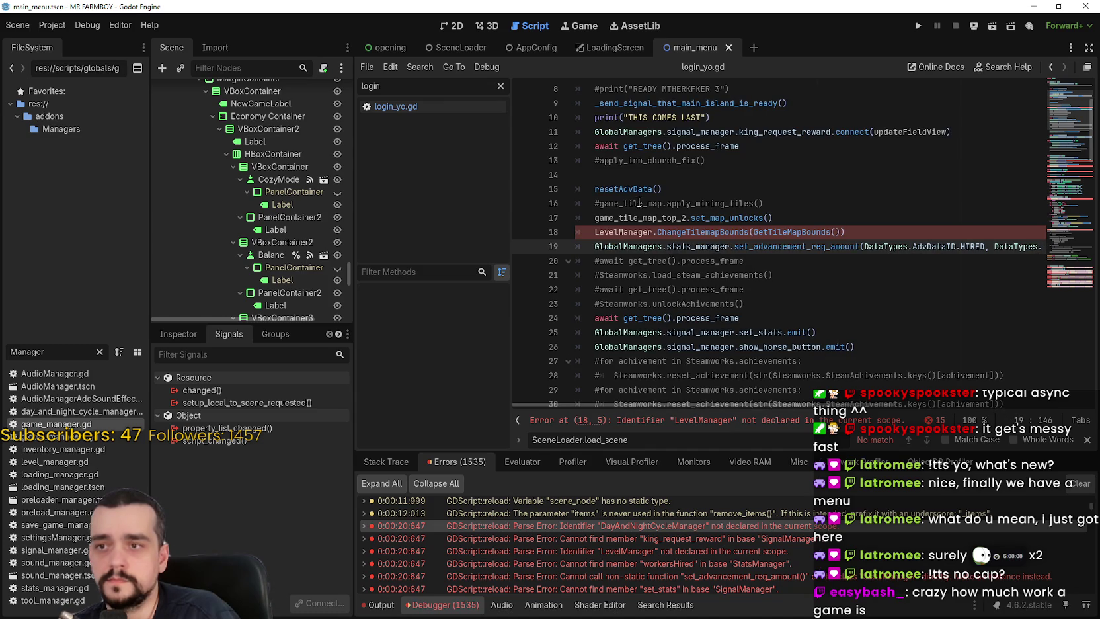
{"action": "double_click", "coordinate": [20, 352]}
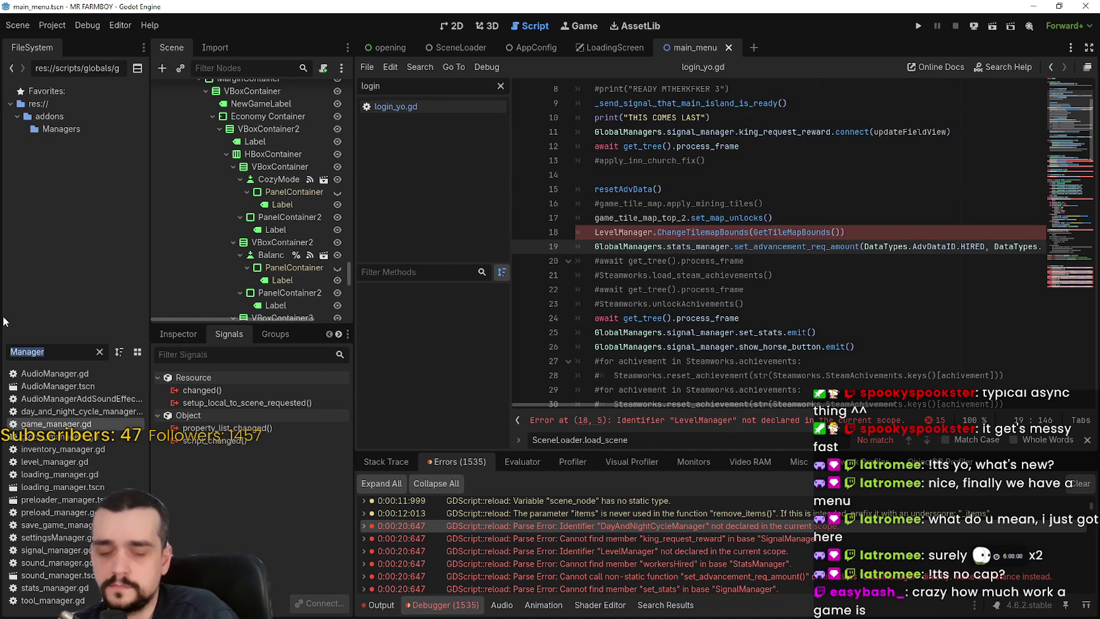
Filter the FileSystem dock by 'level' and open level_manager.gd.
{"action": "left_click", "coordinate": [499, 86]}
{"action": "scroll", "coordinate": [473, 221], "scroll_direction": "down", "scroll_amount": 3}
{"action": "scroll", "coordinate": [502, 173], "scroll_direction": "down", "scroll_amount": 10}
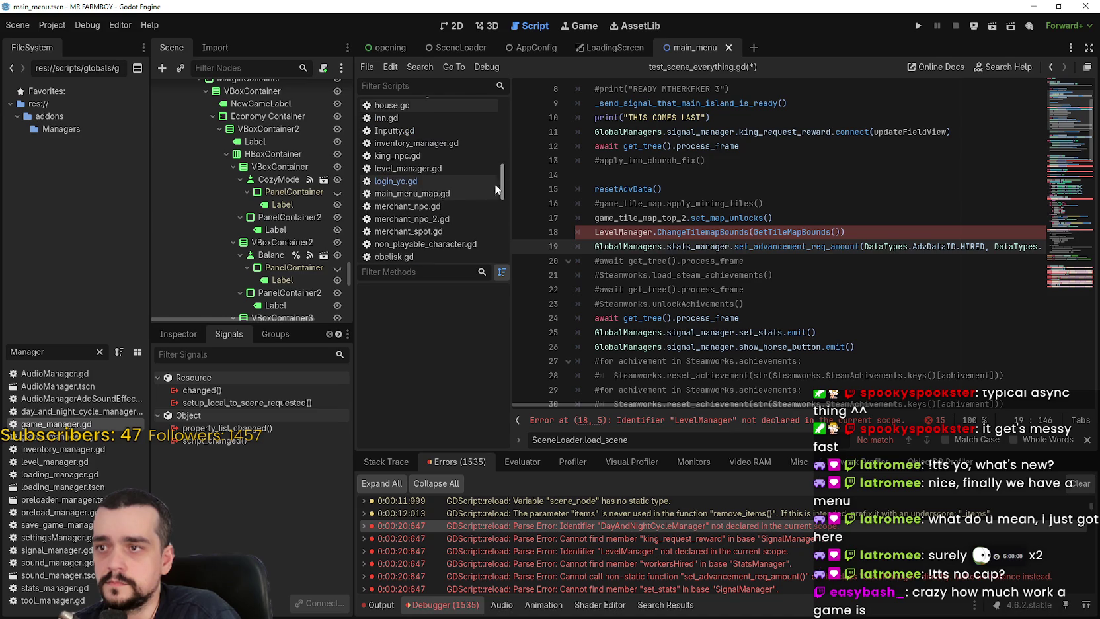
{"action": "left_click_drag", "start_coordinate": [501, 179], "coordinate": [502, 238]}
{"action": "left_click", "coordinate": [63, 357]}
{"action": "key", "text": "BackSpace"}
{"action": "key", "text": "BackSpace"}
{"action": "key", "text": "BackSpace"}
{"action": "type", "text": "level"}
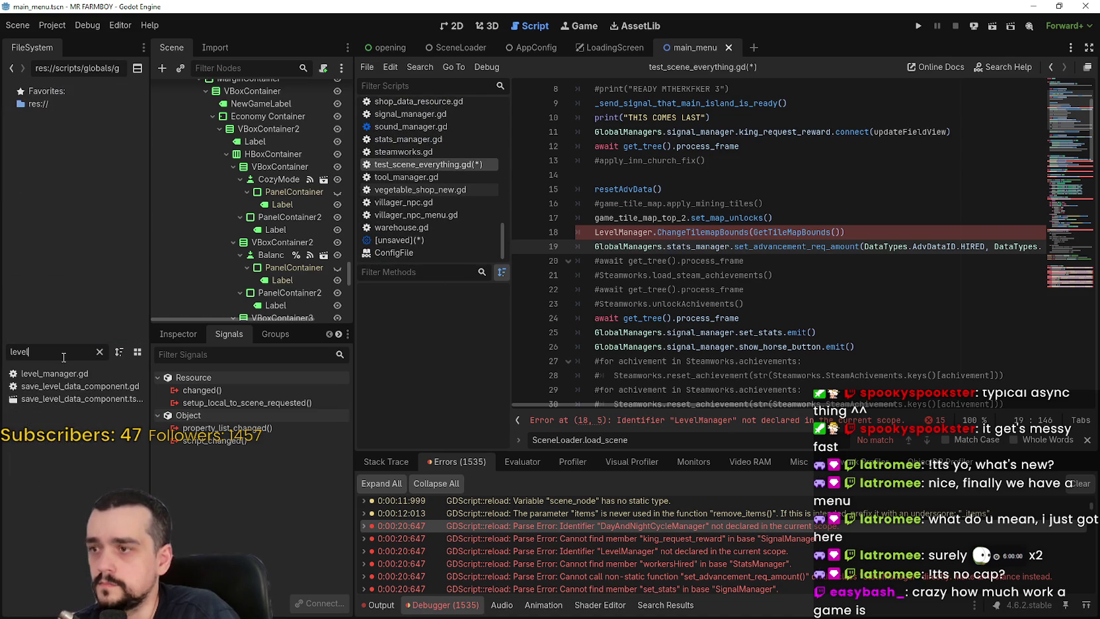
{"action": "double_click", "coordinate": [53, 373]}
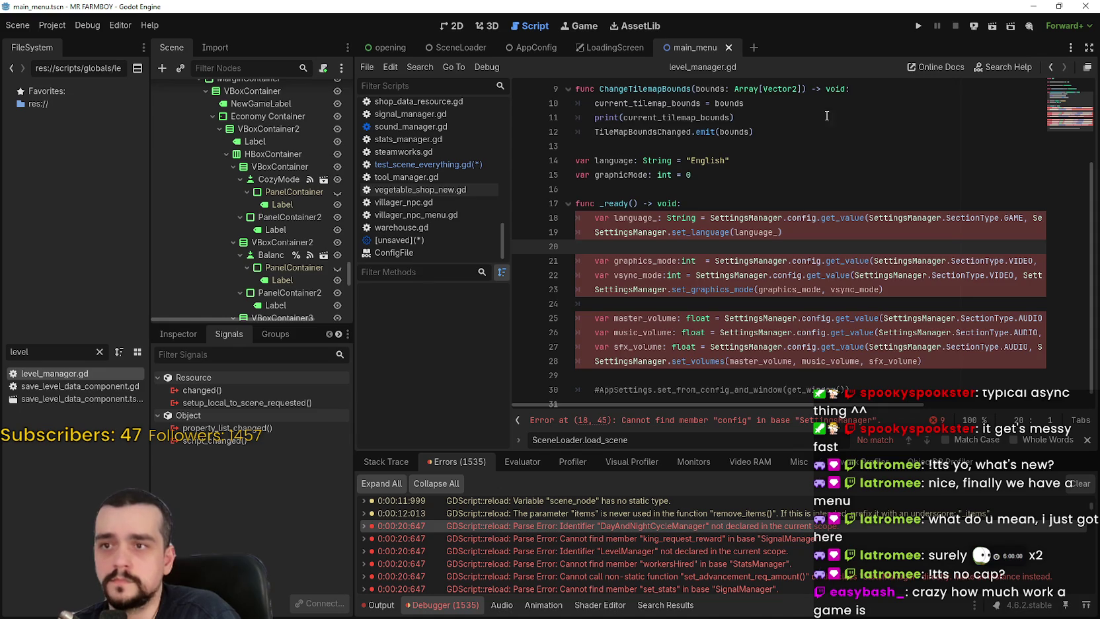
Review the _ready settings code flagged with errors, then return to the top of the file.
{"action": "scroll", "coordinate": [826, 115], "scroll_direction": "up", "scroll_amount": 3}
{"action": "scroll", "coordinate": [788, 294], "scroll_direction": "down", "scroll_amount": 3}
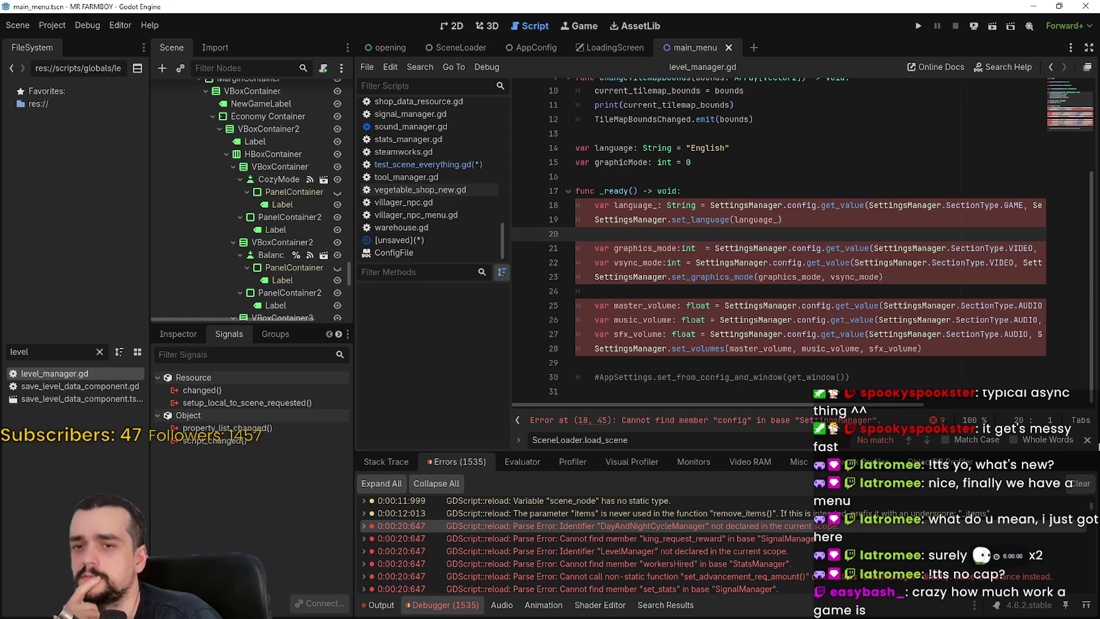
{"action": "left_click", "coordinate": [1086, 439]}
{"action": "scroll", "coordinate": [773, 345], "scroll_direction": "up", "scroll_amount": 3}
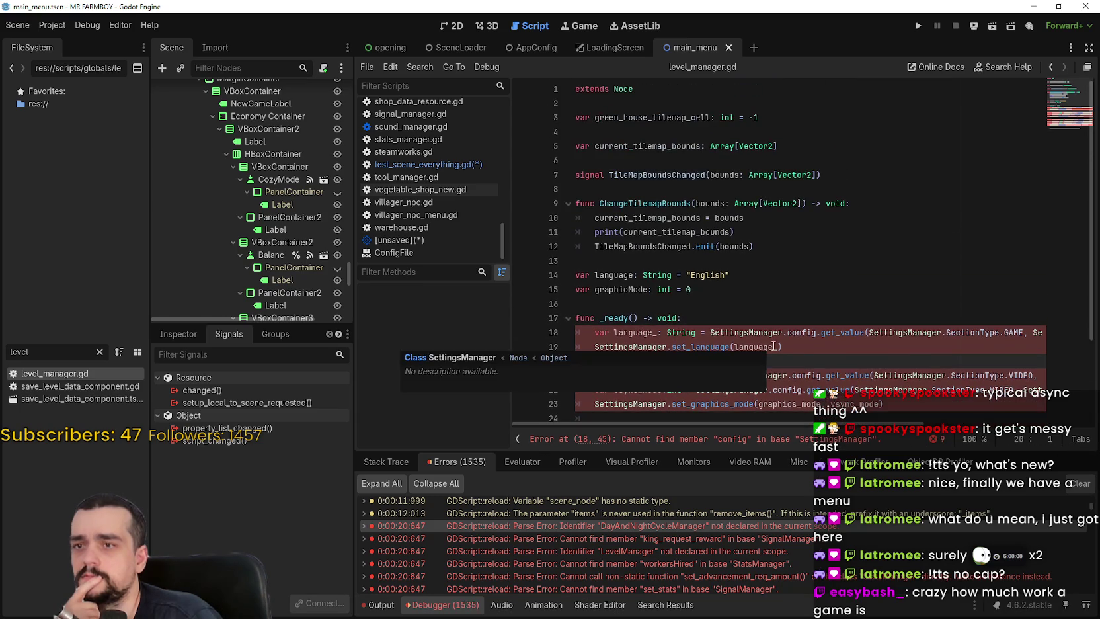
{"action": "double_click", "coordinate": [627, 275]}
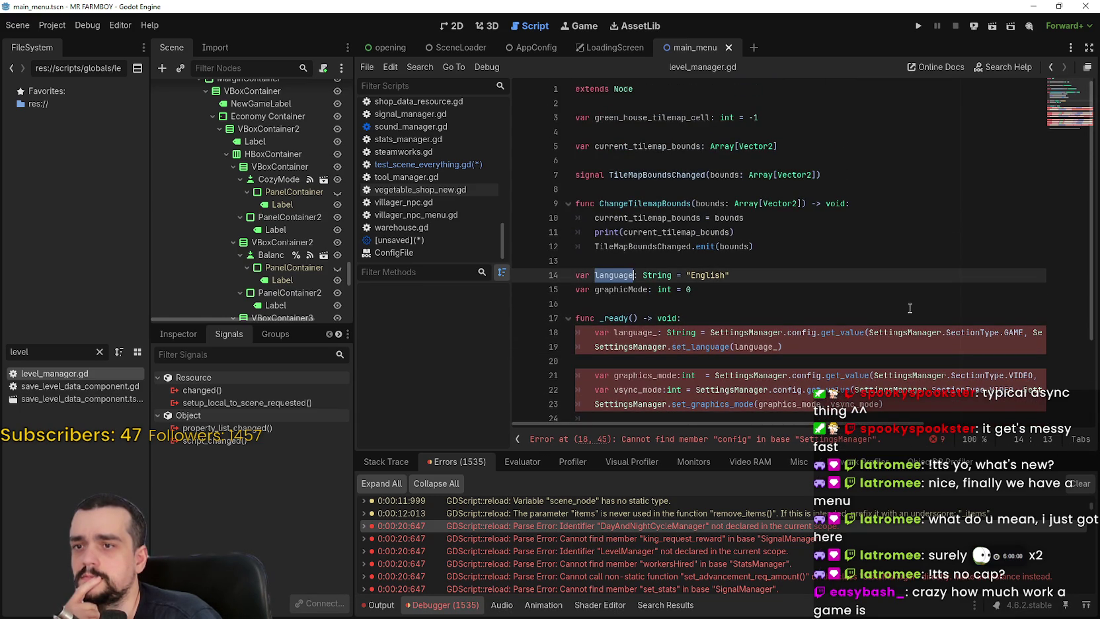
{"action": "scroll", "coordinate": [890, 306], "scroll_direction": "down", "scroll_amount": 2}
{"action": "scroll", "coordinate": [890, 306], "scroll_direction": "down", "scroll_amount": 1}
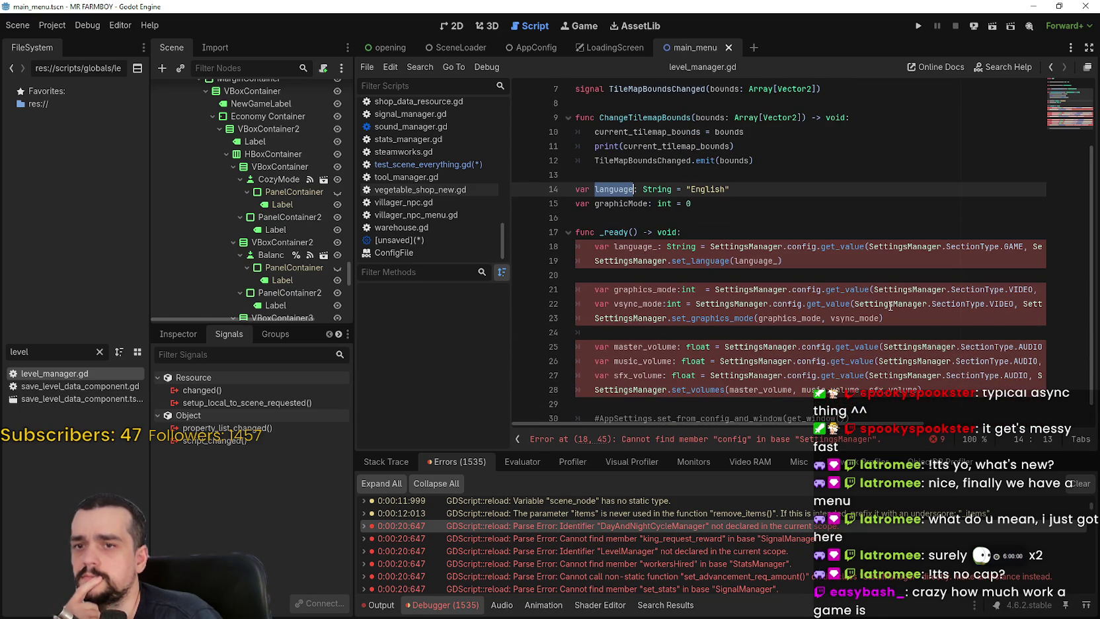
{"action": "scroll", "coordinate": [890, 306], "scroll_direction": "up", "scroll_amount": 3}
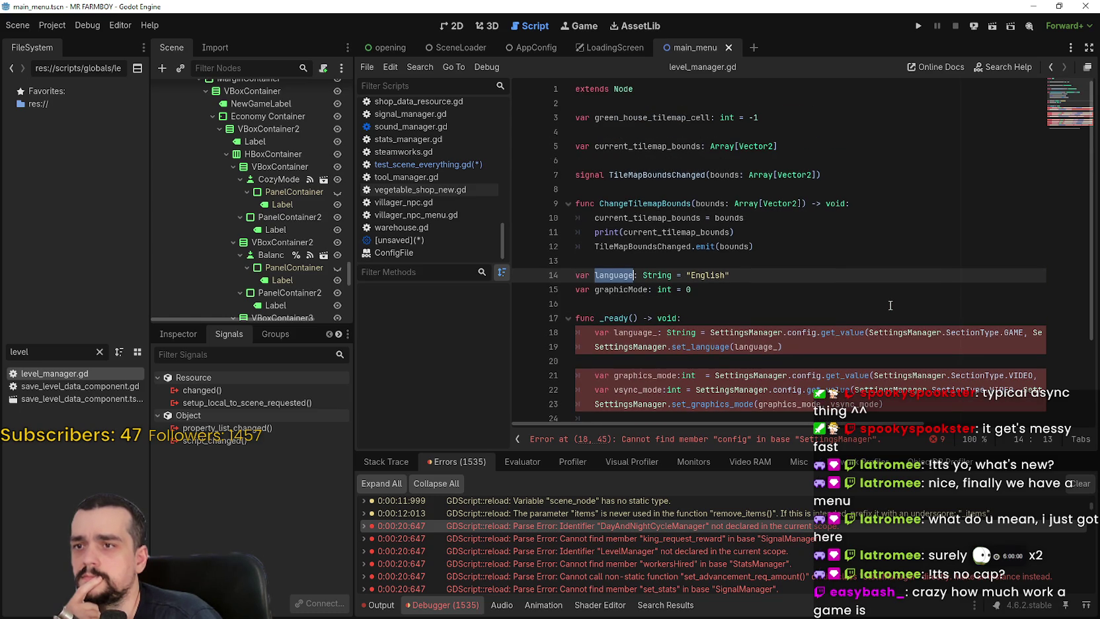
{"action": "scroll", "coordinate": [890, 306], "scroll_direction": "down", "scroll_amount": 3}
{"action": "scroll", "coordinate": [889, 305], "scroll_direction": "up", "scroll_amount": 3}
{"action": "left_click", "coordinate": [578, 90]}
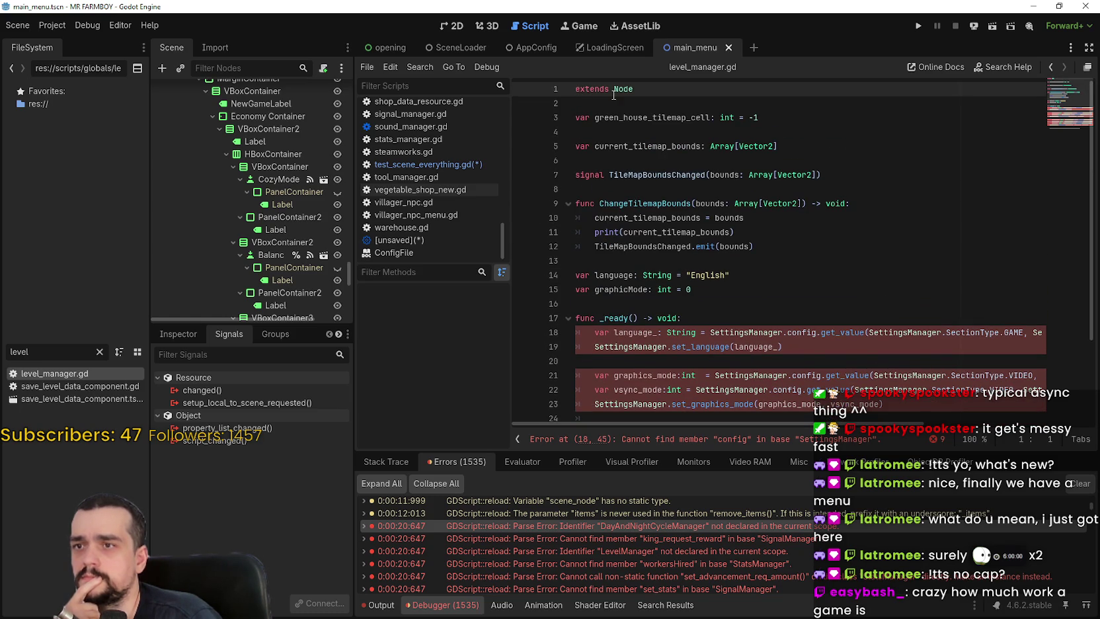
Add 'class_name LevelManager' as the first line of level_manager.gd.
{"action": "key", "text": "Return"}
{"action": "key", "text": "Up"}
{"action": "type", "text": "c"}
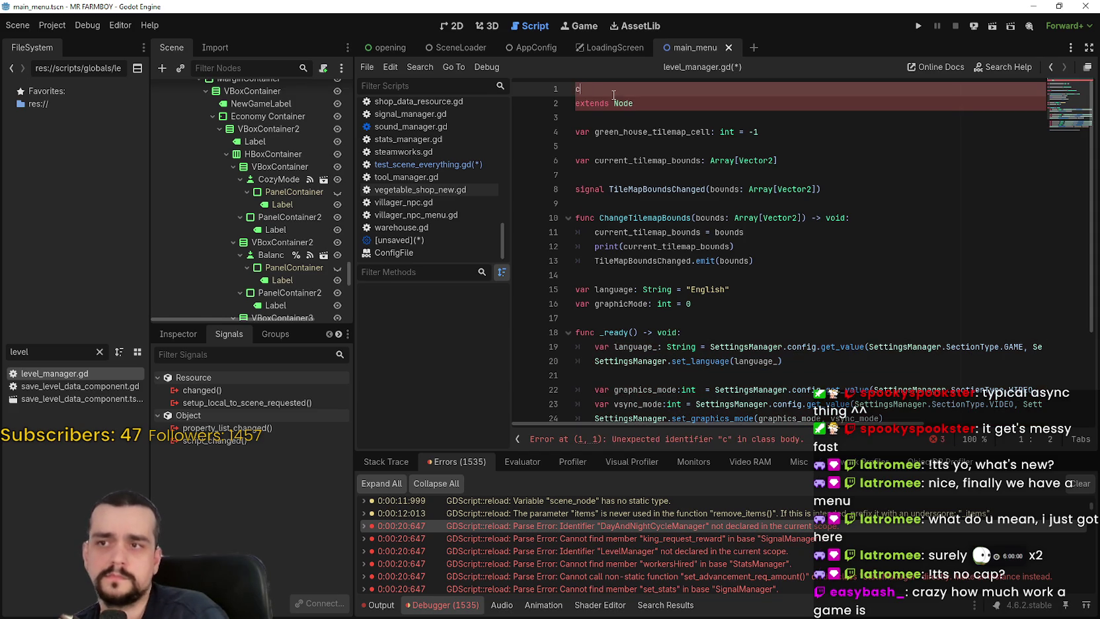
{"action": "type", "text": "lass"}
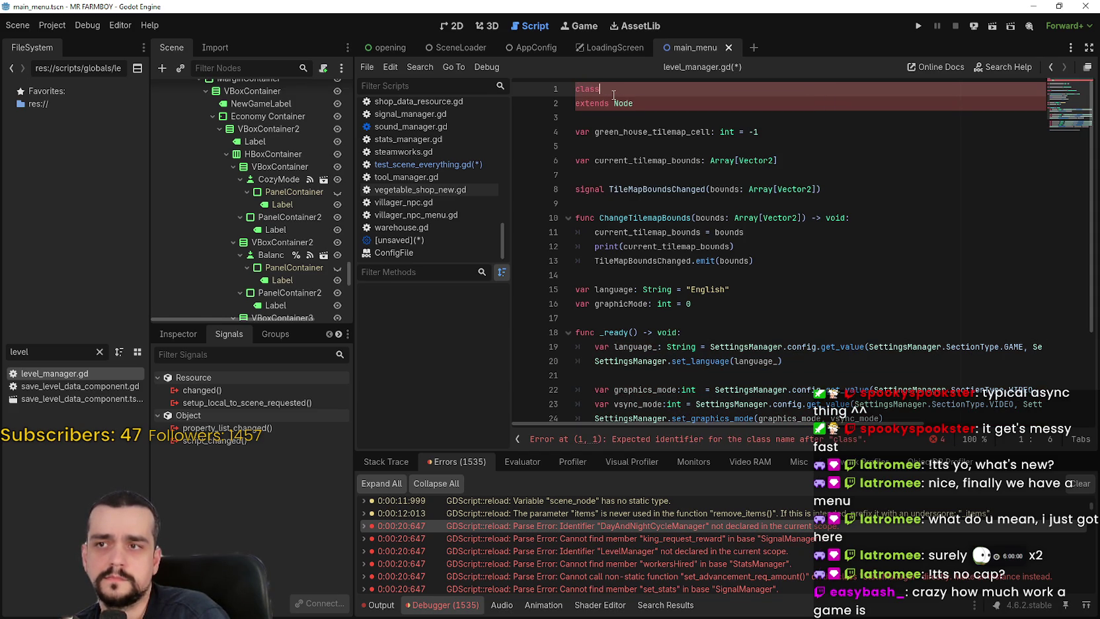
{"action": "type", "text": "_name "}
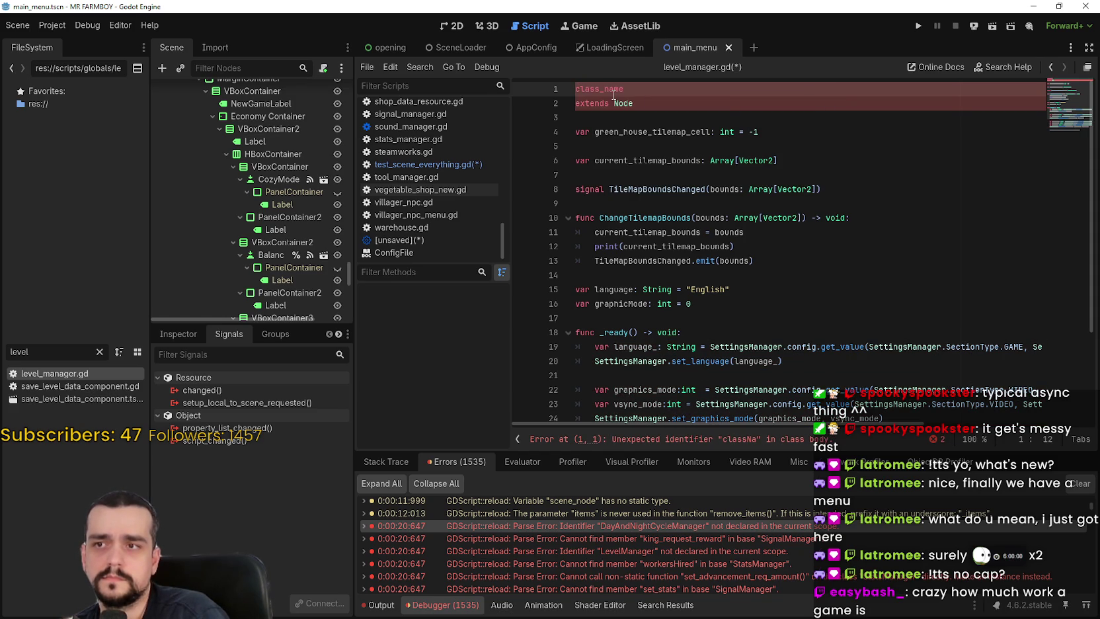
{"action": "type", "text": "LevelManager"}
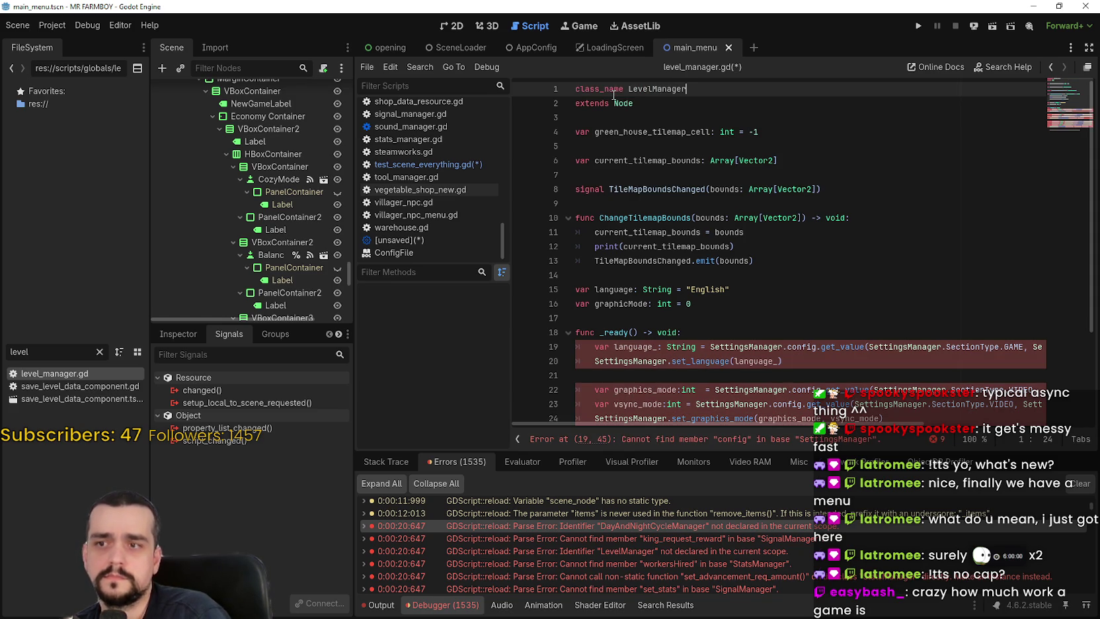
Comment out the whole old _ready settings block with Ctrl+K.
{"action": "left_click", "coordinate": [661, 439]}
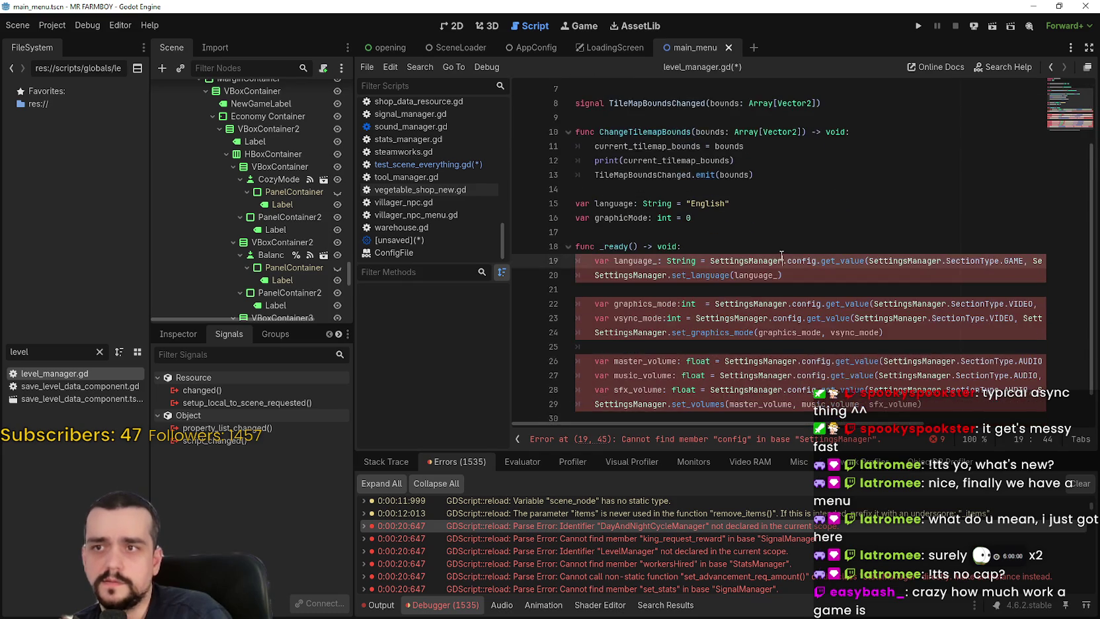
{"action": "mouse_move", "coordinate": [610, 198]}
{"action": "left_mouse_down"}
{"action": "mouse_move", "coordinate": [859, 310]}
{"action": "mouse_move", "coordinate": [897, 386]}
{"action": "left_mouse_up"}
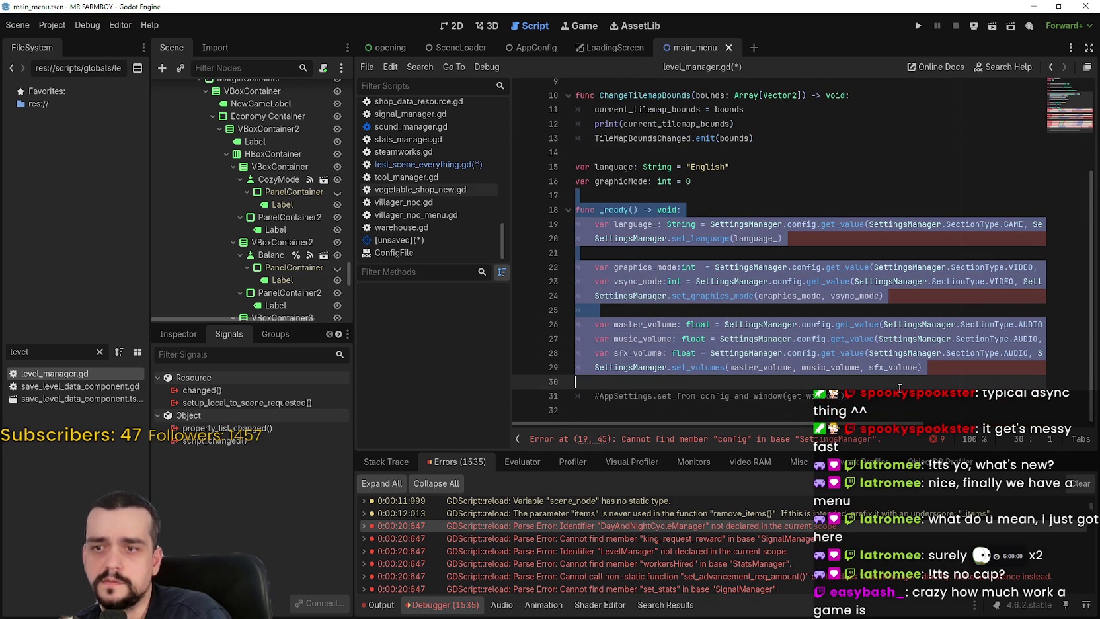
{"action": "key", "text": "ctrl+k"}
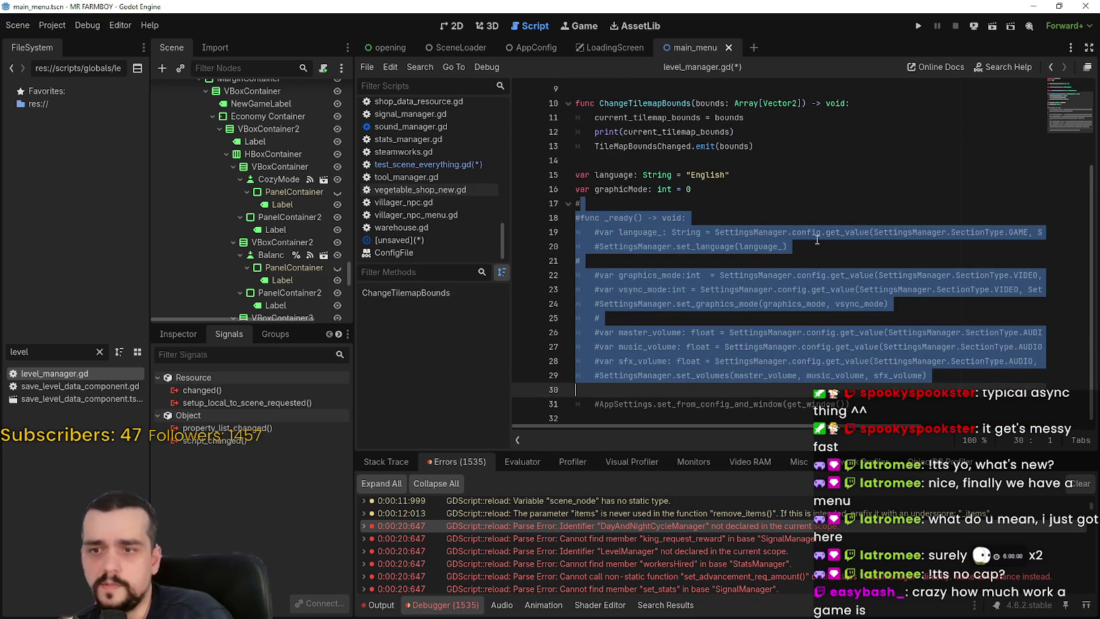
{"action": "left_click", "coordinate": [780, 391]}
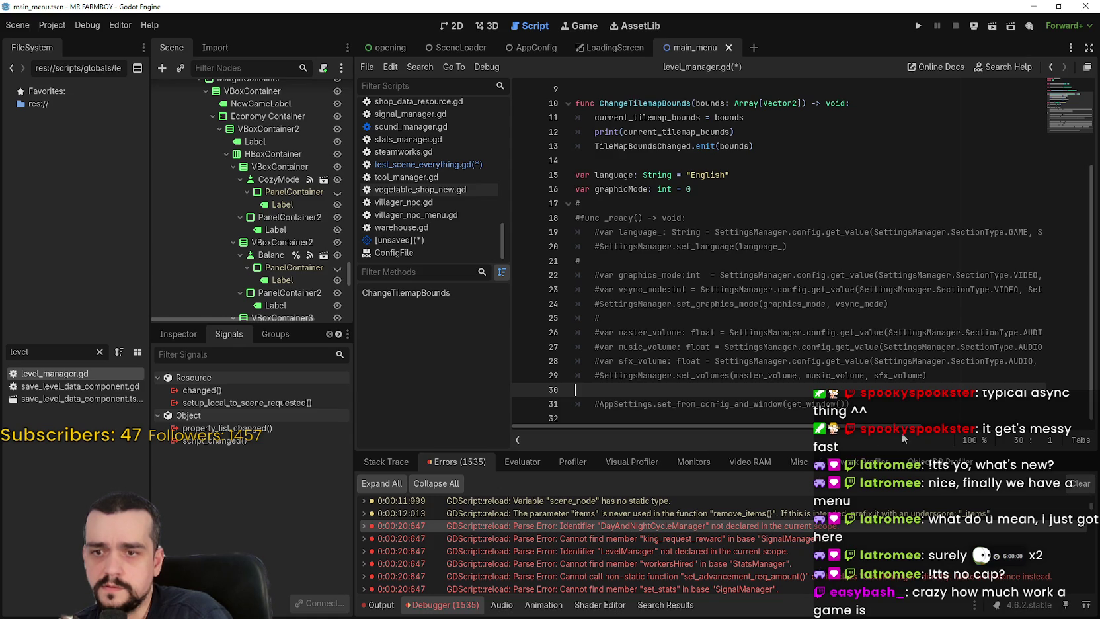
{"action": "mouse_move", "coordinate": [908, 427]}
{"action": "left_mouse_down"}
{"action": "mouse_move", "coordinate": [928, 431]}
{"action": "mouse_move", "coordinate": [832, 387]}
{"action": "left_mouse_up"}
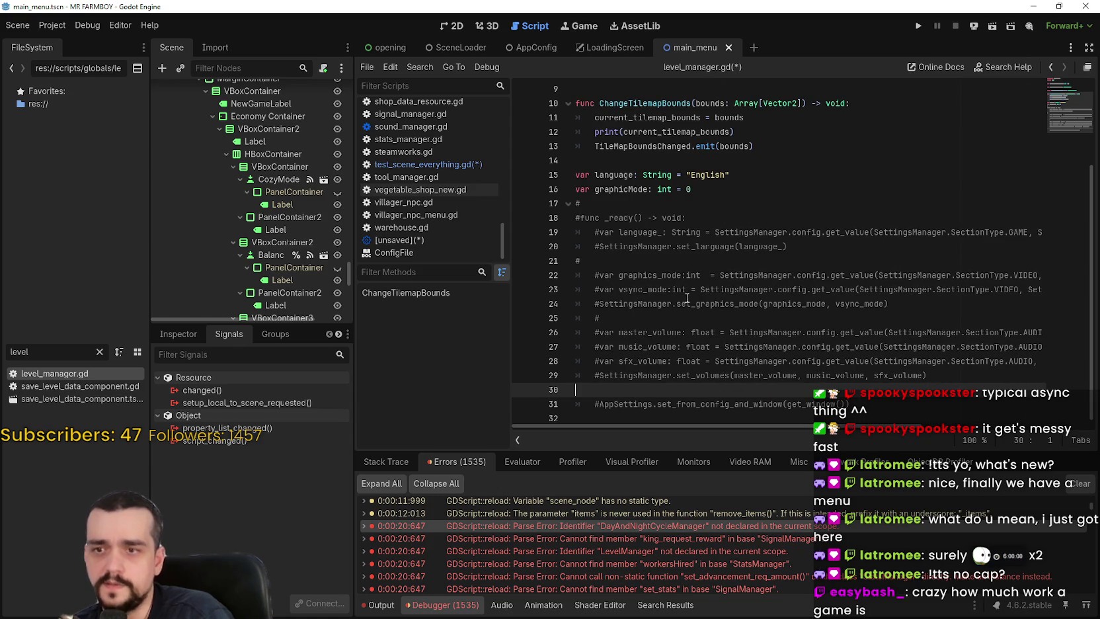
{"action": "left_click", "coordinate": [720, 189]}
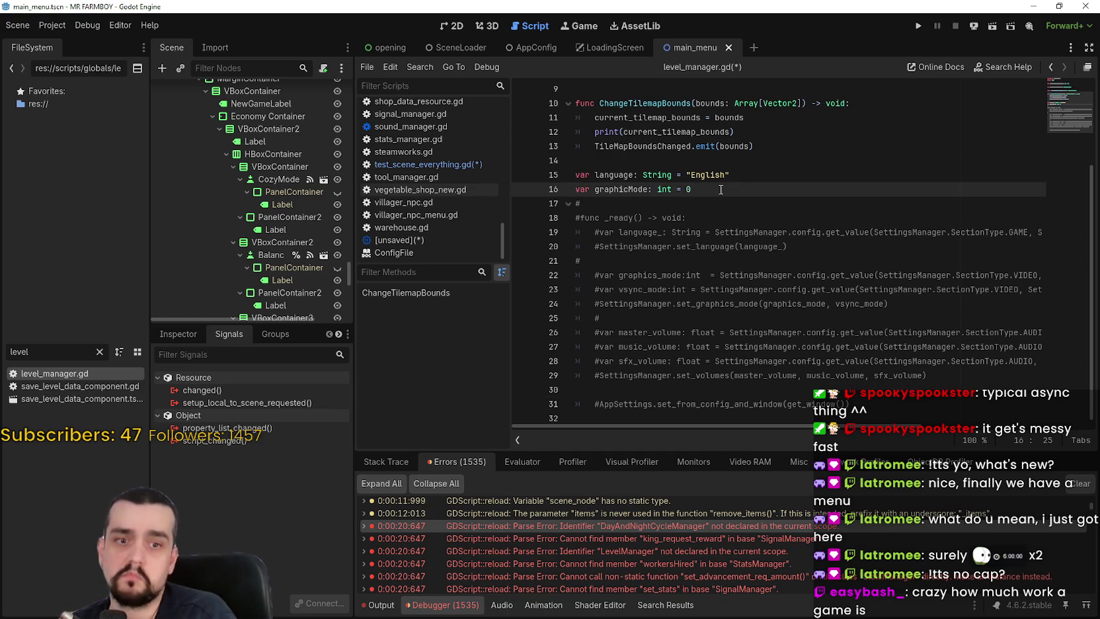
{"action": "scroll", "coordinate": [720, 189], "scroll_direction": "up", "scroll_amount": 3}
Save level_manager.gd and switch to test_scene_everything.gd.
{"action": "left_click", "coordinate": [731, 277]}
{"action": "key", "text": "ctrl+s"}
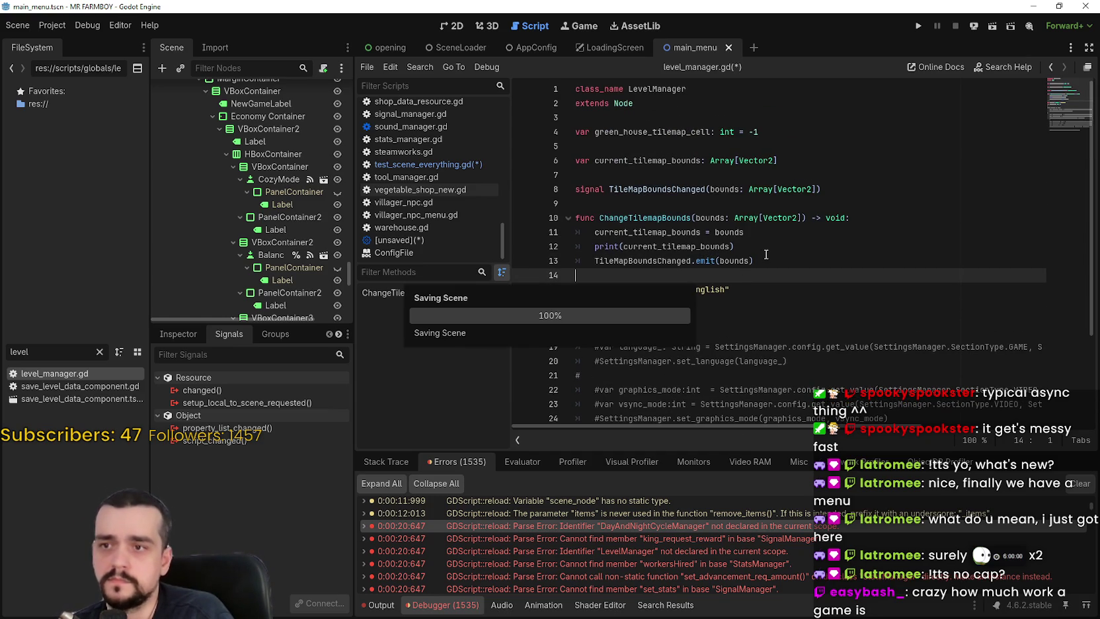
{"action": "left_click", "coordinate": [427, 165]}
{"action": "key", "text": "Down"}
{"action": "key", "text": "Down"}
{"action": "key", "text": "Down"}
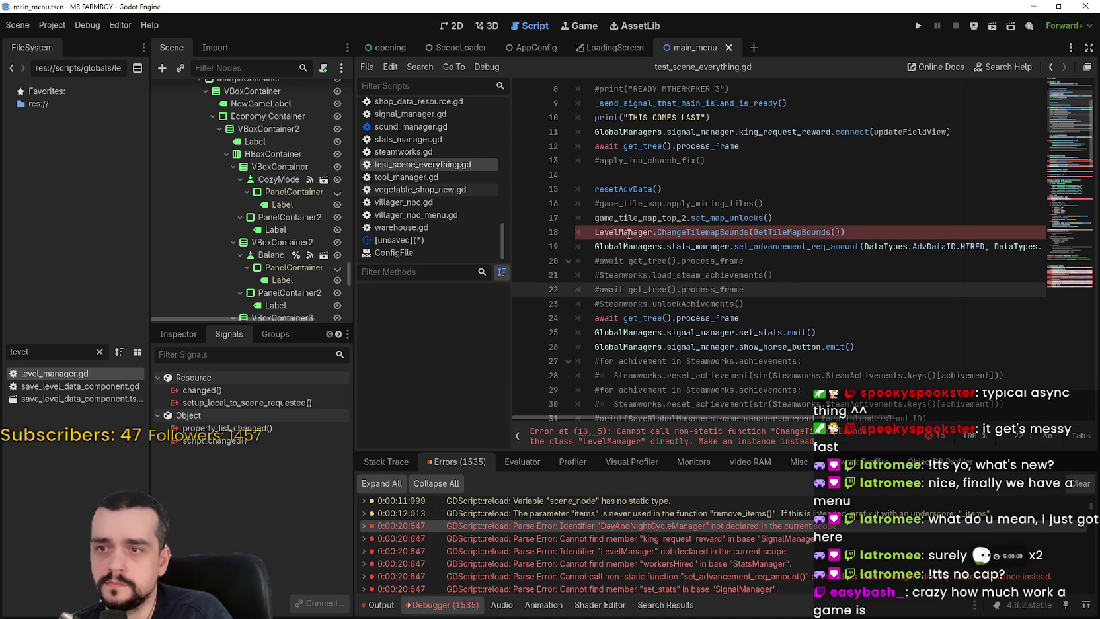
Look up the LevelManager symbol from the line 18 error to reach its definition.
{"action": "mouse_move", "coordinate": [629, 234]}
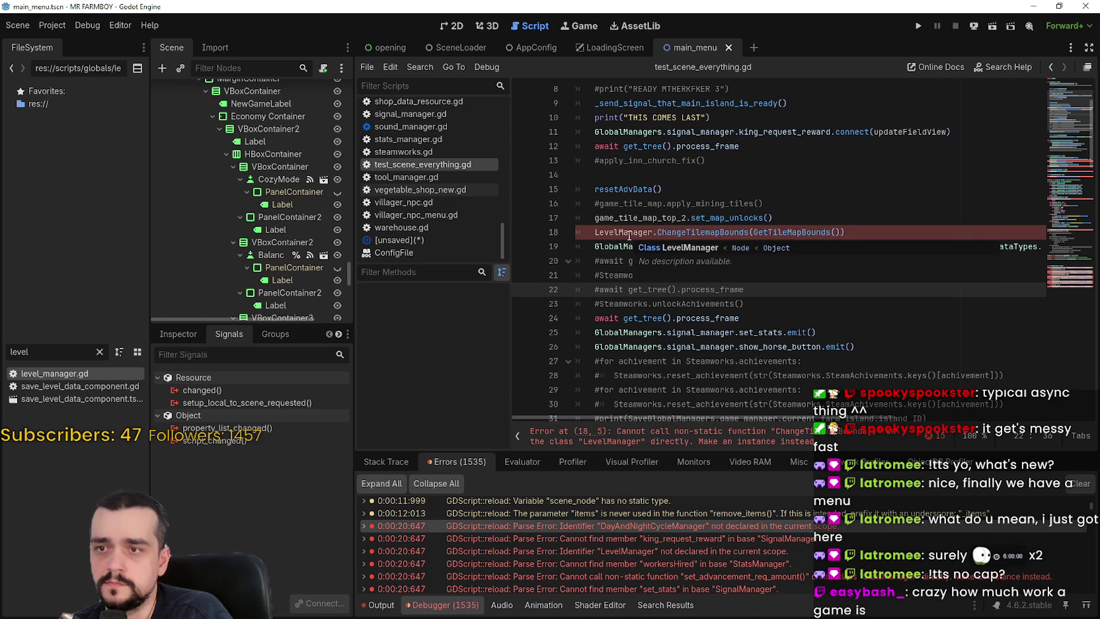
{"action": "left_click", "coordinate": [738, 436]}
{"action": "double_click", "coordinate": [631, 246]}
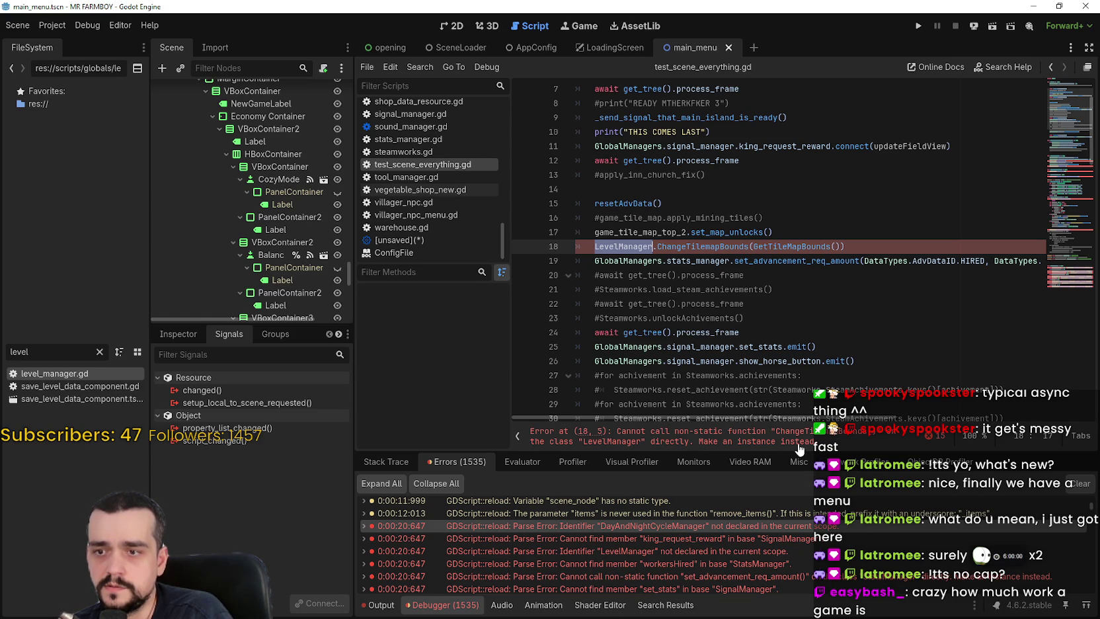
{"action": "left_click", "coordinate": [624, 248]}
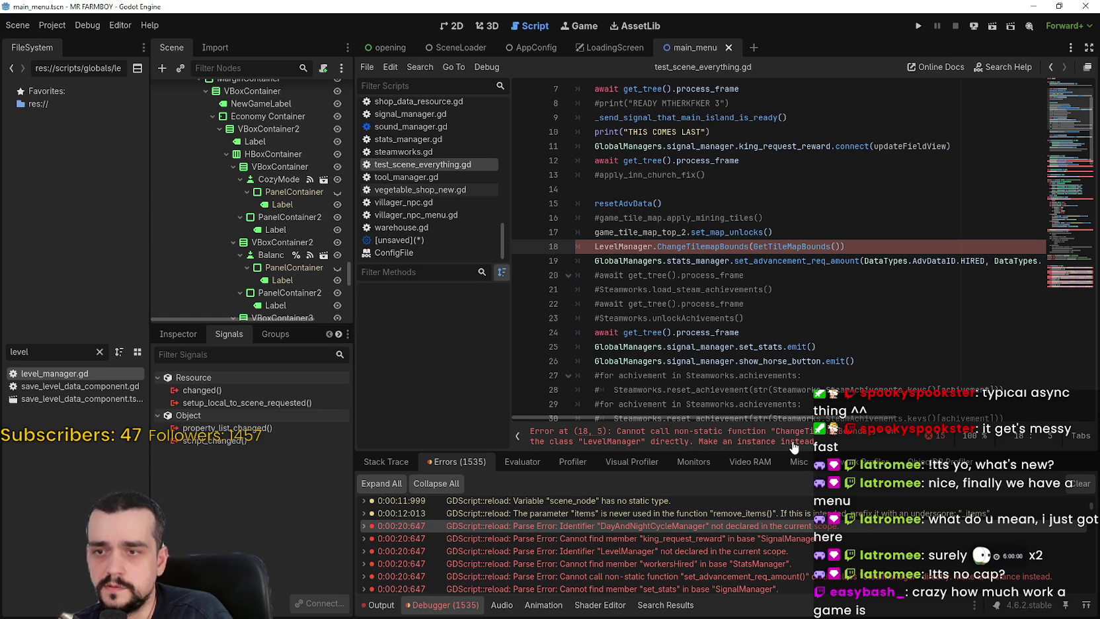
{"action": "right_click", "coordinate": [624, 250]}
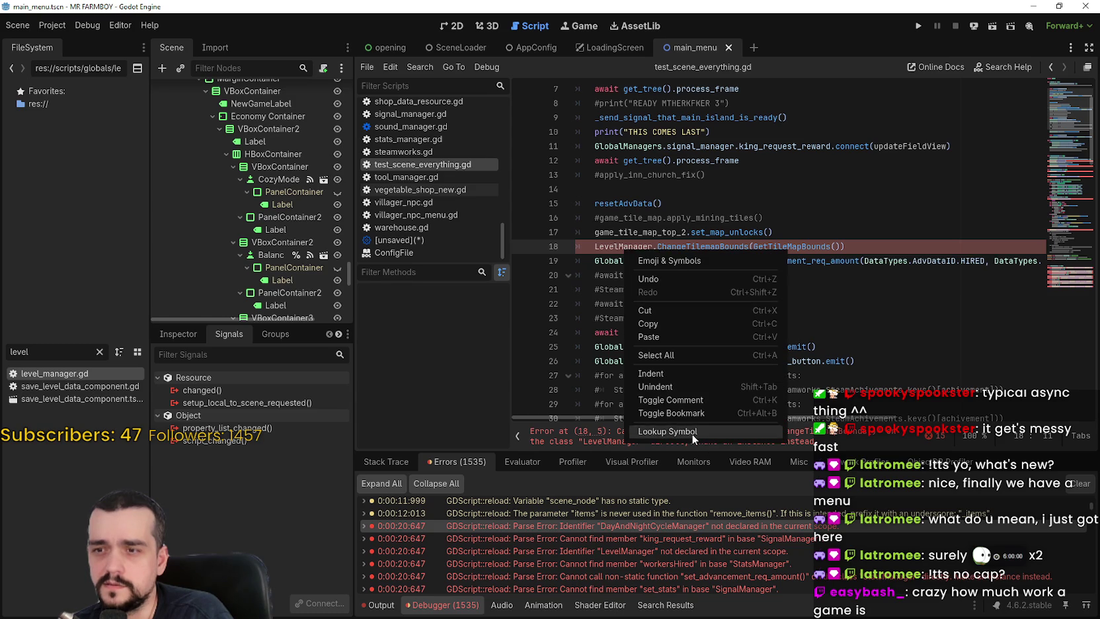
{"action": "left_click", "coordinate": [692, 433]}
Try declaring ChangeTilemapBounds as a static func on line 10.
{"action": "left_click", "coordinate": [596, 218]}
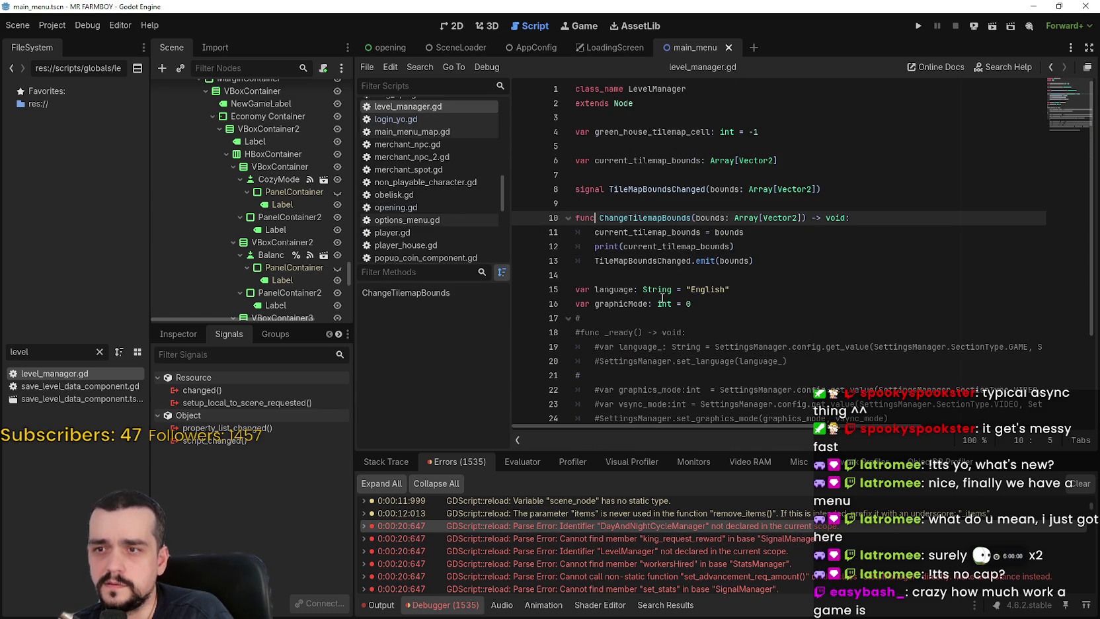
{"action": "double_click", "coordinate": [649, 236]}
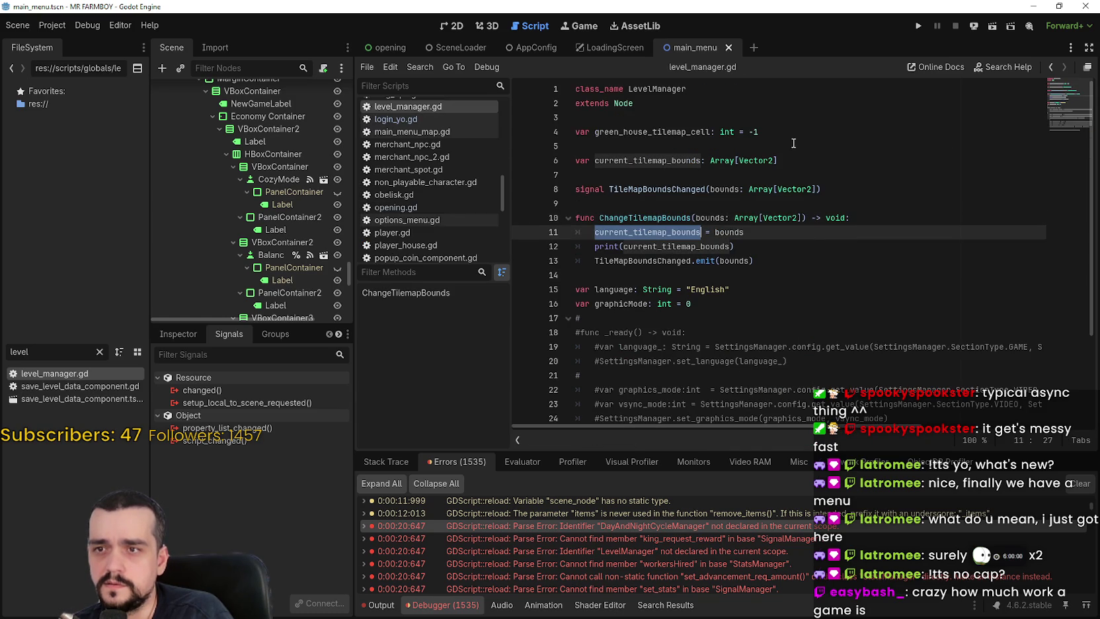
{"action": "double_click", "coordinate": [669, 261]}
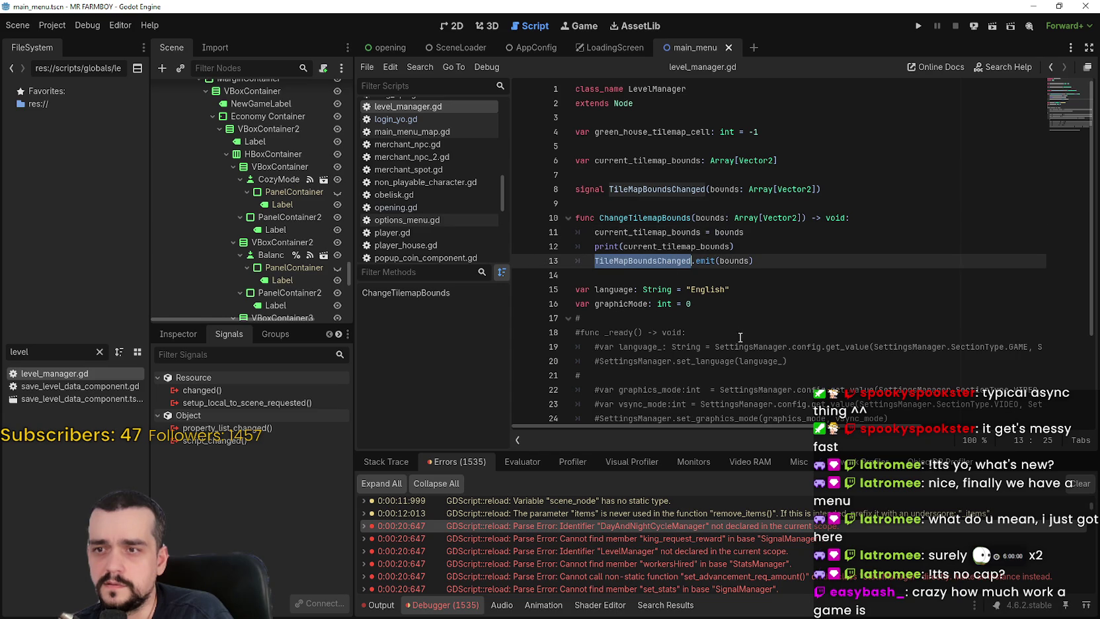
{"action": "left_click", "coordinate": [595, 218]}
{"action": "type", "text": "static"}
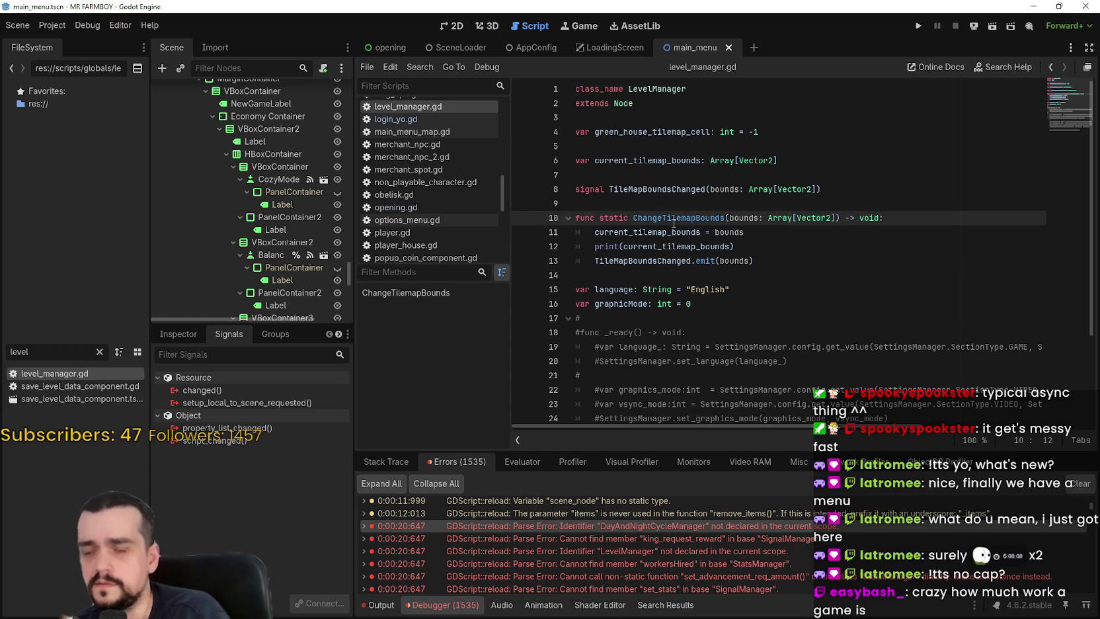
{"action": "key", "text": "ctrl+shift+Left"}
{"action": "key", "text": "ctrl+shift+Left"}
{"action": "type", "text": "static"}
{"action": "left_click", "coordinate": [609, 219]}
{"action": "type", "text": "func"}
{"action": "left_click", "coordinate": [657, 249]}
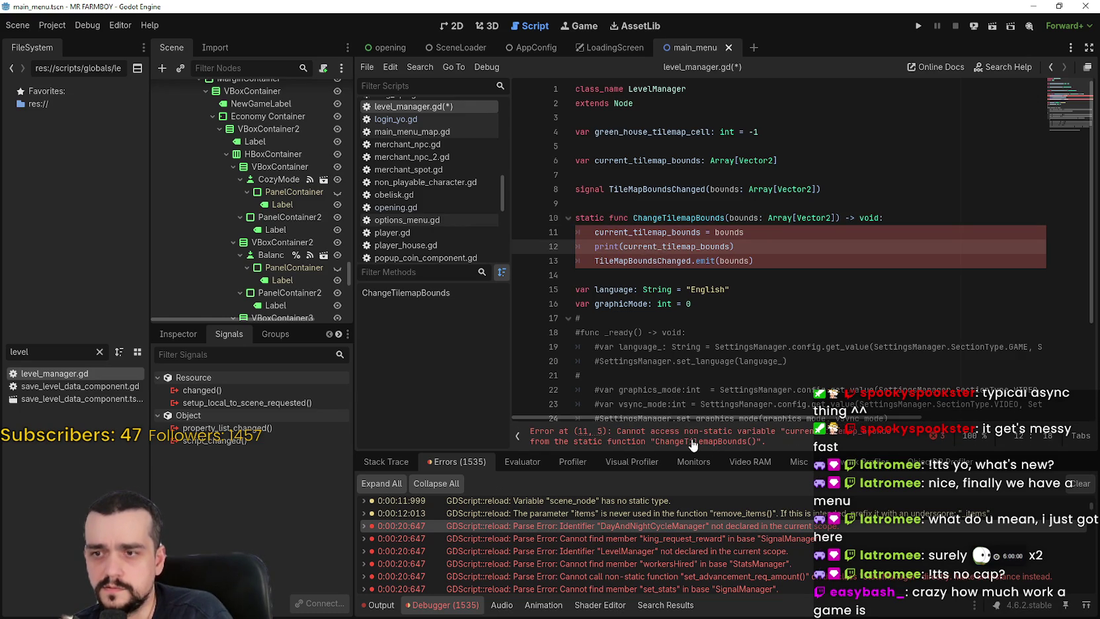
Revert ChangeTilemapBounds to a regular non-static func.
{"action": "double_click", "coordinate": [632, 232]}
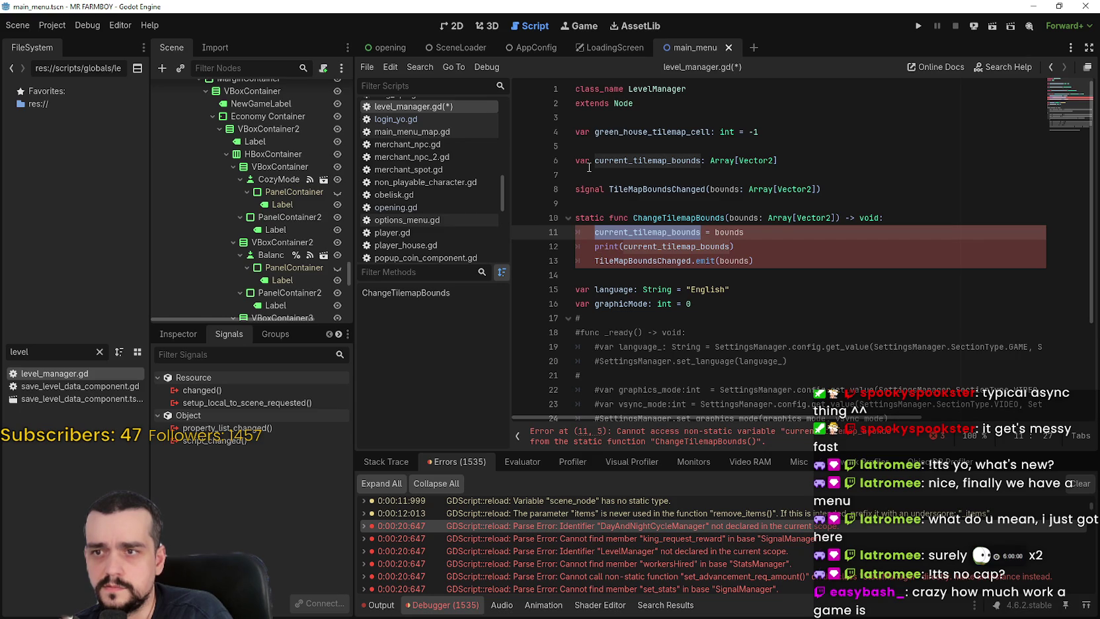
{"action": "scroll", "coordinate": [589, 167], "scroll_direction": "down", "scroll_amount": 3}
{"action": "scroll", "coordinate": [762, 359], "scroll_direction": "up", "scroll_amount": 3}
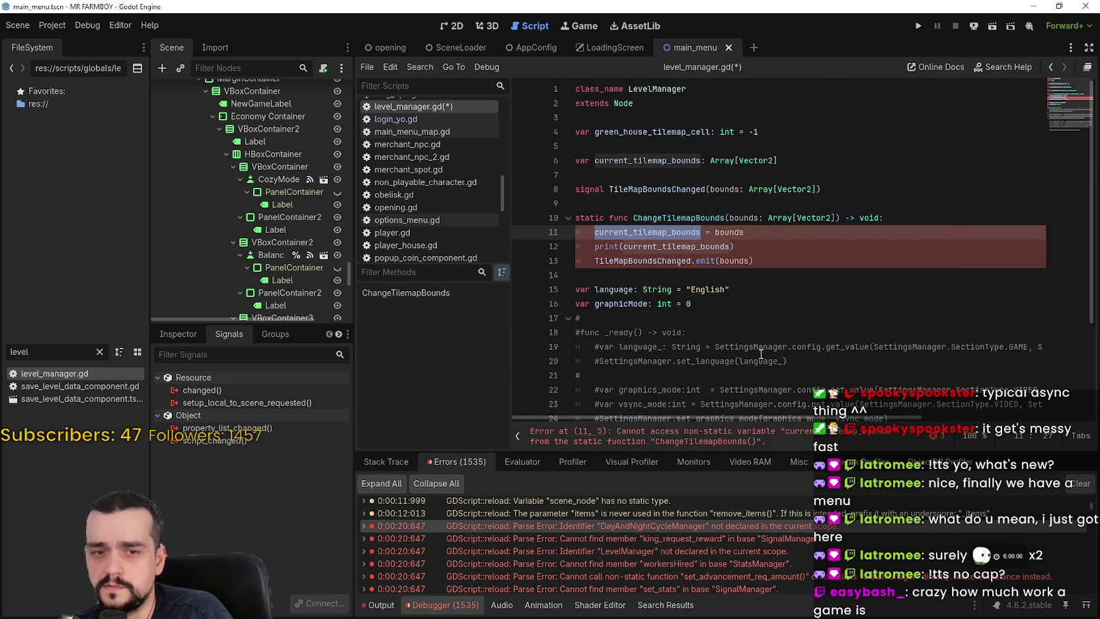
{"action": "key", "text": "Up"}
{"action": "key", "text": "BackSpace"}
{"action": "key", "text": "BackSpace"}
{"action": "key", "text": "BackSpace"}
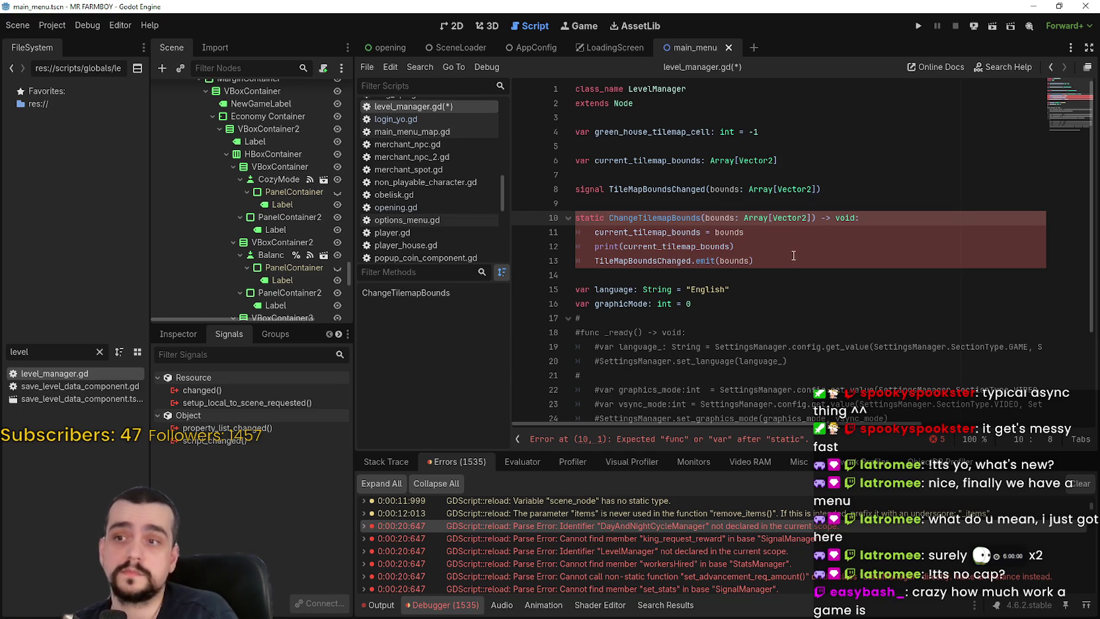
{"action": "double_click", "coordinate": [688, 192]}
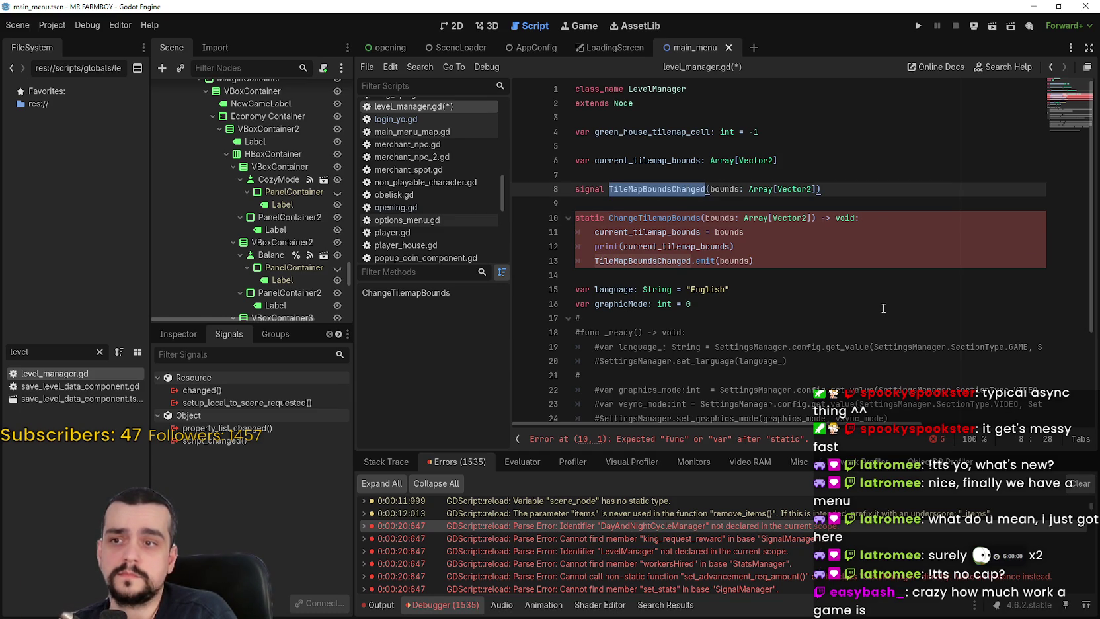
{"action": "key", "text": "ctrl+z"}
{"action": "key", "text": "ctrl+z"}
{"action": "left_click", "coordinate": [768, 263]}
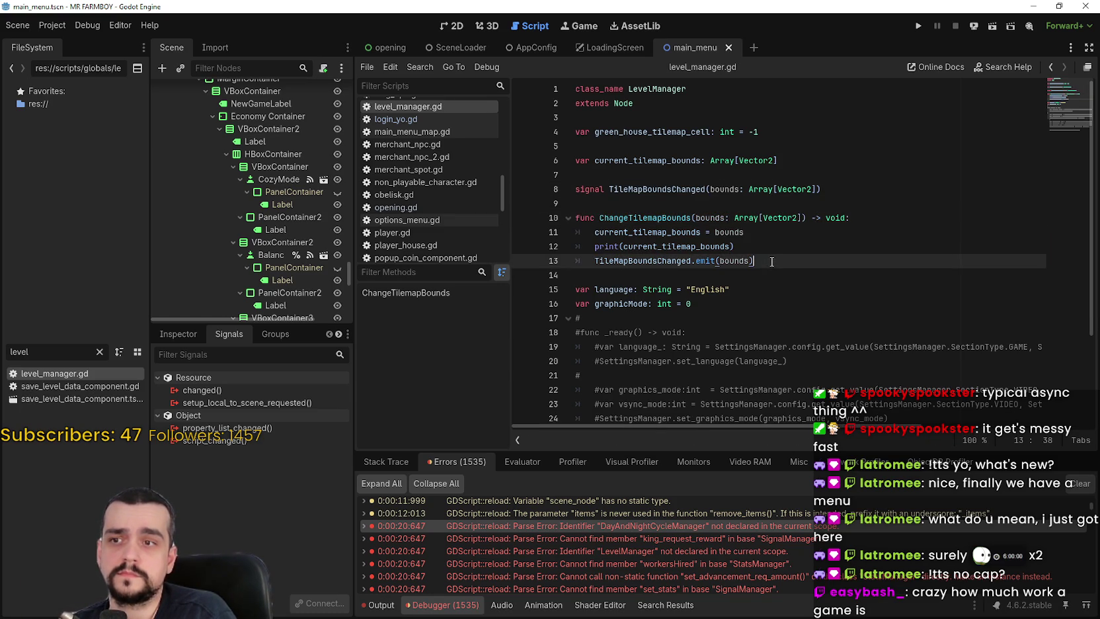
{"action": "scroll", "coordinate": [438, 210], "scroll_direction": "down", "scroll_amount": 5}
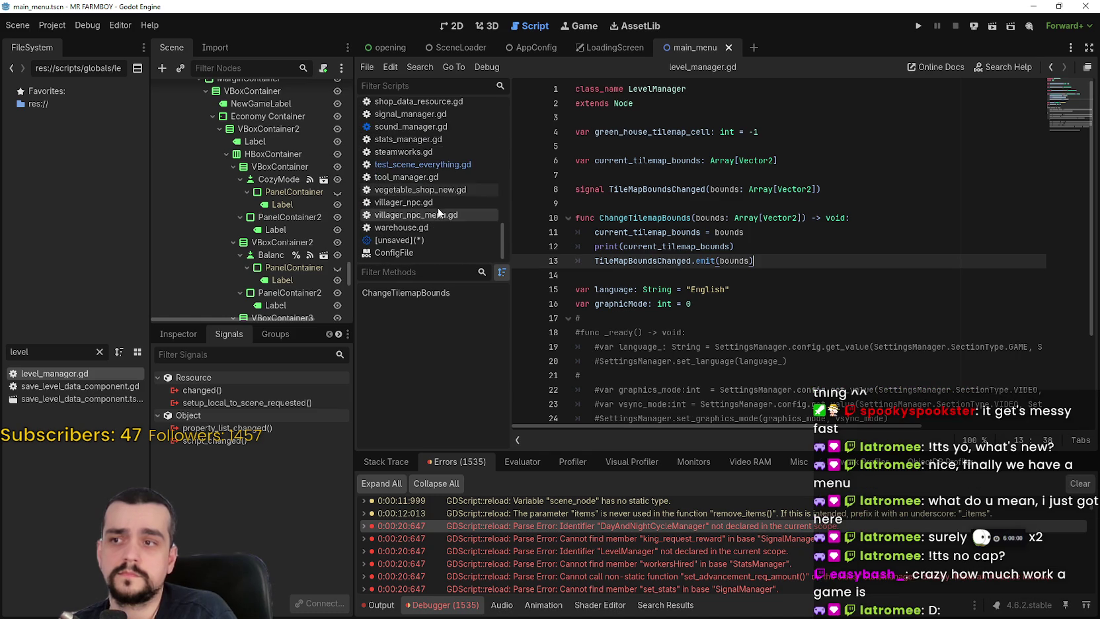
Inspect the LevelManager.ChangeTilemapBounds call on line 18 of test_scene_everything.gd.
{"action": "left_click", "coordinate": [440, 166]}
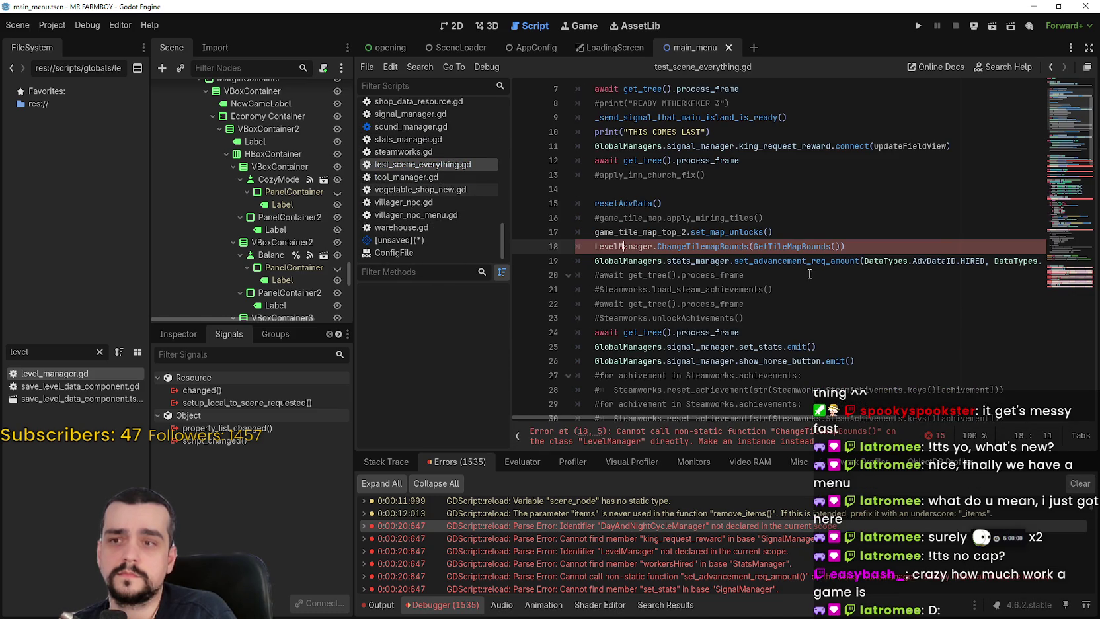
{"action": "double_click", "coordinate": [623, 246]}
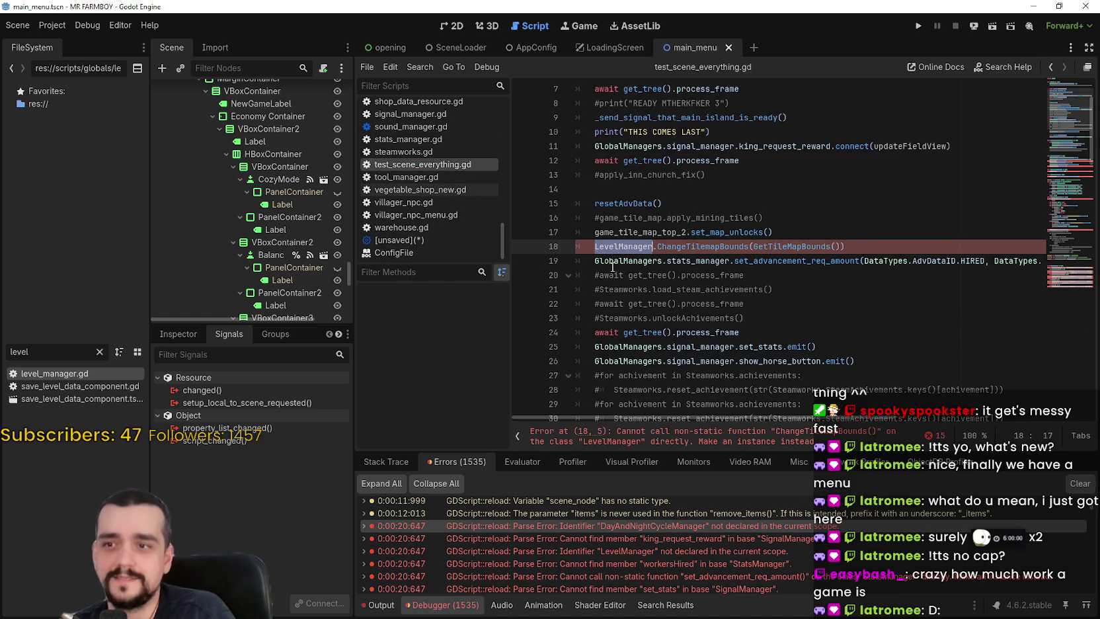
{"action": "mouse_move", "coordinate": [711, 244]}
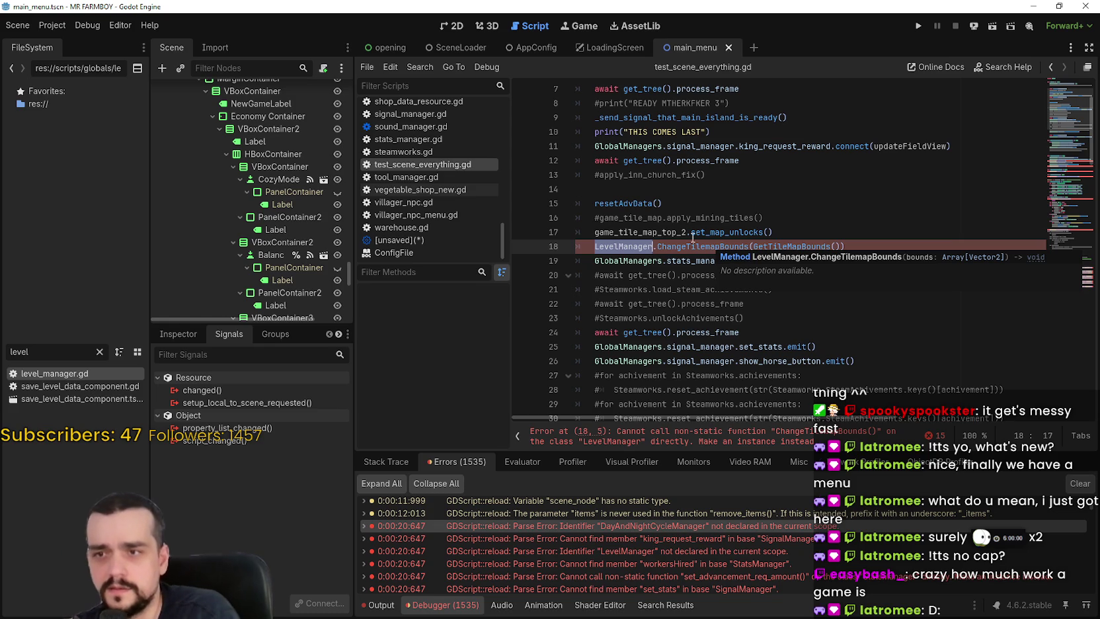
{"action": "left_click", "coordinate": [691, 245]}
{"action": "double_click", "coordinate": [691, 246]}
{"action": "left_click", "coordinate": [613, 246]}
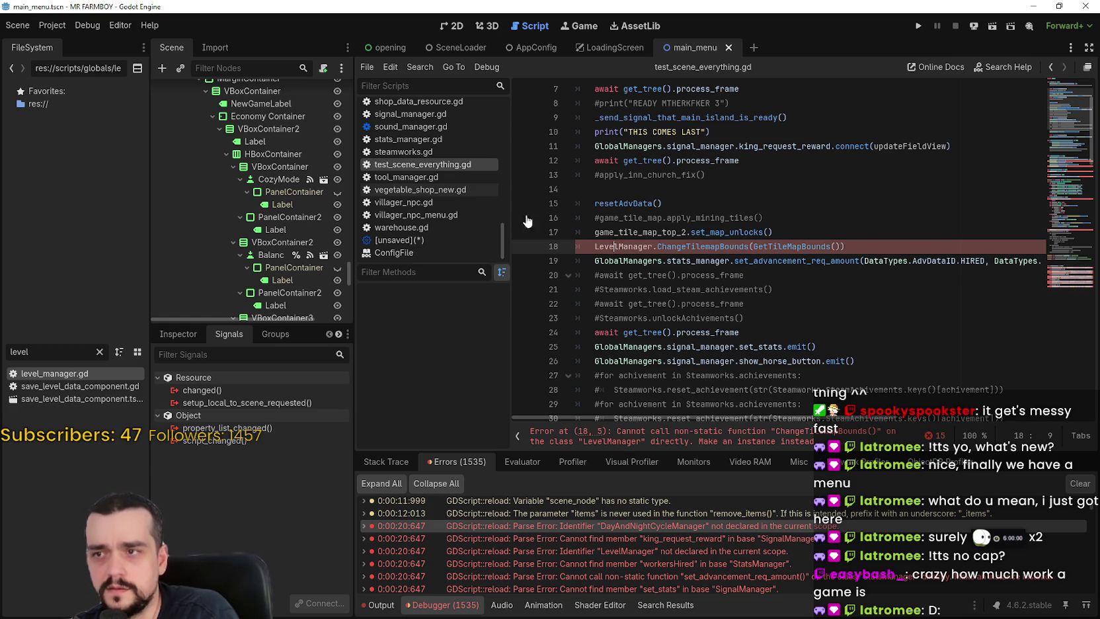
Search the whole project for TileMapBoundsChanged from level_manager.gd line 13.
{"action": "double_click", "coordinate": [27, 374]}
{"action": "left_click", "coordinate": [669, 189]}
{"action": "double_click", "coordinate": [668, 189]}
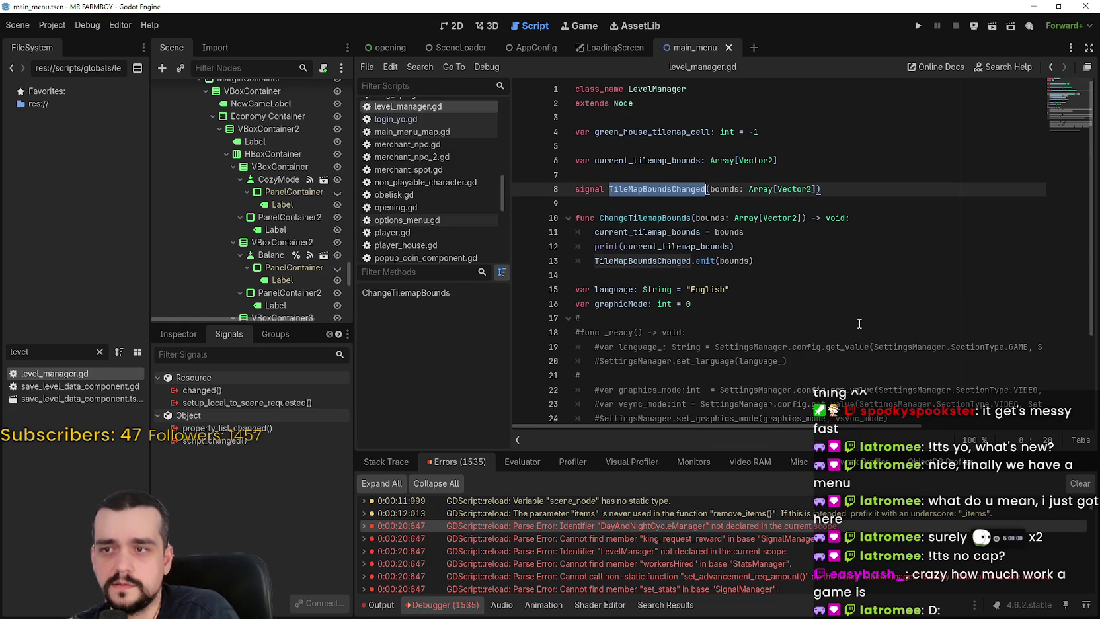
{"action": "scroll", "coordinate": [824, 295], "scroll_direction": "down", "scroll_amount": 3}
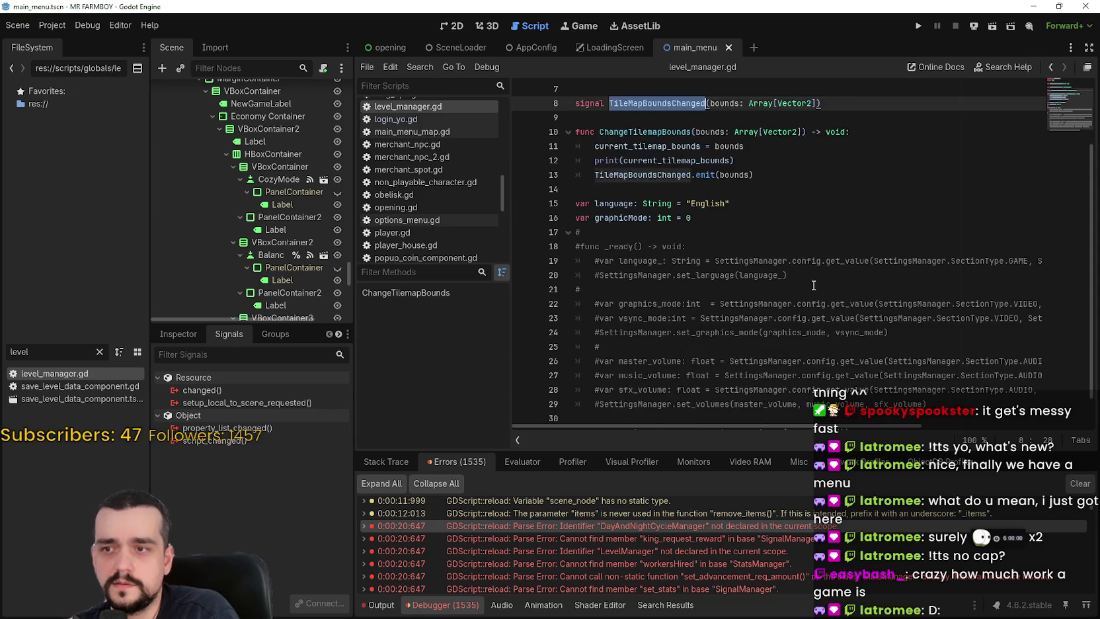
{"action": "scroll", "coordinate": [794, 329], "scroll_direction": "up", "scroll_amount": 3}
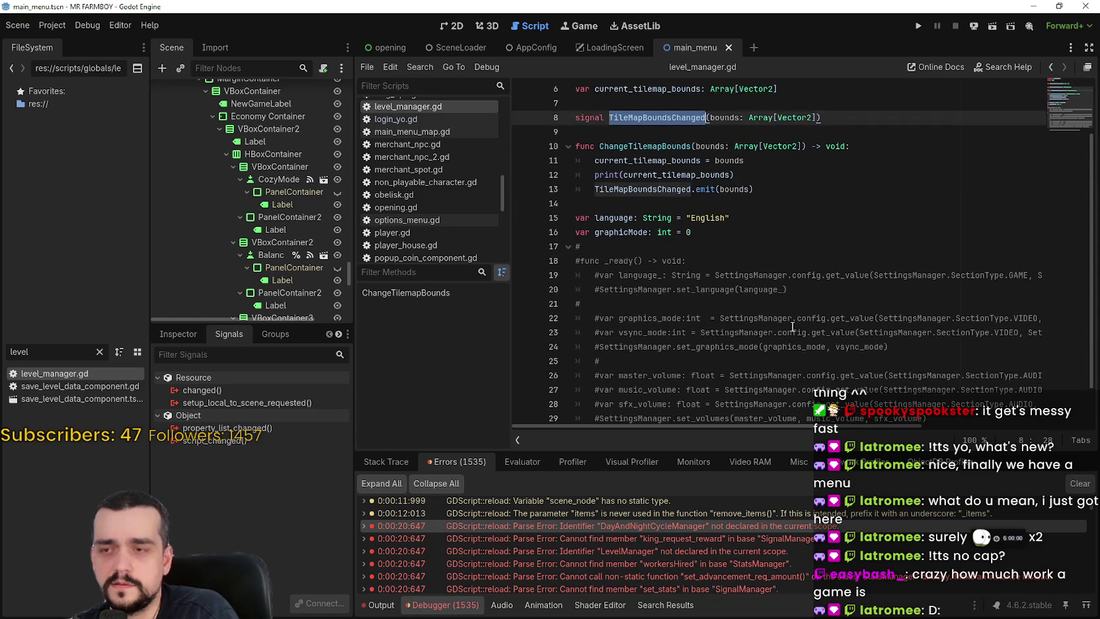
{"action": "left_click", "coordinate": [654, 202]}
{"action": "double_click", "coordinate": [641, 260]}
{"action": "key", "text": "ctrl+shift+f"}
{"action": "left_click", "coordinate": [546, 365]}
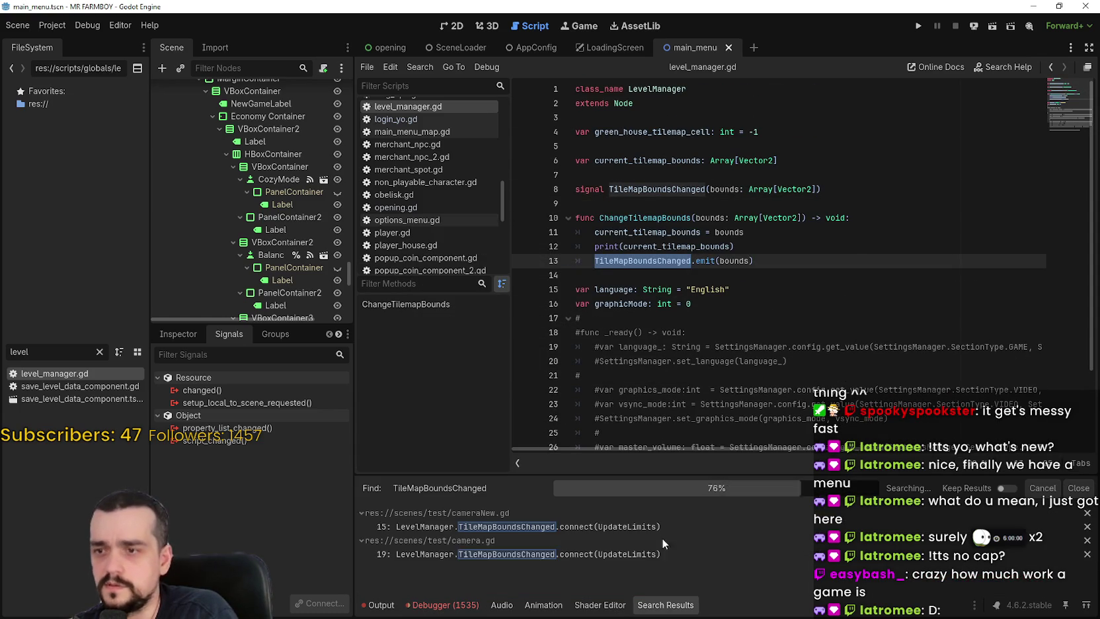
{"action": "scroll", "coordinate": [701, 526], "scroll_direction": "down", "scroll_amount": 1}
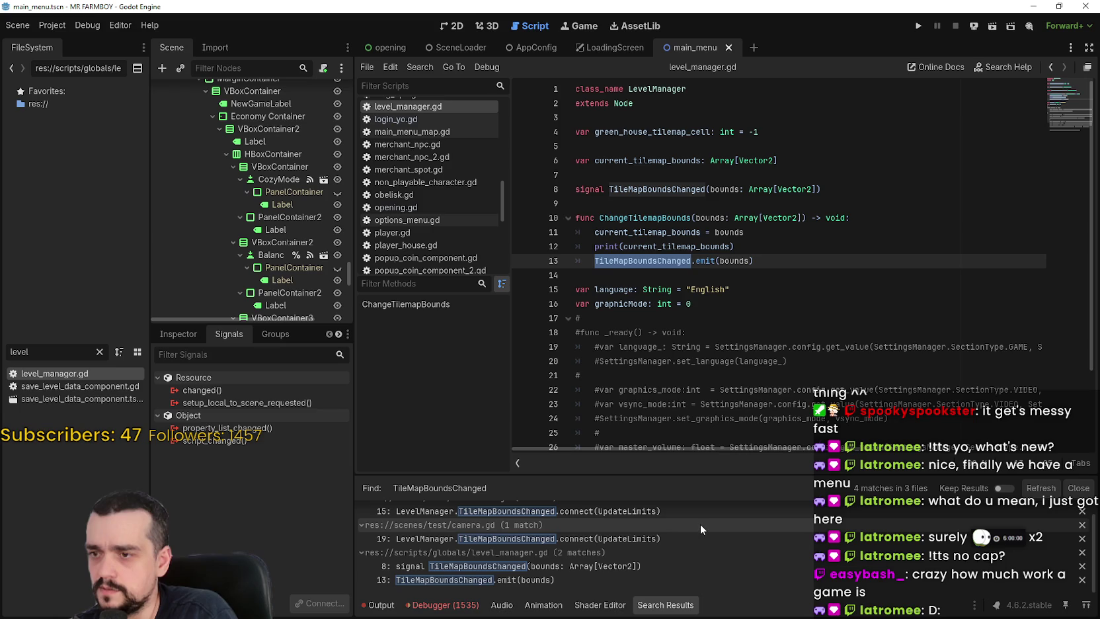
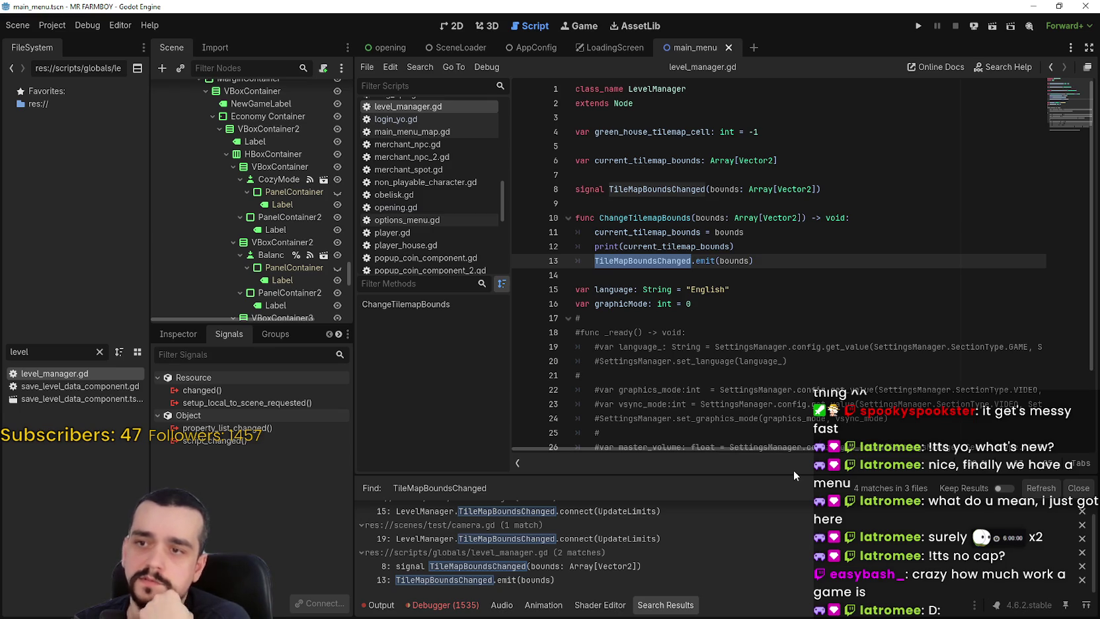
Highlight the current_tilemap_bounds, bounds parameter and TileMapBoundsChanged uses in level_manager.gd.
{"action": "left_click", "coordinate": [756, 276]}
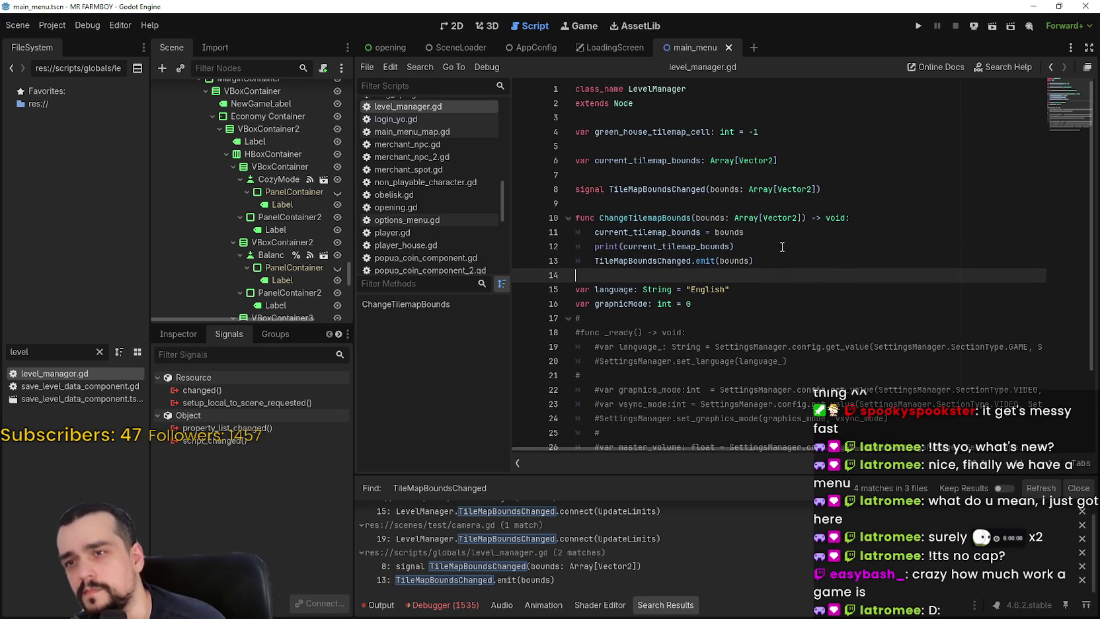
{"action": "mouse_move", "coordinate": [834, 192]}
{"action": "left_mouse_down"}
{"action": "mouse_move", "coordinate": [620, 192]}
{"action": "mouse_move", "coordinate": [856, 193]}
{"action": "left_mouse_up"}
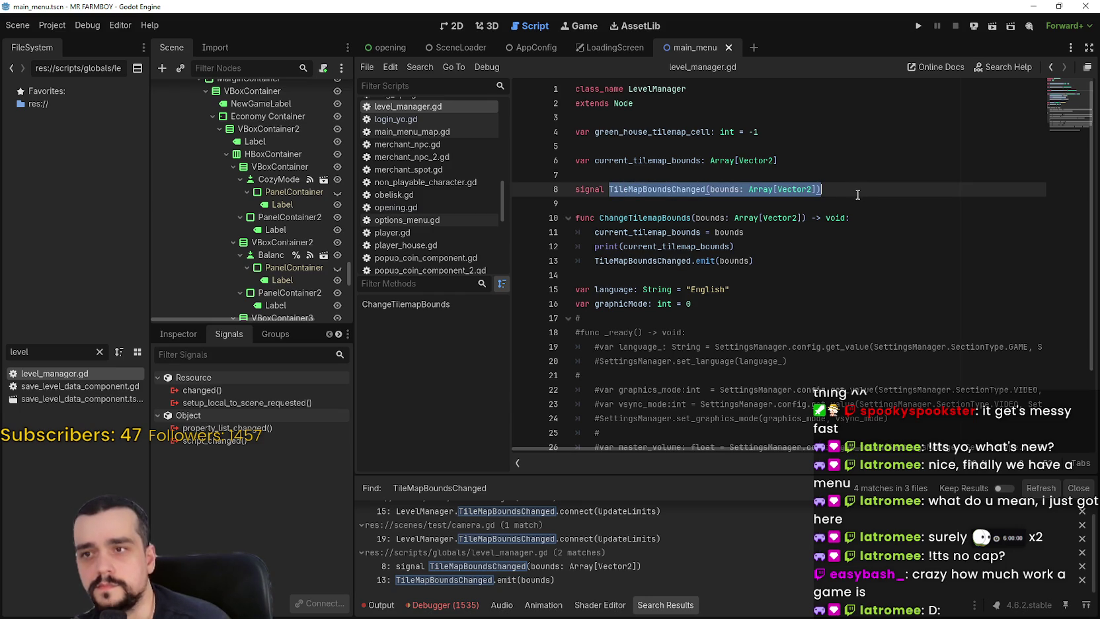
{"action": "double_click", "coordinate": [692, 162]}
{"action": "double_click", "coordinate": [671, 217]}
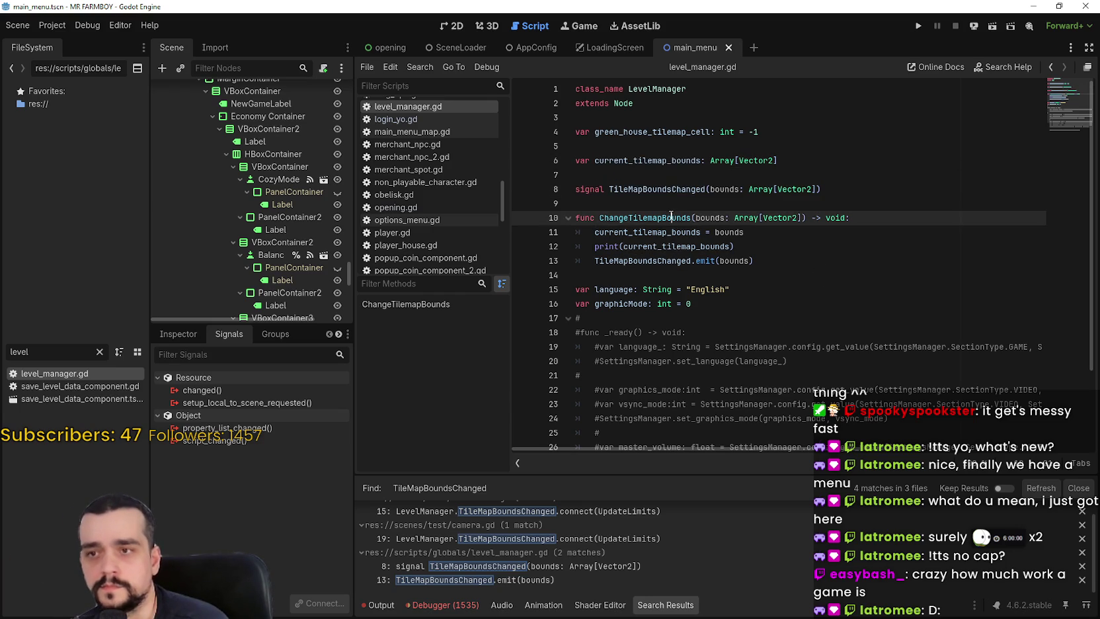
{"action": "double_click", "coordinate": [644, 158]}
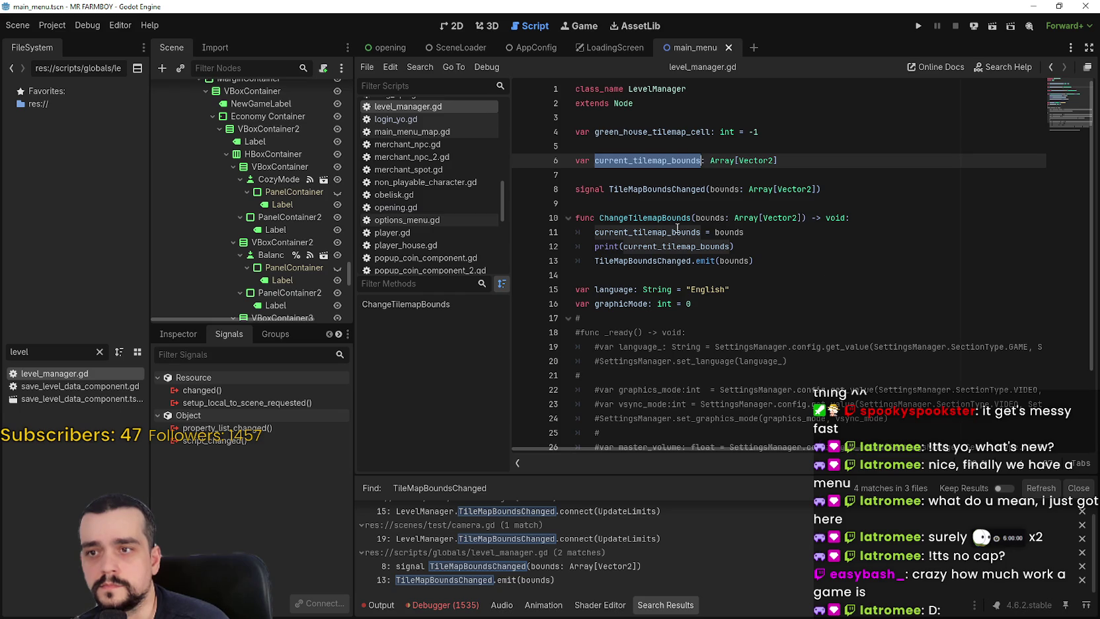
{"action": "double_click", "coordinate": [655, 262]}
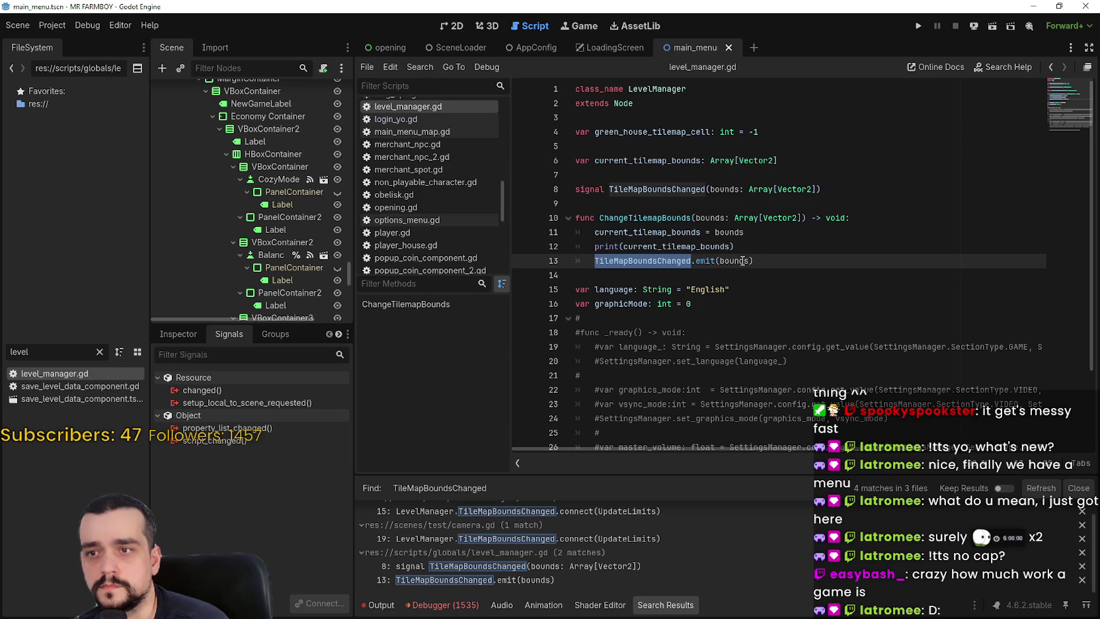
{"action": "double_click", "coordinate": [682, 165]}
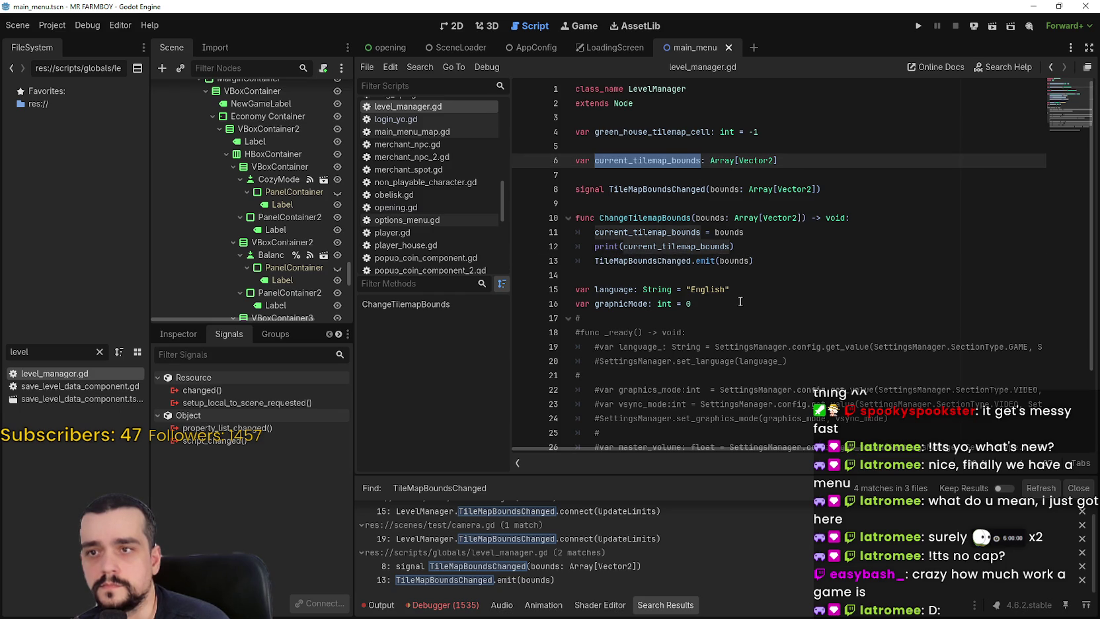
{"action": "double_click", "coordinate": [726, 262]}
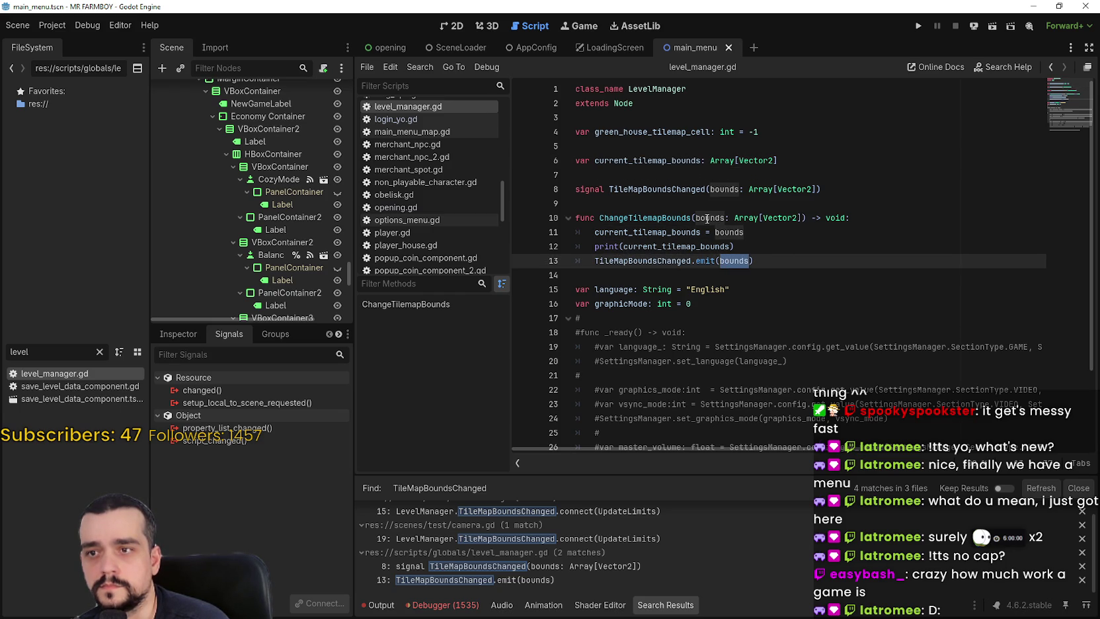
{"action": "left_click_drag", "start_coordinate": [744, 233], "coordinate": [594, 232]}
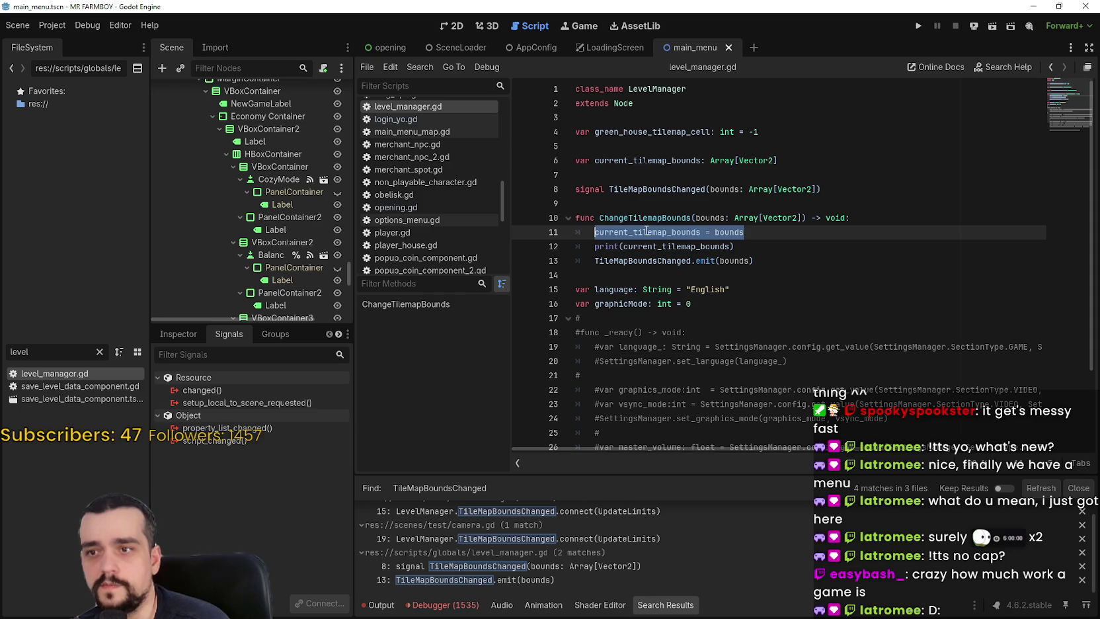
{"action": "double_click", "coordinate": [670, 232]}
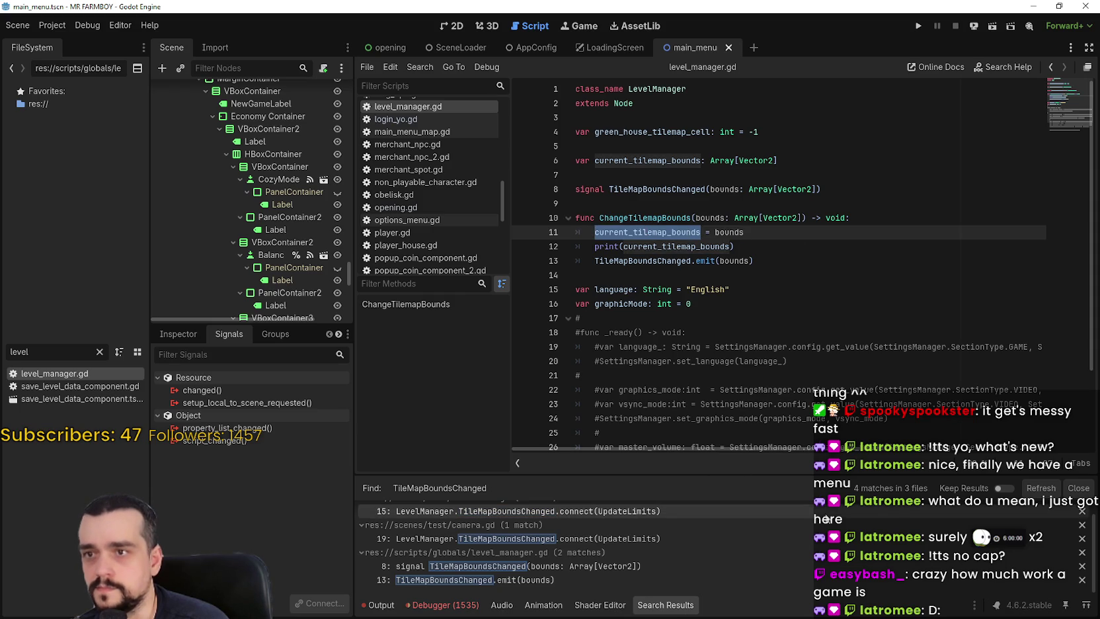
{"action": "scroll", "coordinate": [901, 585], "scroll_direction": "up", "scroll_amount": 1}
{"action": "scroll", "coordinate": [901, 586], "scroll_direction": "down", "scroll_amount": 1}
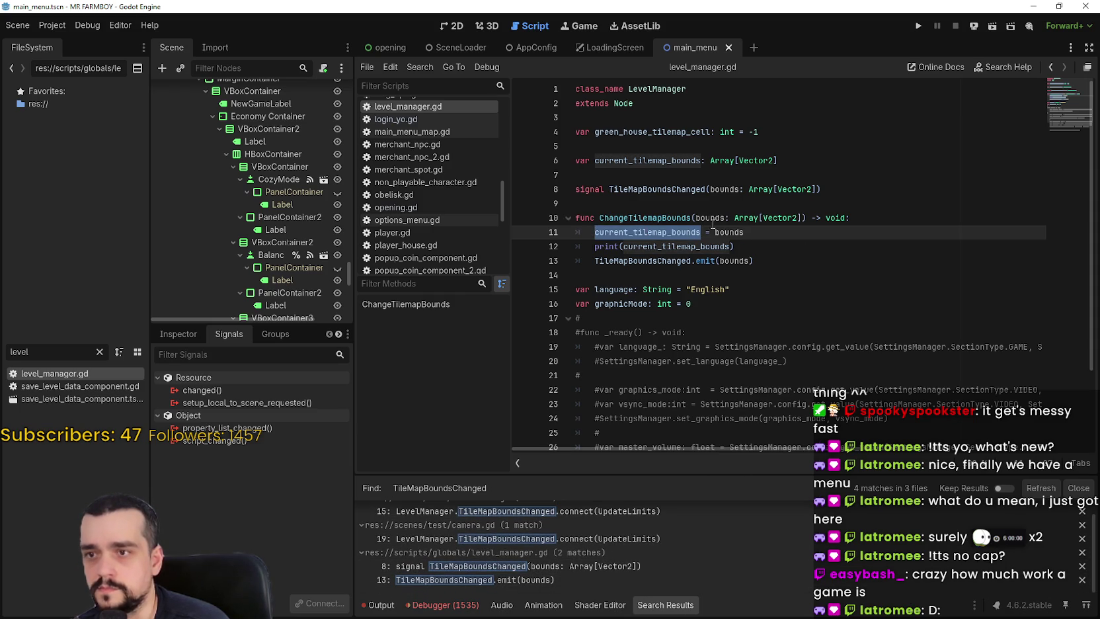
Search the whole project for current_tilemap_bounds and clear the FileSystem filter.
{"action": "key", "text": "ctrl+shift+f"}
{"action": "left_click", "coordinate": [528, 367]}
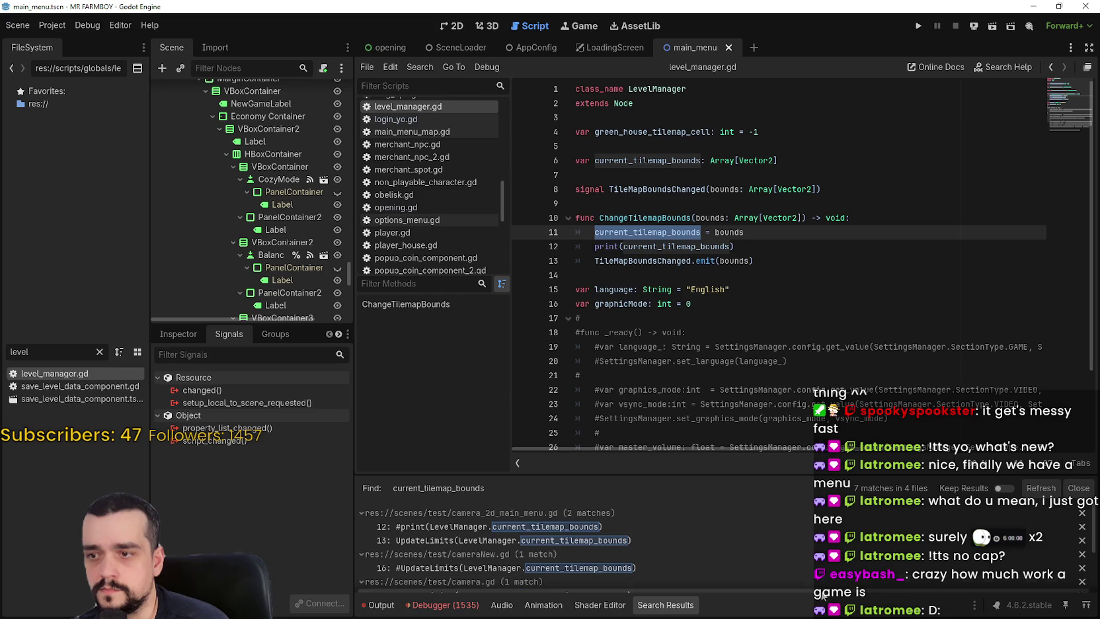
{"action": "scroll", "coordinate": [802, 542], "scroll_direction": "down", "scroll_amount": 5}
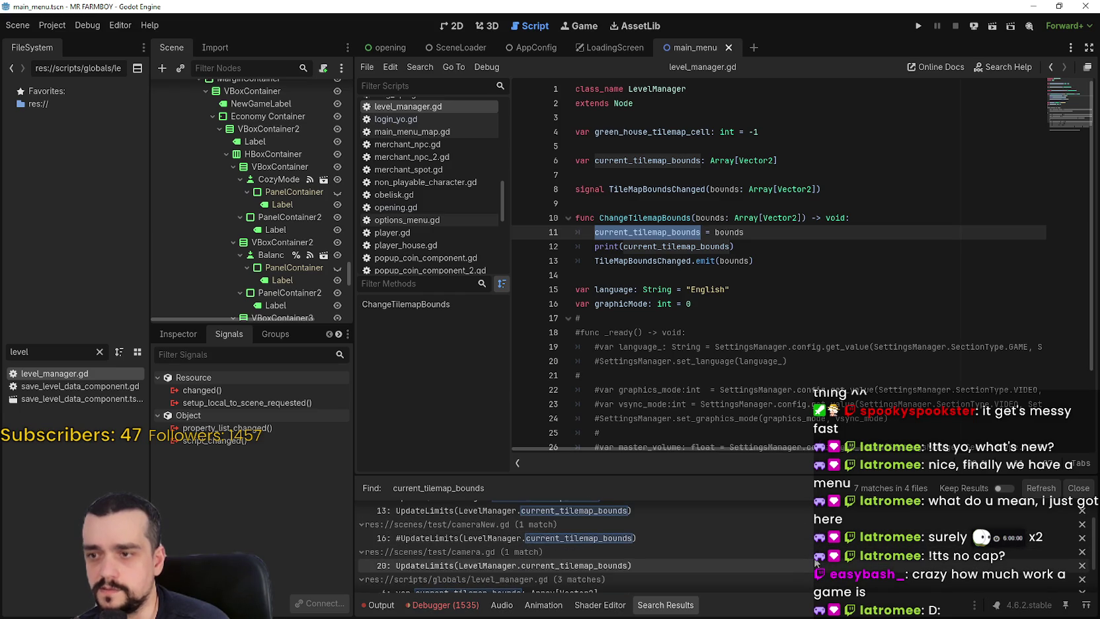
{"action": "left_click", "coordinate": [735, 260]}
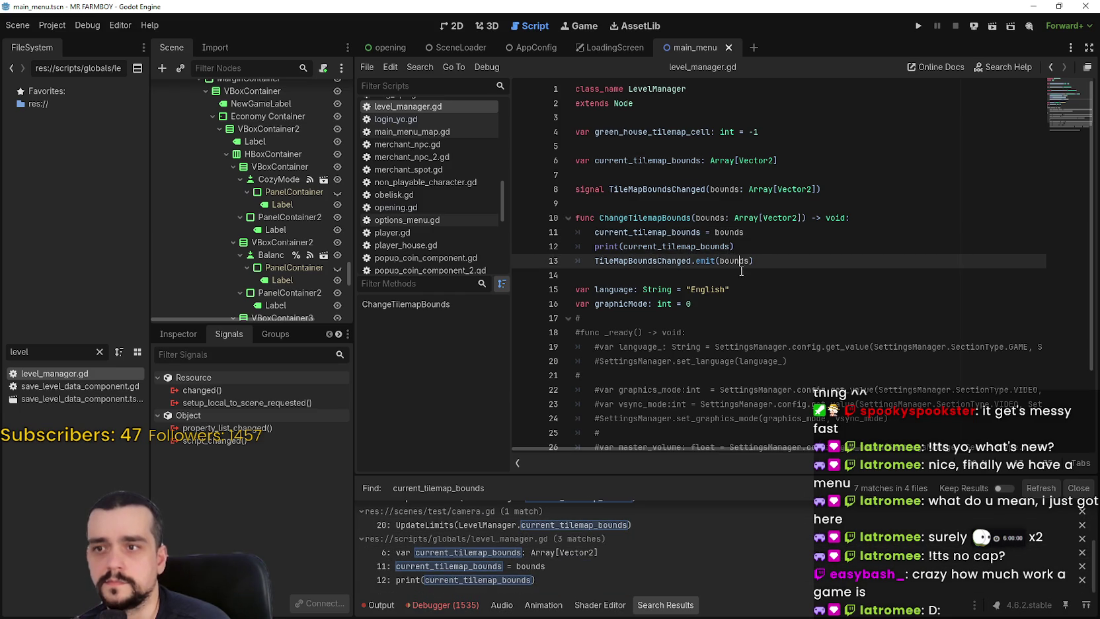
{"action": "left_click", "coordinate": [748, 274]}
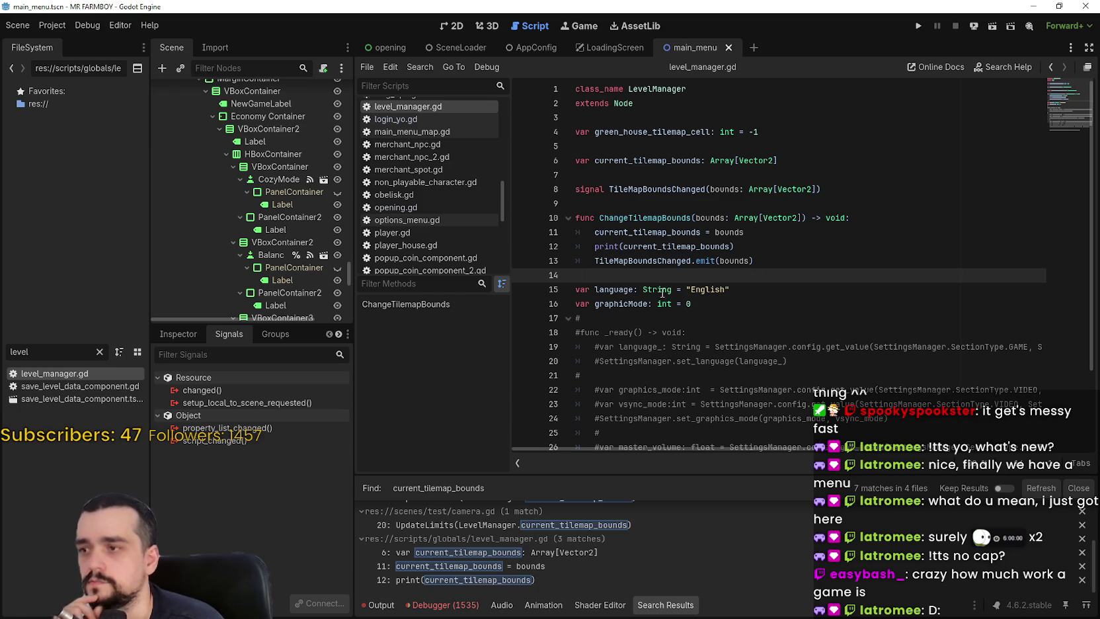
{"action": "left_click", "coordinate": [100, 352]}
{"action": "left_click", "coordinate": [37, 352]}
Add a 'var level_manager: Node' declaration to global_managers.gd and save it.
{"action": "type", "text": "global"}
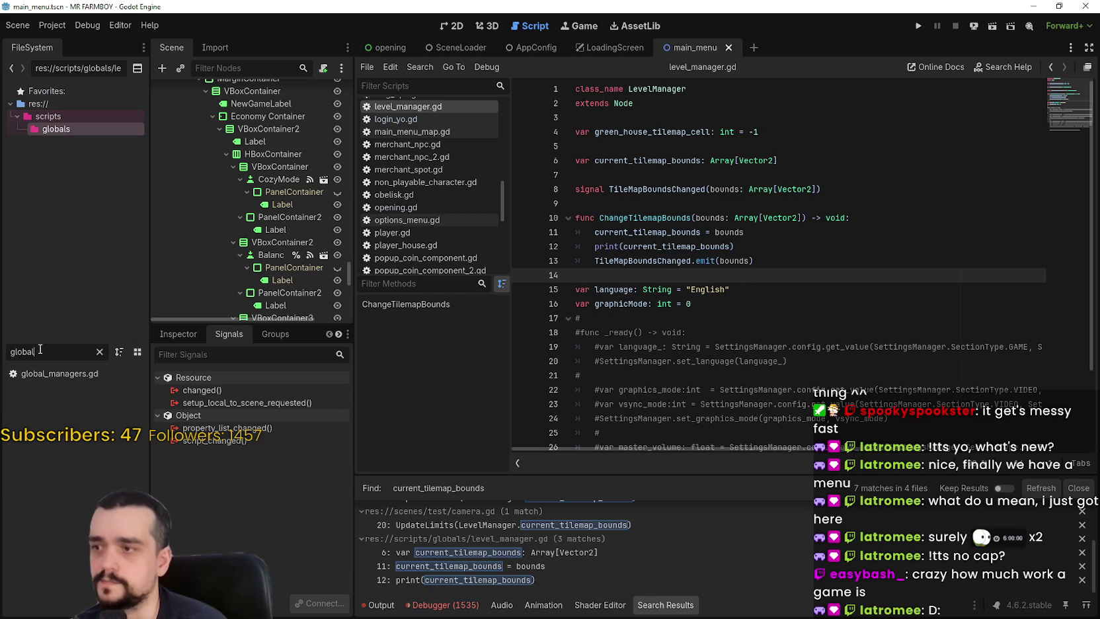
{"action": "double_click", "coordinate": [62, 374]}
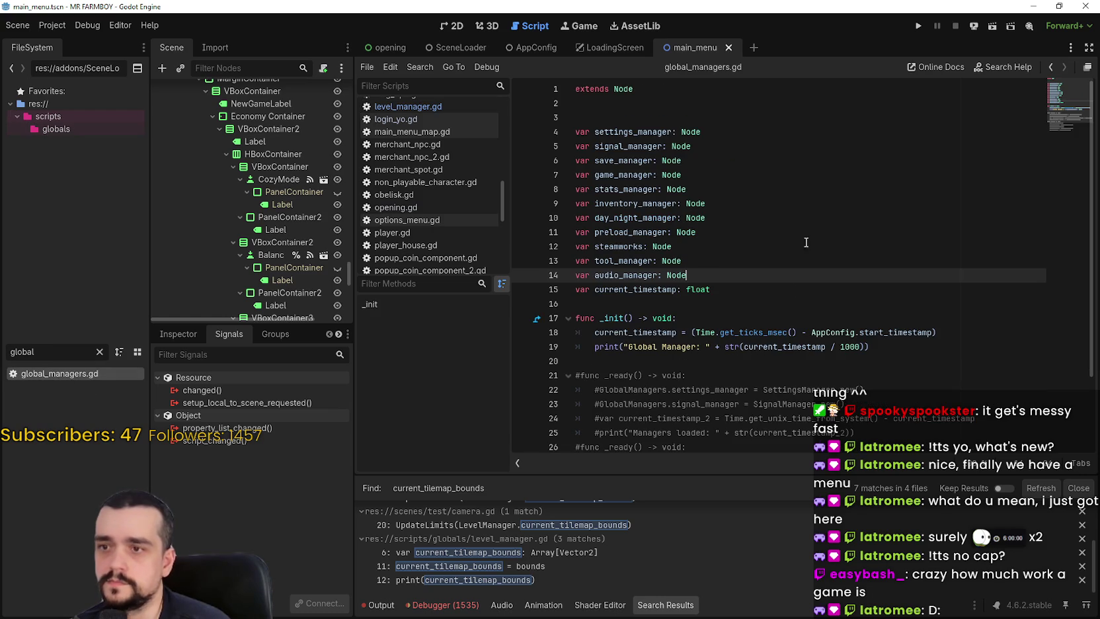
{"action": "left_click", "coordinate": [740, 290]}
{"action": "key", "text": "Up"}
{"action": "key", "text": "Return"}
{"action": "type", "text": "v"}
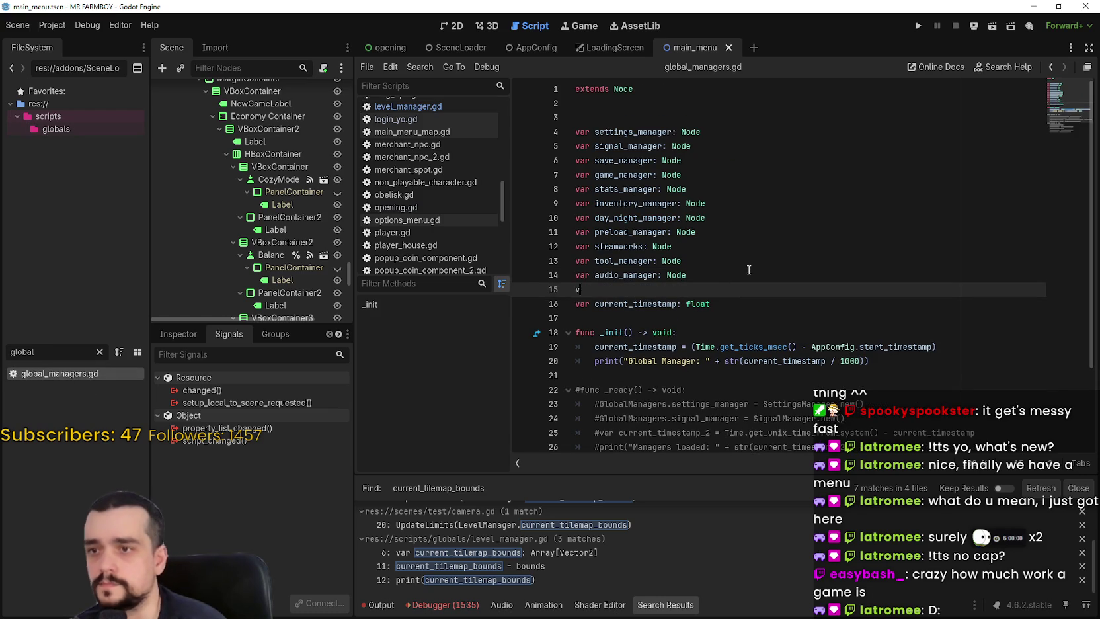
{"action": "type", "text": "anage"}
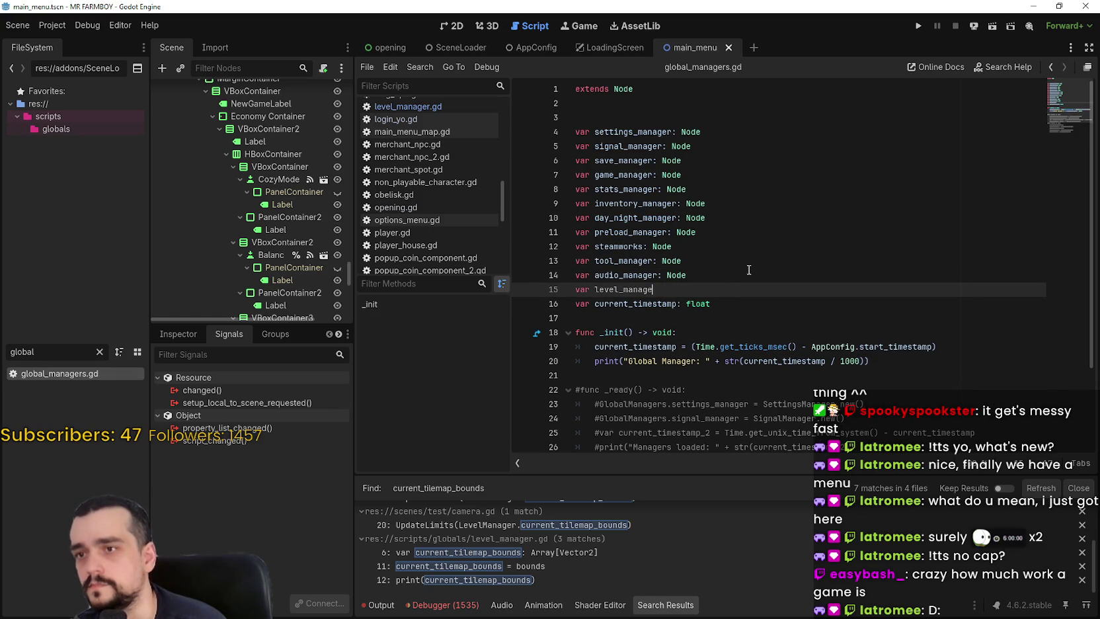
{"action": "type", "text": "e"}
{"action": "key", "text": "ctrl+s"}
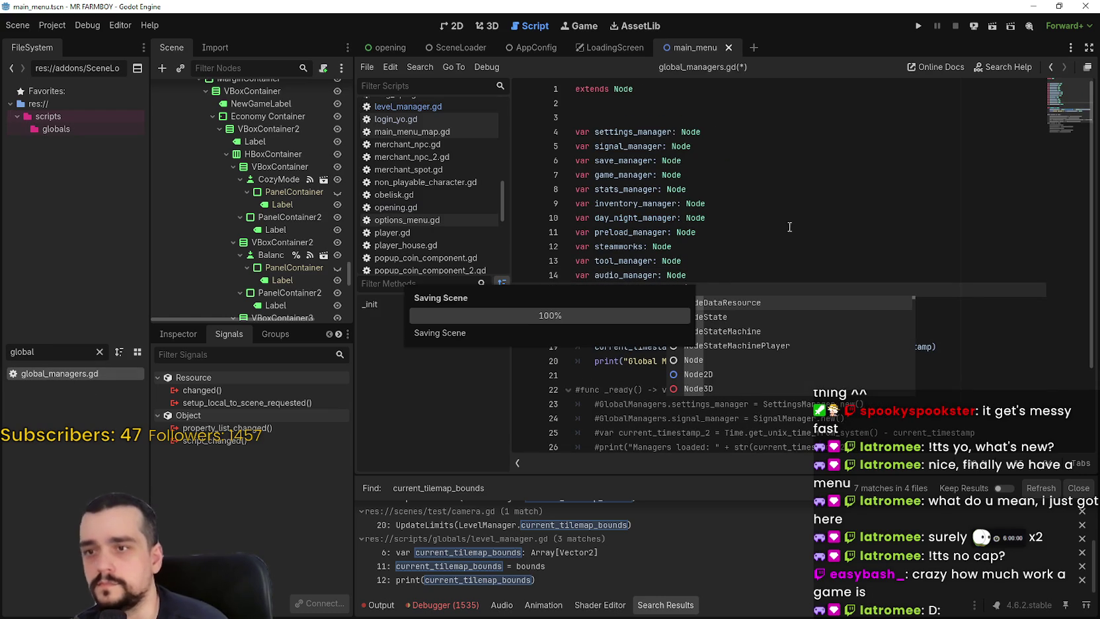
{"action": "left_click", "coordinate": [767, 246]}
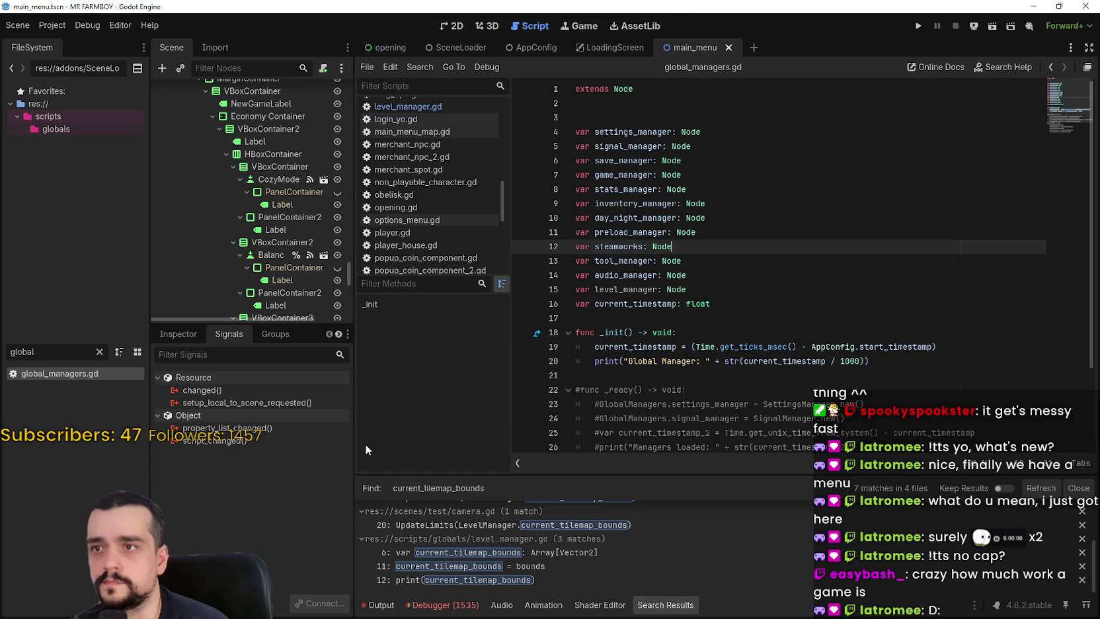
Change line 18 of test_scene_everything.gd to call GlobalManagers.level_manager.ChangeTilemapBounds, then save.
{"action": "scroll", "coordinate": [436, 187], "scroll_direction": "down", "scroll_amount": 2}
{"action": "scroll", "coordinate": [440, 198], "scroll_direction": "down", "scroll_amount": 5}
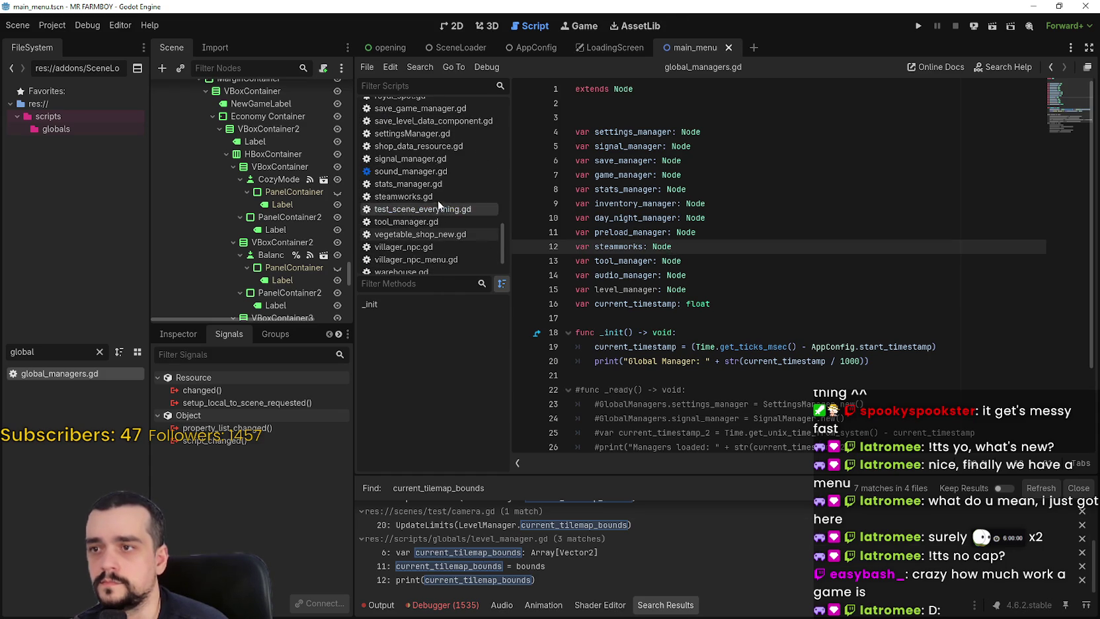
{"action": "left_click", "coordinate": [433, 209]}
{"action": "double_click", "coordinate": [608, 245]}
{"action": "type", "text": "GlobalChangeTilemapBounds(GetTileMapBounds("}
{"action": "key", "text": "Return"}
{"action": "type", "text": ".level_.ChangeTilemapBounds(GetTileMapBounds("}
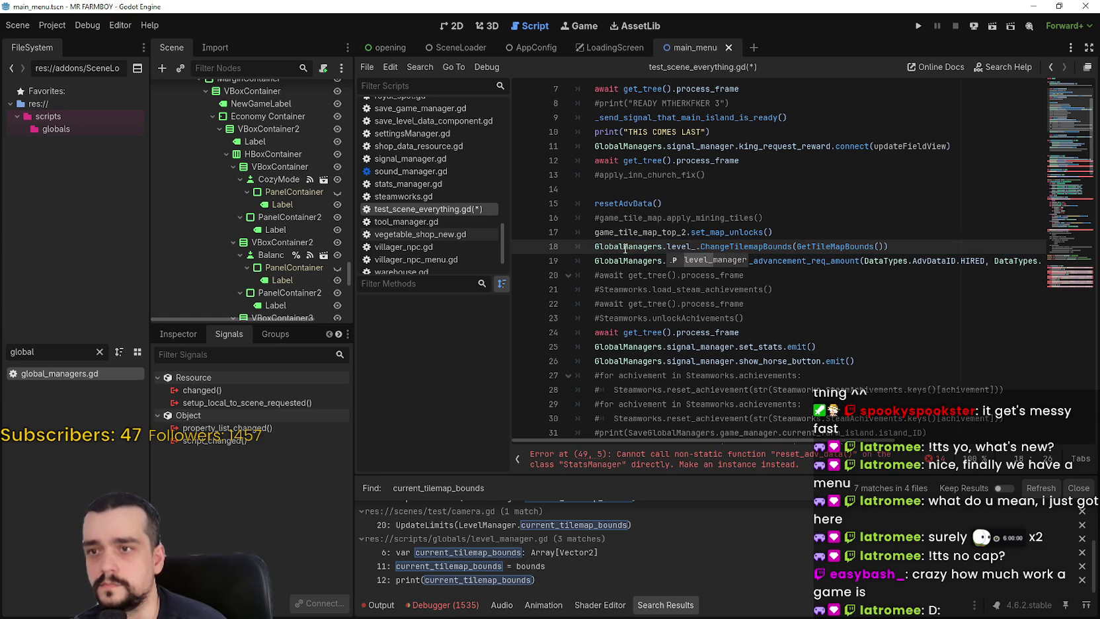
{"action": "key", "text": "Return"}
{"action": "double_click", "coordinate": [624, 247]}
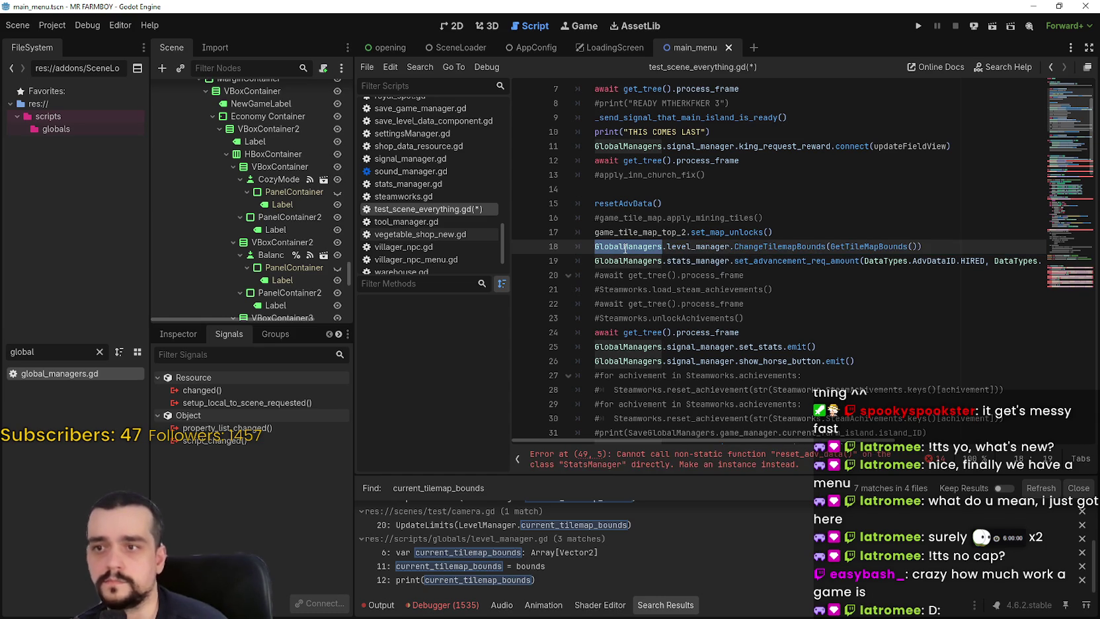
{"action": "key", "text": "ctrl+s"}
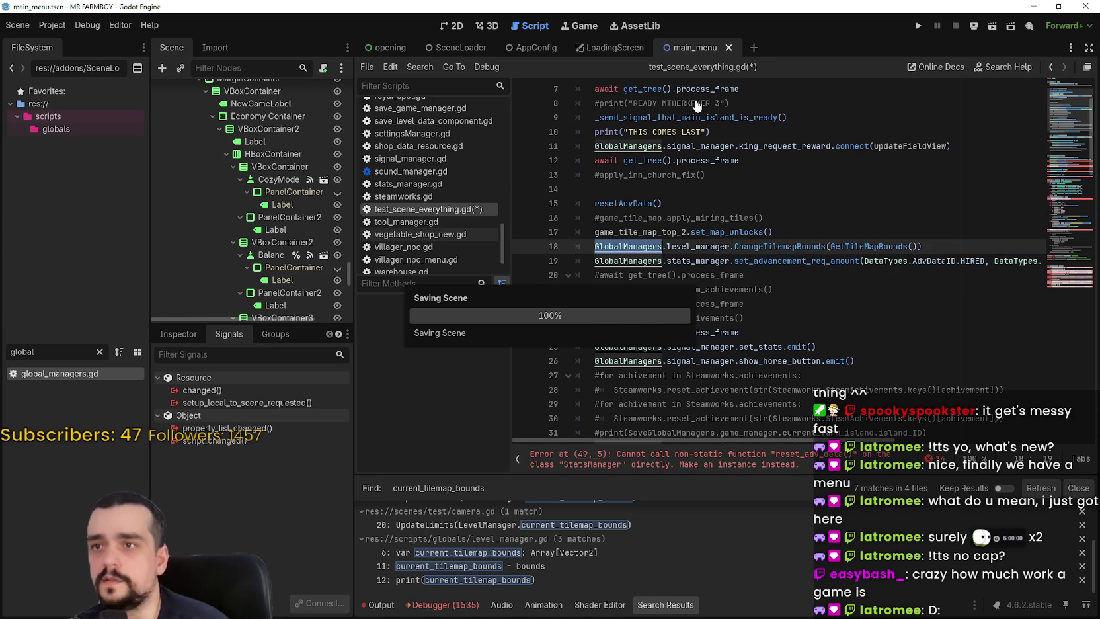
{"action": "left_click", "coordinate": [393, 48]}
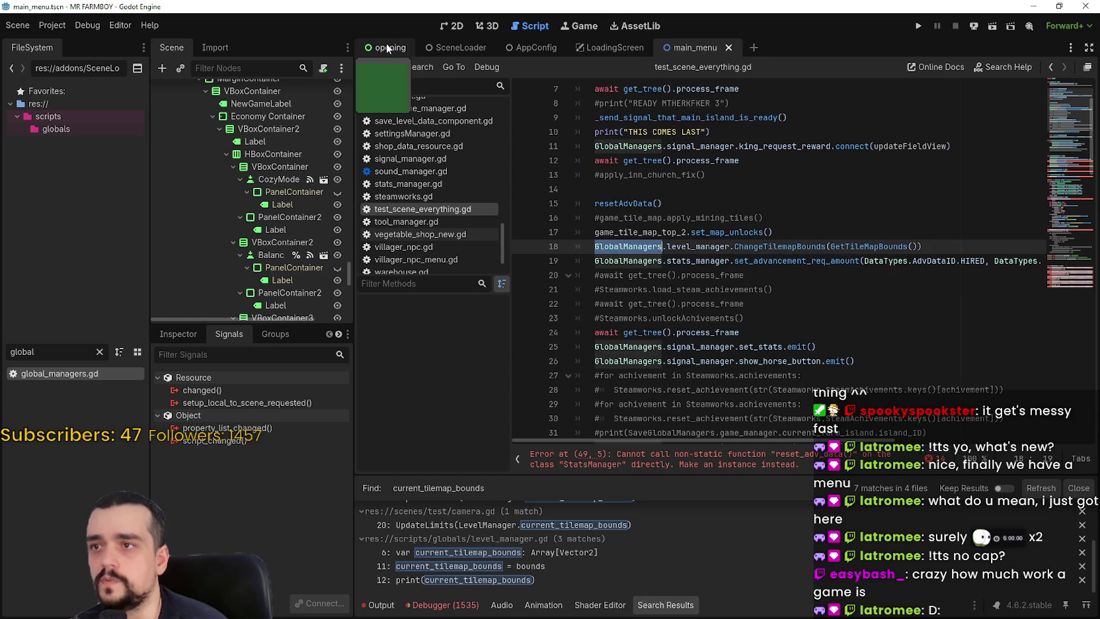
Open the login_yo.gd script from the script list and go to its top.
{"action": "left_click", "coordinate": [328, 90]}
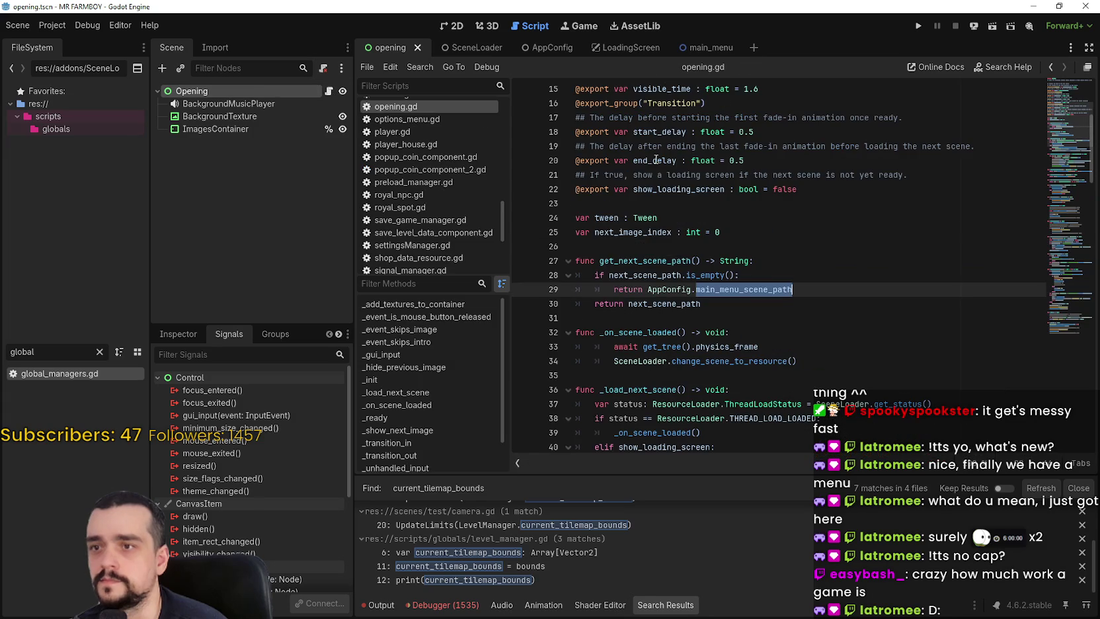
{"action": "left_click", "coordinate": [413, 86]}
{"action": "type", "text": "log"}
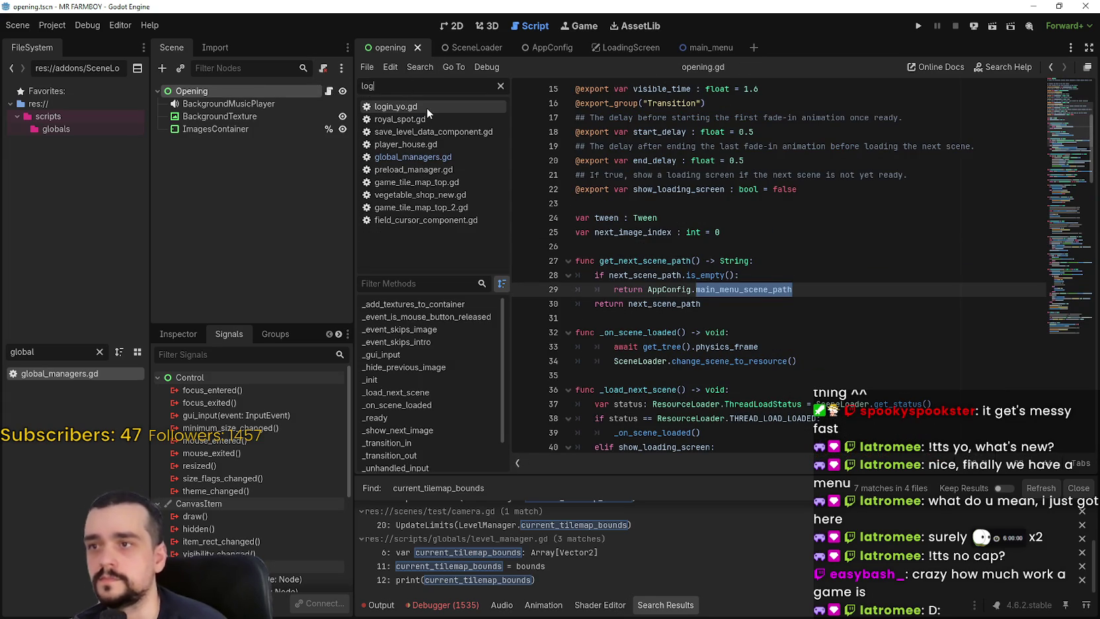
{"action": "left_click", "coordinate": [428, 109]}
{"action": "scroll", "coordinate": [827, 377], "scroll_direction": "up", "scroll_amount": 10}
{"action": "left_click", "coordinate": [825, 332]}
{"action": "scroll", "coordinate": [825, 330], "scroll_direction": "up", "scroll_amount": 6}
{"action": "left_click_drag", "start_coordinate": [1072, 121], "coordinate": [1068, 79]}
Add 'GlobalManagers.level_manager = LevelManager.new()' on line 19 of login_yo.gd and save.
{"action": "left_click", "coordinate": [863, 293]}
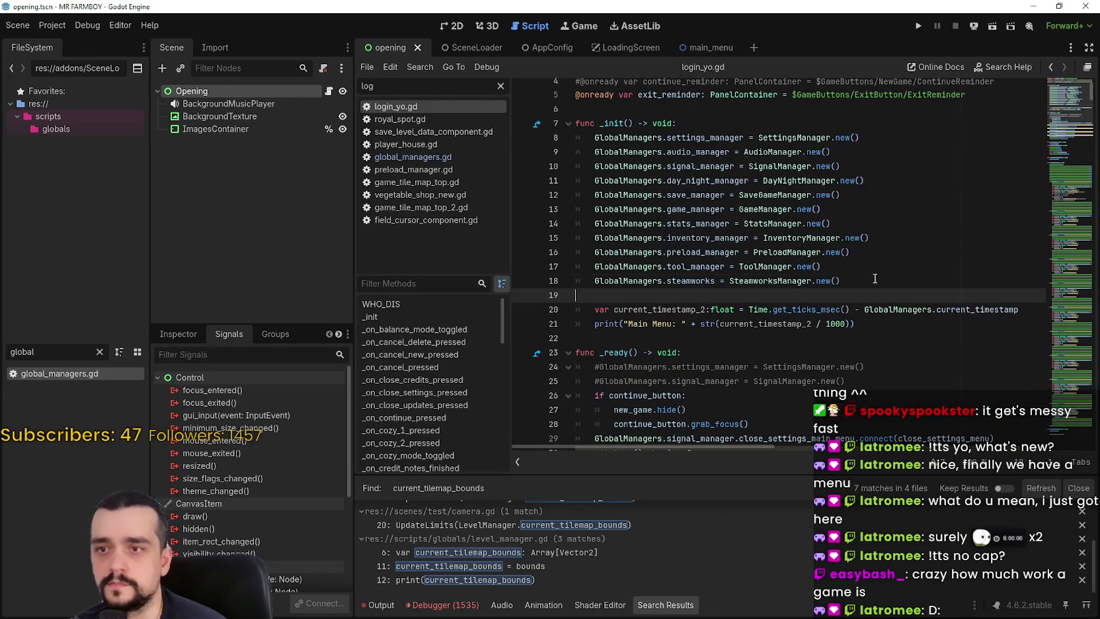
{"action": "left_click", "coordinate": [874, 278]}
{"action": "key", "text": "Return"}
{"action": "type", "text": "lobalManagers.level"}
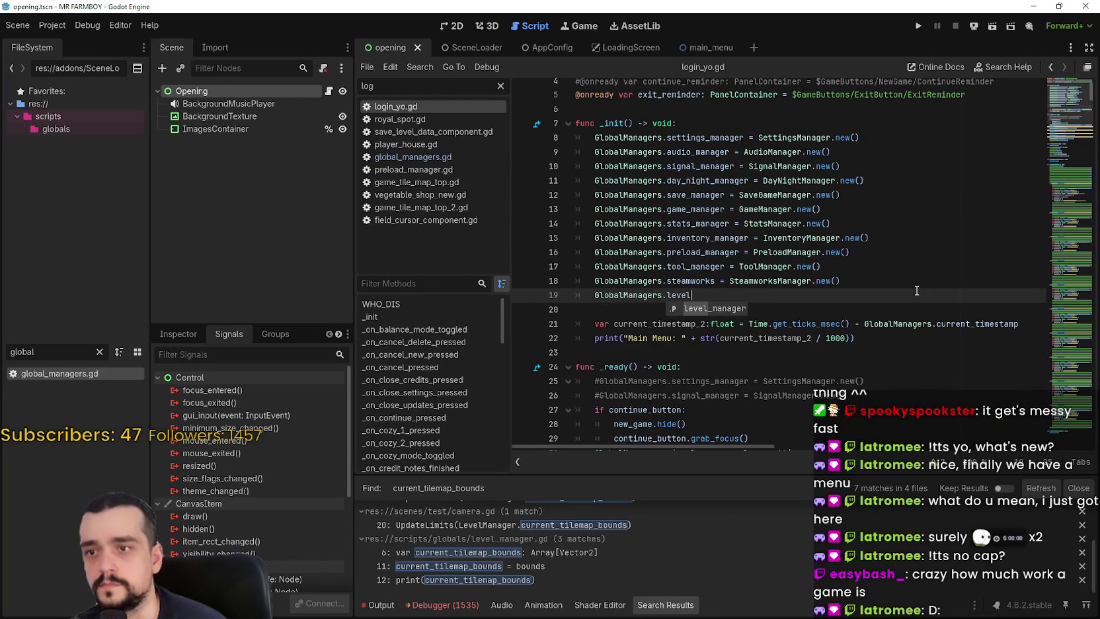
{"action": "key", "text": "Return"}
{"action": "type", "text": "."}
{"action": "key", "text": "BackSpace"}
{"action": "type", "text": "Lev"}
{"action": "key", "text": "Return"}
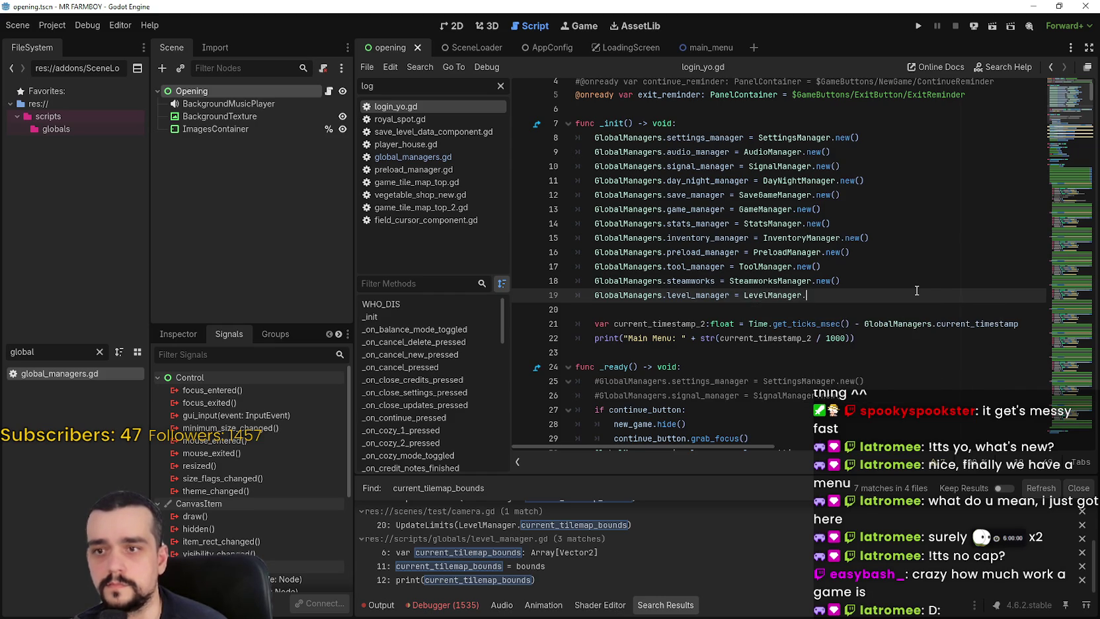
{"action": "type", "text": "new("}
{"action": "key", "text": "Return"}
{"action": "key", "text": "ctrl+s"}
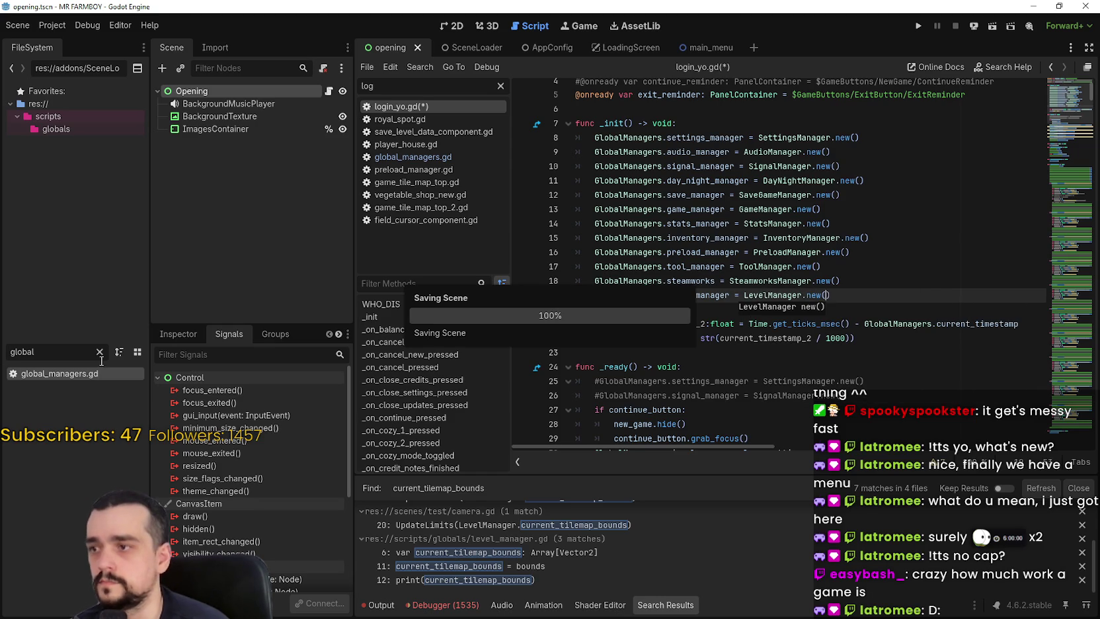
Filter the FileSystem for 'level' and open level_manager.gd.
{"action": "left_click", "coordinate": [100, 351]}
{"action": "type", "text": "level"}
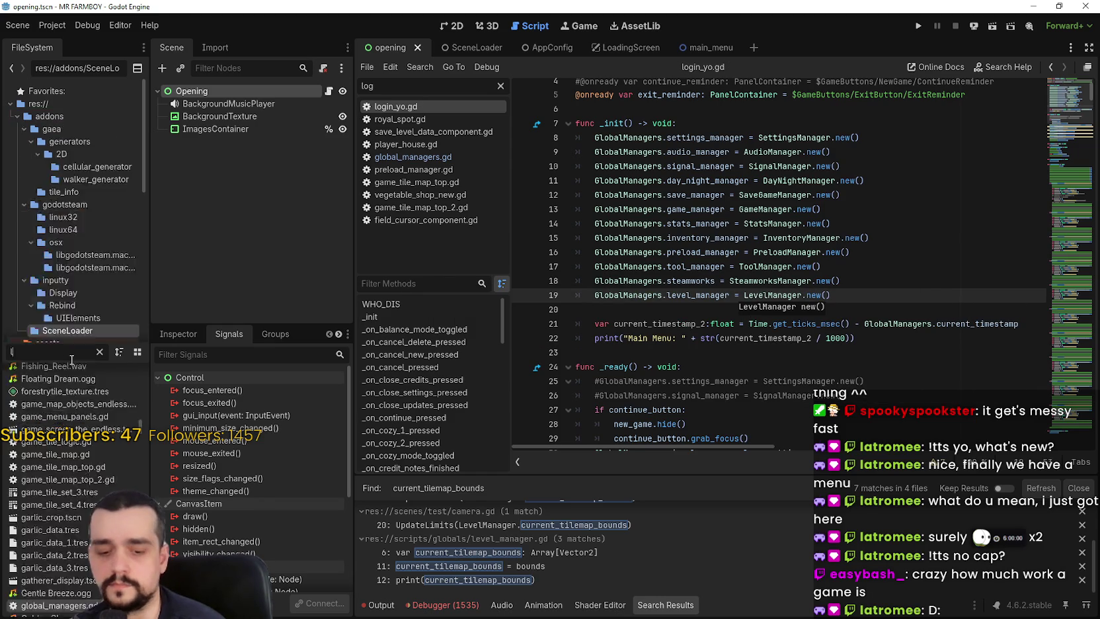
{"action": "left_click", "coordinate": [63, 374]}
{"action": "double_click", "coordinate": [63, 374]}
Save level_manager.gd.
{"action": "left_click", "coordinate": [855, 232]}
{"action": "scroll", "coordinate": [857, 232], "scroll_direction": "down", "scroll_amount": 2}
{"action": "key", "text": "ctrl+s"}
{"action": "left_click", "coordinate": [839, 223]}
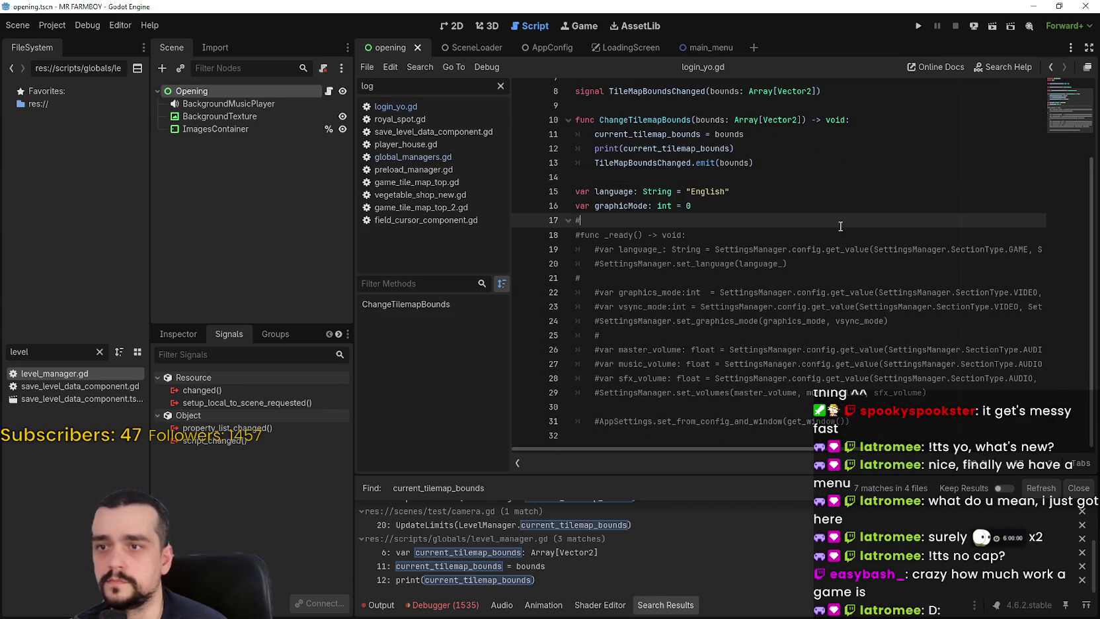
{"action": "scroll", "coordinate": [836, 238], "scroll_direction": "up", "scroll_amount": 3}
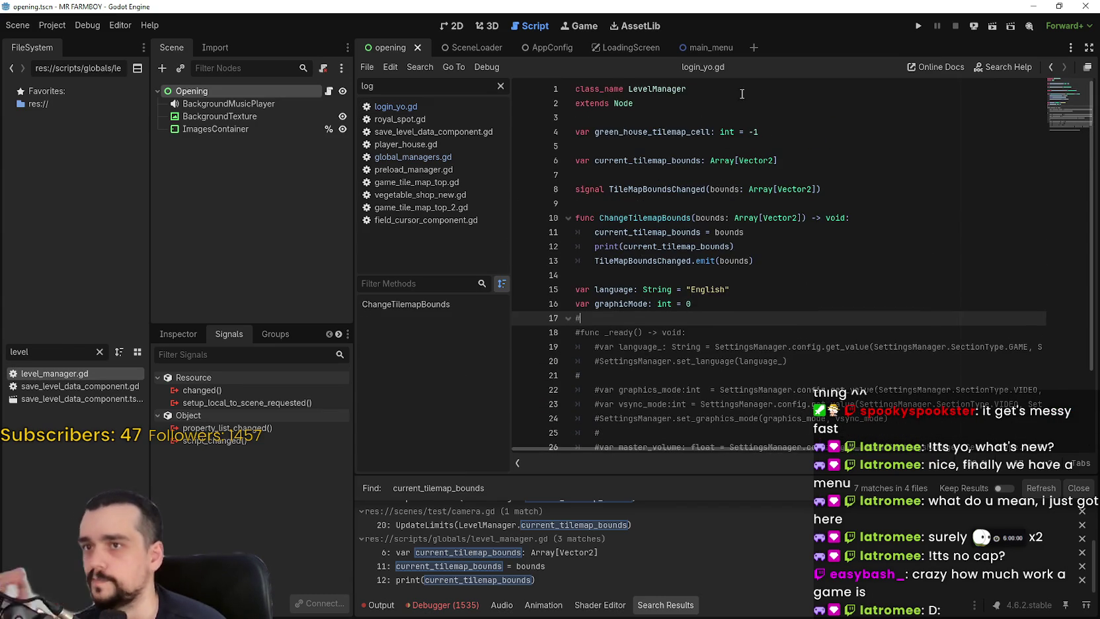
Open test_scene_everything.gd via the script filter 'test'.
{"action": "left_click", "coordinate": [417, 285]}
{"action": "type", "text": "test"}
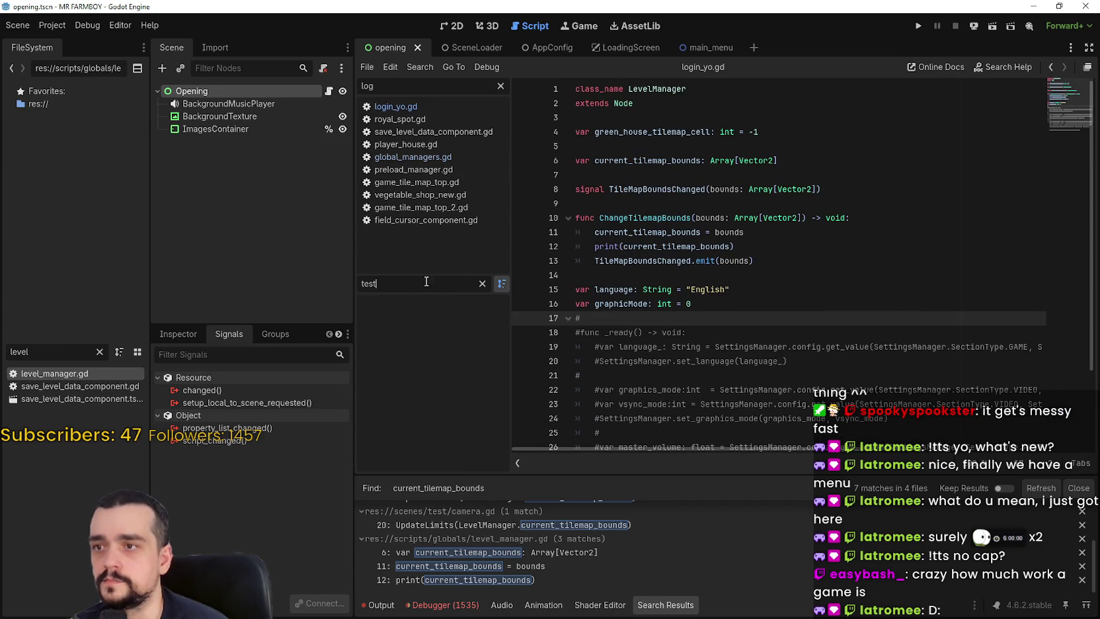
{"action": "double_click", "coordinate": [366, 86]}
{"action": "type", "text": "test"}
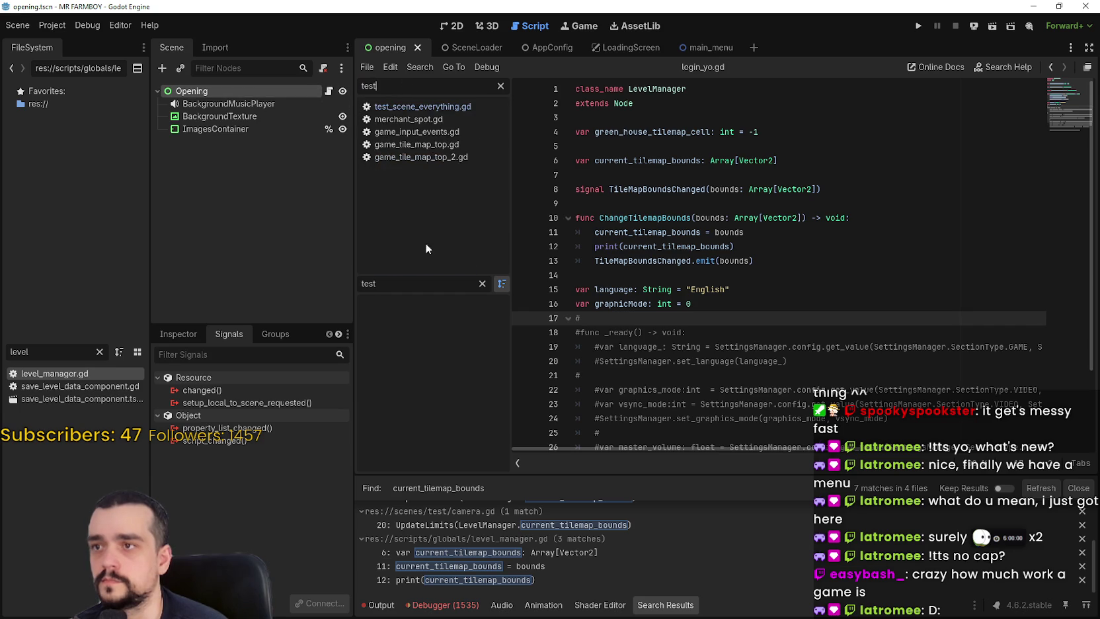
{"action": "left_click", "coordinate": [447, 107]}
{"action": "left_click", "coordinate": [483, 283]}
{"action": "left_click", "coordinate": [779, 308]}
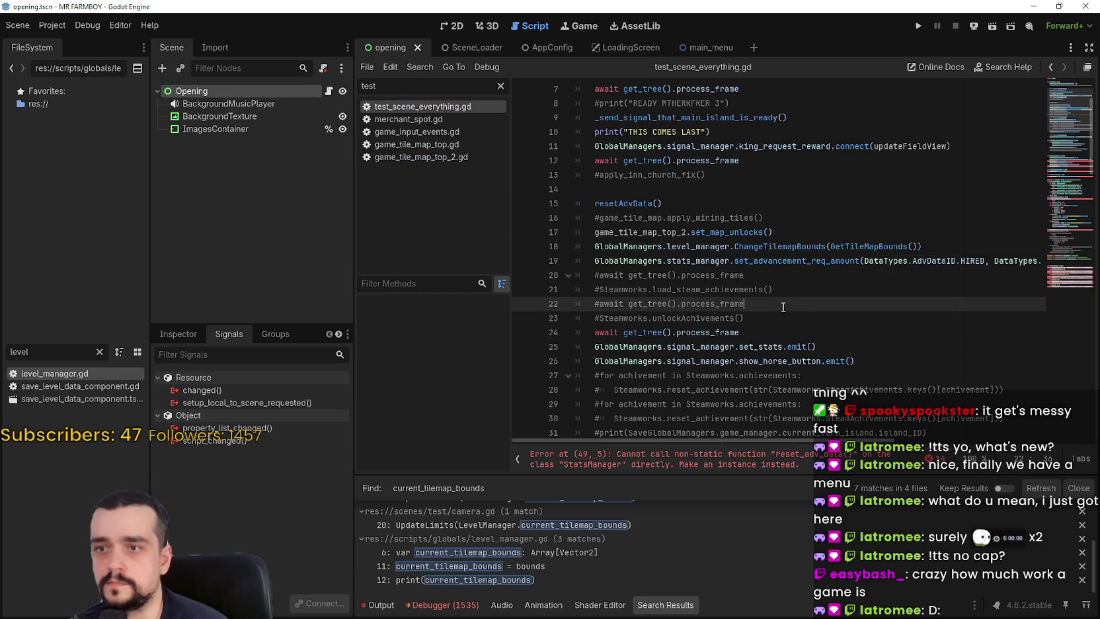
{"action": "scroll", "coordinate": [808, 321], "scroll_direction": "down", "scroll_amount": 10}
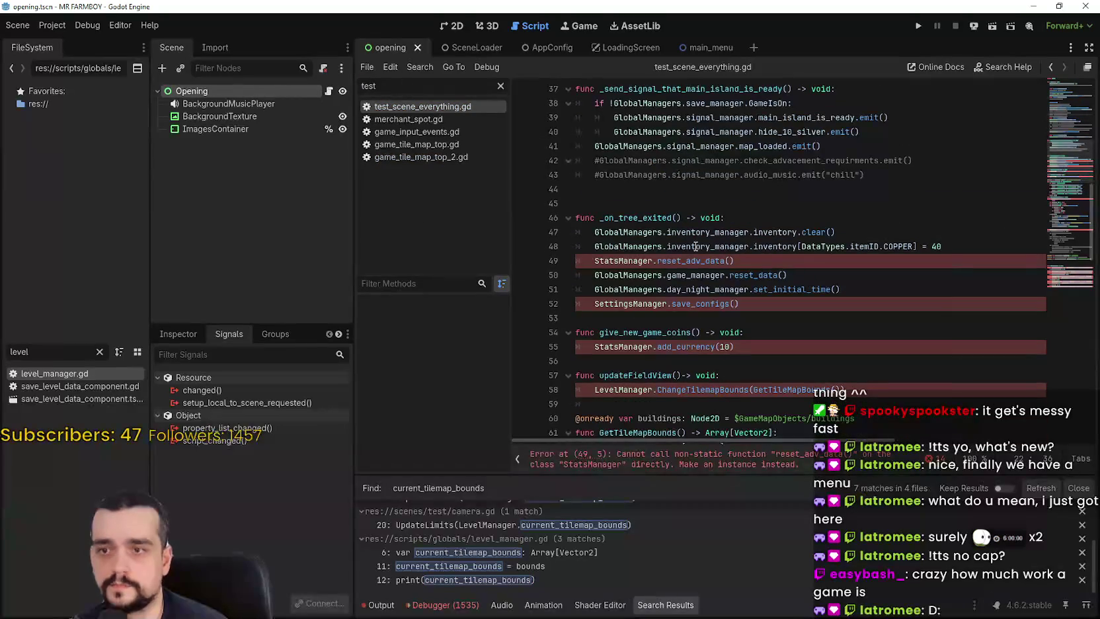
Replace StatsManager on line 49 and SettingsManager on line 52 with GlobalManagers.stats_manager and GlobalManagers.settings_manager.
{"action": "double_click", "coordinate": [636, 260]}
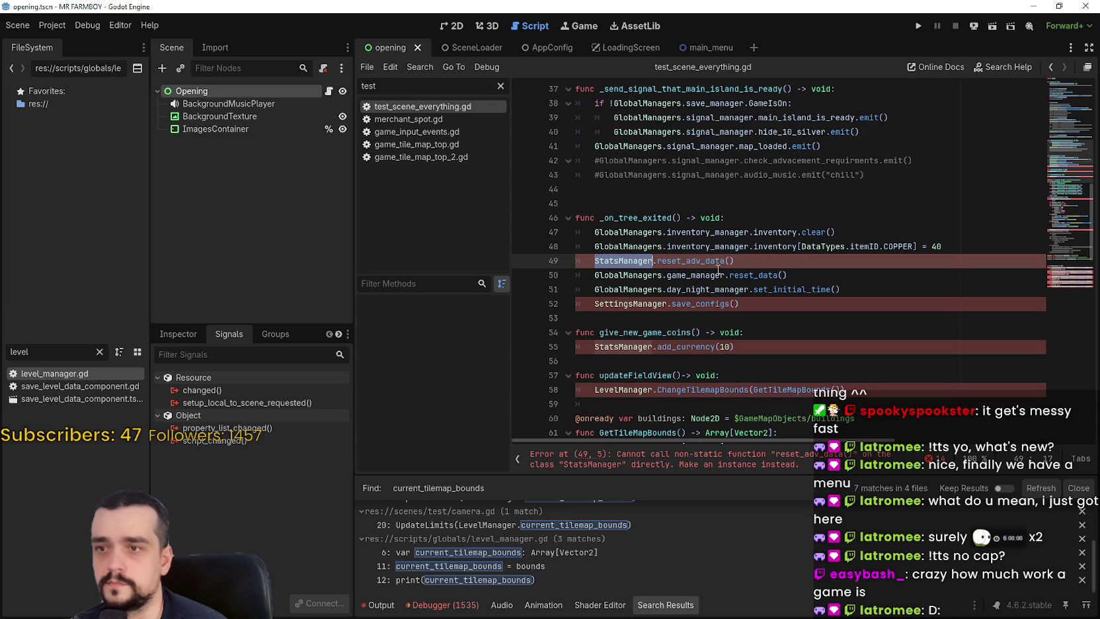
{"action": "type", "text": "Global"}
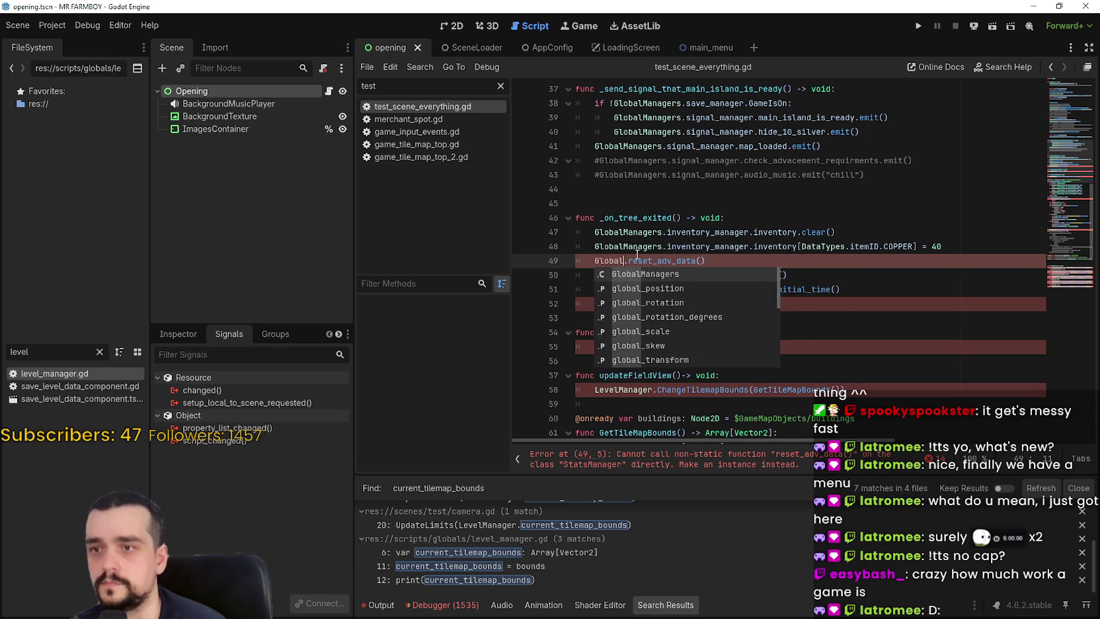
{"action": "key", "text": "Return"}
{"action": "type", "text": ".stats"}
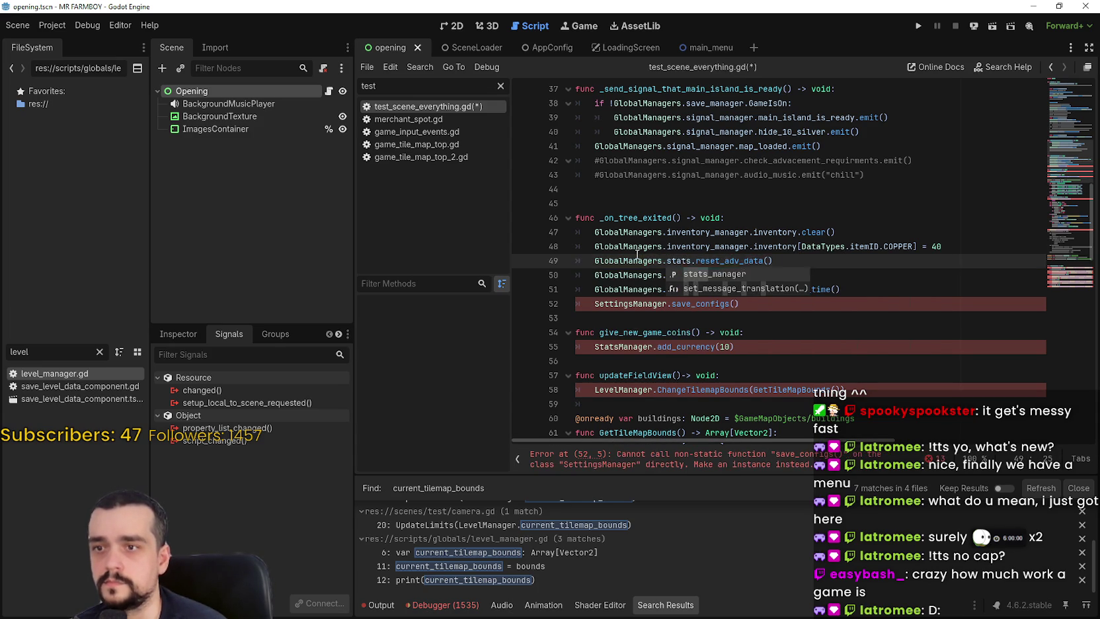
{"action": "key", "text": "Return"}
{"action": "left_click_drag", "start_coordinate": [682, 261], "coordinate": [642, 261]}
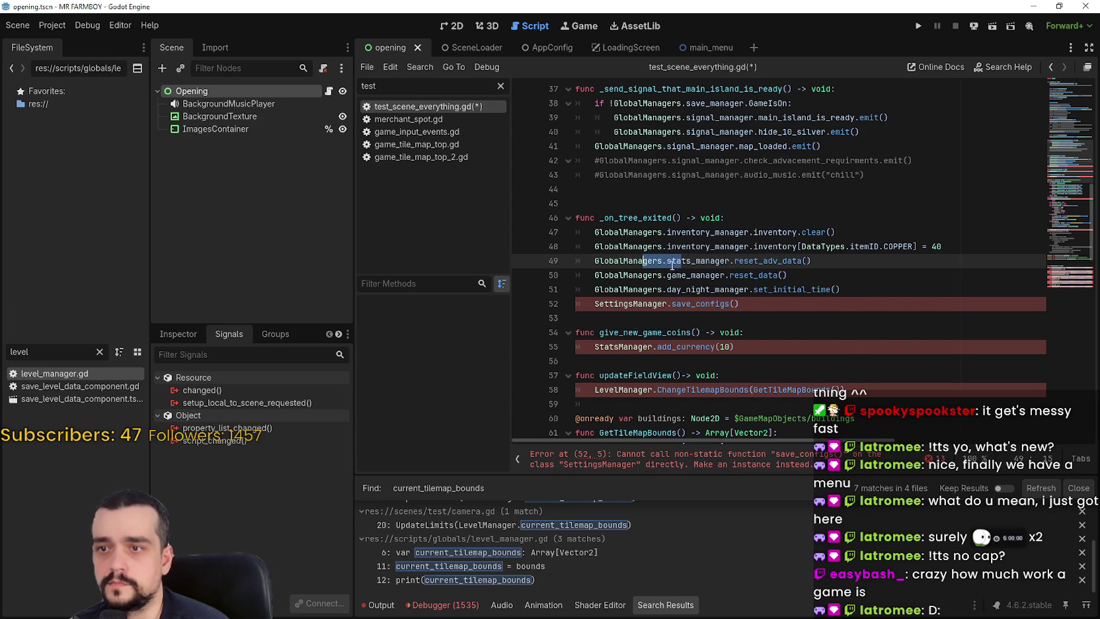
{"action": "double_click", "coordinate": [619, 303]}
{"action": "type", "text": "Global."}
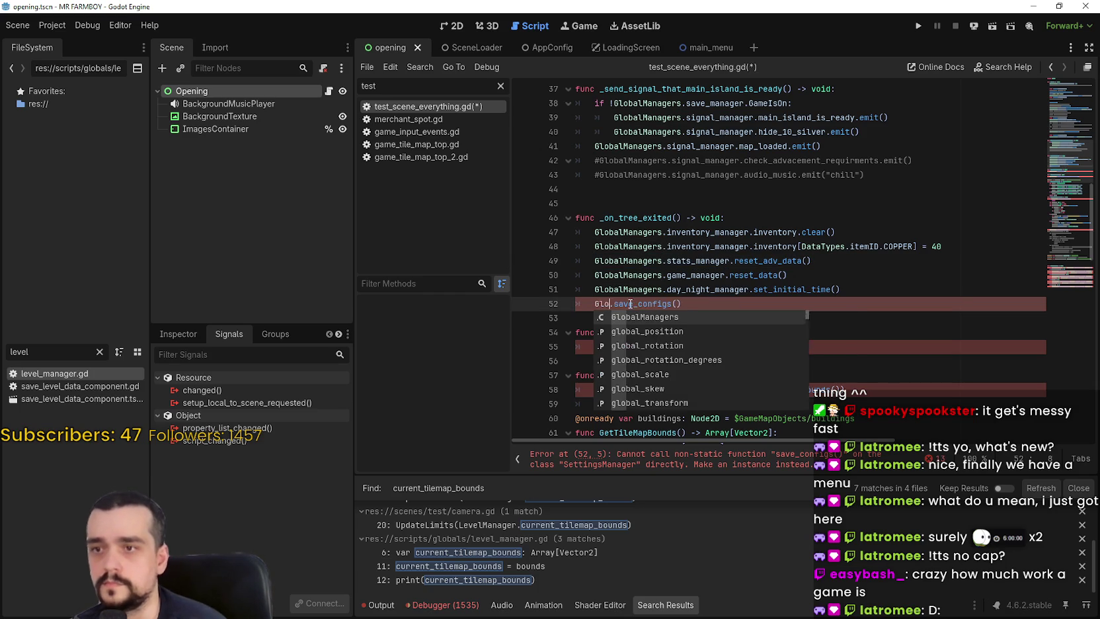
{"action": "key", "text": "Return"}
{"action": "type", "text": ".sett"}
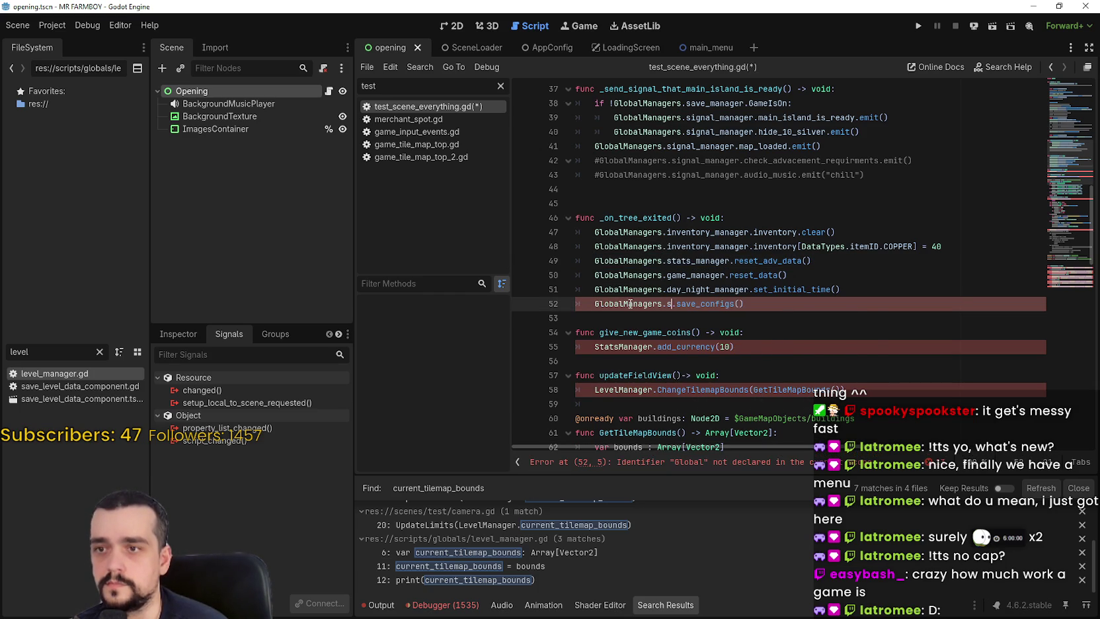
{"action": "key", "text": "Return"}
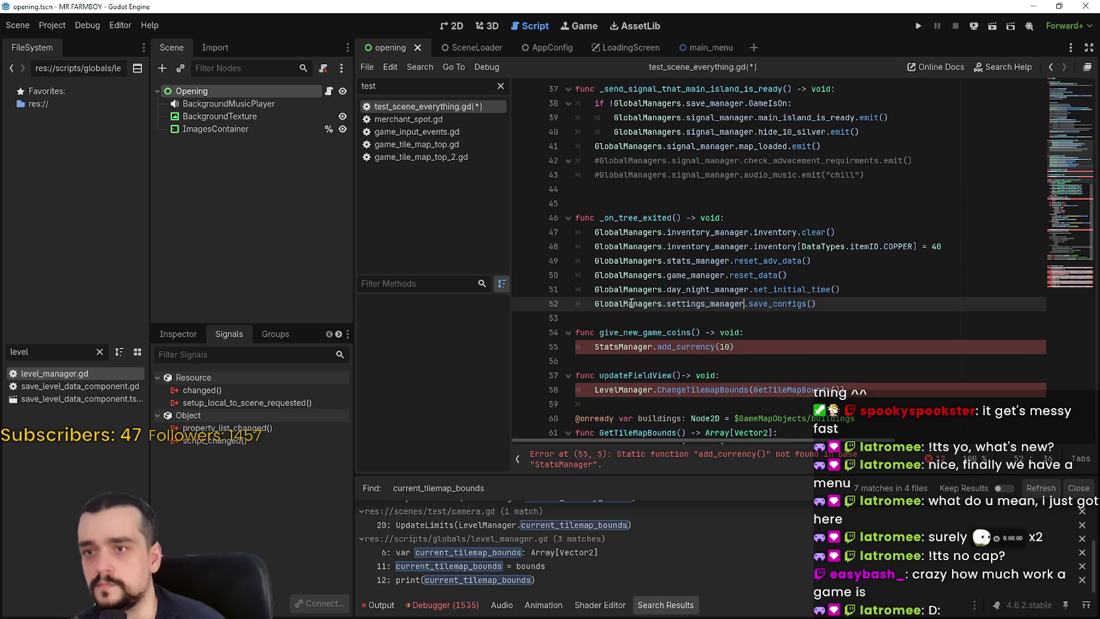
Change line 55 to GlobalManagers.stats_manager and line 58 to GlobalManagers.level_manager.
{"action": "scroll", "coordinate": [634, 265], "scroll_direction": "down", "scroll_amount": 2}
{"action": "double_click", "coordinate": [640, 257]}
{"action": "type", "text": "G"}
{"action": "key", "text": "ctrl+z"}
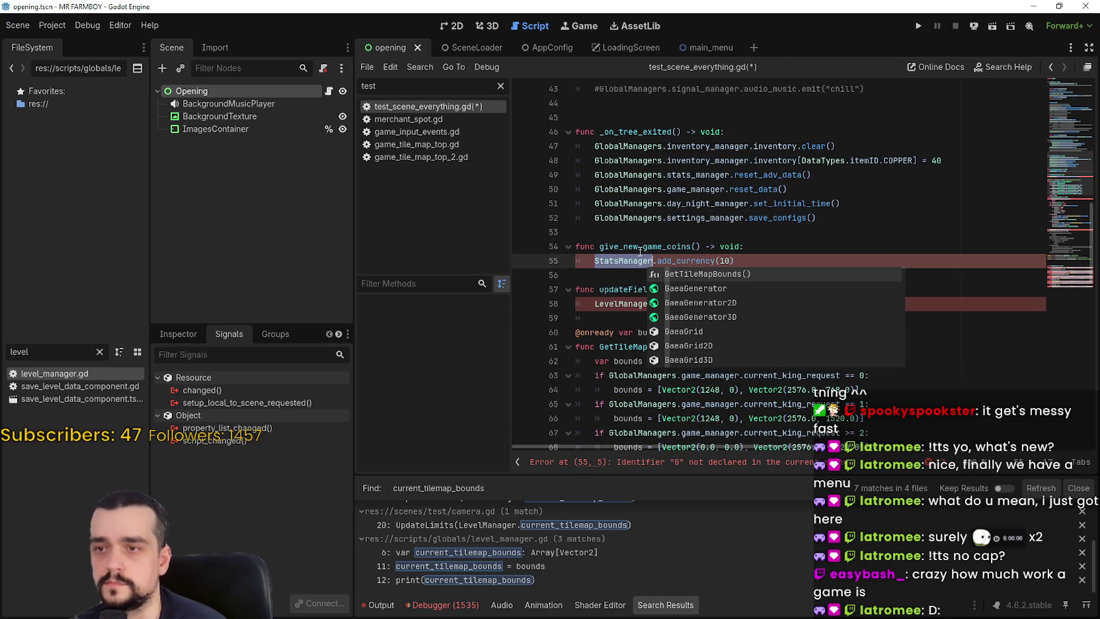
{"action": "type", "text": "GlobalManagers."}
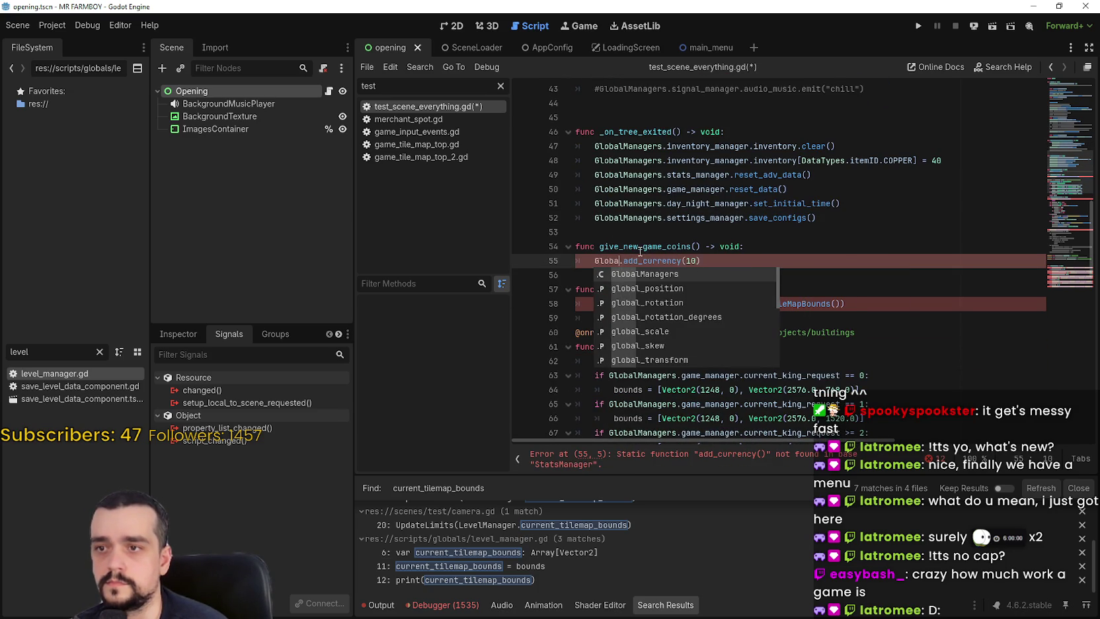
{"action": "type", "text": "stats_manager."}
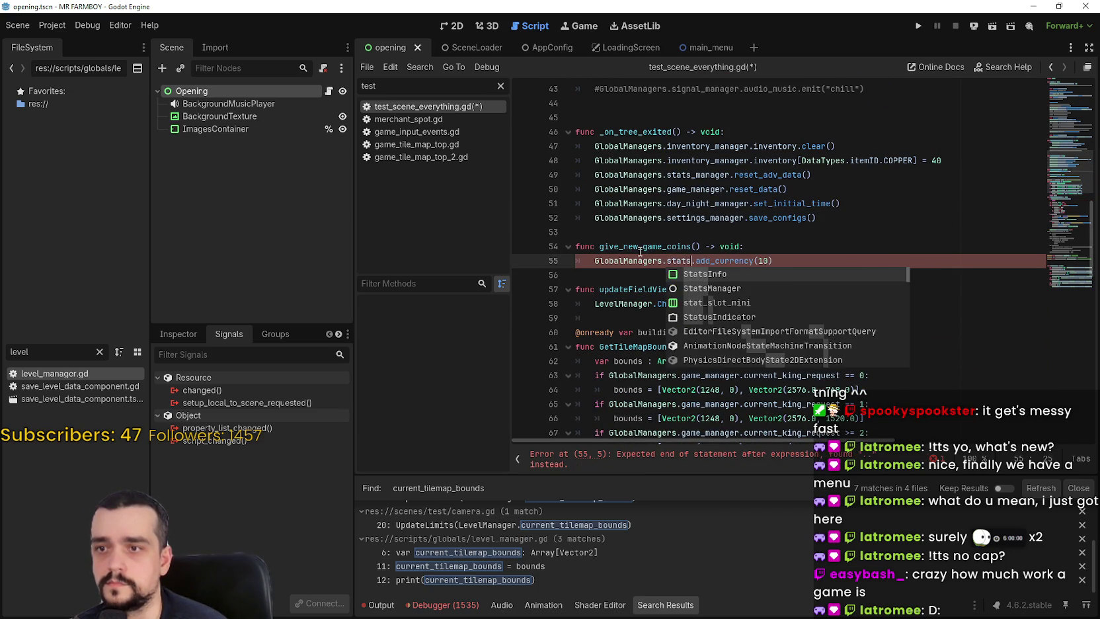
{"action": "scroll", "coordinate": [640, 252], "scroll_direction": "down", "scroll_amount": 1}
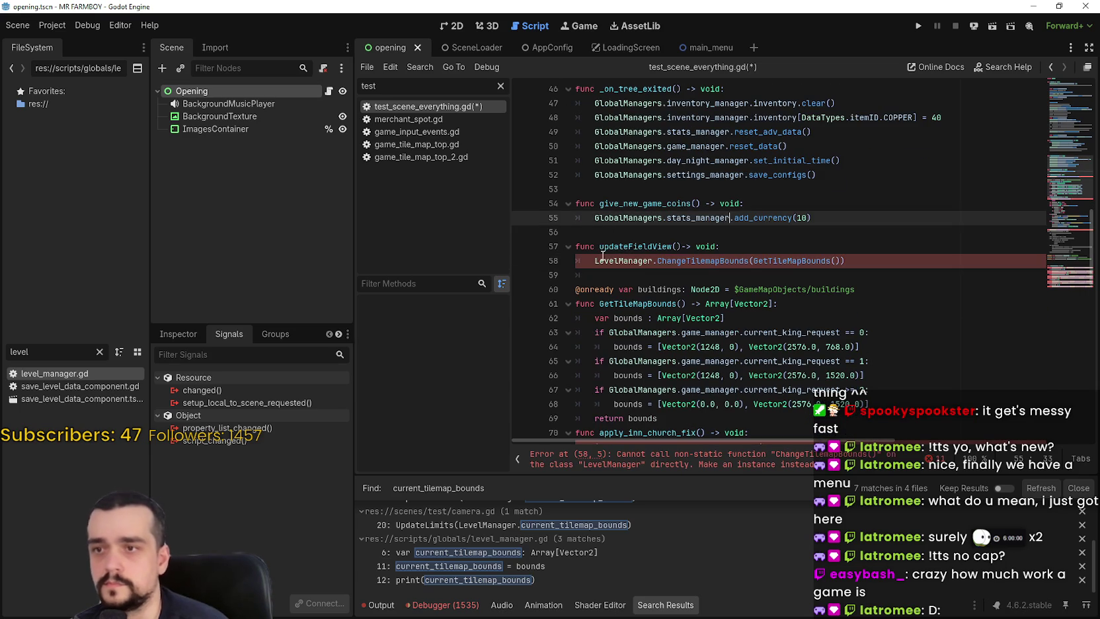
{"action": "double_click", "coordinate": [618, 261]}
{"action": "type", "text": "GlobalManagers.le"}
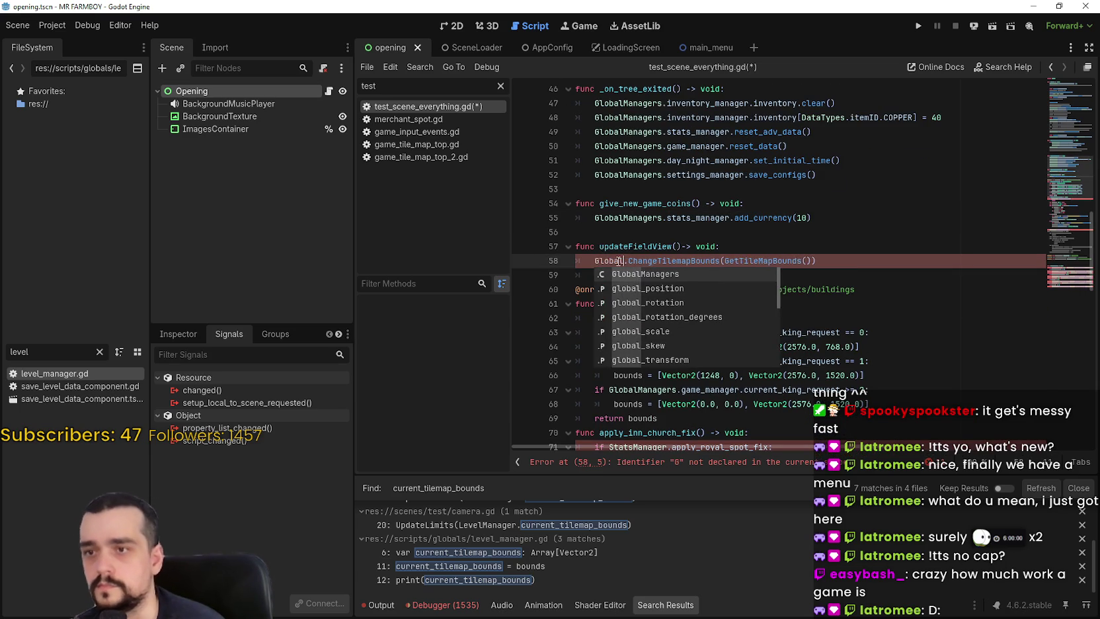
{"action": "type", "text": "vel_manager"}
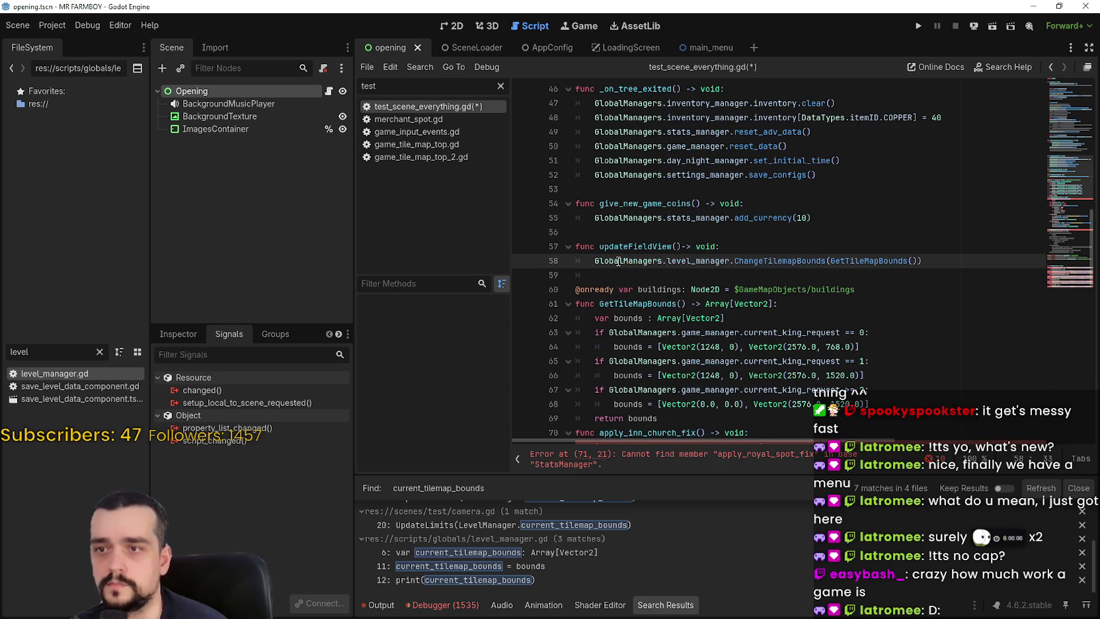
Replace StatsManager on lines 71 and 89 with GlobalManagers.stats_manager.
{"action": "scroll", "coordinate": [618, 260], "scroll_direction": "down", "scroll_amount": 5}
{"action": "double_click", "coordinate": [638, 232]}
{"action": "key", "text": "ctrl+k"}
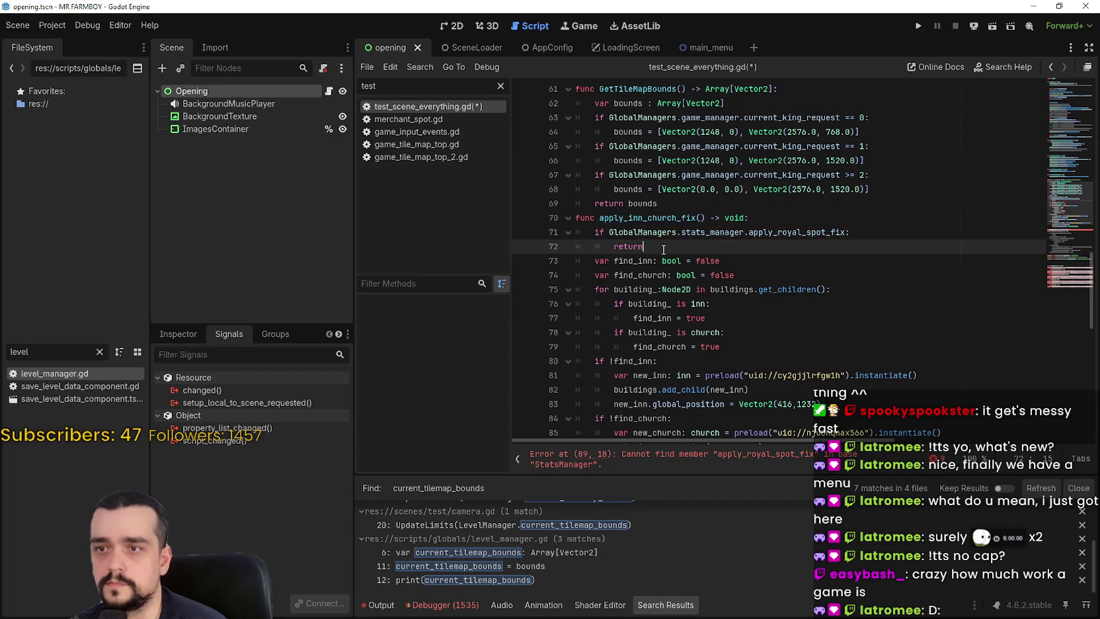
{"action": "scroll", "coordinate": [670, 278], "scroll_direction": "down", "scroll_amount": 4}
{"action": "double_click", "coordinate": [633, 318]}
{"action": "type", "text": "GlobalManagers.stats_manager.apply_royal_spot_fix = true"}
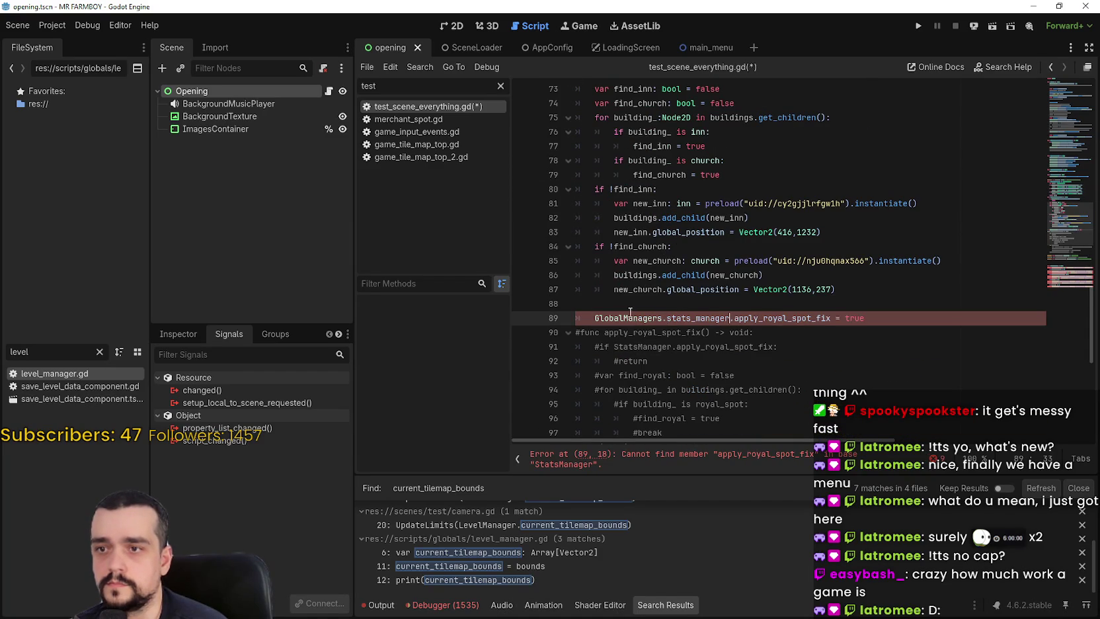
{"action": "scroll", "coordinate": [626, 298], "scroll_direction": "down", "scroll_amount": 2}
{"action": "scroll", "coordinate": [626, 298], "scroll_direction": "up", "scroll_amount": 5}
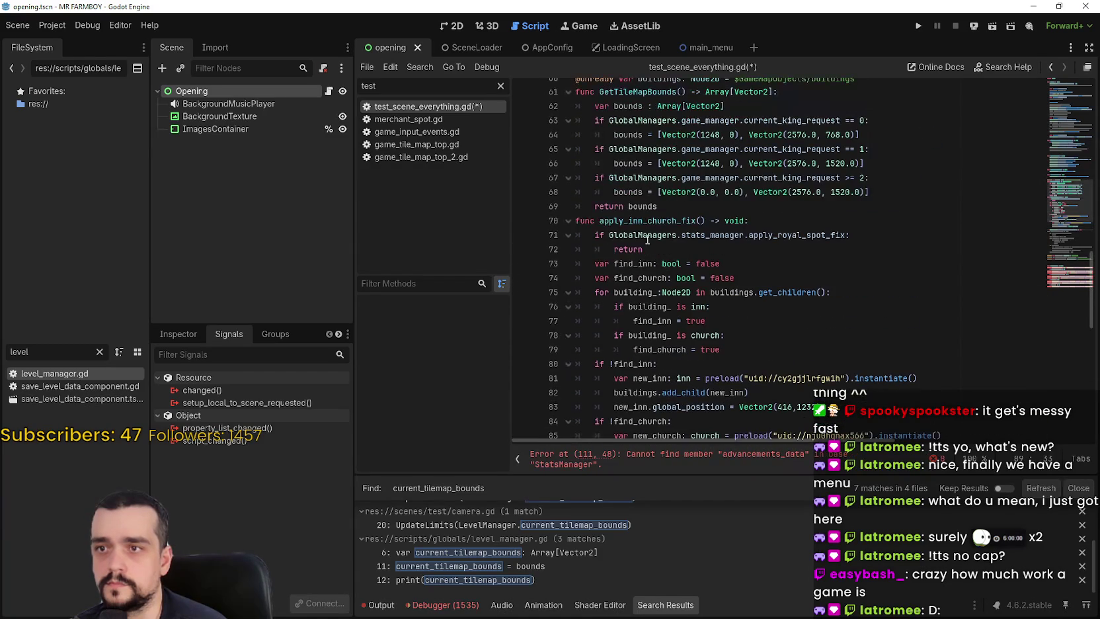
Delete the empty line 88 near the apply_inn_church_fix function.
{"action": "double_click", "coordinate": [648, 220]}
{"action": "scroll", "coordinate": [843, 333], "scroll_direction": "down", "scroll_amount": 2}
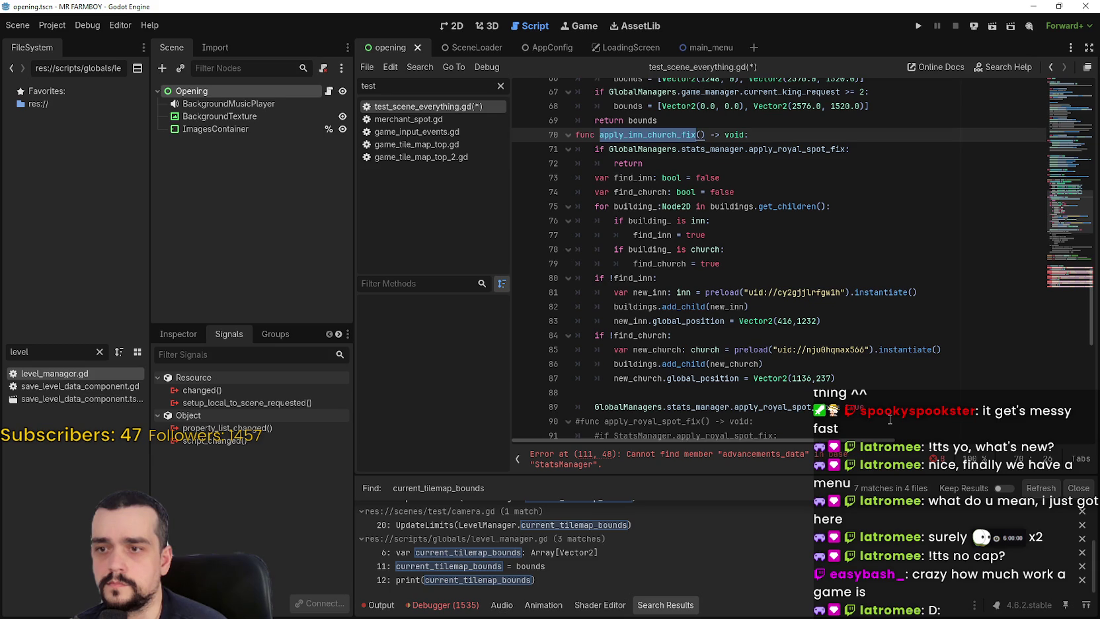
{"action": "left_click", "coordinate": [885, 399]}
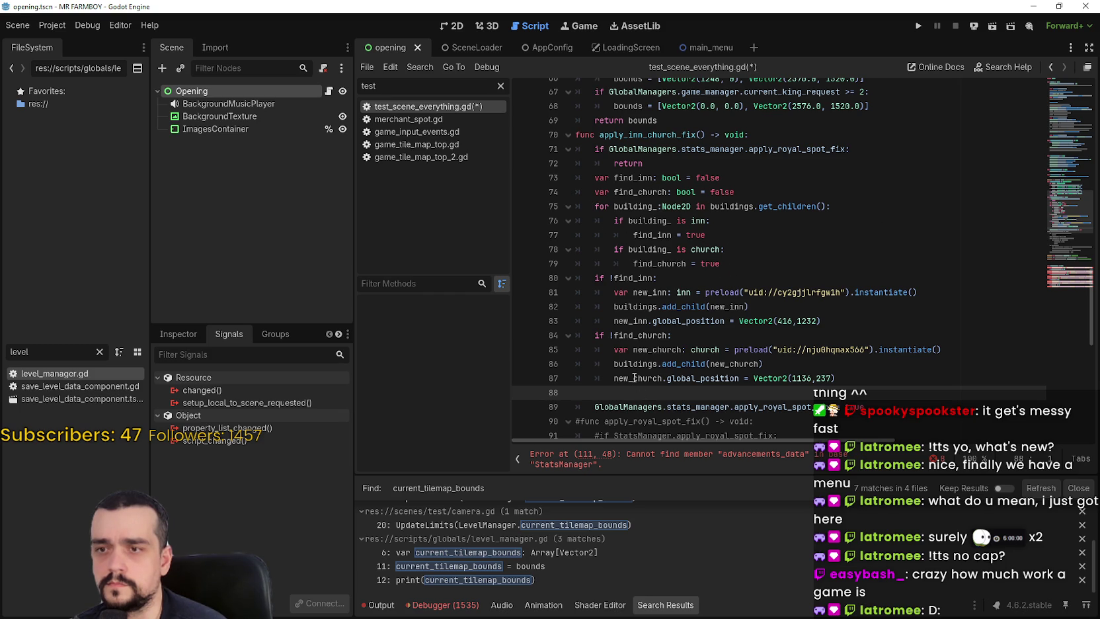
{"action": "scroll", "coordinate": [621, 344], "scroll_direction": "down", "scroll_amount": 2}
{"action": "scroll", "coordinate": [660, 264], "scroll_direction": "down", "scroll_amount": 3}
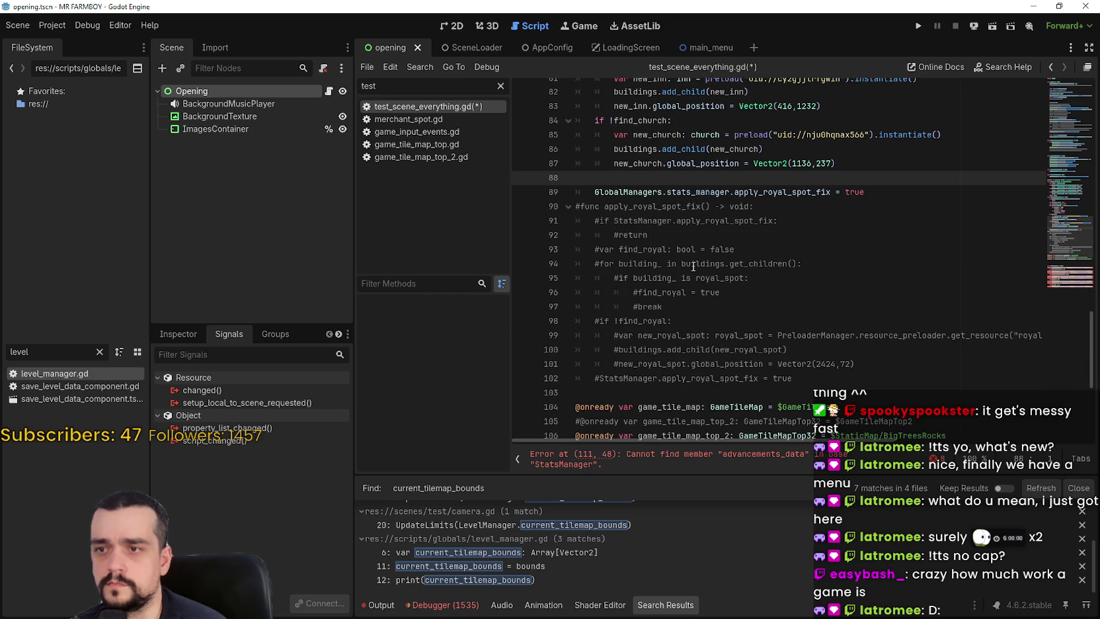
{"action": "key", "text": "BackSpace"}
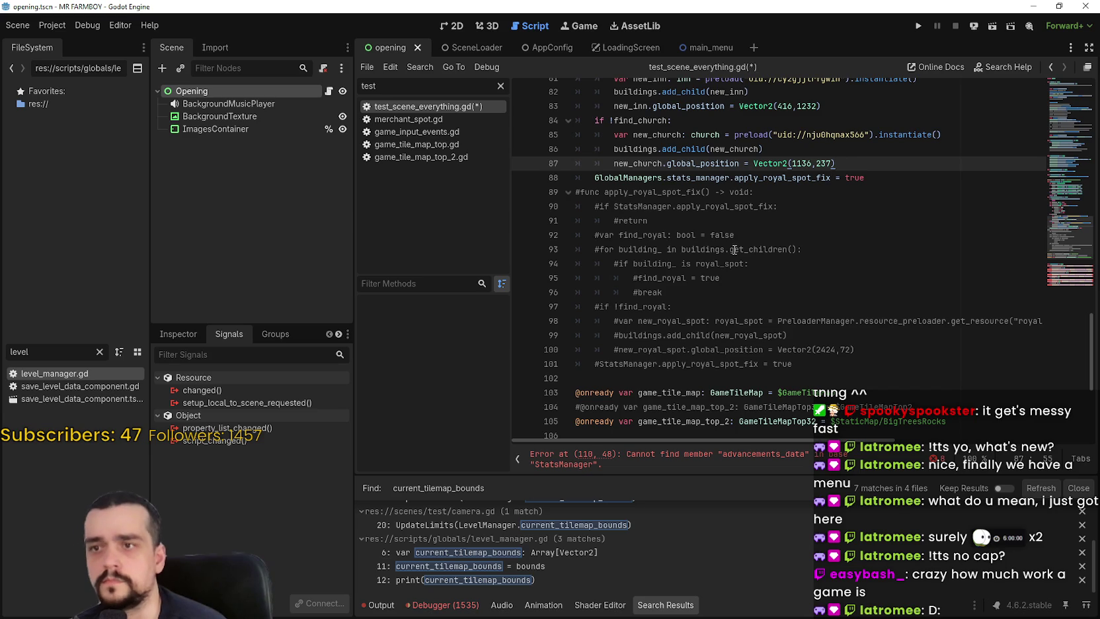
{"action": "scroll", "coordinate": [700, 315], "scroll_direction": "down", "scroll_amount": 3}
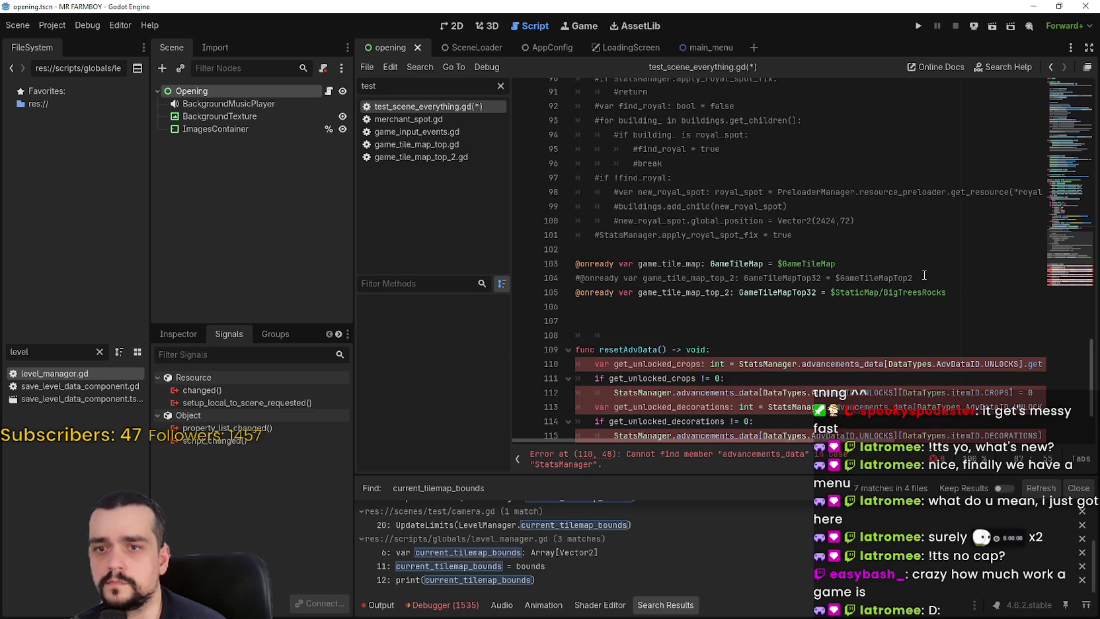
{"action": "scroll", "coordinate": [898, 271], "scroll_direction": "up", "scroll_amount": 10}
Find the apply_inn_church_fix call on line 13, then move down to resetAdvData.
{"action": "double_click", "coordinate": [639, 220]}
{"action": "key", "text": "ctrl+f"}
{"action": "key", "text": "Return"}
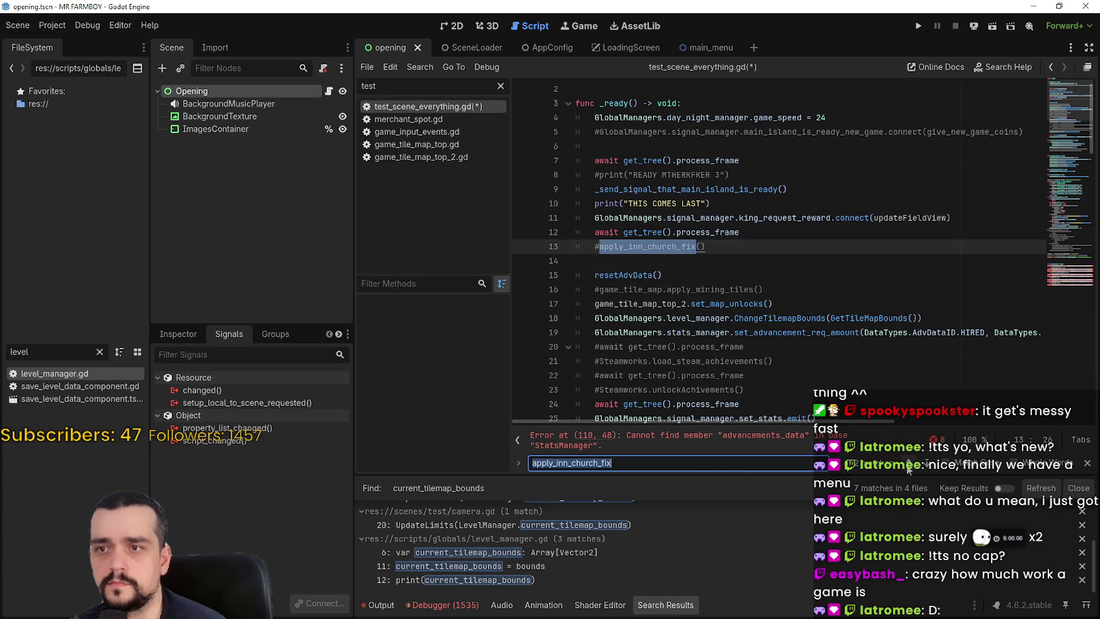
{"action": "left_click", "coordinate": [744, 289]}
{"action": "scroll", "coordinate": [714, 315], "scroll_direction": "down", "scroll_amount": 20}
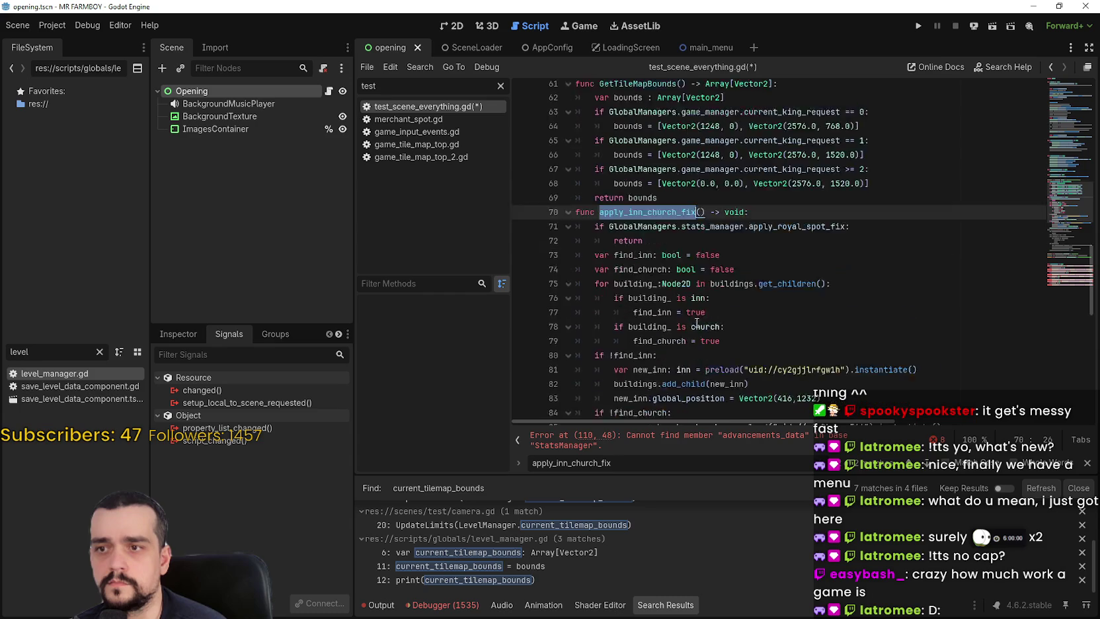
{"action": "left_click", "coordinate": [713, 317]}
{"action": "scroll", "coordinate": [714, 316], "scroll_direction": "down", "scroll_amount": 6}
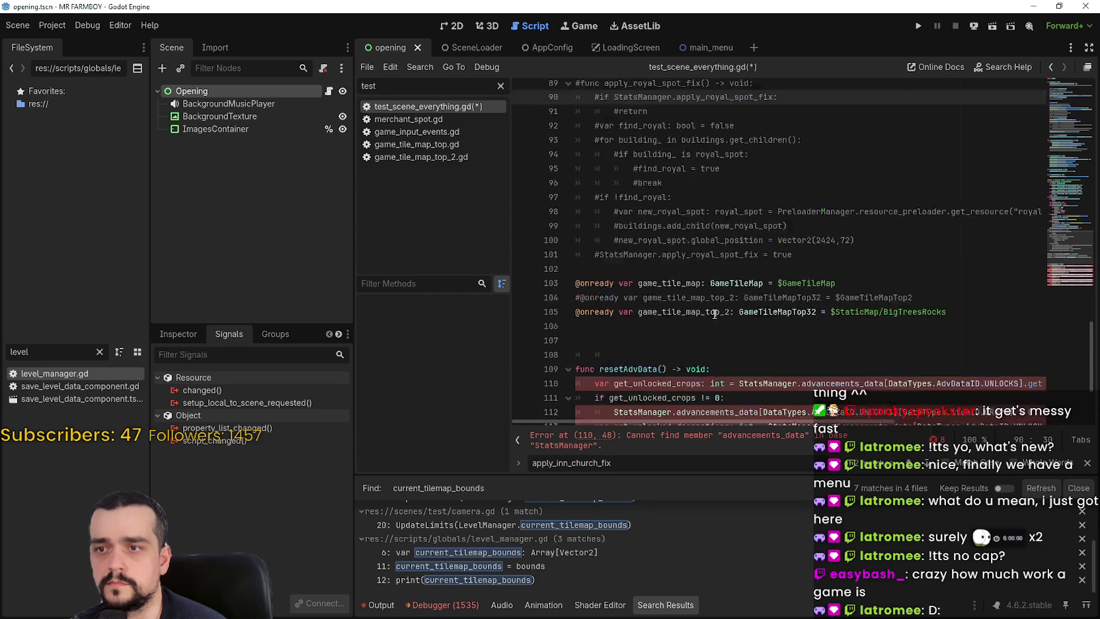
{"action": "left_click", "coordinate": [693, 286]}
{"action": "scroll", "coordinate": [693, 286], "scroll_direction": "down", "scroll_amount": 2}
Paste GlobalManagers.stats_manager over StatsManager on lines 110–121 of resetAdvData, then save.
{"action": "double_click", "coordinate": [836, 236]}
{"action": "double_click", "coordinate": [766, 236]}
{"action": "type", "text": "GlobalManagers.stats_manager"}
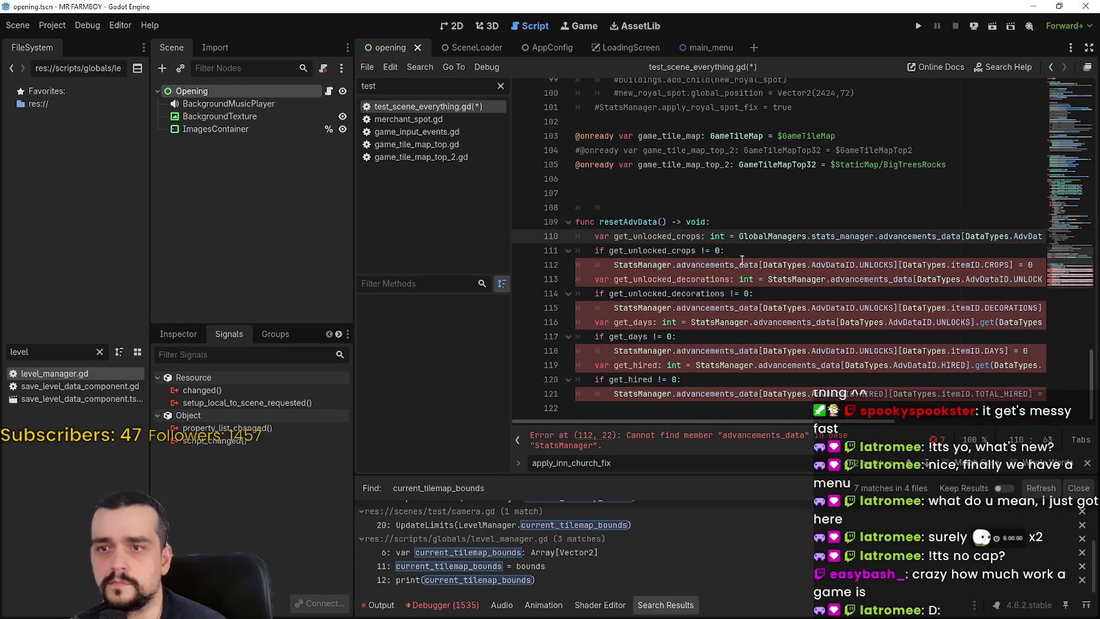
{"action": "double_click", "coordinate": [656, 264]}
{"action": "type", "text": "GlobalManagers.stats_manager"}
{"action": "double_click", "coordinate": [796, 278]}
{"action": "type", "text": "GlobalManagers.stats_manager"}
{"action": "double_click", "coordinate": [641, 307]}
{"action": "type", "text": "GlobalManagers.stats_manager"}
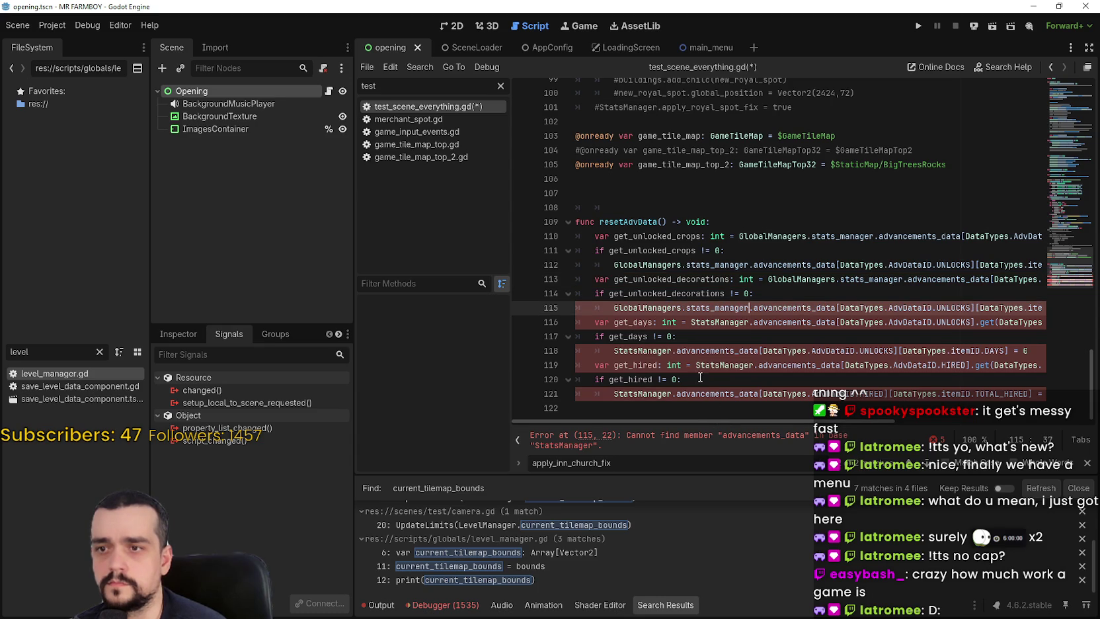
{"action": "double_click", "coordinate": [736, 328]}
{"action": "type", "text": "GlobalManagers.stats_manager"}
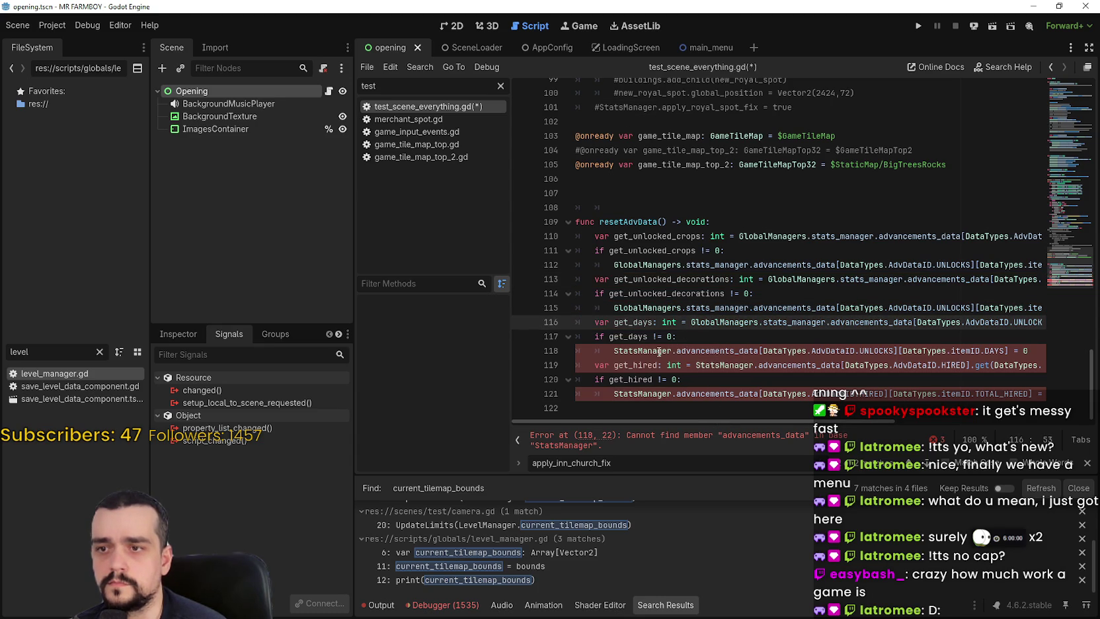
{"action": "double_click", "coordinate": [659, 351]}
{"action": "type", "text": "GlobalManagers.stats_manager"}
{"action": "double_click", "coordinate": [720, 364]}
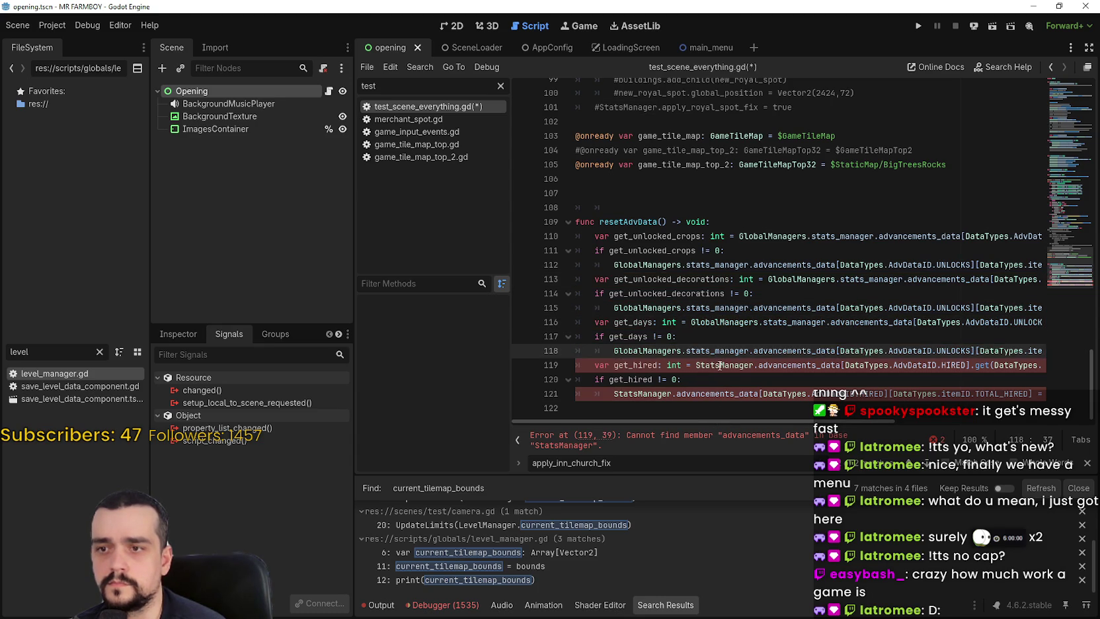
{"action": "type", "text": "GlobalManagers.stats_manager"}
{"action": "double_click", "coordinate": [641, 394]}
{"action": "type", "text": "GlobalManagers.stats_manager"}
{"action": "key", "text": "ctrl+s"}
Show the Debugger's error list and jump through parse errors, including advancements_data in resetAdvData.
{"action": "left_click", "coordinate": [442, 605]}
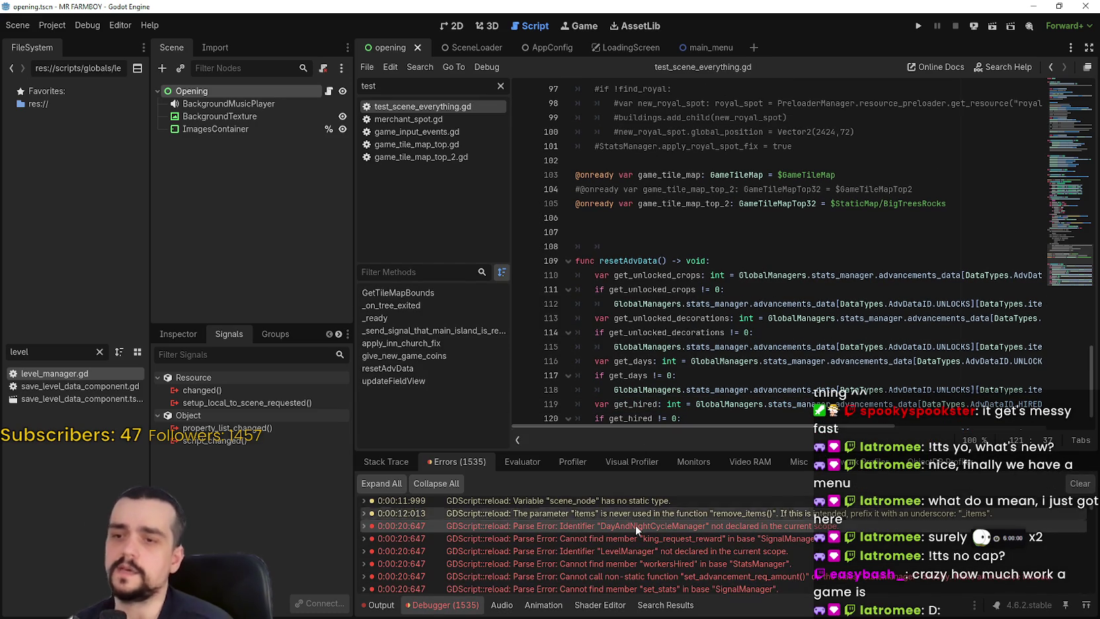
{"action": "scroll", "coordinate": [642, 521], "scroll_direction": "down", "scroll_amount": 3}
{"action": "scroll", "coordinate": [668, 545], "scroll_direction": "down", "scroll_amount": 8}
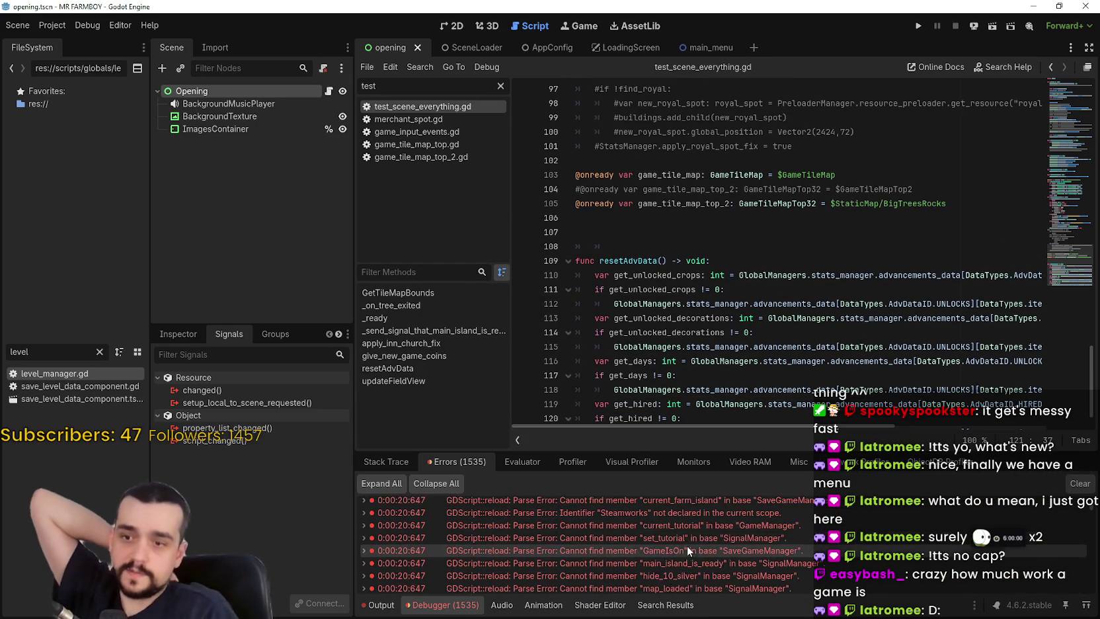
{"action": "left_click", "coordinate": [701, 535]}
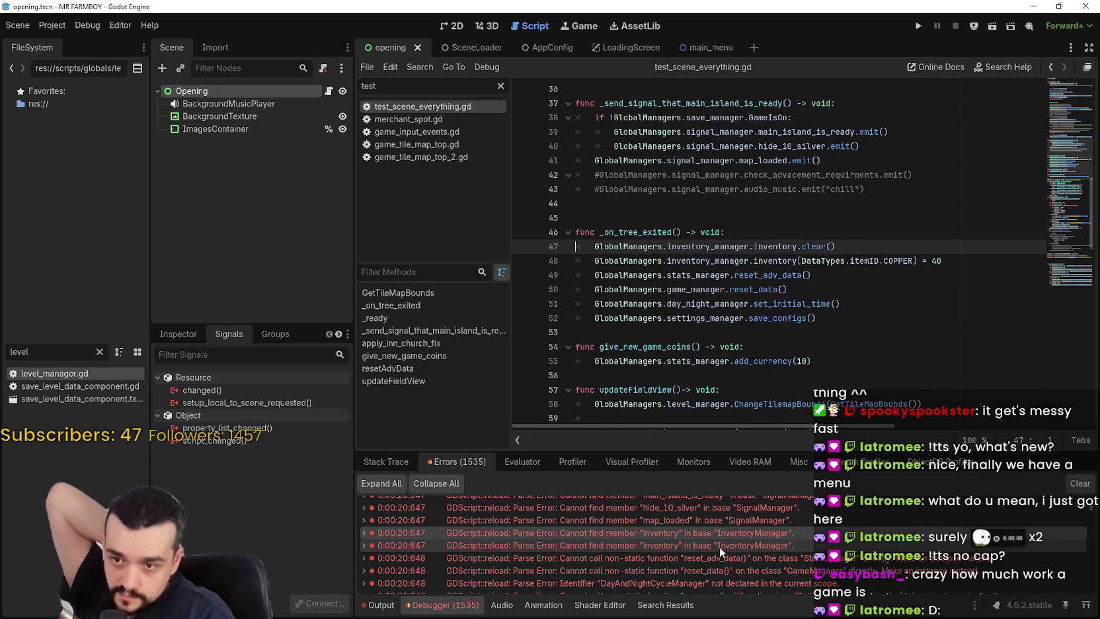
{"action": "scroll", "coordinate": [718, 552], "scroll_direction": "down", "scroll_amount": 5}
{"action": "scroll", "coordinate": [717, 558], "scroll_direction": "down", "scroll_amount": 5}
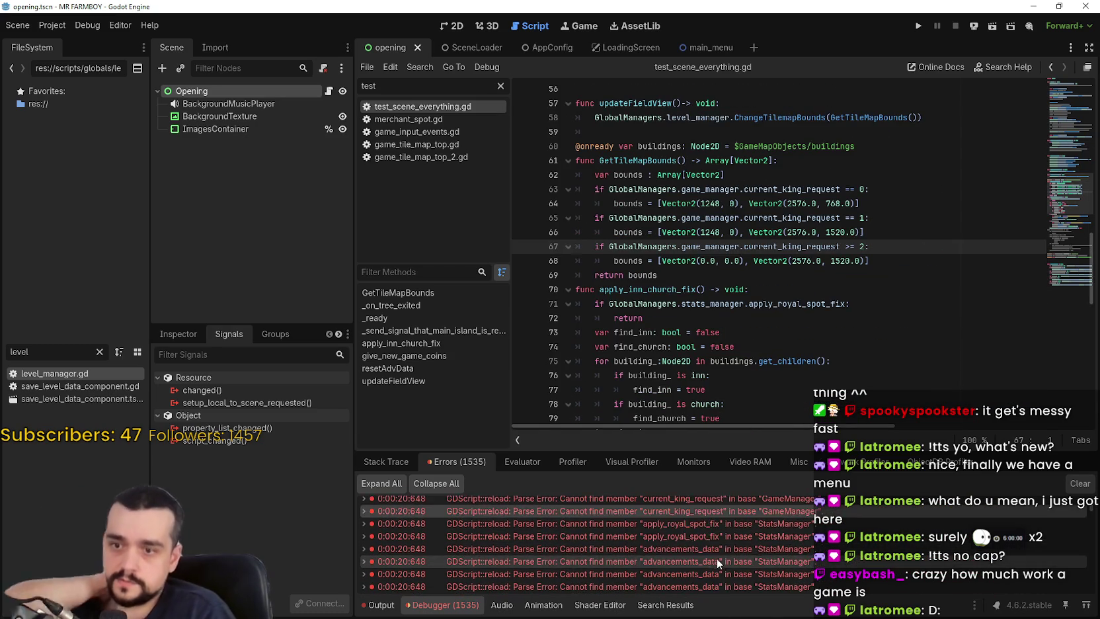
{"action": "left_click", "coordinate": [716, 556]}
{"action": "scroll", "coordinate": [714, 551], "scroll_direction": "down", "scroll_amount": 2}
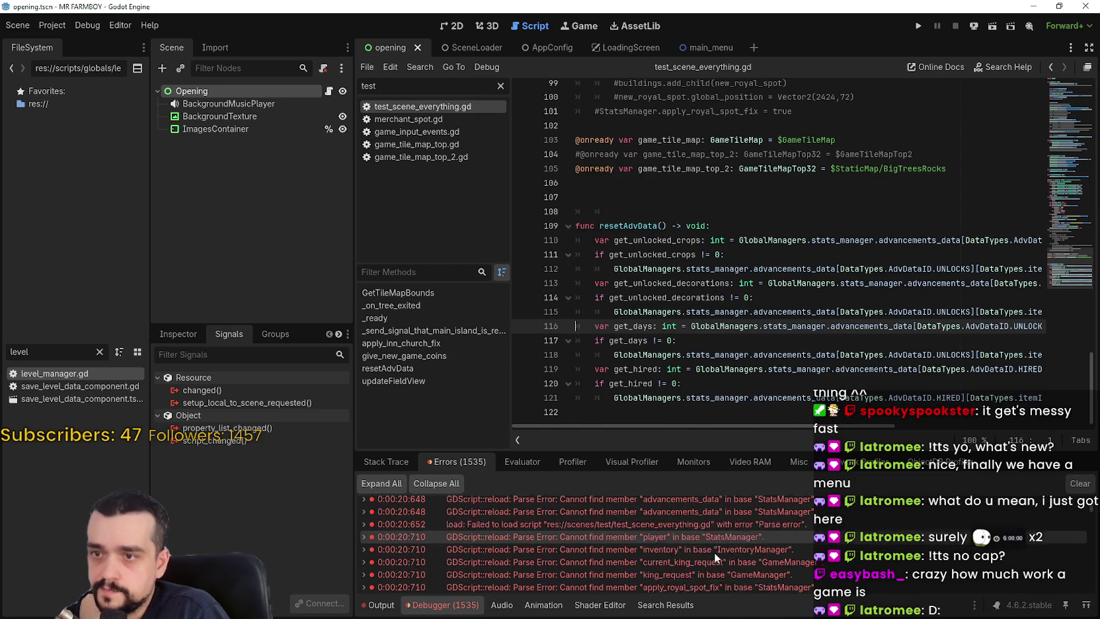
Open the script failing on 'player' in StatsManager and inspect player_location on line 18.
{"action": "left_click", "coordinate": [708, 536]}
{"action": "scroll", "coordinate": [984, 153], "scroll_direction": "up", "scroll_amount": 3}
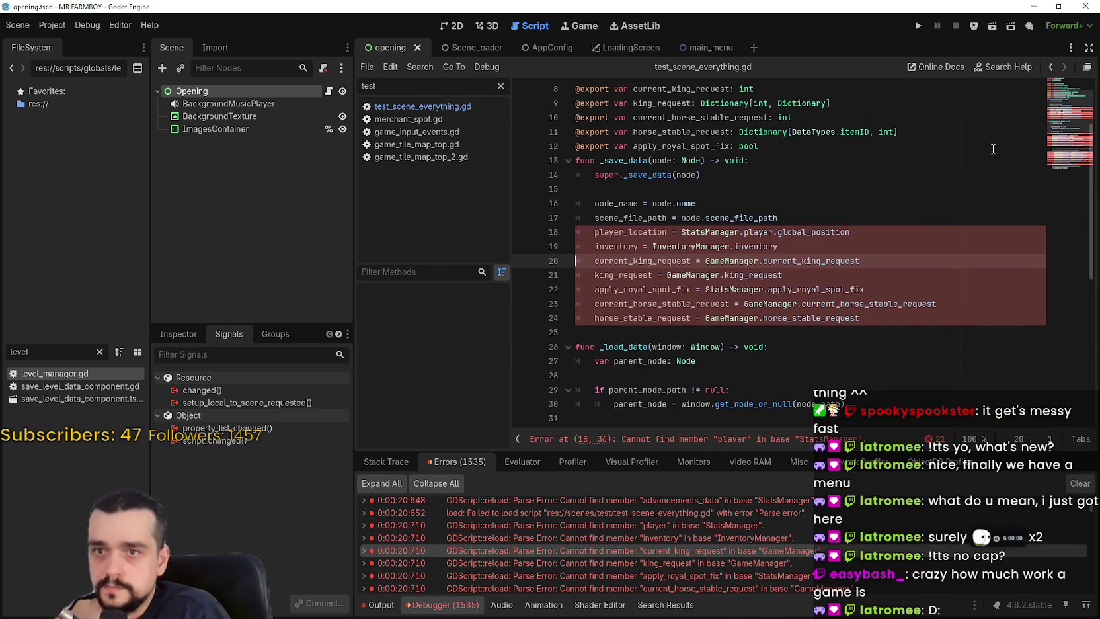
{"action": "scroll", "coordinate": [952, 167], "scroll_direction": "up", "scroll_amount": 2}
{"action": "scroll", "coordinate": [933, 169], "scroll_direction": "down", "scroll_amount": 3}
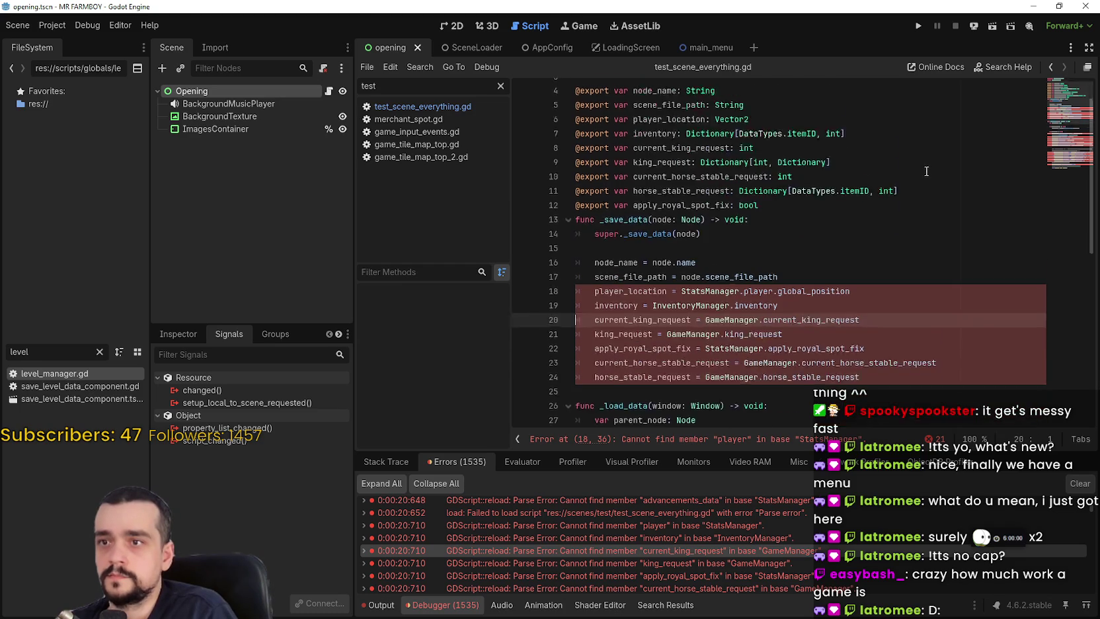
{"action": "double_click", "coordinate": [627, 204]}
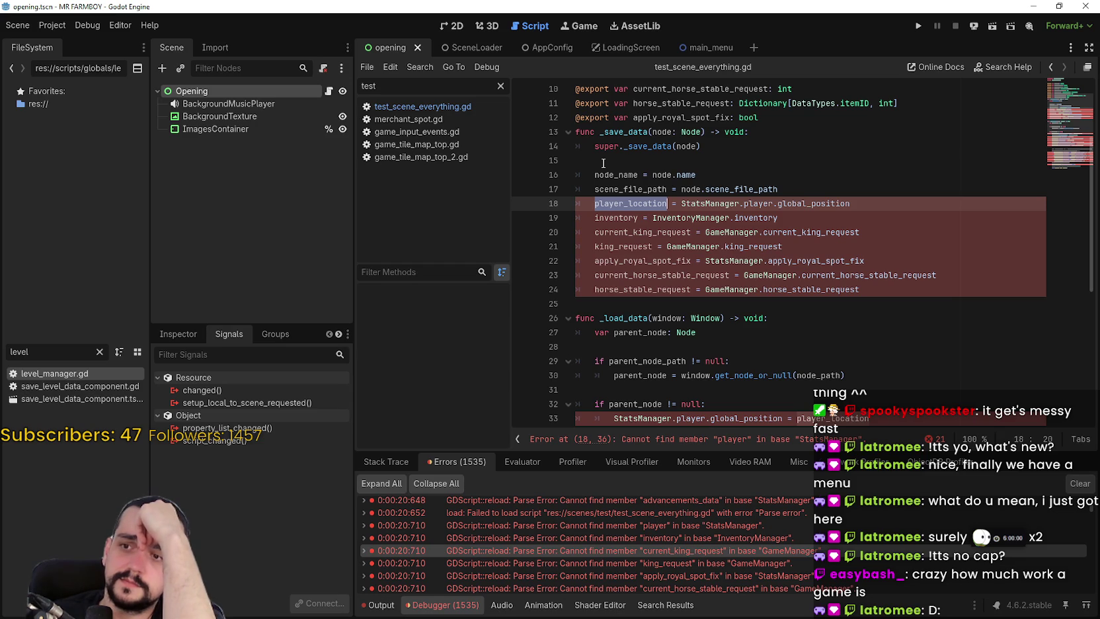
{"action": "key", "text": "Right"}
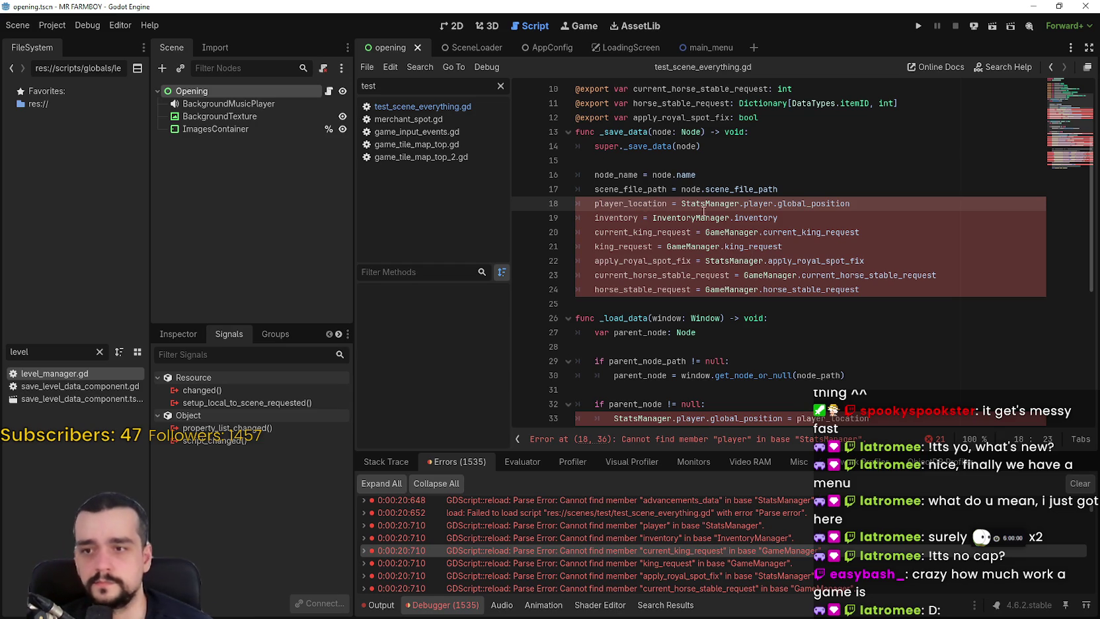
Replace StatsManager and InventoryManager with GlobalManagers.stats_manager and GlobalManagers.inventory_manager.
{"action": "double_click", "coordinate": [695, 204]}
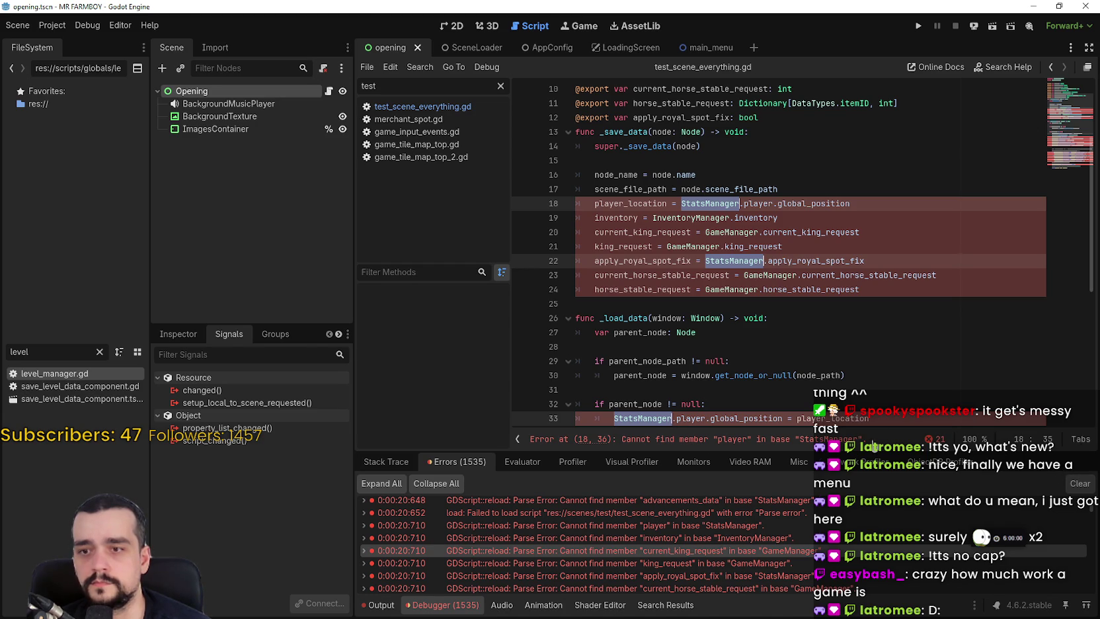
{"action": "scroll", "coordinate": [808, 255], "scroll_direction": "down", "scroll_amount": 5}
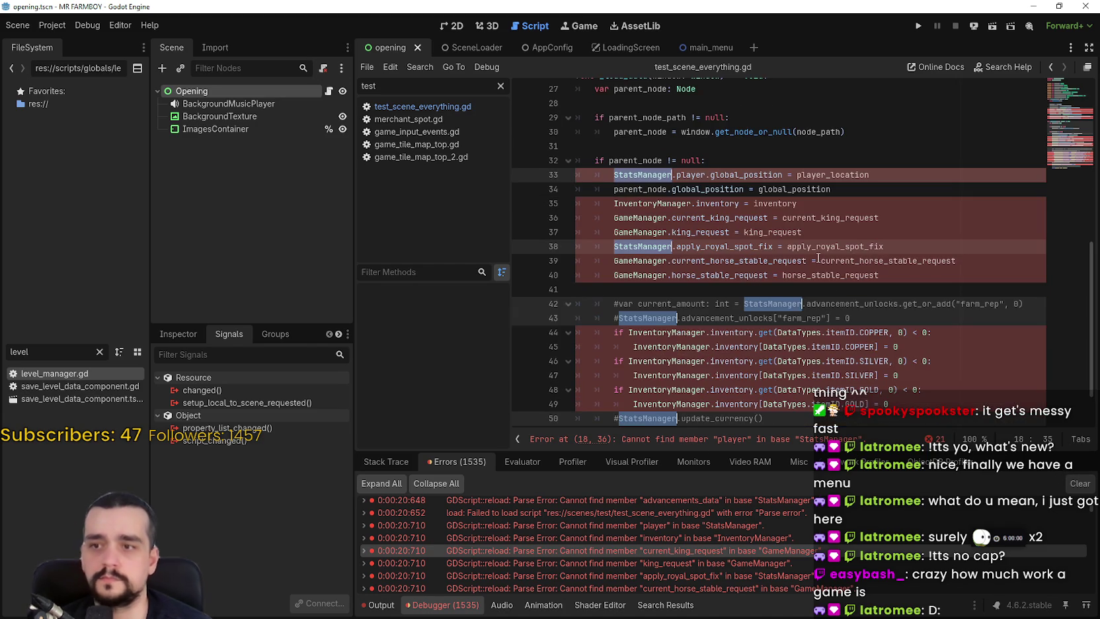
{"action": "type", "text": "Global"}
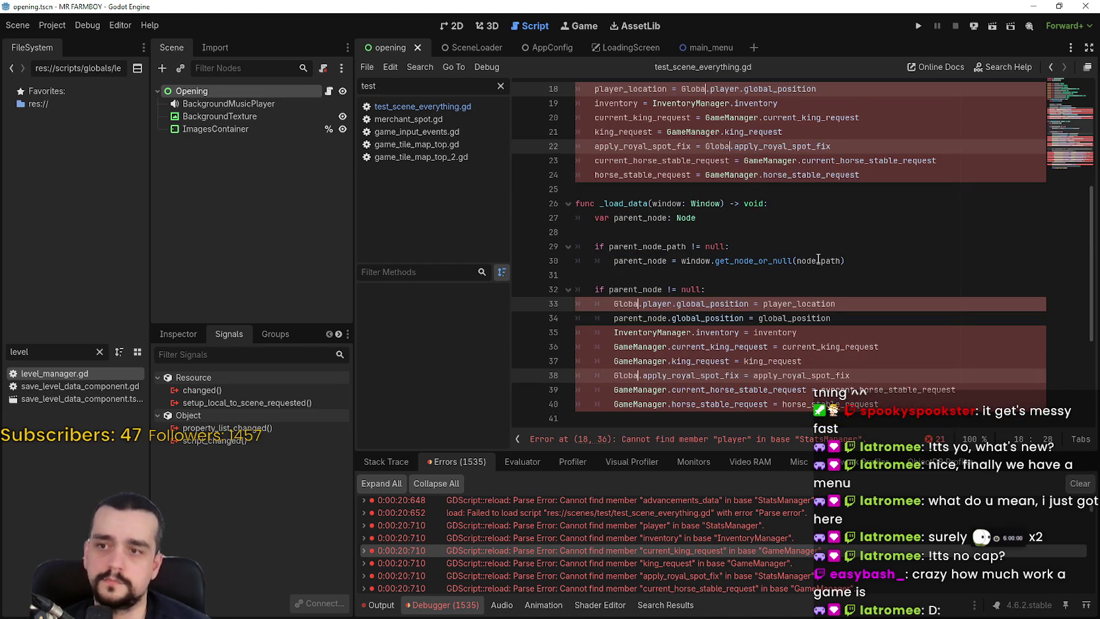
{"action": "key", "text": "Return"}
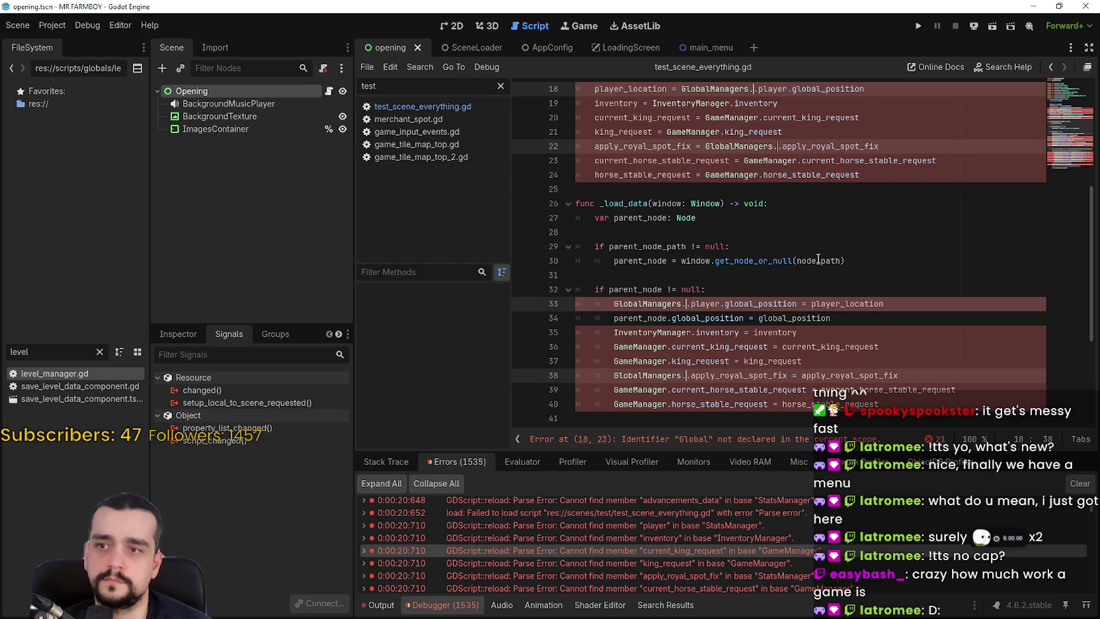
{"action": "type", "text": ".stats_manager"}
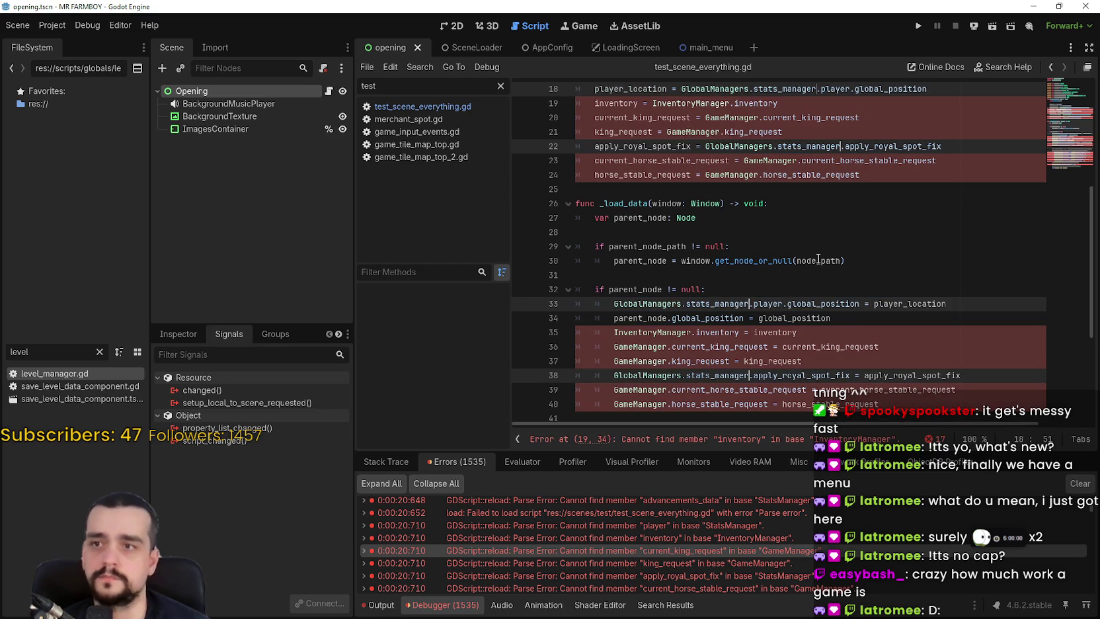
{"action": "scroll", "coordinate": [690, 214], "scroll_direction": "up", "scroll_amount": 1}
{"action": "double_click", "coordinate": [690, 146]}
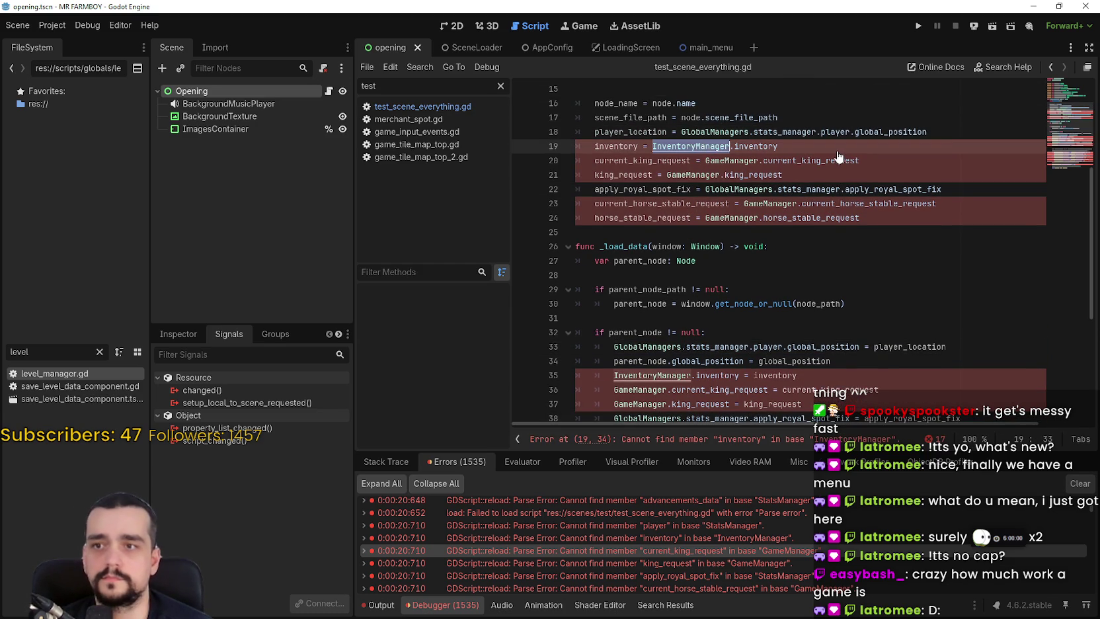
{"action": "scroll", "coordinate": [837, 156], "scroll_direction": "down", "scroll_amount": 4}
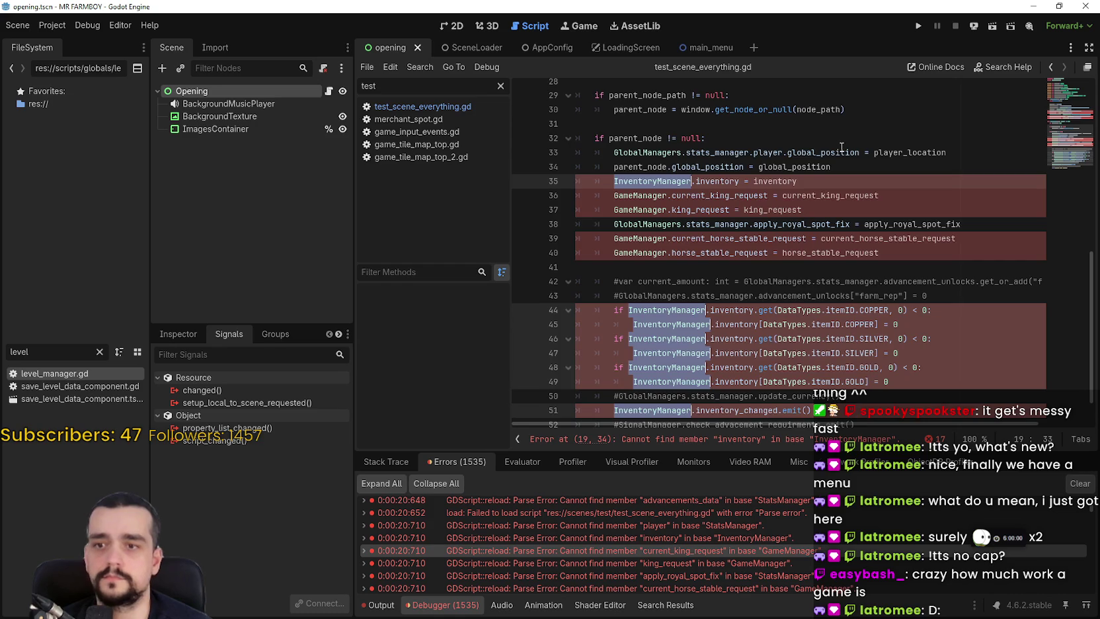
{"action": "type", "text": "GlobalManagers.inventory"}
{"action": "key", "text": "Return"}
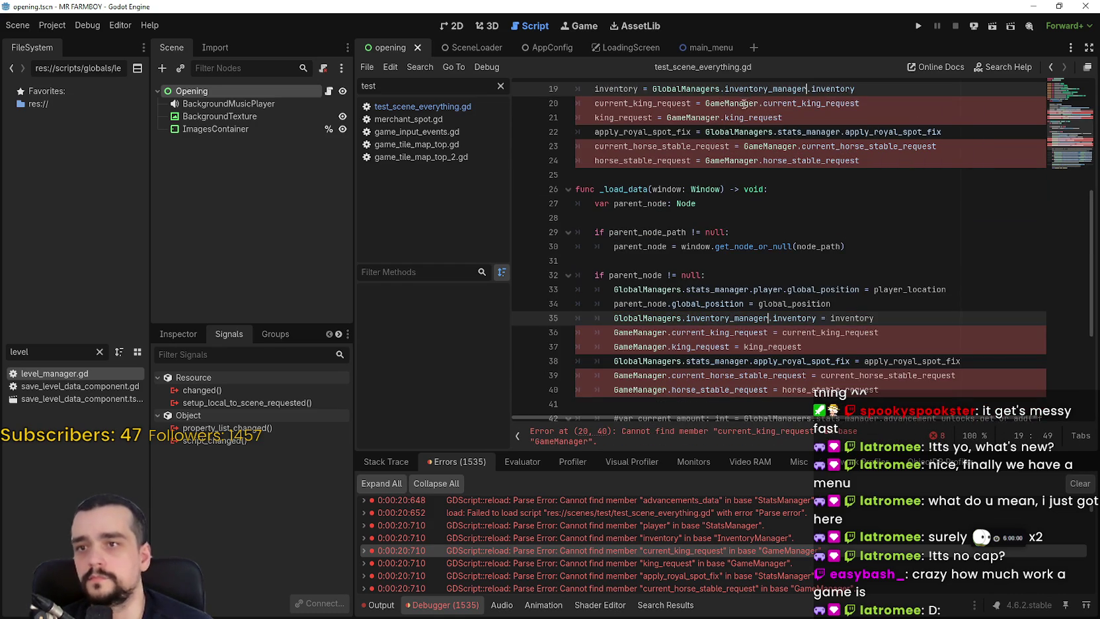
Change every GameManager occurrence to GlobalManagers.game_manager and save the script.
{"action": "double_click", "coordinate": [712, 106]}
{"action": "key", "text": "ctrl+d"}
{"action": "key", "text": "ctrl+d"}
{"action": "key", "text": "ctrl+d"}
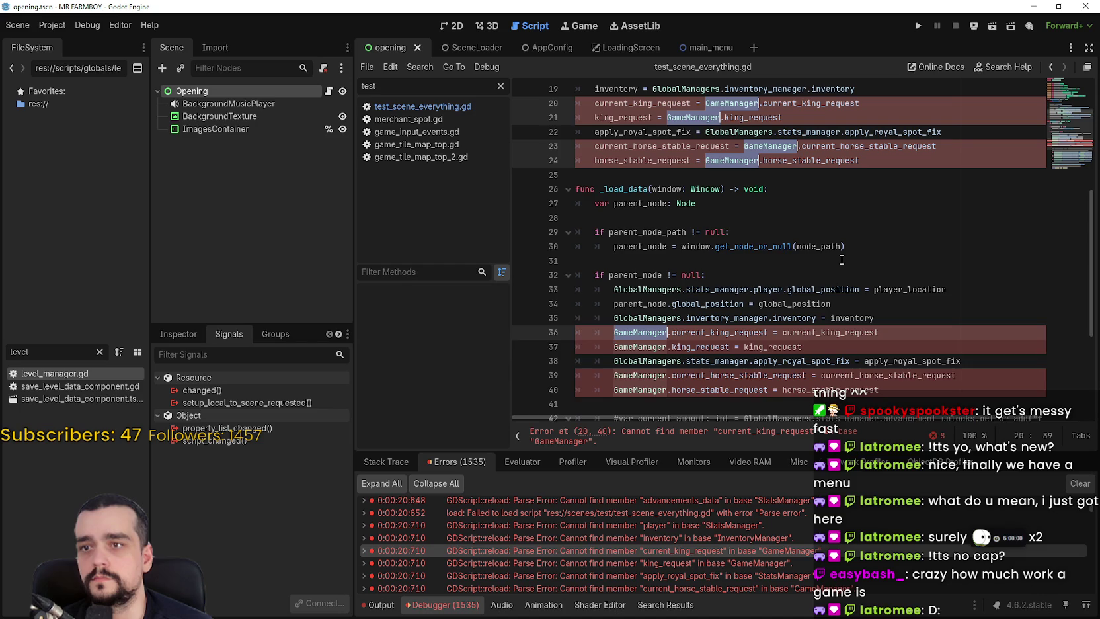
{"action": "type", "text": "GlobalManagers."}
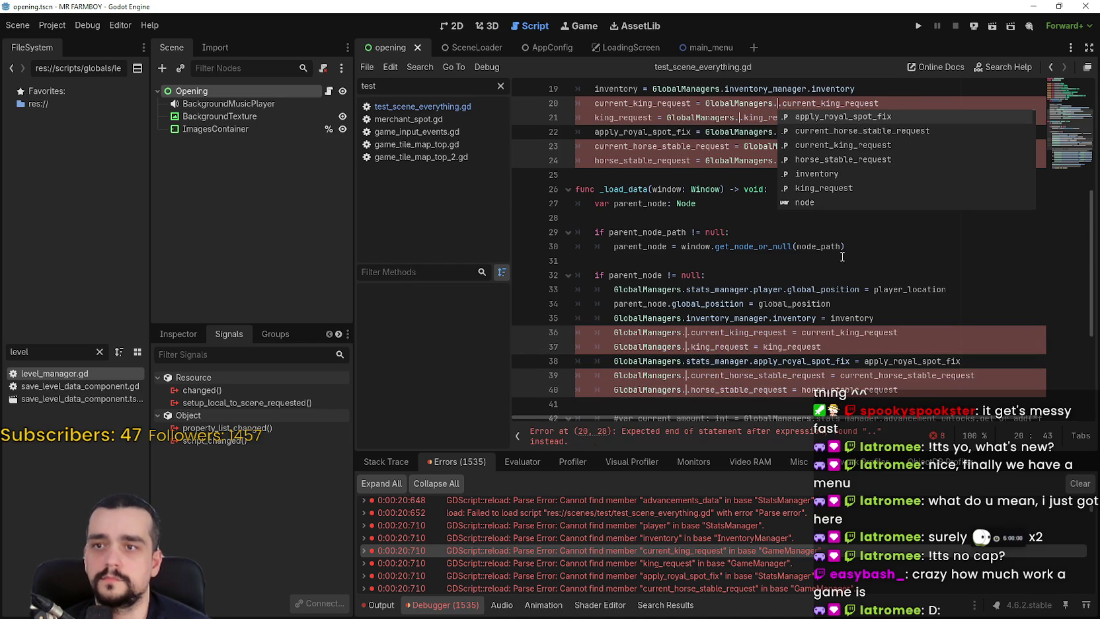
{"action": "type", "text": "game_manager"}
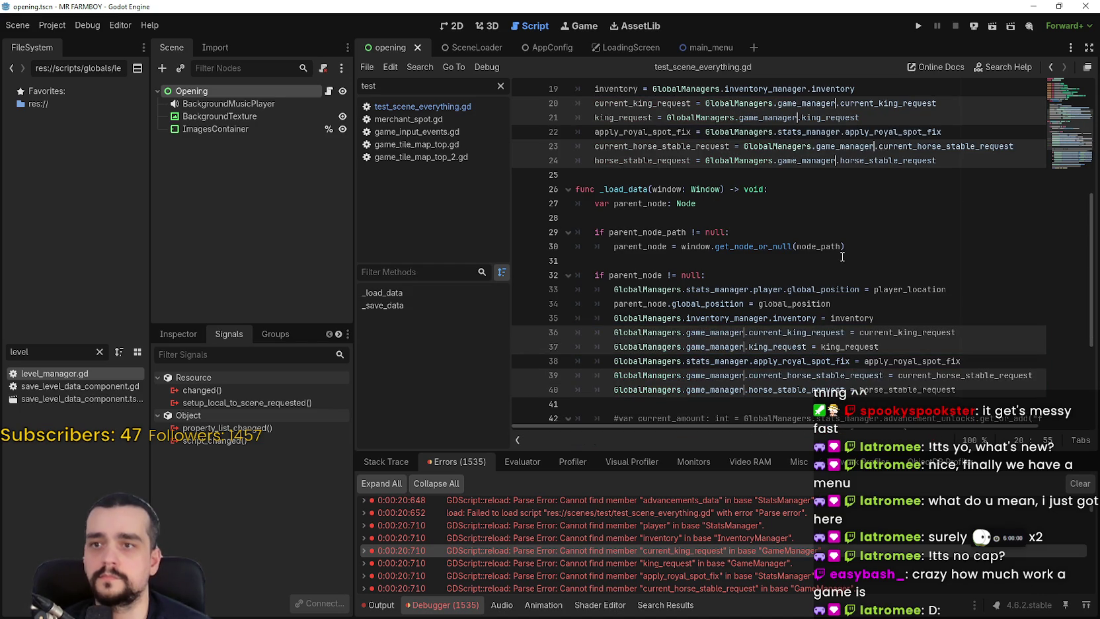
{"action": "scroll", "coordinate": [841, 261], "scroll_direction": "down", "scroll_amount": 4}
{"action": "left_click", "coordinate": [838, 272]}
{"action": "key", "text": "ctrl+s"}
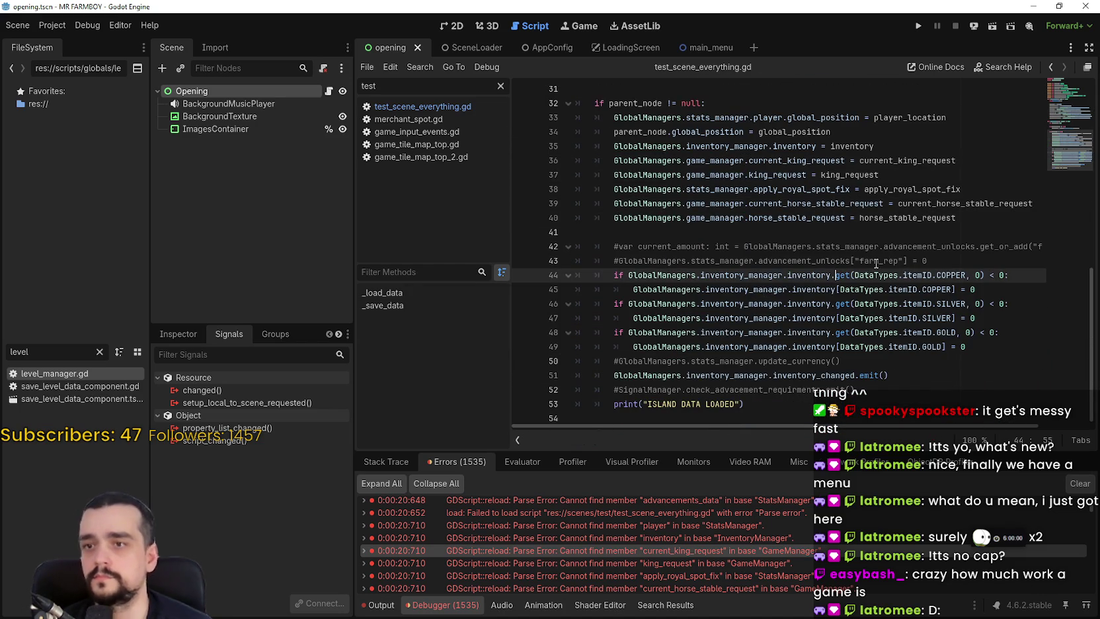
Step through the listed errors to the script failing on canCast in ToolManager.
{"action": "scroll", "coordinate": [681, 528], "scroll_direction": "down", "scroll_amount": 2}
{"action": "left_click", "coordinate": [690, 538]}
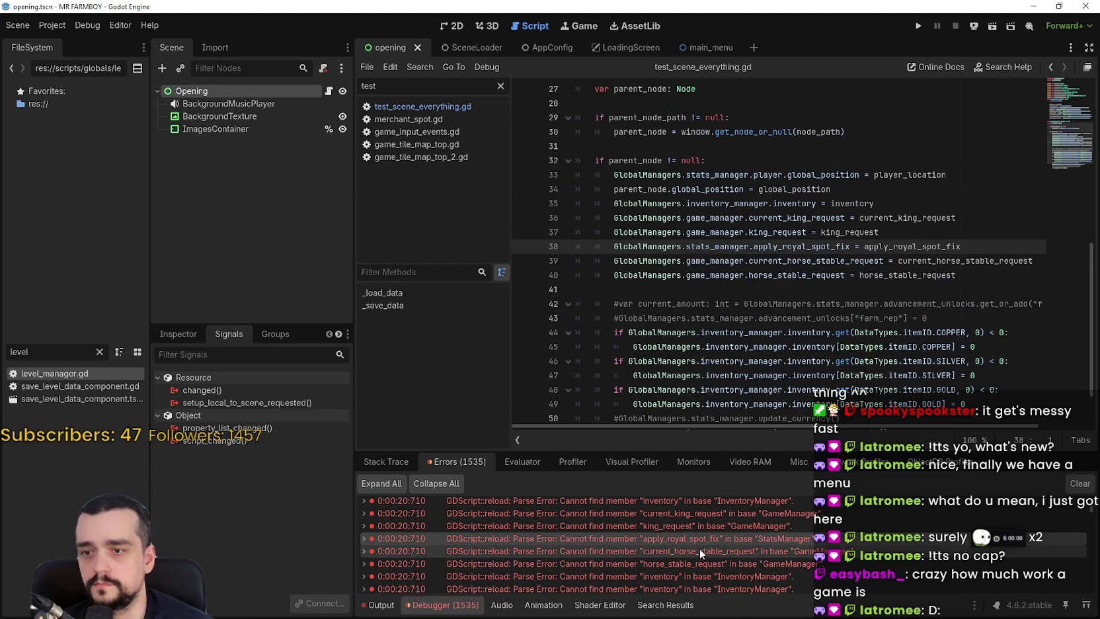
{"action": "scroll", "coordinate": [699, 548], "scroll_direction": "down", "scroll_amount": 2}
{"action": "left_click", "coordinate": [701, 548]}
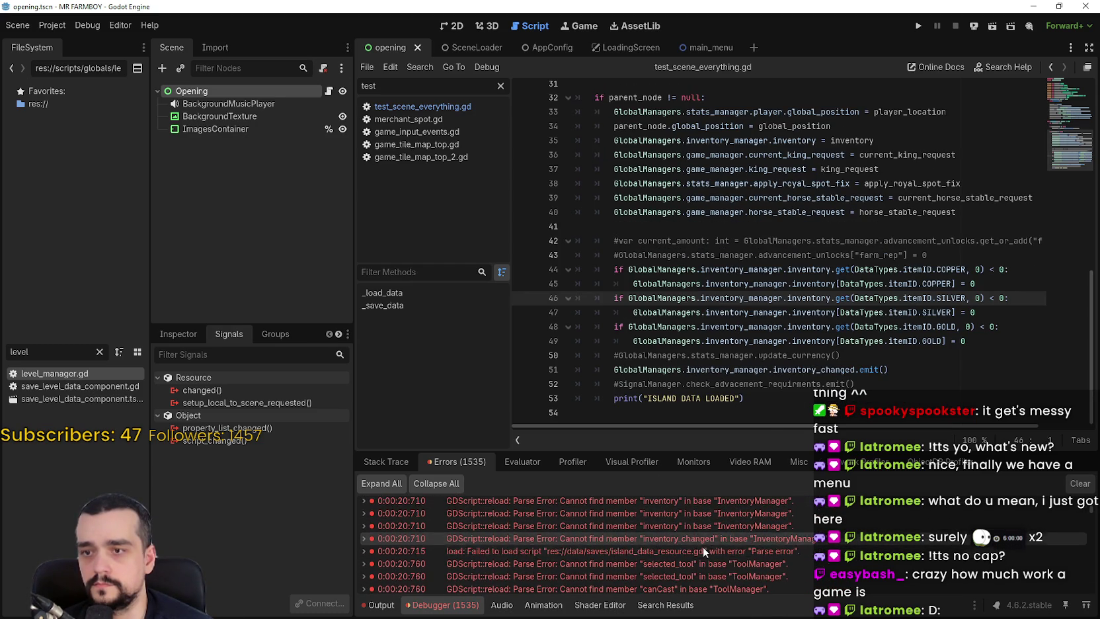
{"action": "scroll", "coordinate": [703, 546], "scroll_direction": "down", "scroll_amount": 3}
{"action": "left_click", "coordinate": [706, 541]}
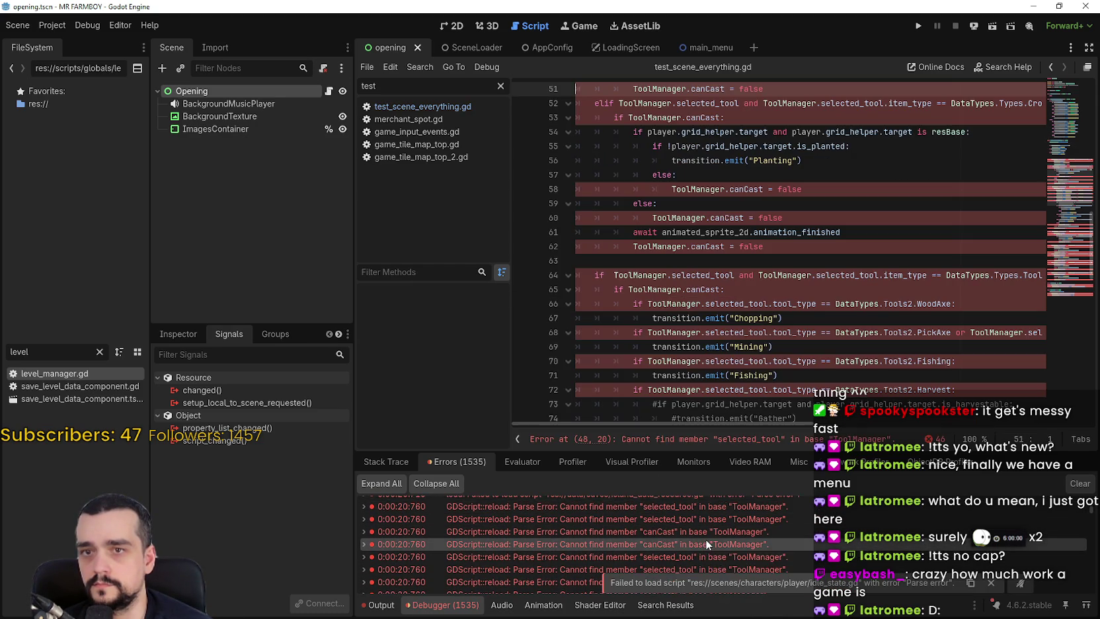
Replace all ToolManager occurrences in the idle state script with GlobalManagers.tool_manager.
{"action": "scroll", "coordinate": [705, 539], "scroll_direction": "down", "scroll_amount": 1}
{"action": "scroll", "coordinate": [674, 293], "scroll_direction": "up", "scroll_amount": 10}
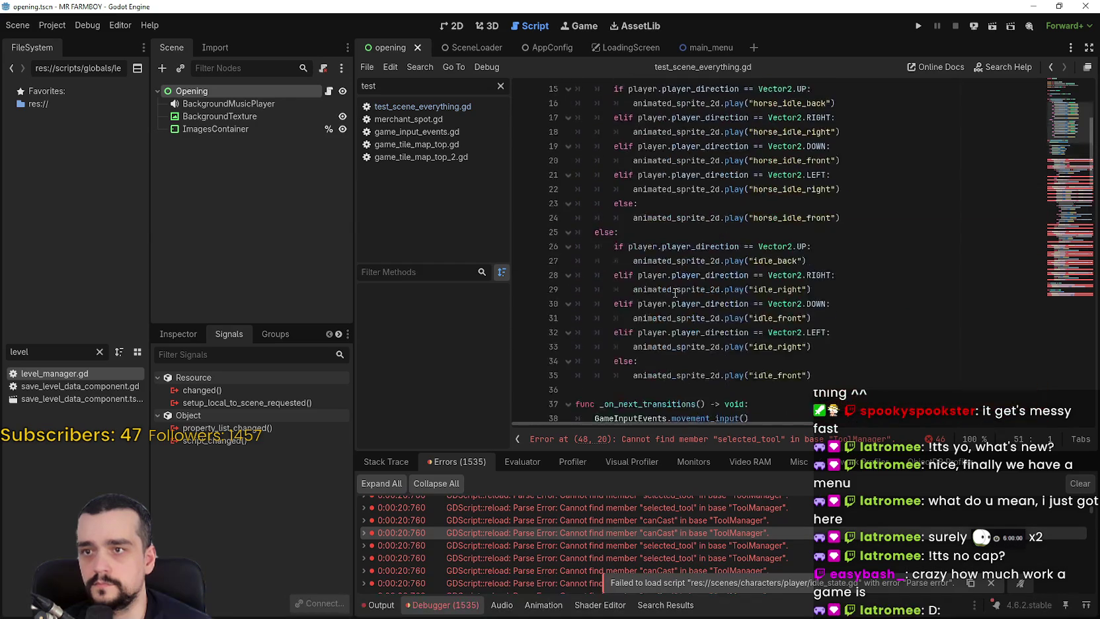
{"action": "scroll", "coordinate": [674, 293], "scroll_direction": "up", "scroll_amount": 5}
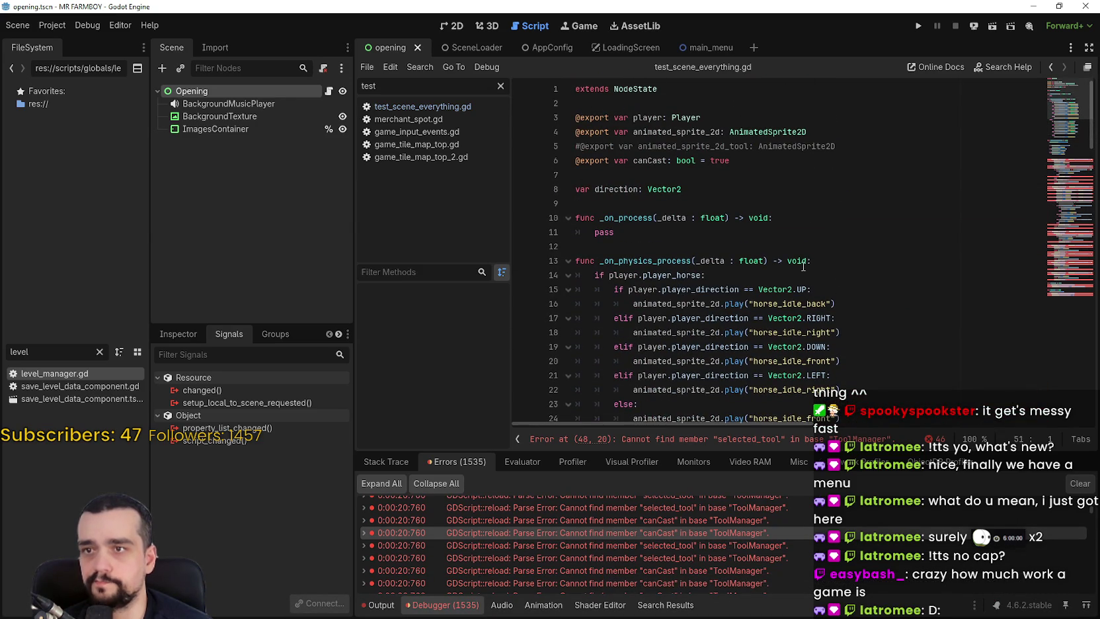
{"action": "scroll", "coordinate": [796, 249], "scroll_direction": "down", "scroll_amount": 10}
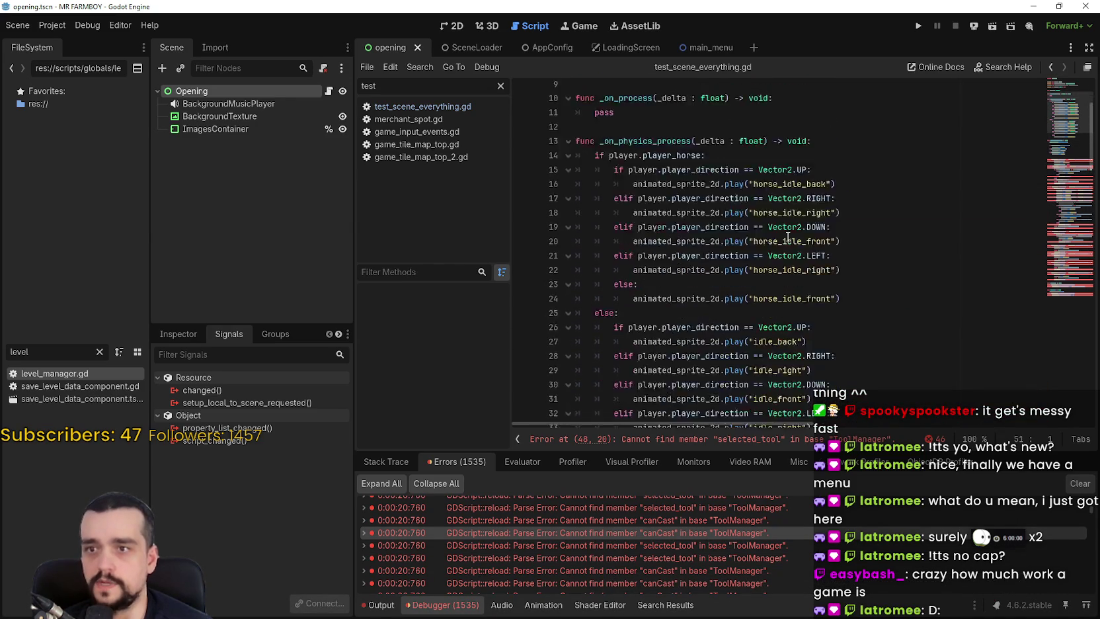
{"action": "scroll", "coordinate": [760, 233], "scroll_direction": "down", "scroll_amount": 2}
{"action": "double_click", "coordinate": [635, 265]}
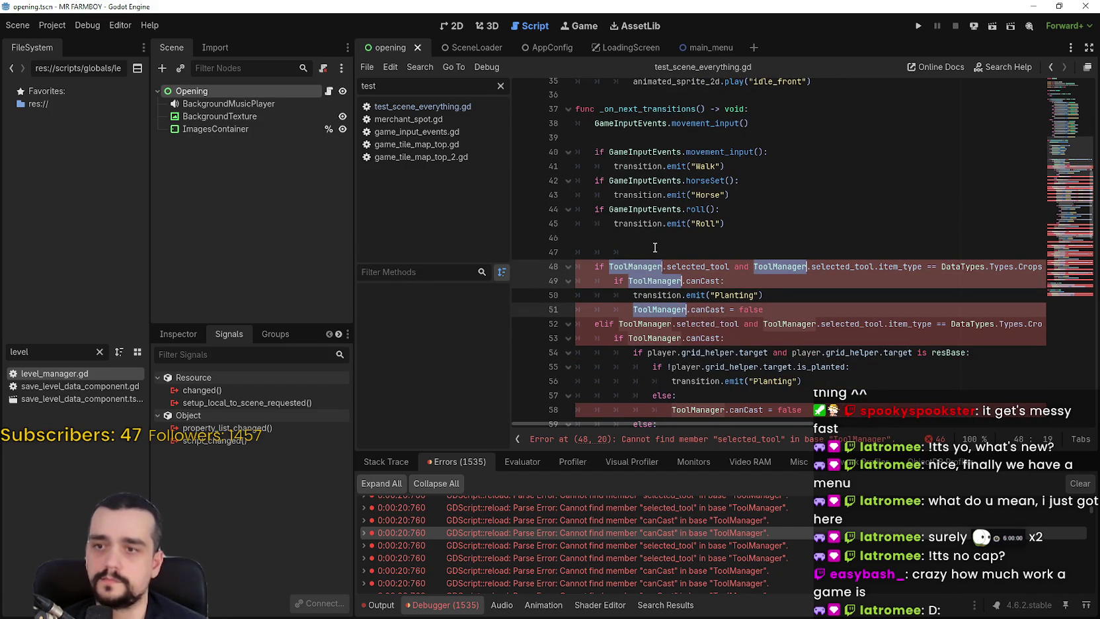
{"action": "scroll", "coordinate": [655, 247], "scroll_direction": "down", "scroll_amount": 13}
{"action": "scroll", "coordinate": [655, 247], "scroll_direction": "down", "scroll_amount": 7}
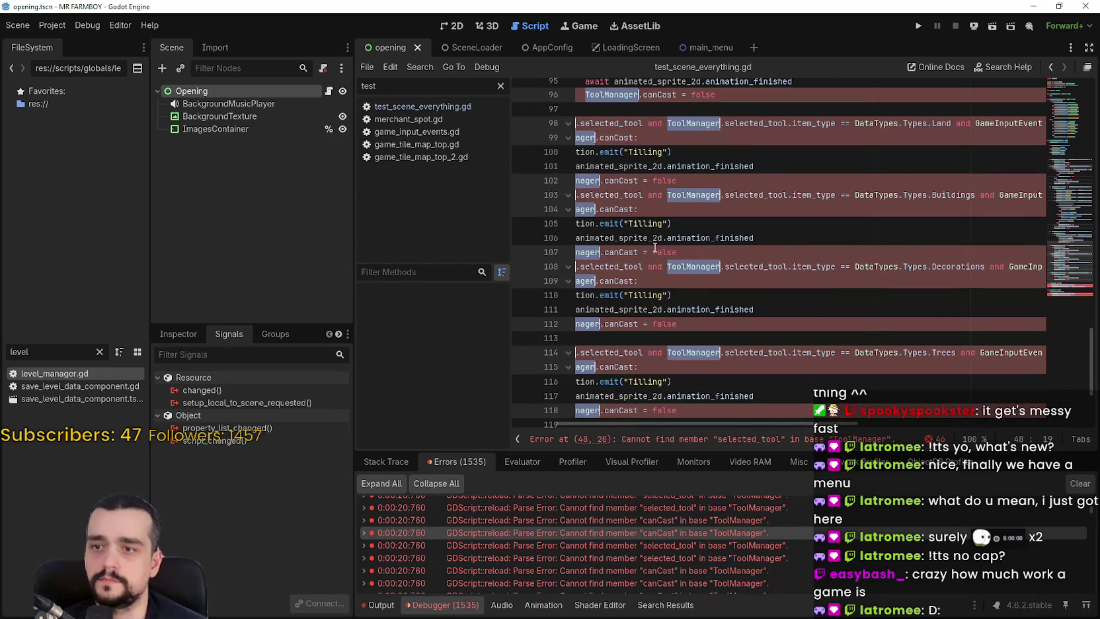
{"action": "type", "text": "GlobalManagers"}
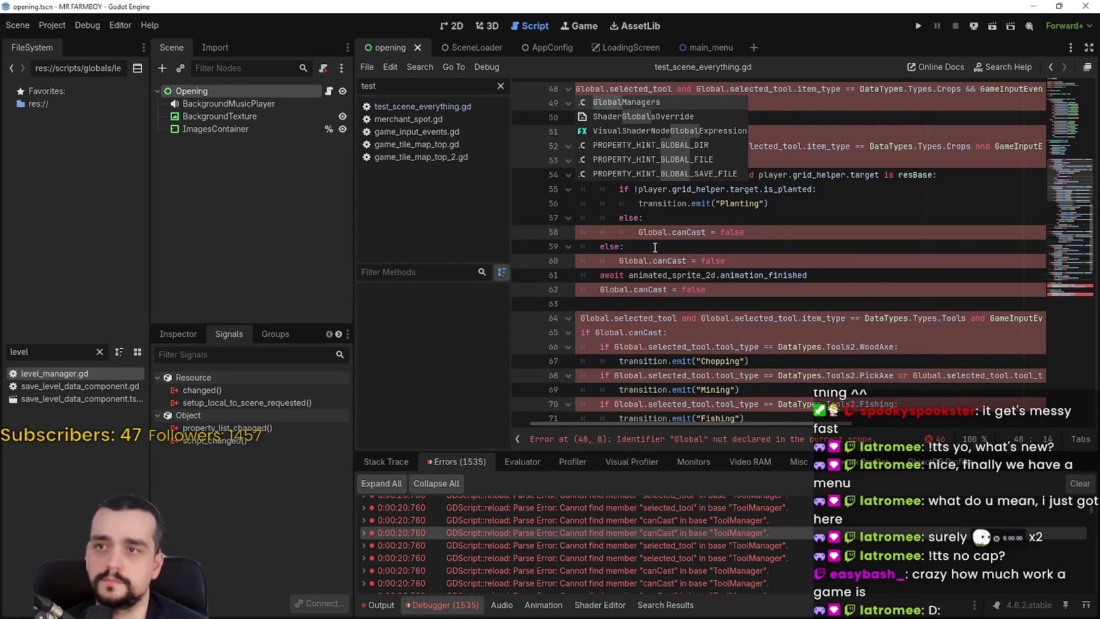
{"action": "type", "text": ".tool_manager"}
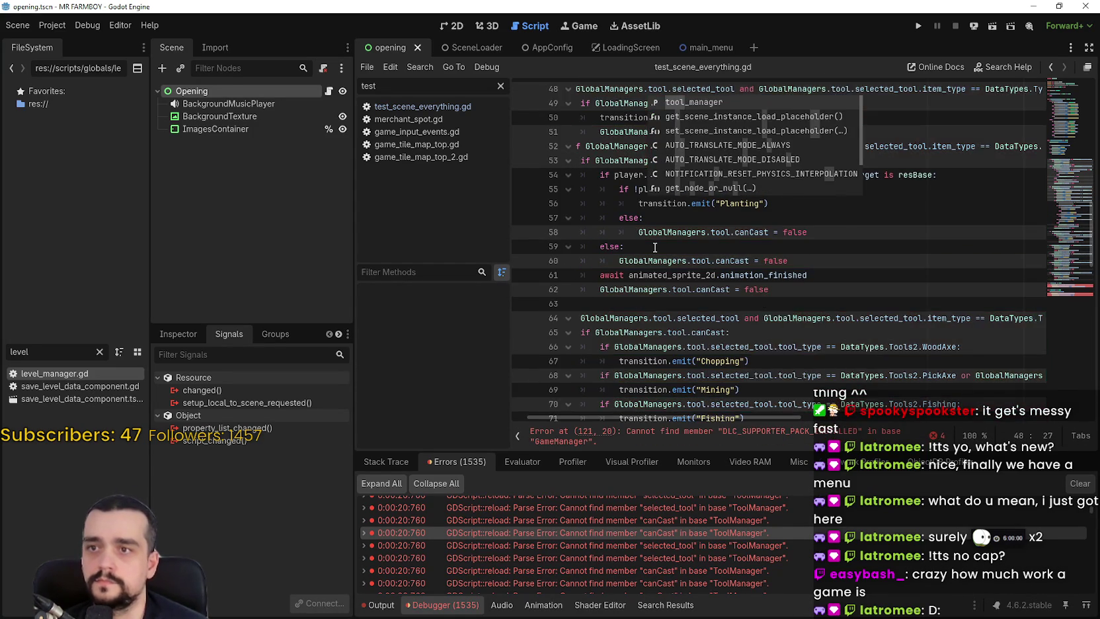
{"action": "left_click", "coordinate": [647, 197]}
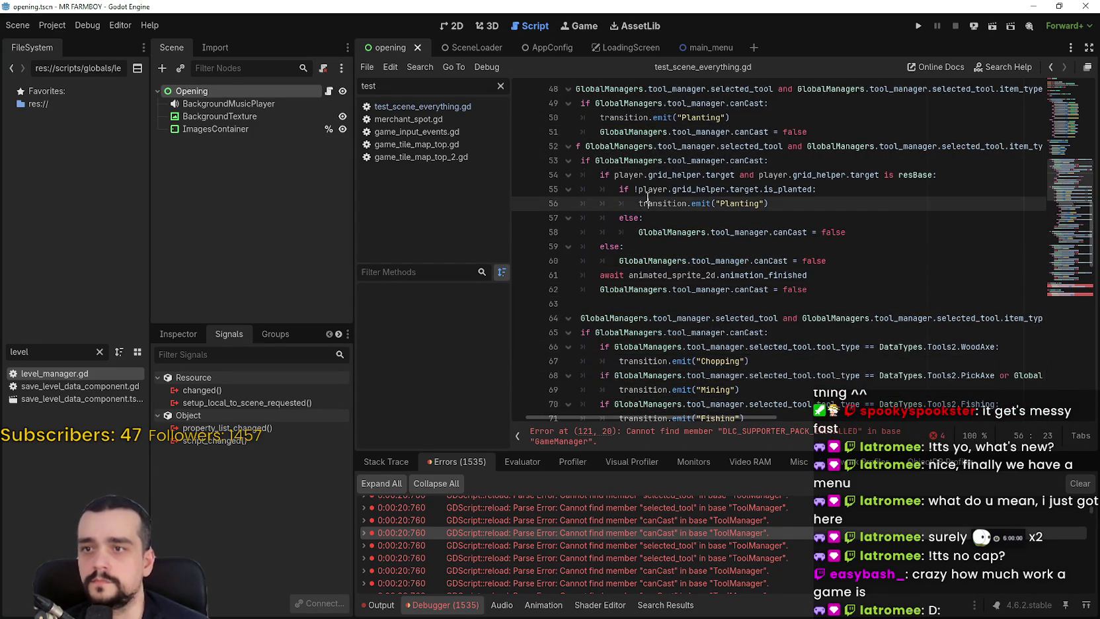
{"action": "scroll", "coordinate": [1066, 360], "scroll_direction": "down", "scroll_amount": 4}
Change GameManager on lines 121 and 126 to GlobalManagers.game_manager.
{"action": "left_click", "coordinate": [1066, 359]}
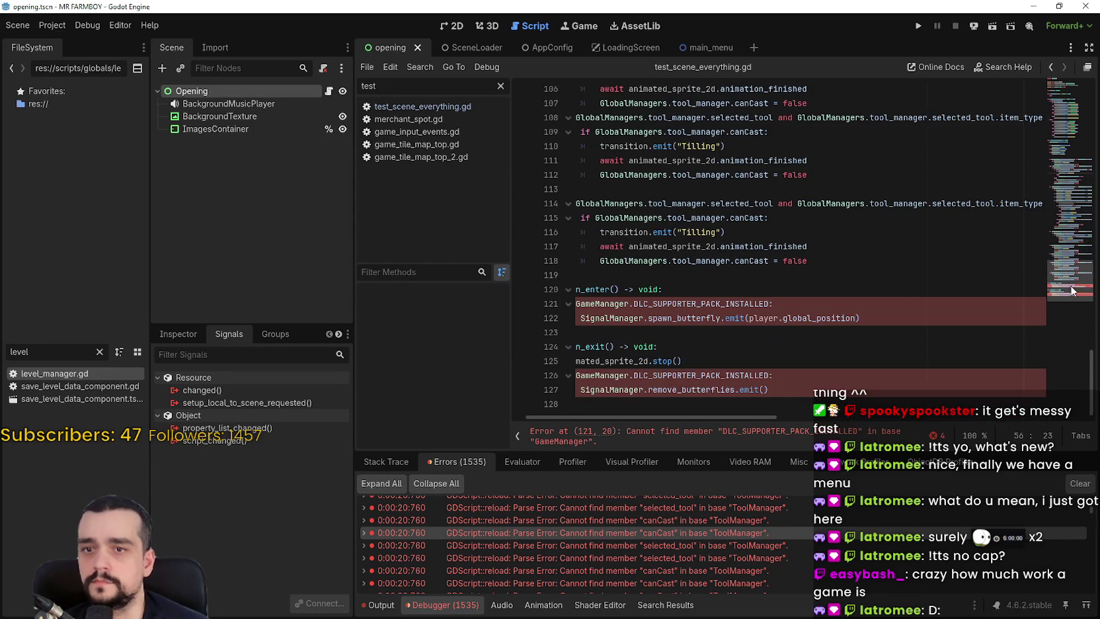
{"action": "left_click", "coordinate": [633, 327]}
{"action": "double_click", "coordinate": [647, 304]}
{"action": "type", "text": "Global"}
{"action": "key", "text": "Return"}
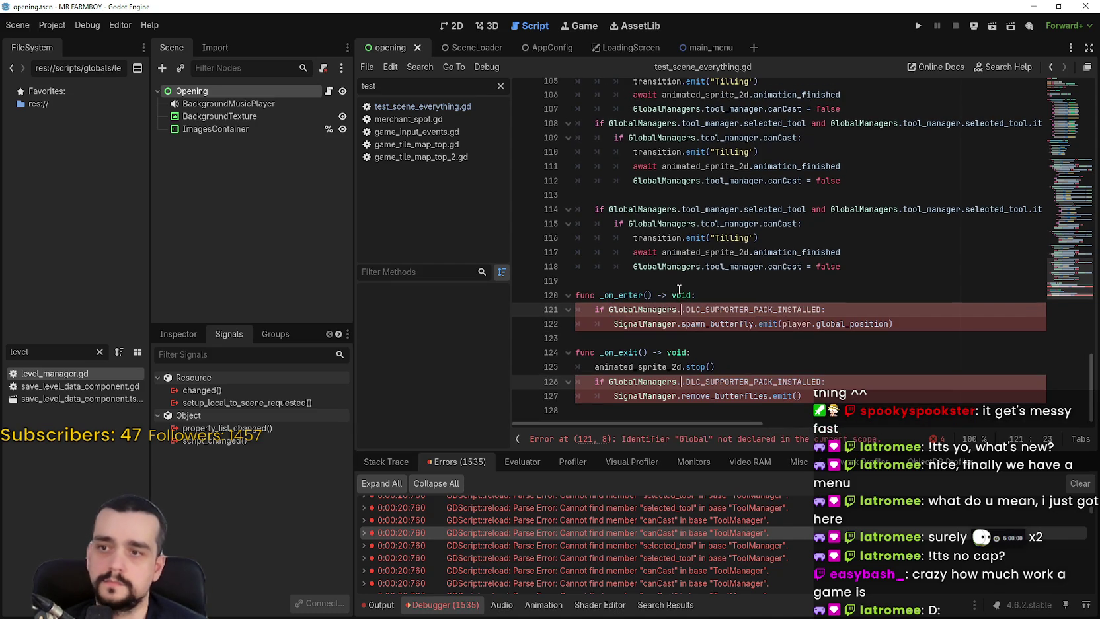
{"action": "type", "text": ".game"}
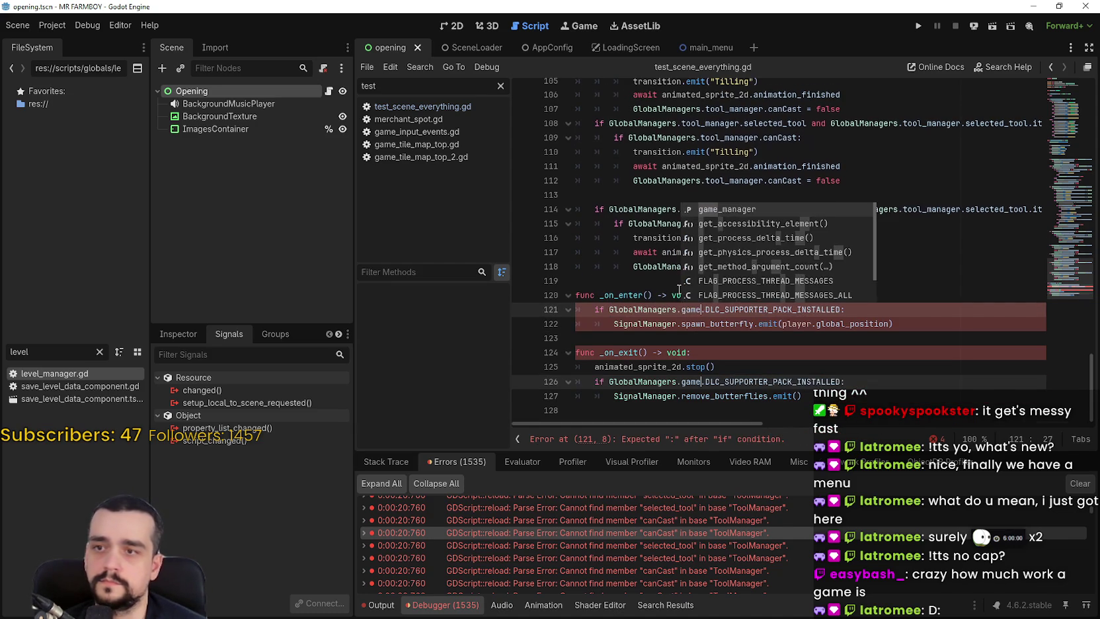
{"action": "key", "text": "Return"}
Change SignalManager on lines 122 and 127 to GlobalManagers.signal_manager.
{"action": "double_click", "coordinate": [662, 334]}
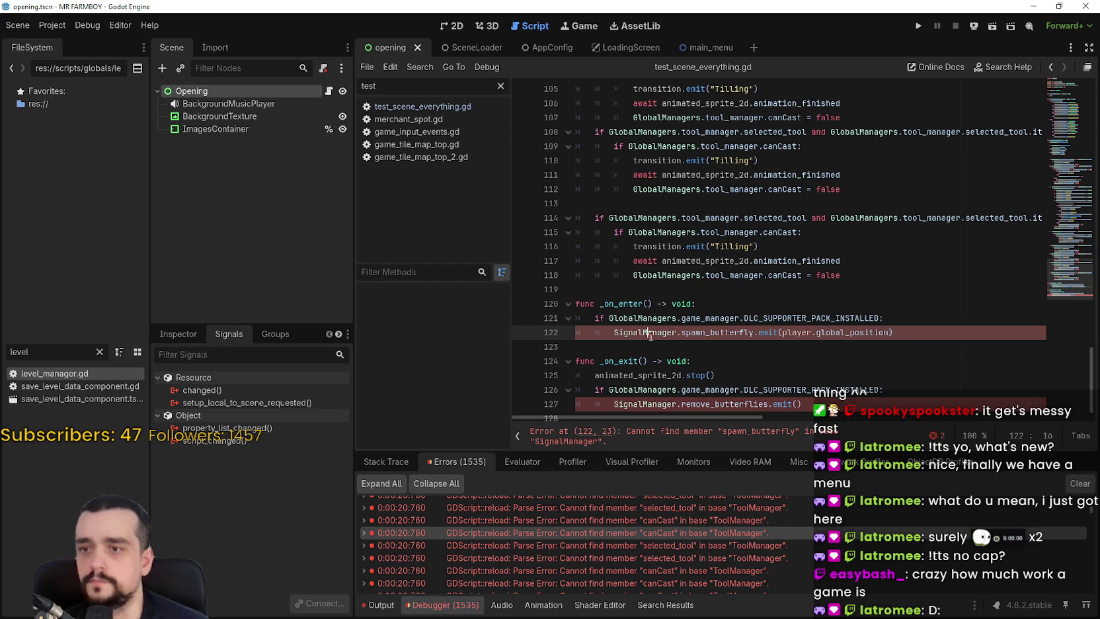
{"action": "key", "text": "ctrl+d"}
{"action": "type", "text": "Global"}
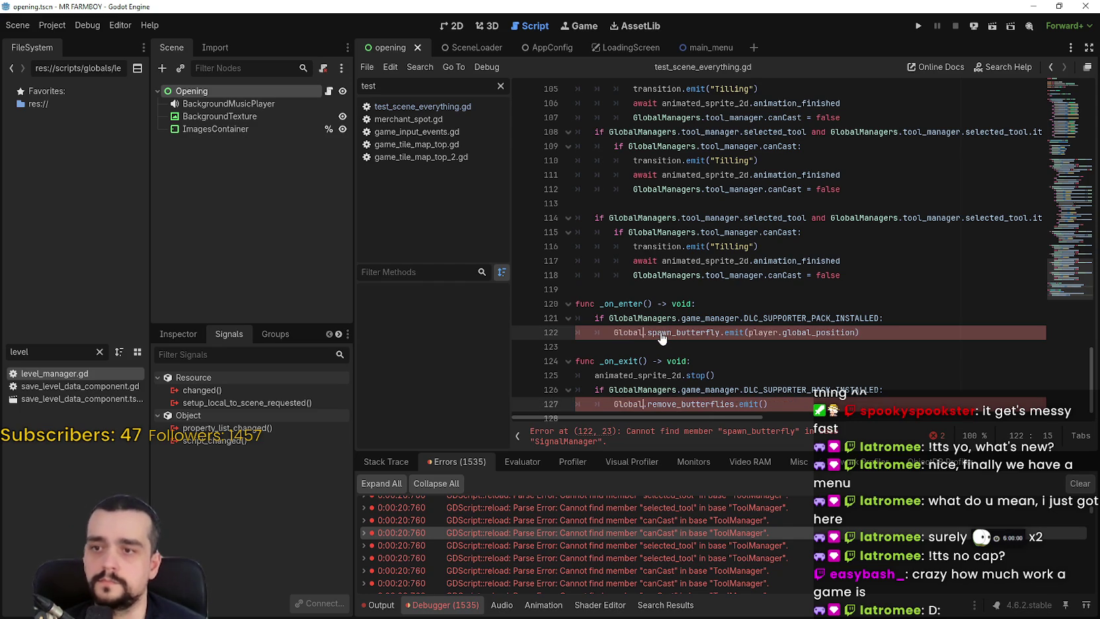
{"action": "key", "text": "Return"}
{"action": "type", "text": ".signal"}
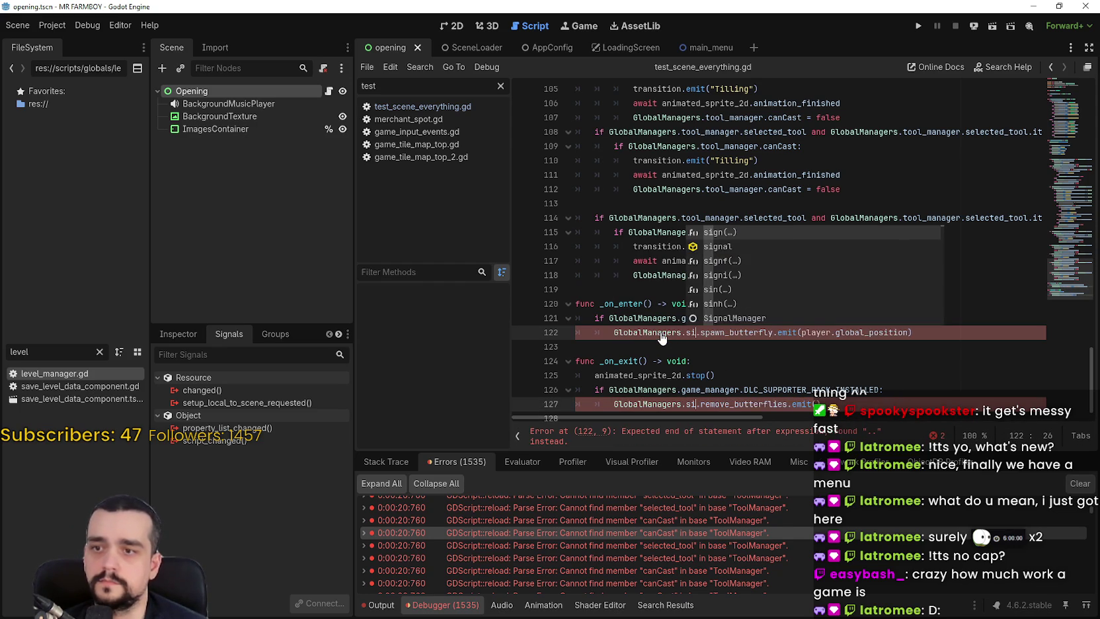
{"action": "key", "text": "Return"}
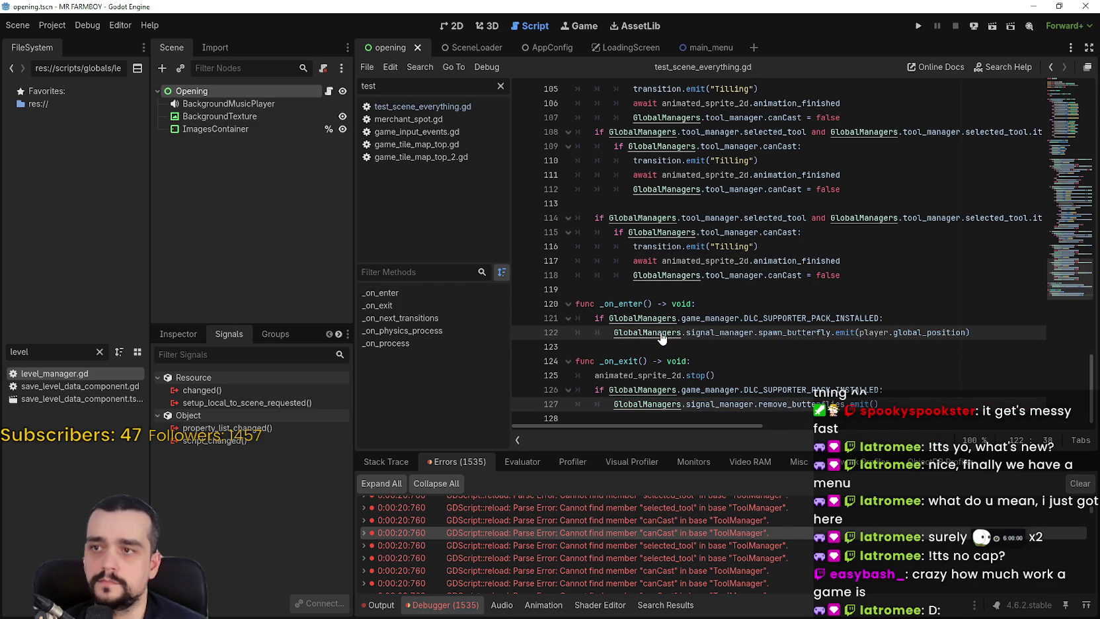
Go through the listed errors to open the walk state script.
{"action": "scroll", "coordinate": [790, 548], "scroll_direction": "down", "scroll_amount": 3}
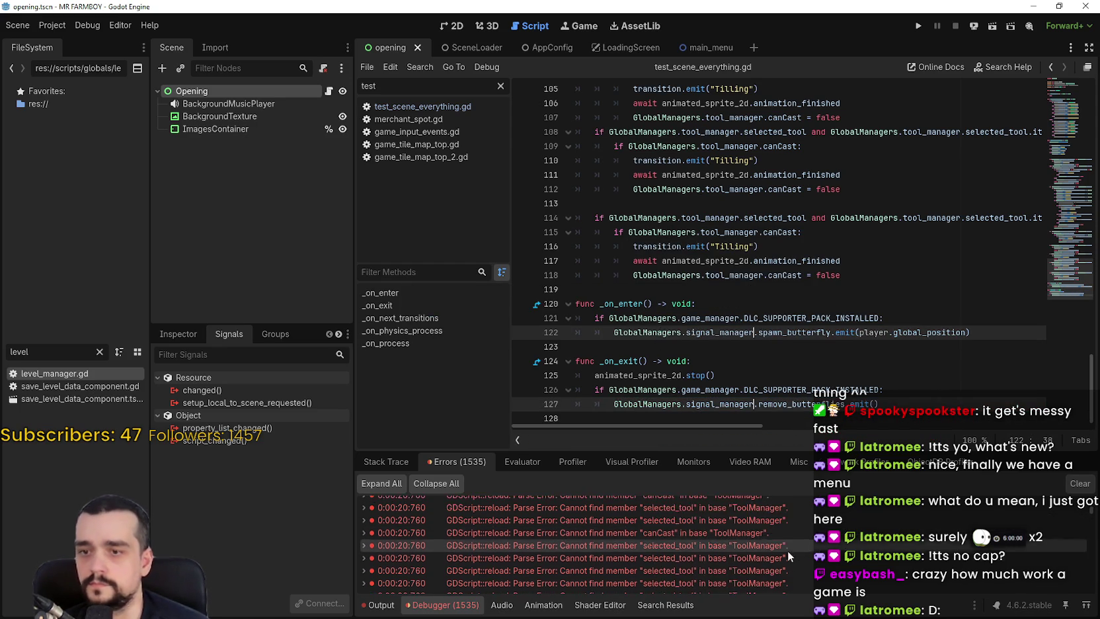
{"action": "double_click", "coordinate": [780, 549]}
{"action": "scroll", "coordinate": [777, 563], "scroll_direction": "down", "scroll_amount": 3}
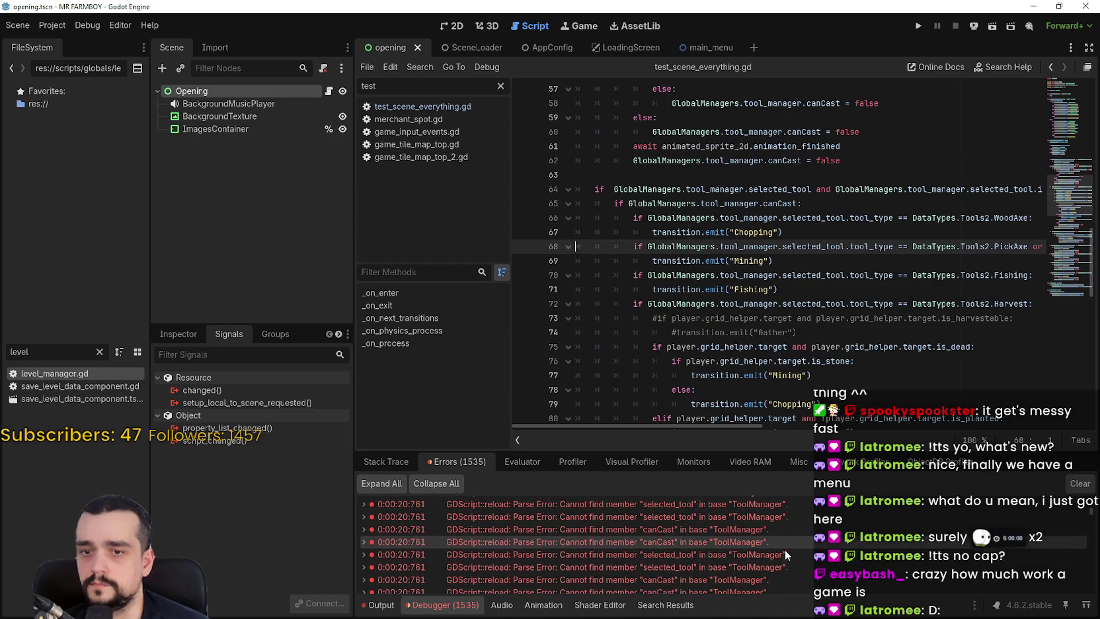
{"action": "double_click", "coordinate": [776, 555]}
{"action": "scroll", "coordinate": [778, 560], "scroll_direction": "down", "scroll_amount": 3}
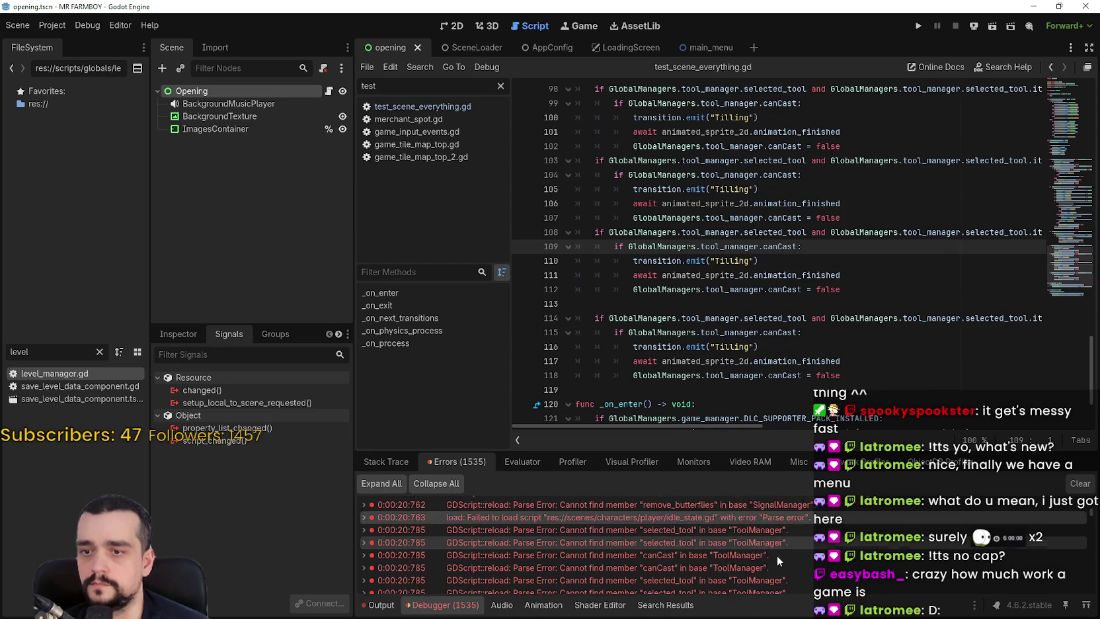
{"action": "double_click", "coordinate": [776, 556]}
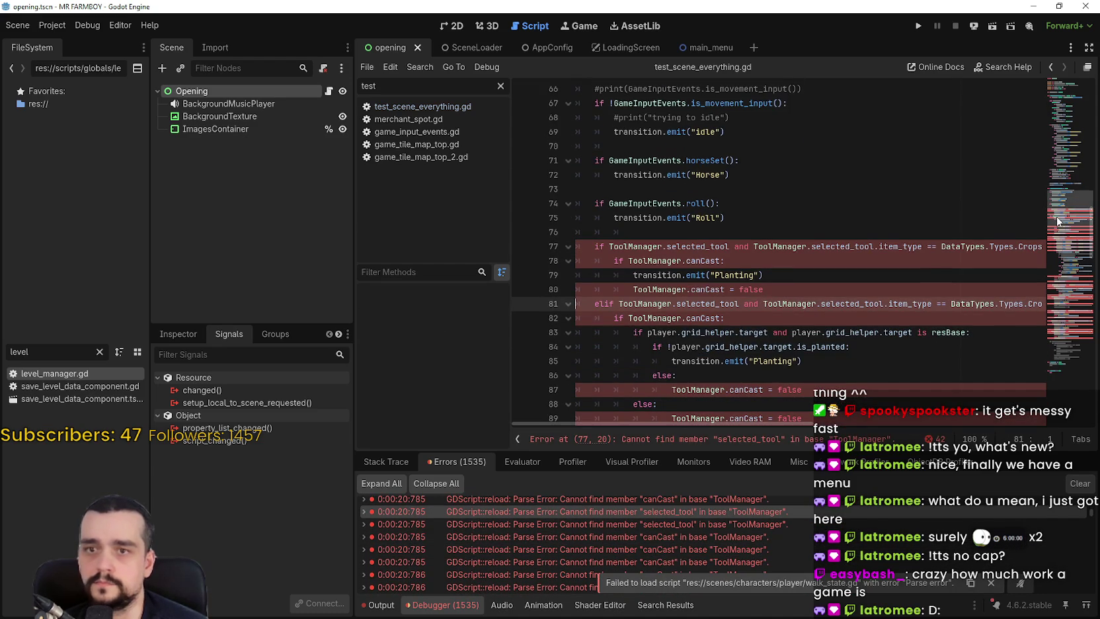
Replace every ToolManager occurrence, starting on line 77, with GlobalManagers.tool_manager.
{"action": "double_click", "coordinate": [634, 246]}
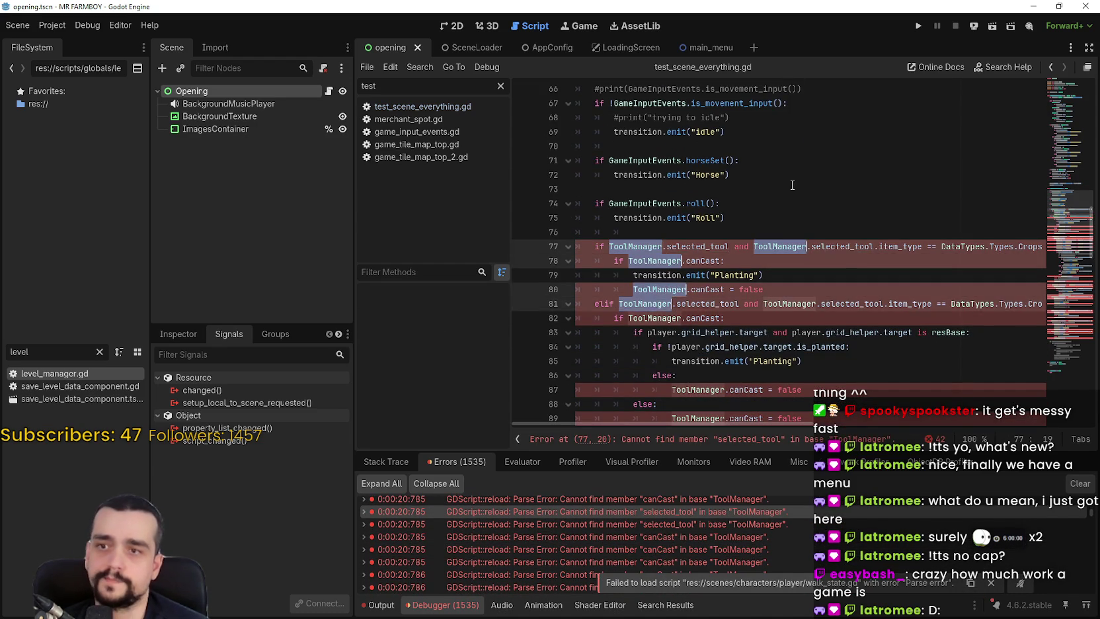
{"action": "scroll", "coordinate": [820, 238], "scroll_direction": "down", "scroll_amount": 20}
{"action": "type", "text": "Global"}
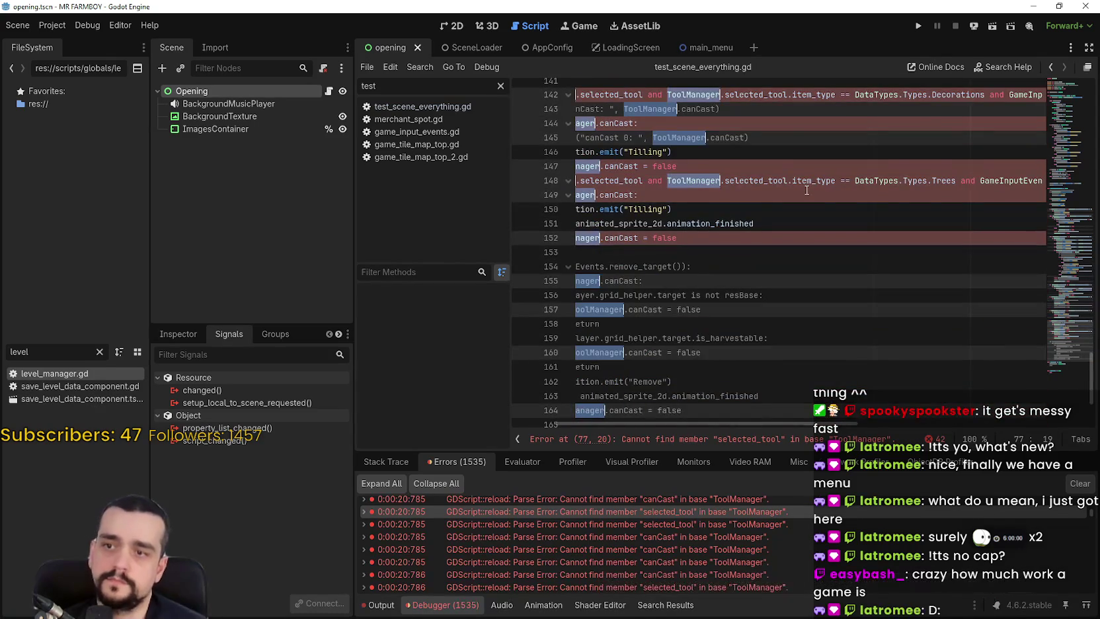
{"action": "key", "text": "Return"}
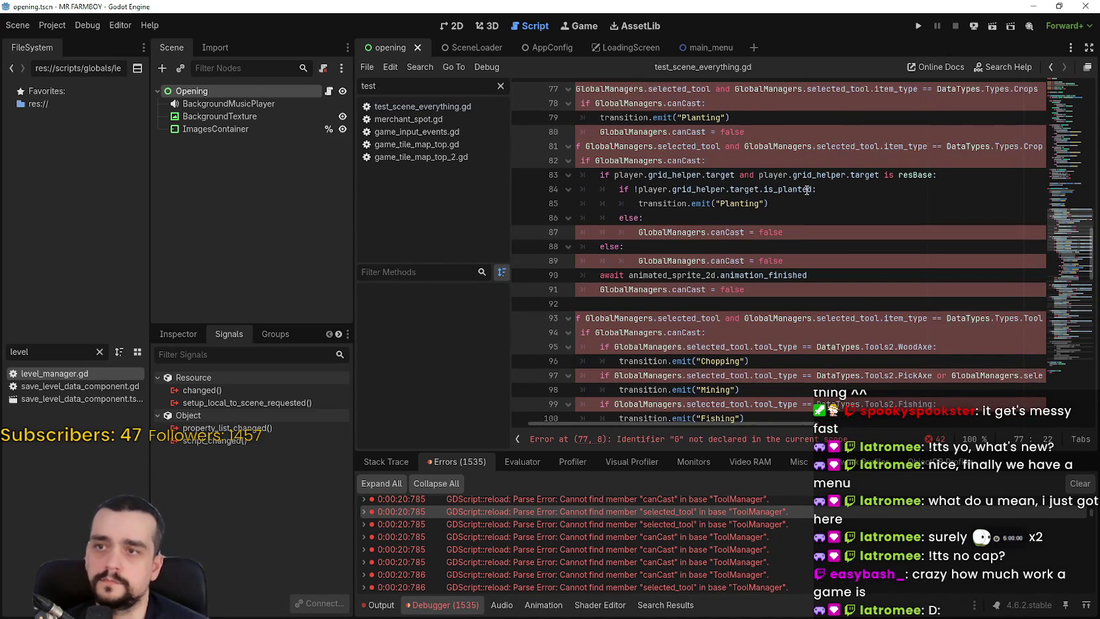
{"action": "type", "text": ".tool_manager"}
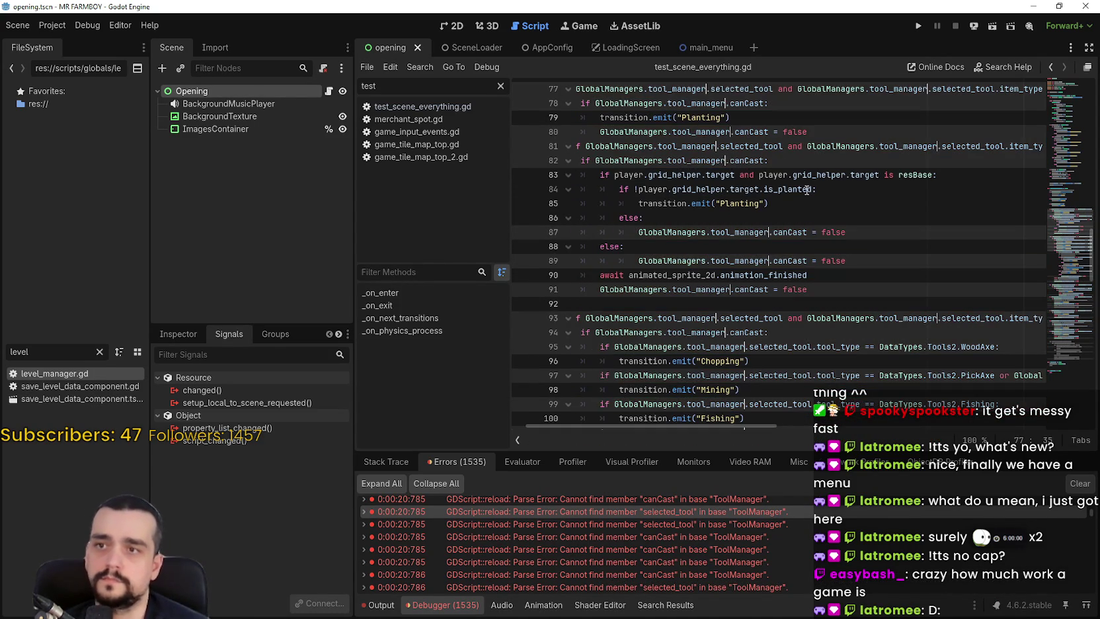
{"action": "left_click", "coordinate": [1059, 292]}
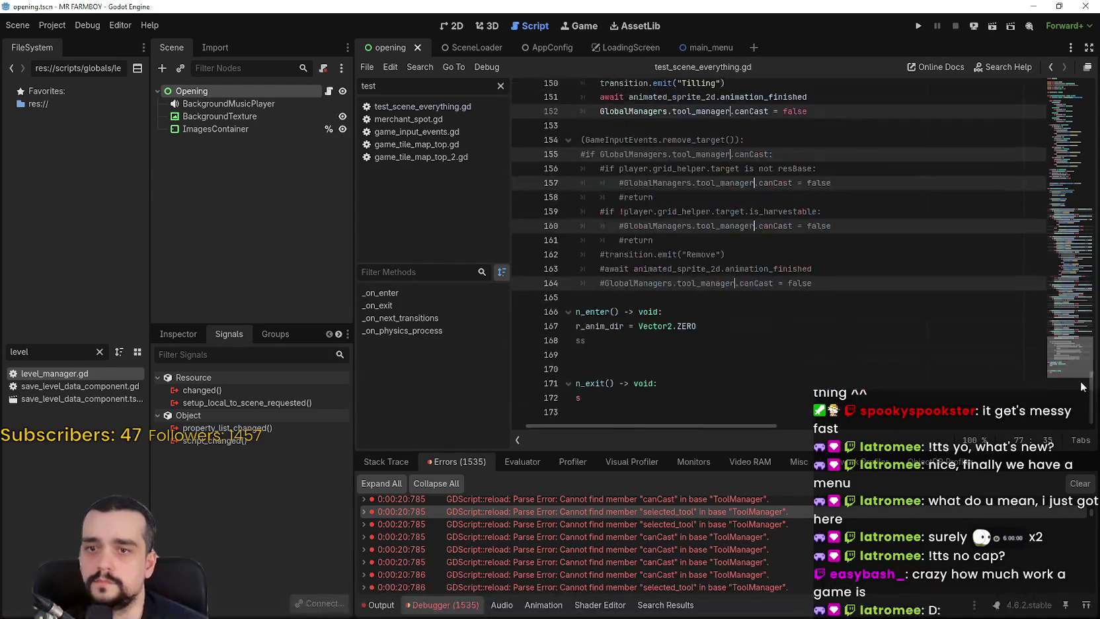
Check the edited code around lines 95 and 142, then open the chopping state script.
{"action": "left_click", "coordinate": [767, 564]}
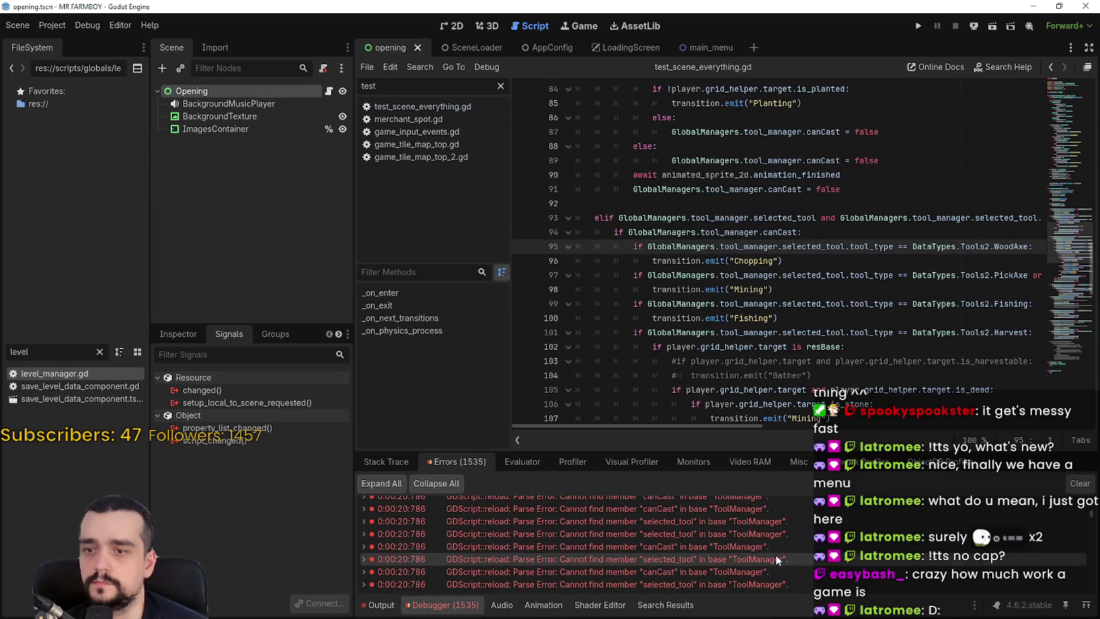
{"action": "left_click", "coordinate": [776, 553]}
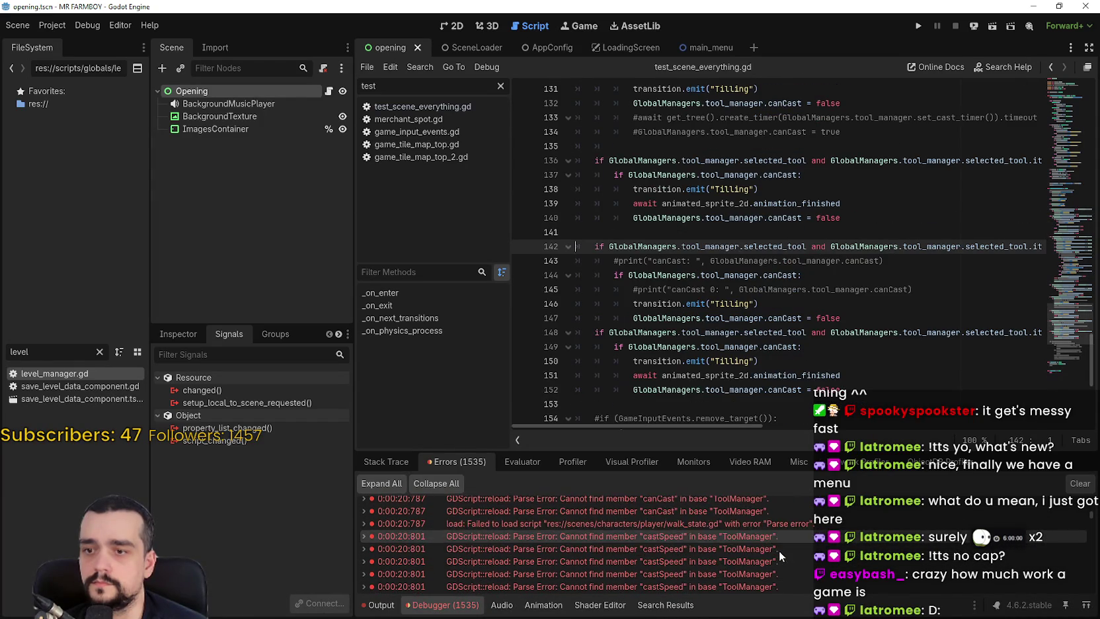
{"action": "left_click", "coordinate": [779, 550]}
{"action": "scroll", "coordinate": [728, 207], "scroll_direction": "up", "scroll_amount": 2}
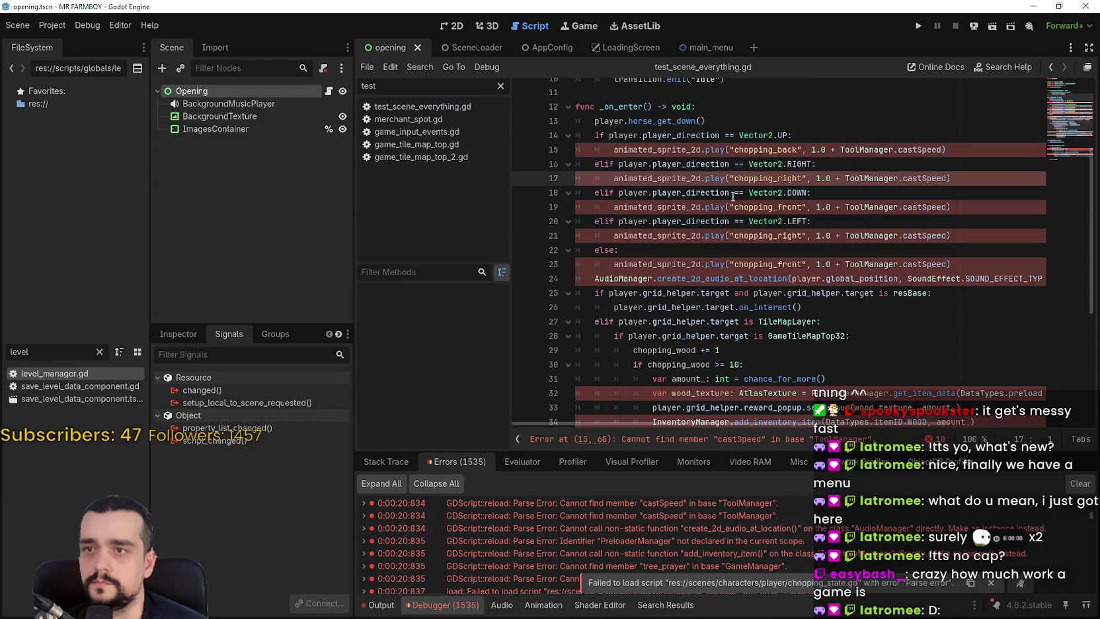
Replace ToolManager on line 15 and its occurrences with GlobalManagers.tool_manager.
{"action": "scroll", "coordinate": [930, 185], "scroll_direction": "up", "scroll_amount": 1}
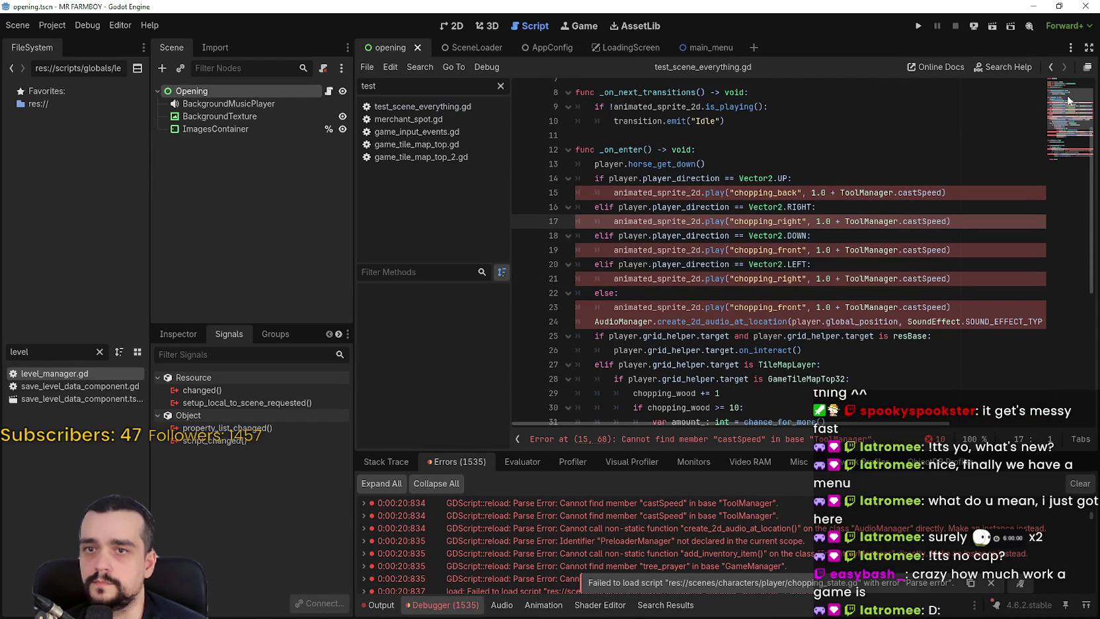
{"action": "left_click", "coordinate": [873, 191]}
{"action": "double_click", "coordinate": [873, 190]}
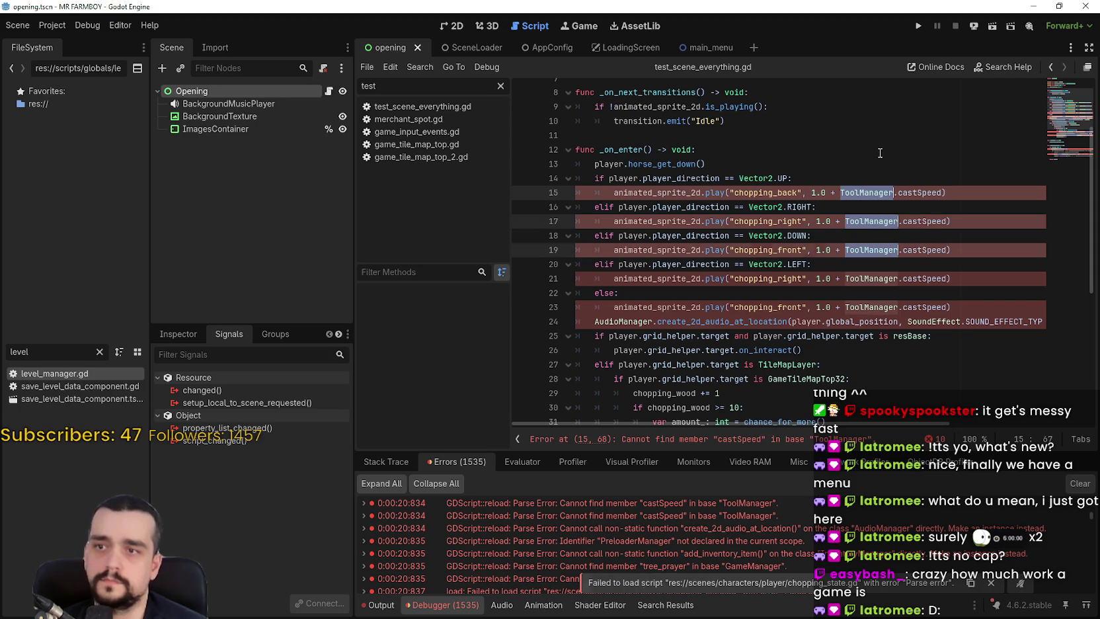
{"action": "type", "text": "Gkibak"}
{"action": "key", "text": "BackSpace"}
{"action": "key", "text": "BackSpace"}
{"action": "key", "text": "BackSpace"}
{"action": "key", "text": "BackSpace"}
{"action": "key", "text": "BackSpace"}
{"action": "type", "text": "lo"}
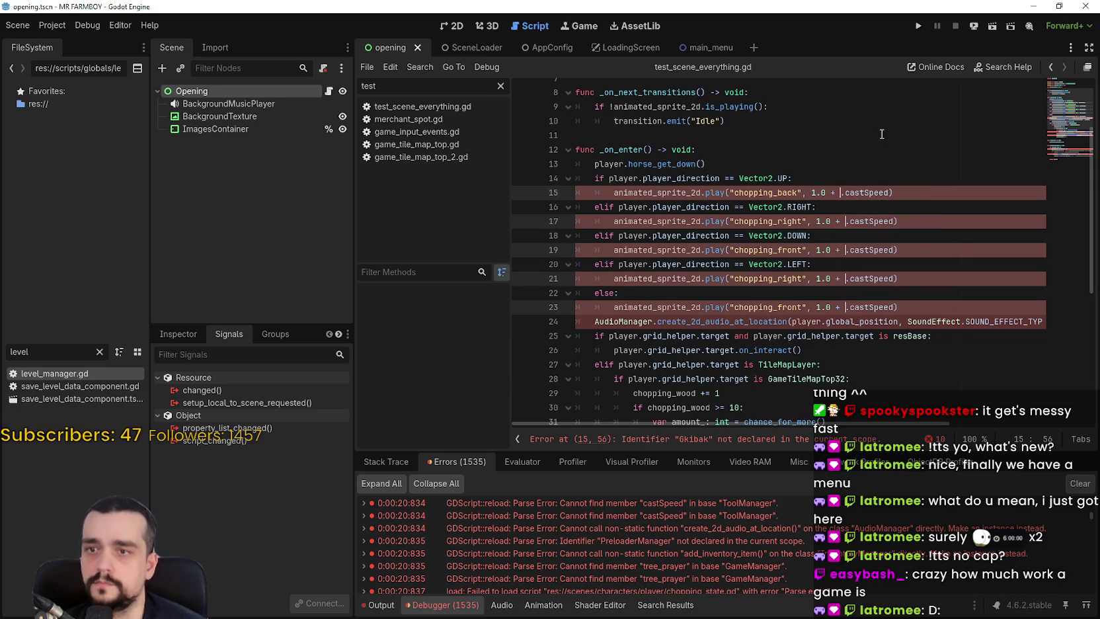
{"action": "key", "text": "Return"}
{"action": "type", "text": ".tool"}
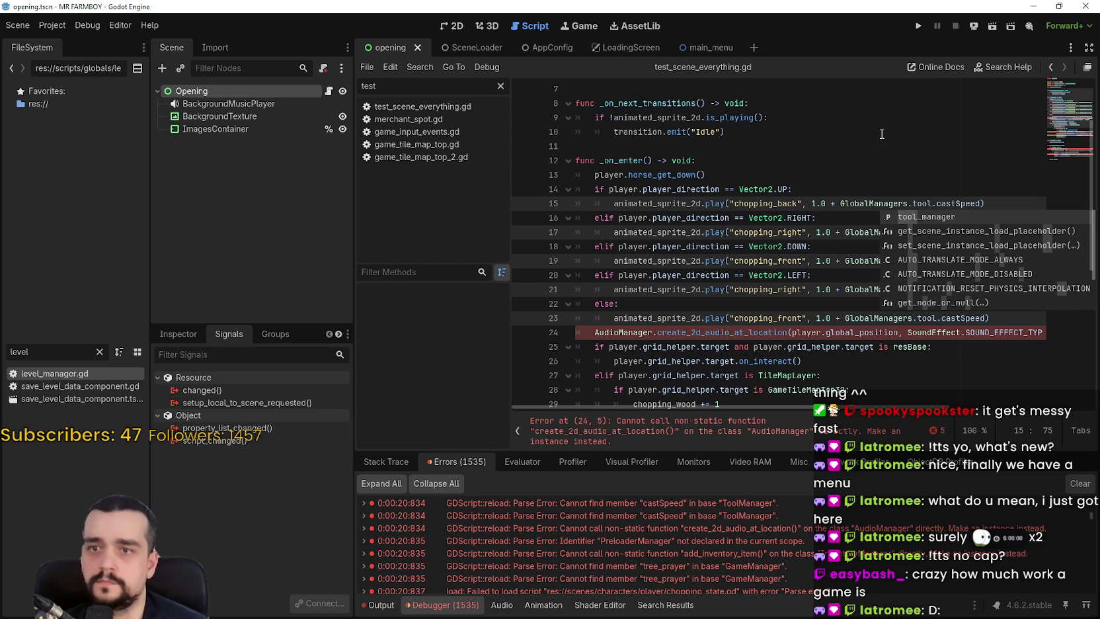
{"action": "key", "text": "Return"}
Change AudioManager on line 24 to GlobalManagers.audio_manager.
{"action": "double_click", "coordinate": [640, 332]}
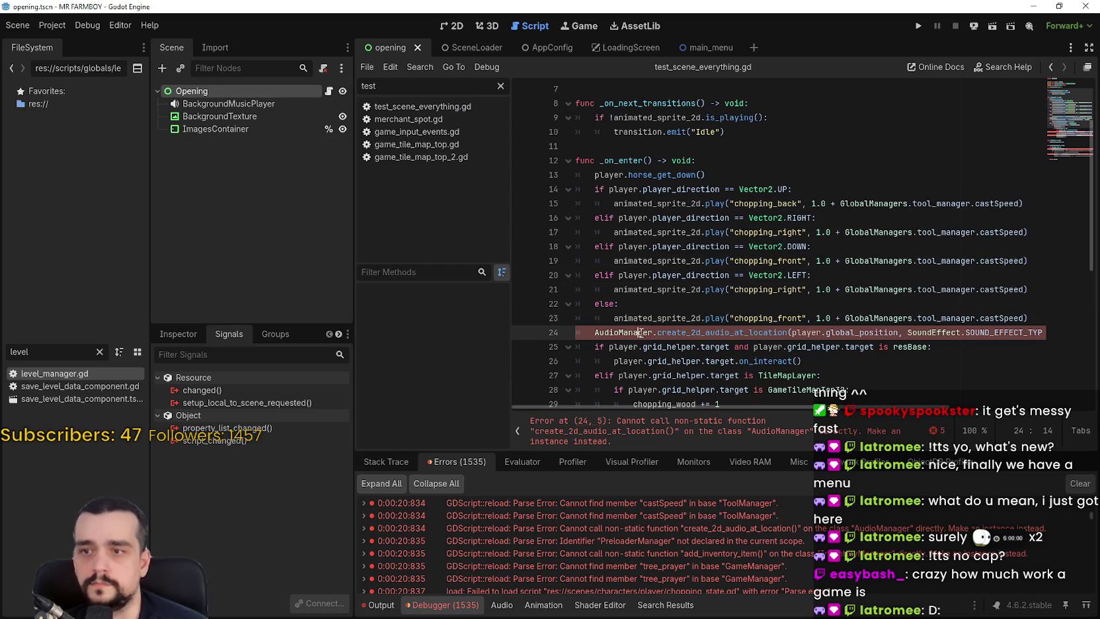
{"action": "type", "text": "Global"}
{"action": "key", "text": "Return"}
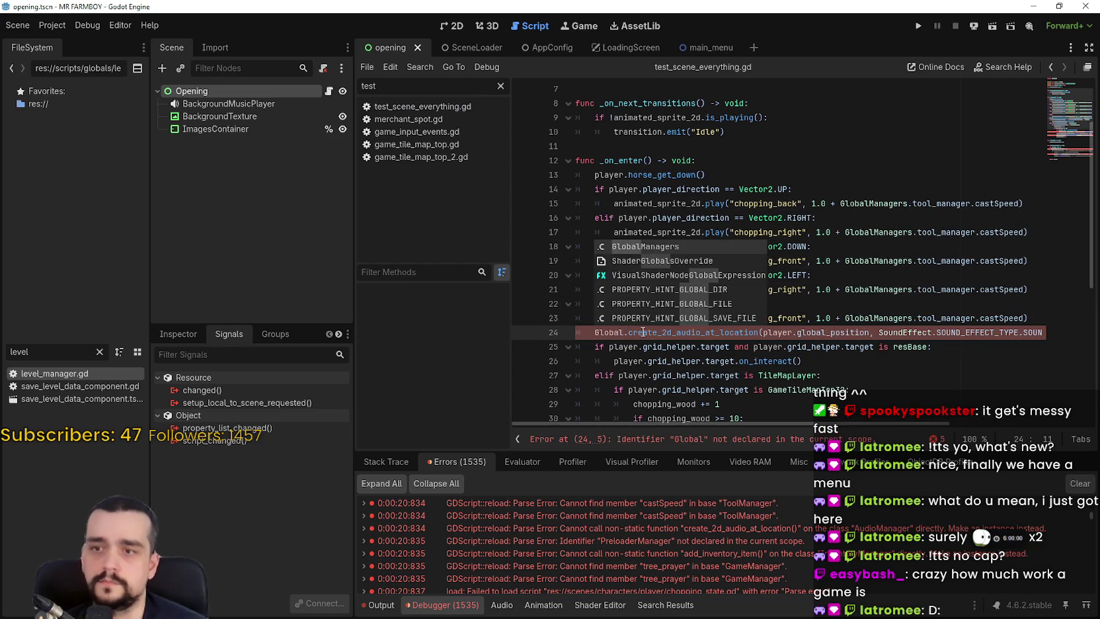
{"action": "type", "text": ".audio_manager"}
{"action": "scroll", "coordinate": [742, 284], "scroll_direction": "down", "scroll_amount": 5}
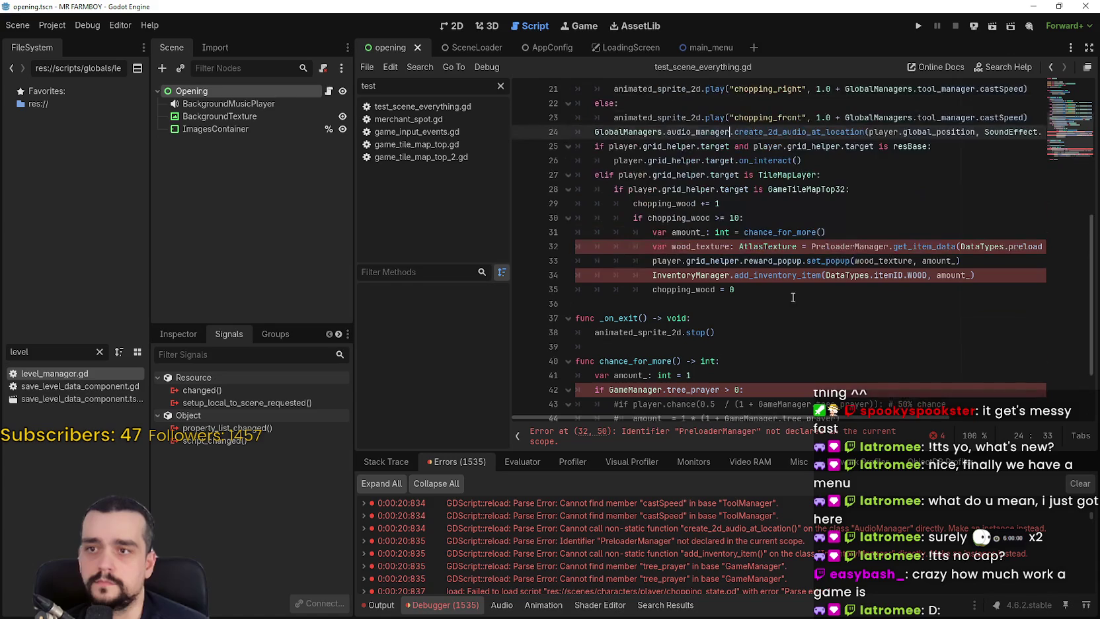
Route PreloaderManager (line 32) and InventoryManager (line 34) through GlobalManagers, using preload_manager for PreloaderManager.
{"action": "double_click", "coordinate": [844, 243]}
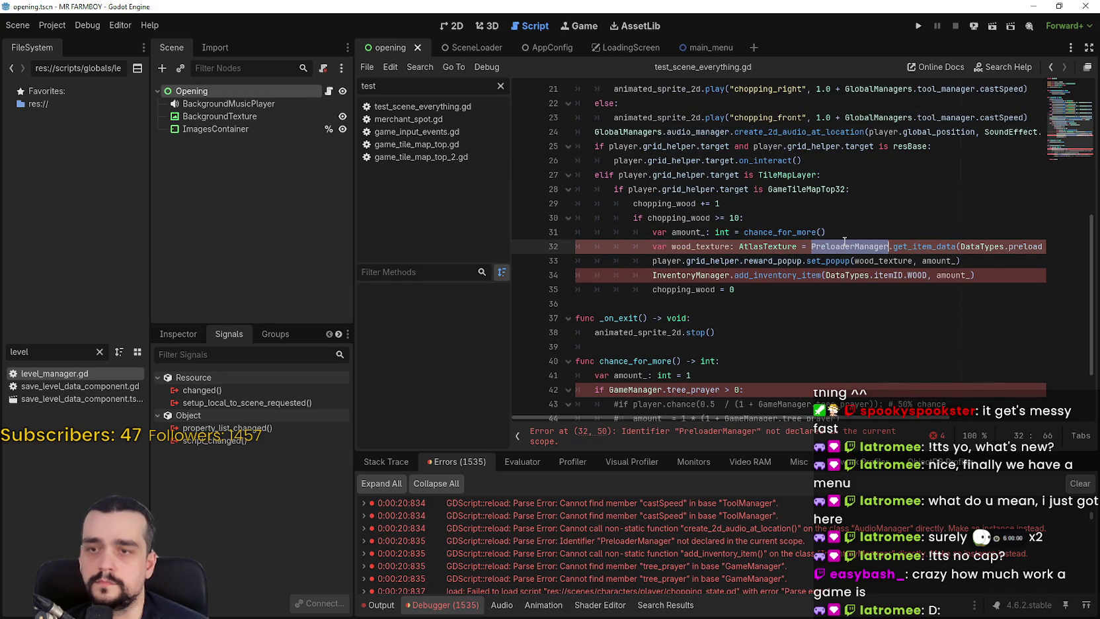
{"action": "type", "text": "GlobalManagers."}
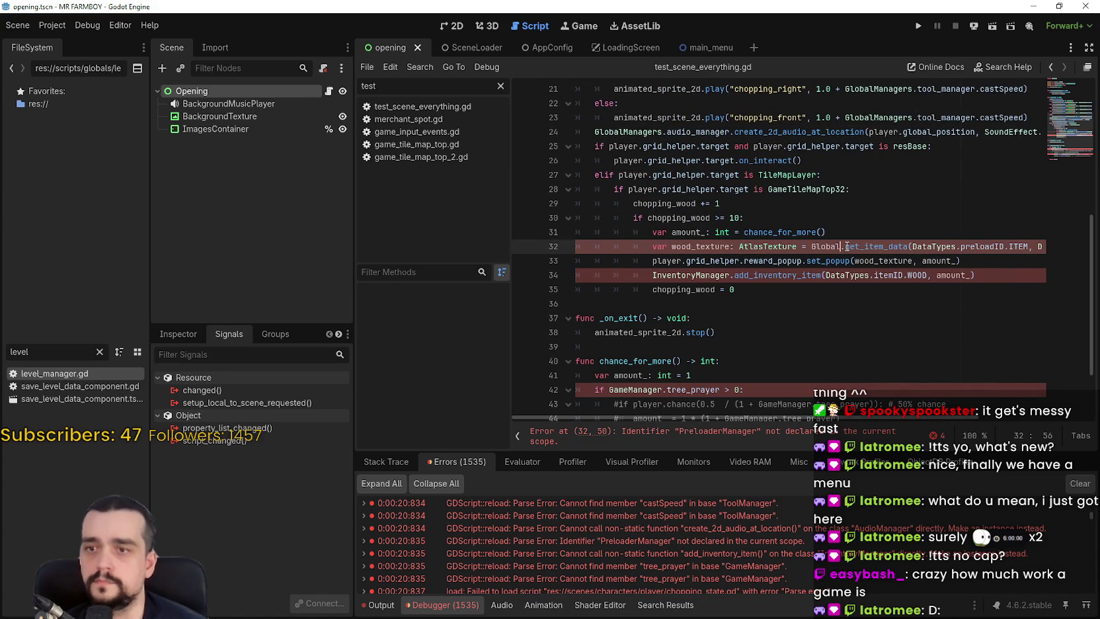
{"action": "type", "text": "preload_manager"}
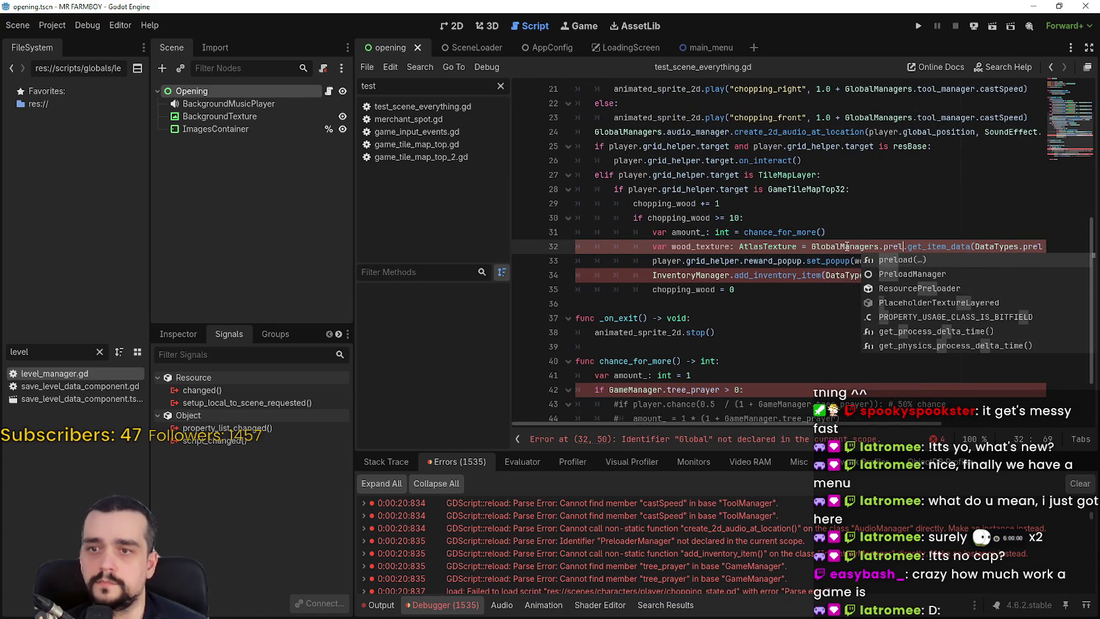
{"action": "double_click", "coordinate": [676, 276]}
{"action": "type", "text": "GlobalManagers."}
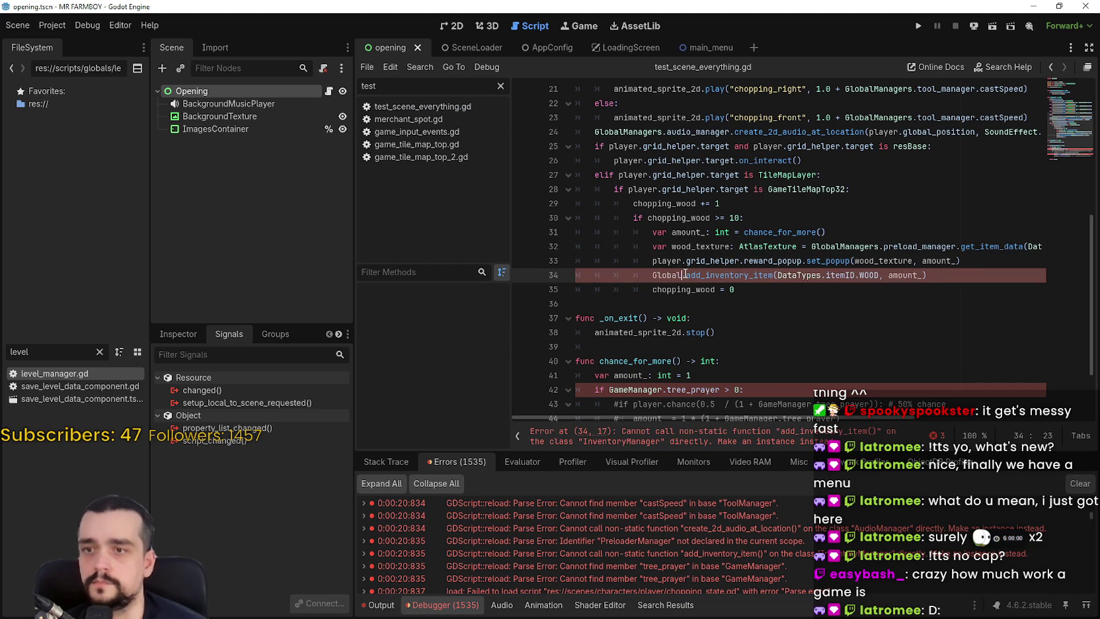
{"action": "key", "text": "BackSpace"}
{"action": "type", "text": "InventoryManager"}
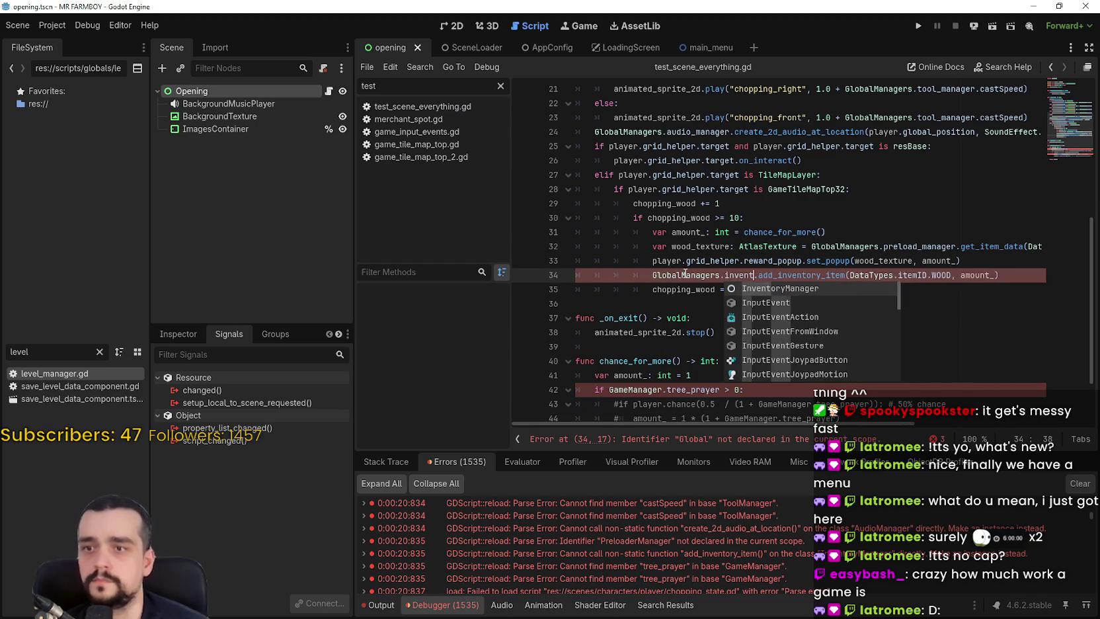
{"action": "scroll", "coordinate": [659, 374], "scroll_direction": "down", "scroll_amount": 2}
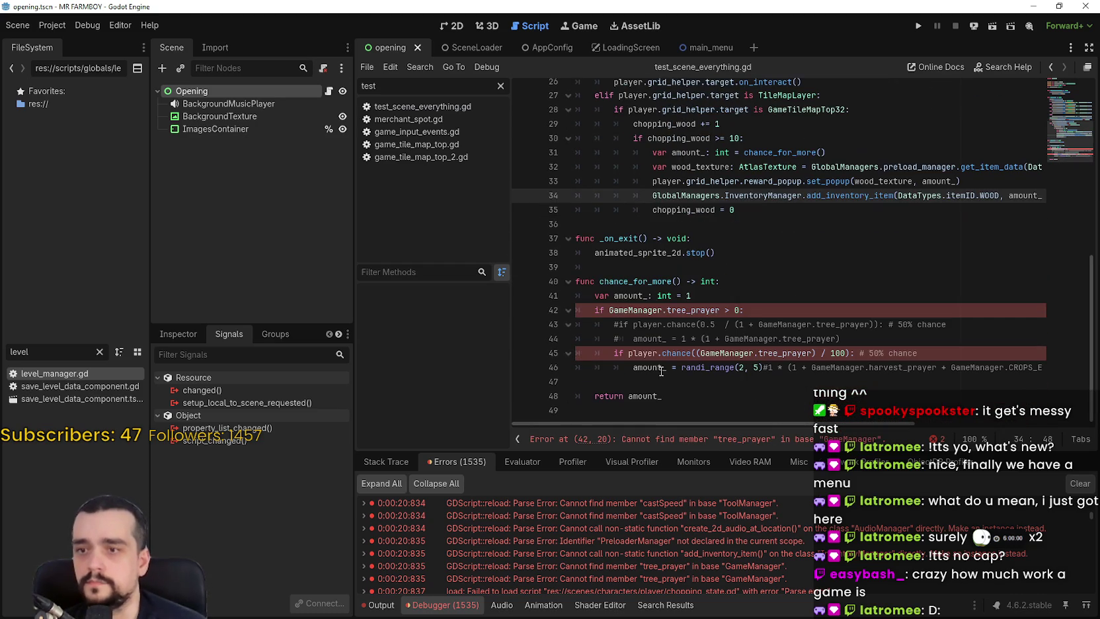
Replace all GameManager occurrences from line 42 with GlobalManagers.game_manager and save.
{"action": "double_click", "coordinate": [650, 310]}
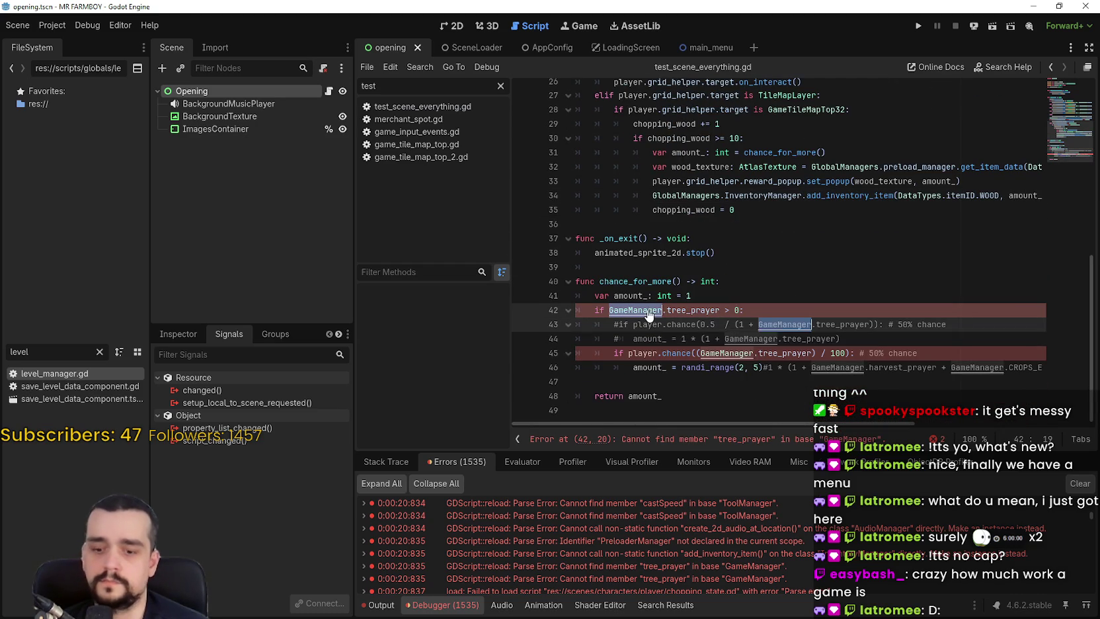
{"action": "type", "text": "Global"}
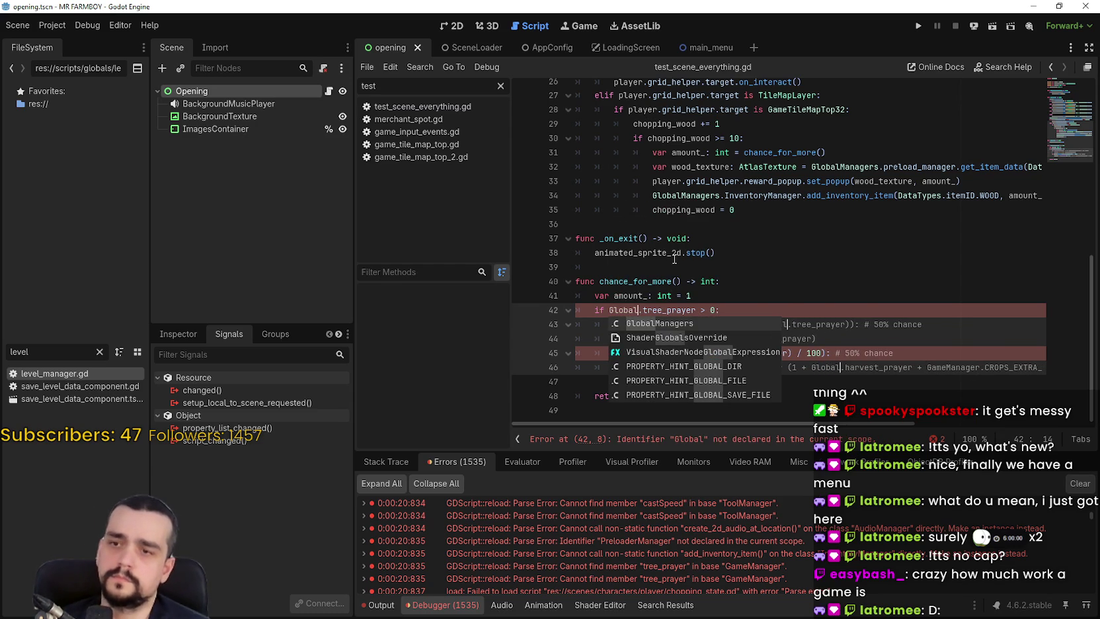
{"action": "key", "text": "ctrl+z"}
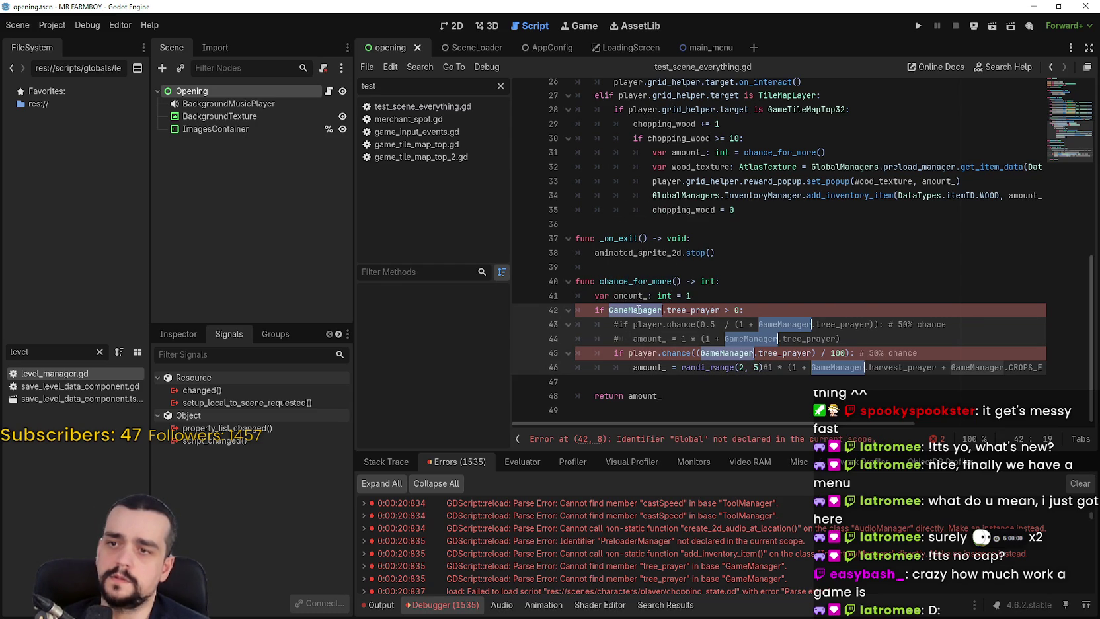
{"action": "type", "text": "GlobalManagers."}
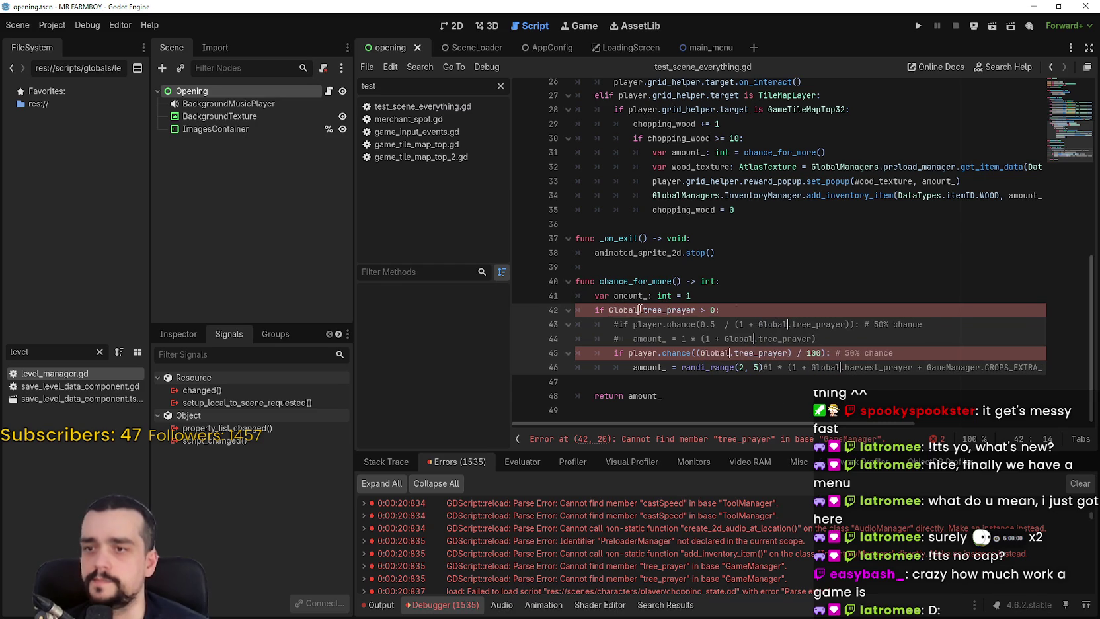
{"action": "type", "text": "game_manager"}
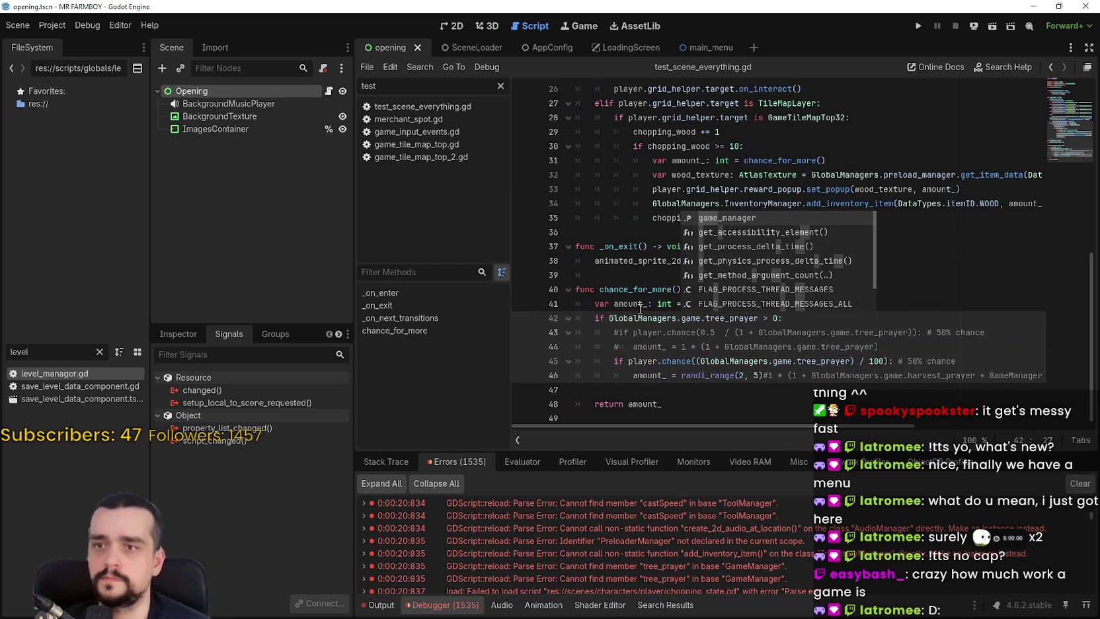
{"action": "key", "text": "ctrl+s"}
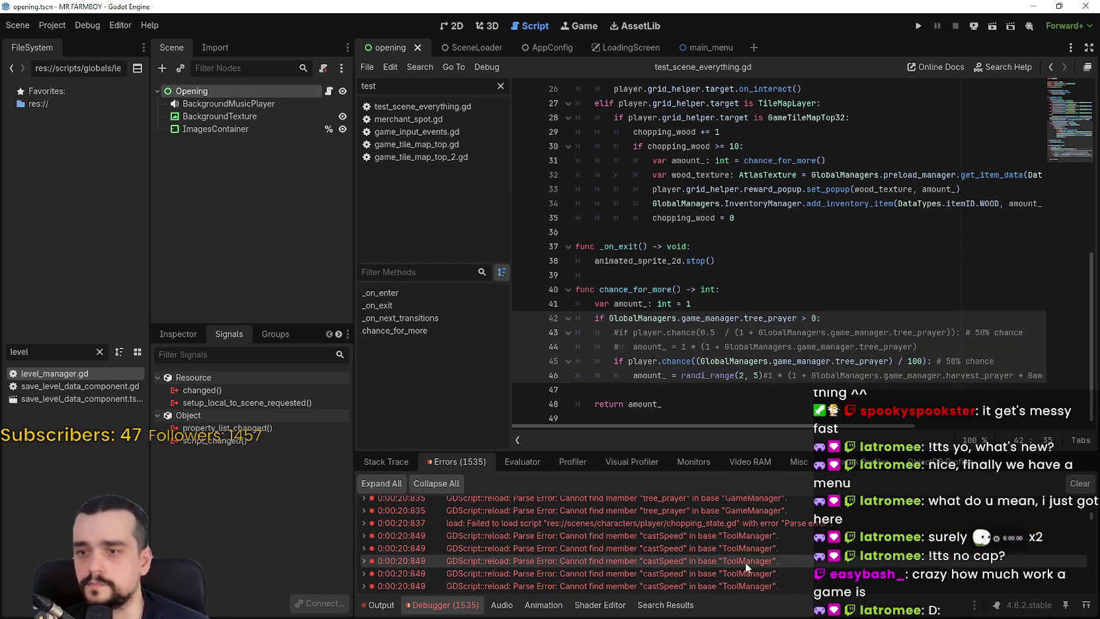
{"action": "left_click", "coordinate": [750, 561]}
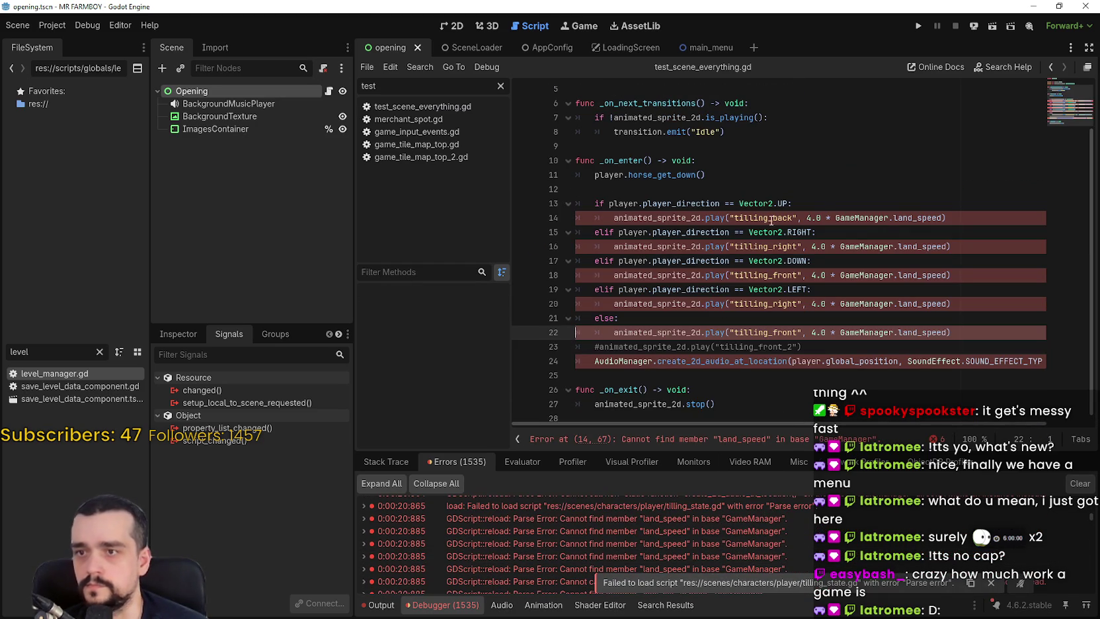
Change the GameManager references from line 14 to GlobalManagers.game_manager and save.
{"action": "double_click", "coordinate": [882, 217]}
{"action": "key", "text": "ctrl+d"}
{"action": "key", "text": "ctrl+d"}
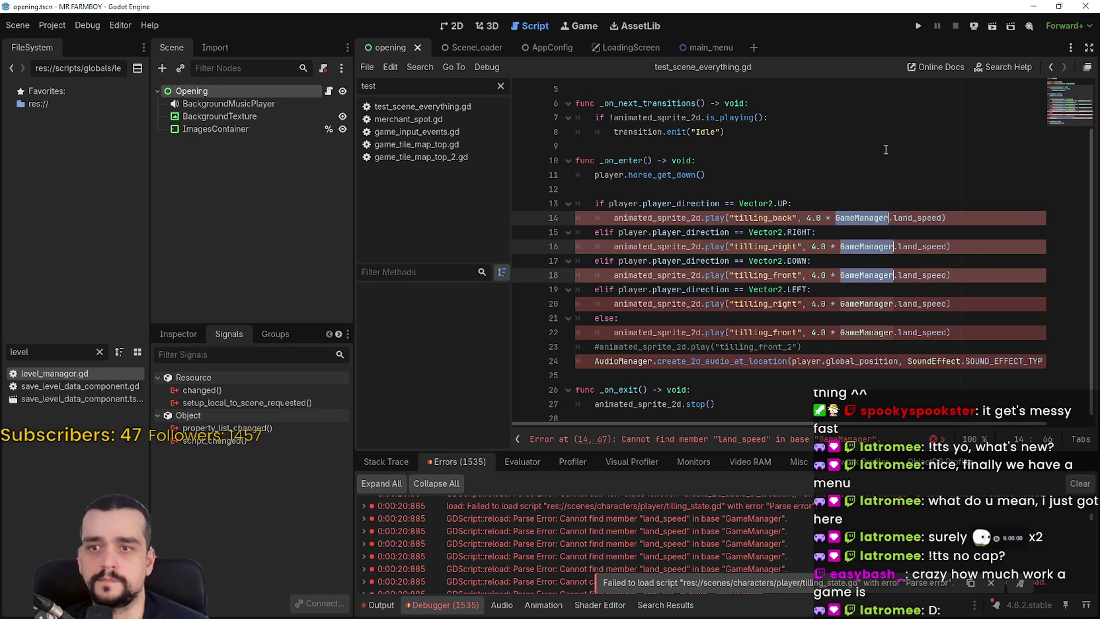
{"action": "key", "text": "ctrl+d"}
{"action": "key", "text": "ctrl+d"}
{"action": "type", "text": "Global"}
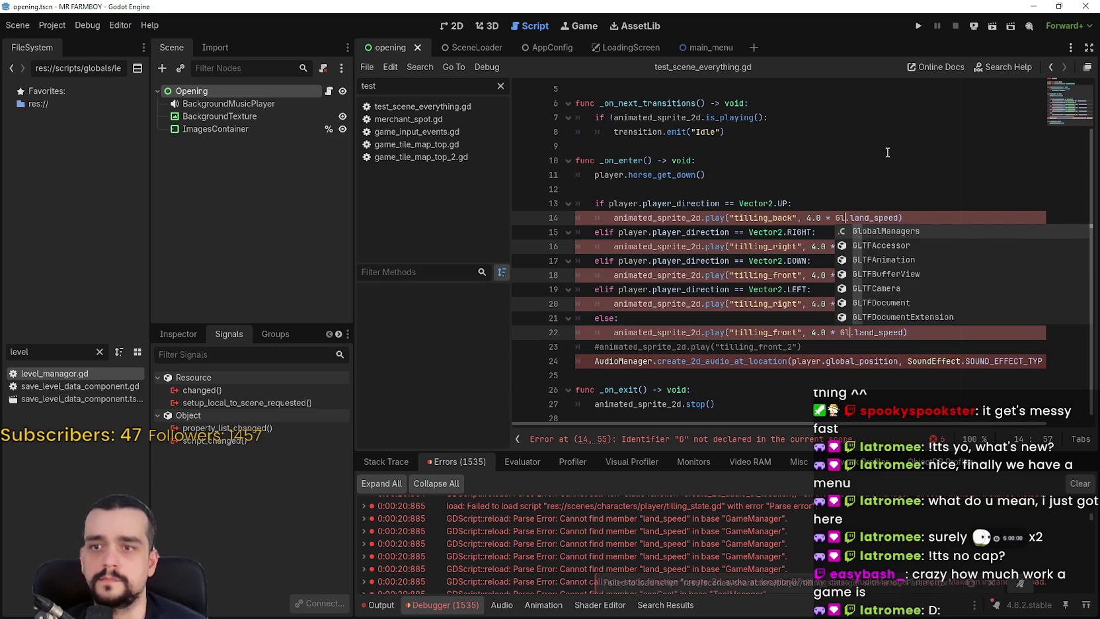
{"action": "key", "text": "Return"}
{"action": "type", "text": ".game"}
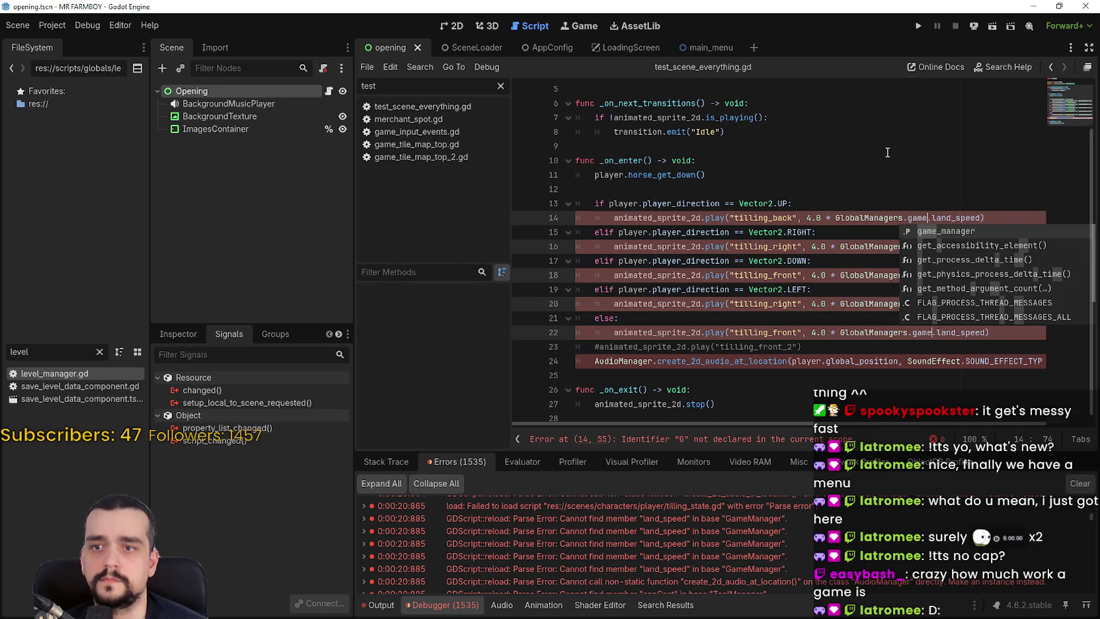
{"action": "key", "text": "Return"}
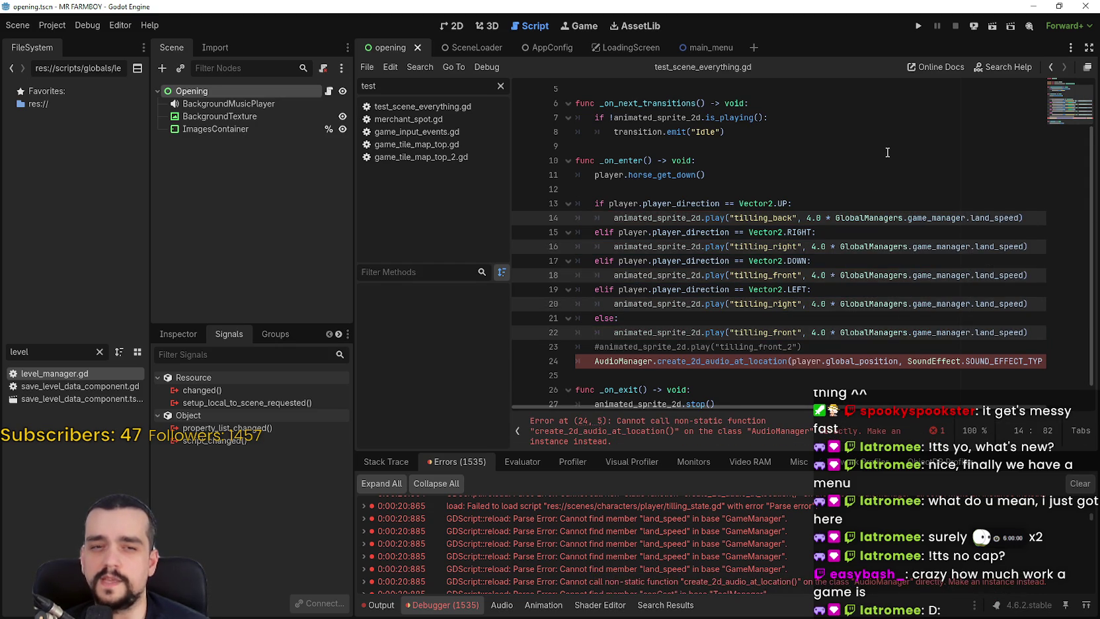
{"action": "key", "text": "ctrl+s"}
Change AudioManager on line 24 to GlobalManagers.audio_manager, then open the failing mining script.
{"action": "scroll", "coordinate": [628, 297], "scroll_direction": "down", "scroll_amount": 1}
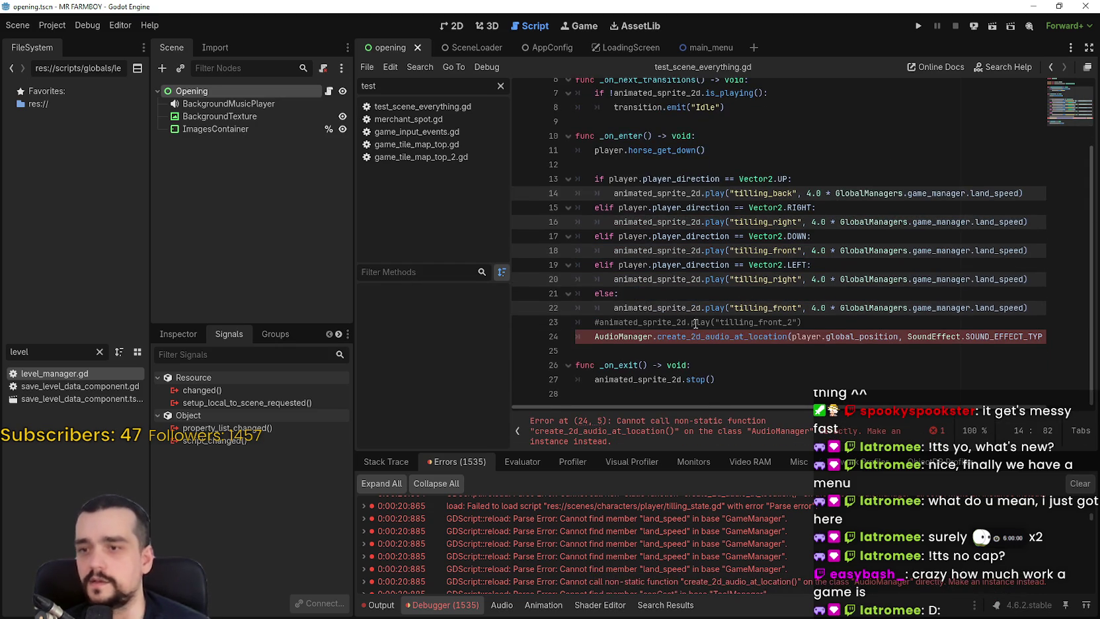
{"action": "left_click", "coordinate": [626, 335]}
{"action": "double_click", "coordinate": [626, 335]}
{"action": "type", "text": "Glob"}
{"action": "key", "text": "Return"}
{"action": "type", "text": ".audio"}
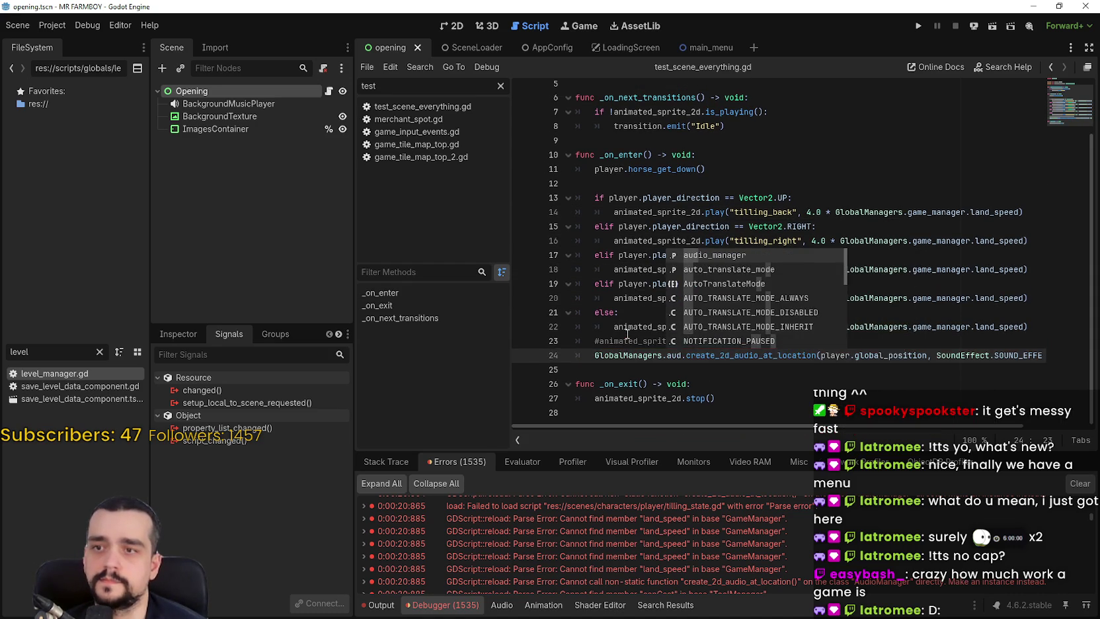
{"action": "key", "text": "Return"}
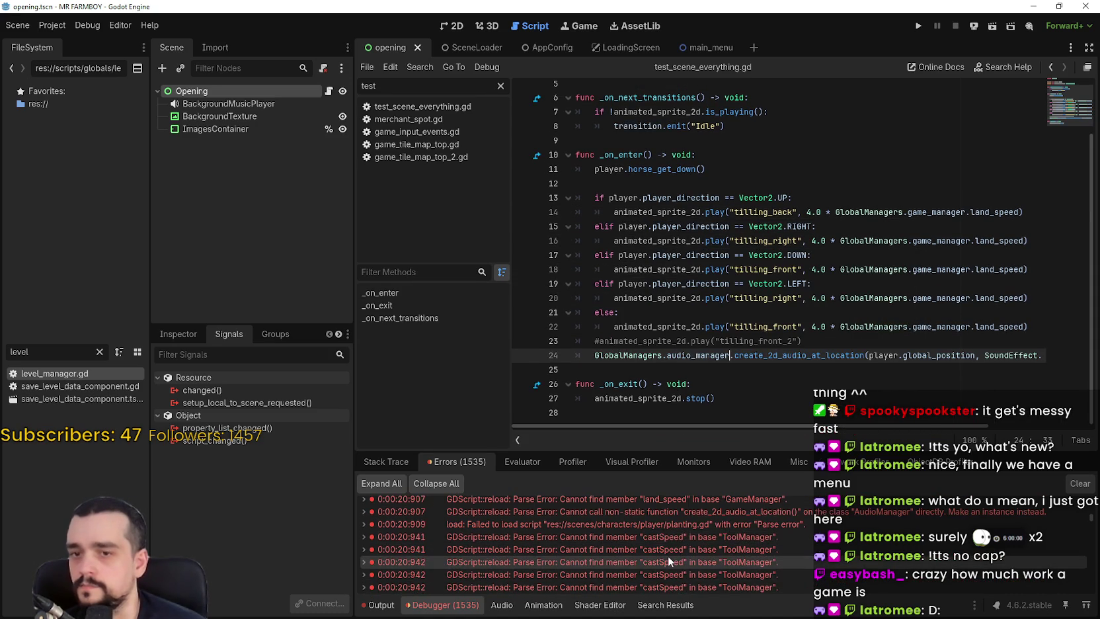
{"action": "double_click", "coordinate": [667, 556]}
{"action": "scroll", "coordinate": [700, 248], "scroll_direction": "up", "scroll_amount": 4}
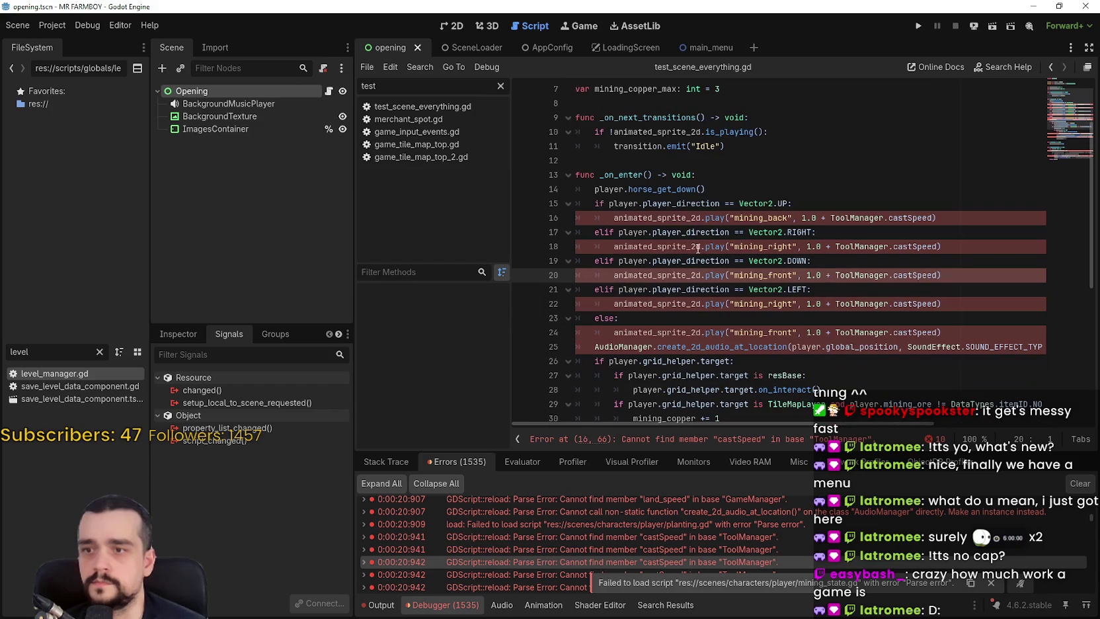
Replace the ToolManager references on lines 16–24 with GlobalManagers.tool_manager.
{"action": "double_click", "coordinate": [879, 217]}
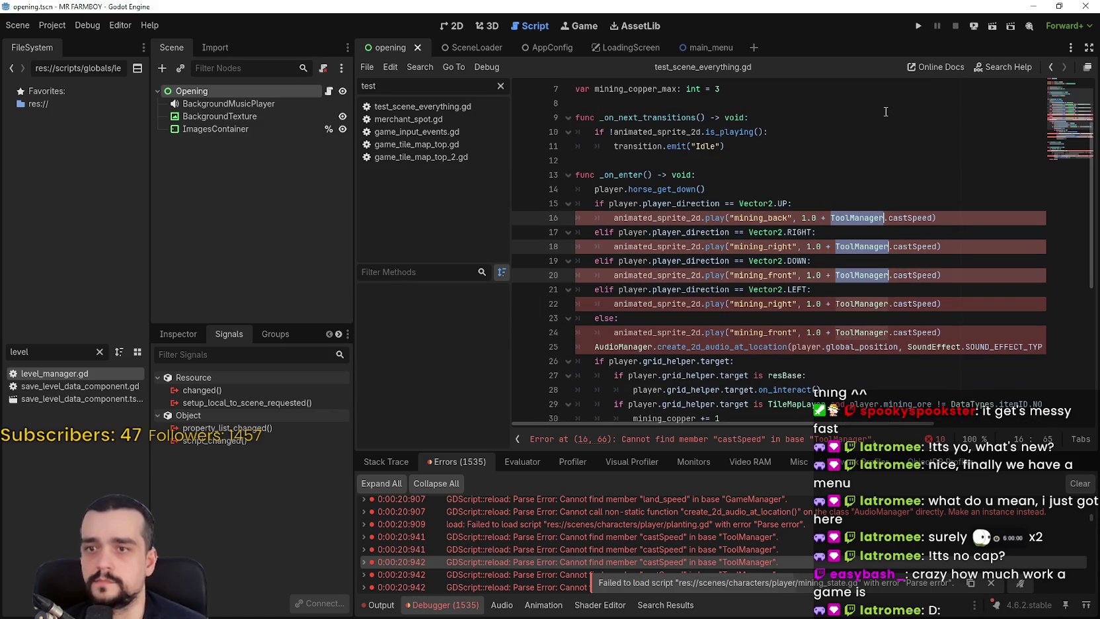
{"action": "type", "text": "Gkl"}
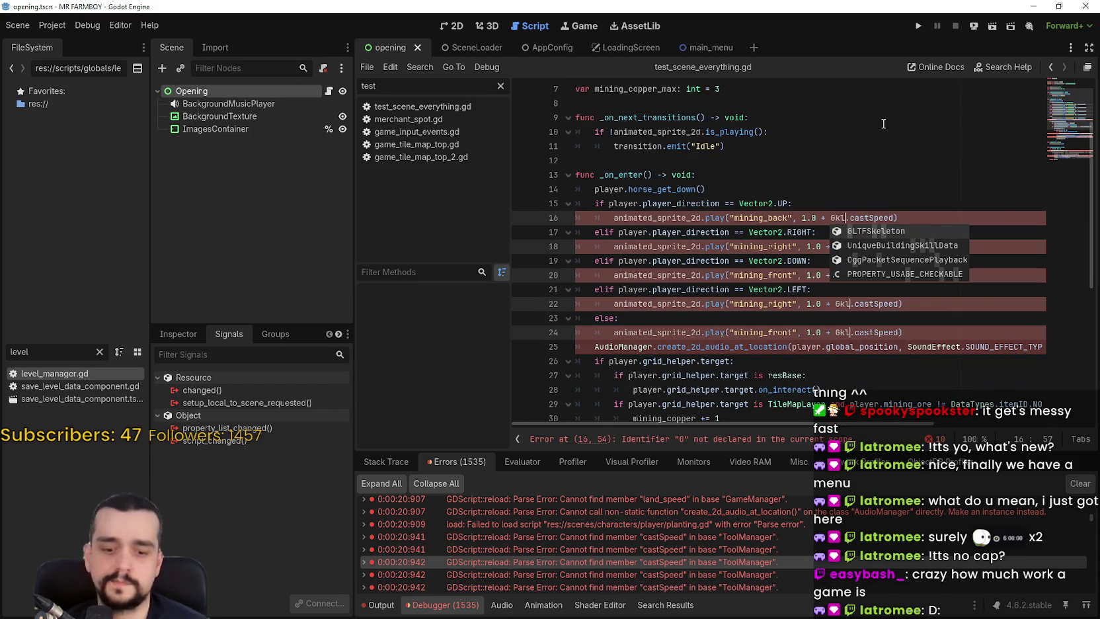
{"action": "key", "text": "BackSpace"}
{"action": "key", "text": "BackSpace"}
{"action": "type", "text": "lobal"}
{"action": "key", "text": "Return"}
{"action": "type", "text": "."}
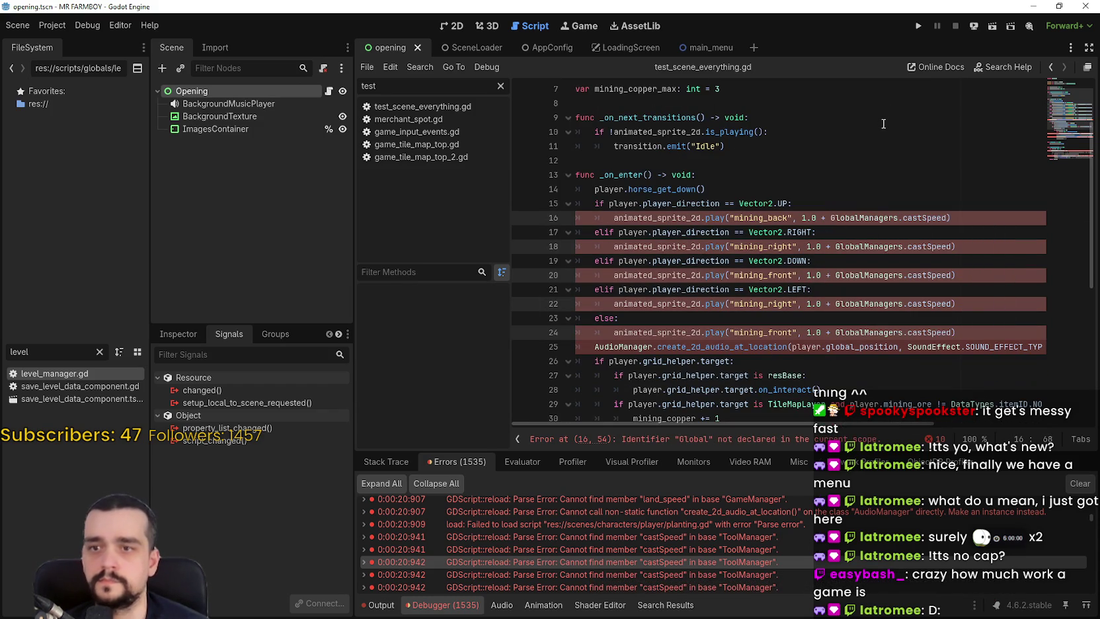
{"action": "type", "text": "tool."}
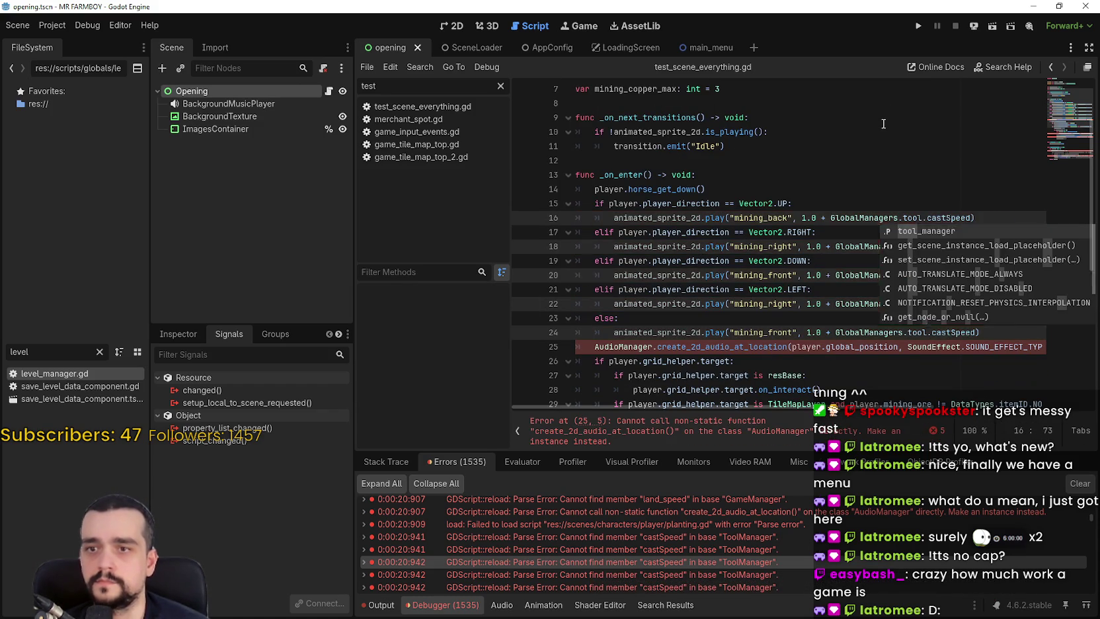
{"action": "key", "text": "Return"}
{"action": "scroll", "coordinate": [886, 122], "scroll_direction": "down", "scroll_amount": 6}
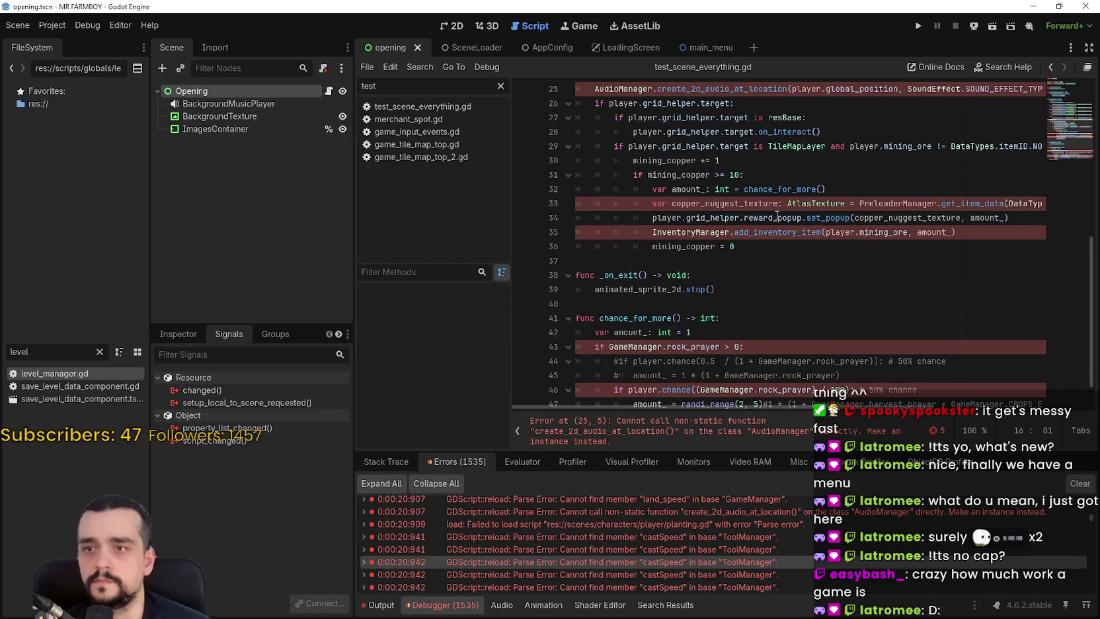
{"action": "scroll", "coordinate": [776, 216], "scroll_direction": "up", "scroll_amount": 2}
Change AudioManager on line 25 and PreloaderManager on line 33 to GlobalManagers.audio_manager and GlobalManagers.preload_manager.
{"action": "double_click", "coordinate": [621, 175]}
{"action": "type", "text": "Global"}
{"action": "key", "text": "Return"}
{"action": "type", "text": ".audio"}
{"action": "key", "text": "Return"}
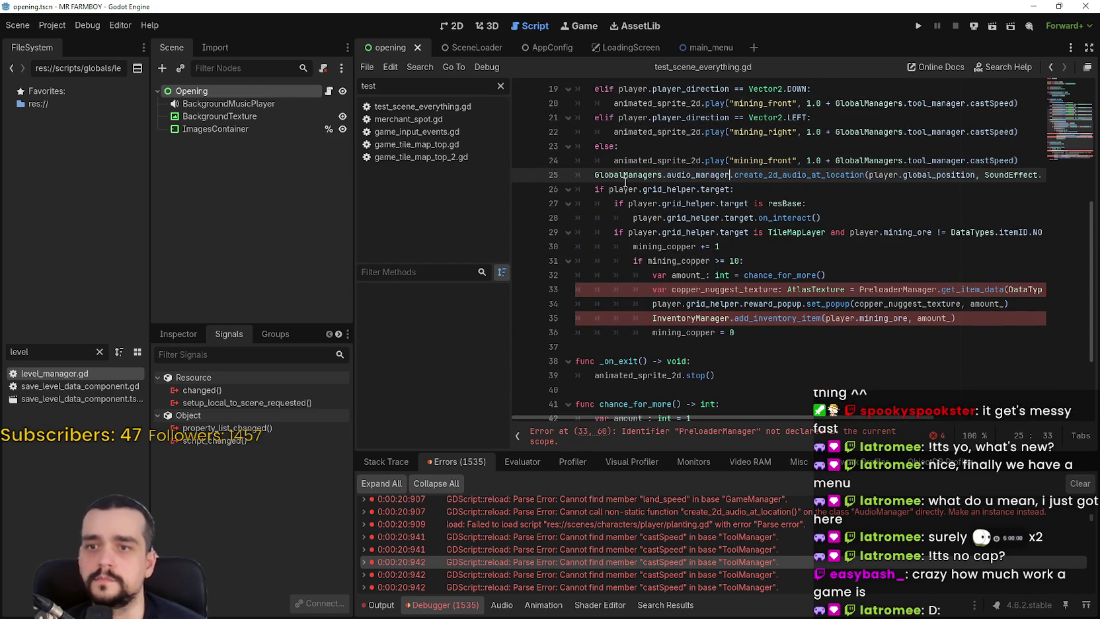
{"action": "double_click", "coordinate": [894, 289]}
{"action": "type", "text": "Global"}
{"action": "key", "text": "Return"}
{"action": "type", "text": "."}
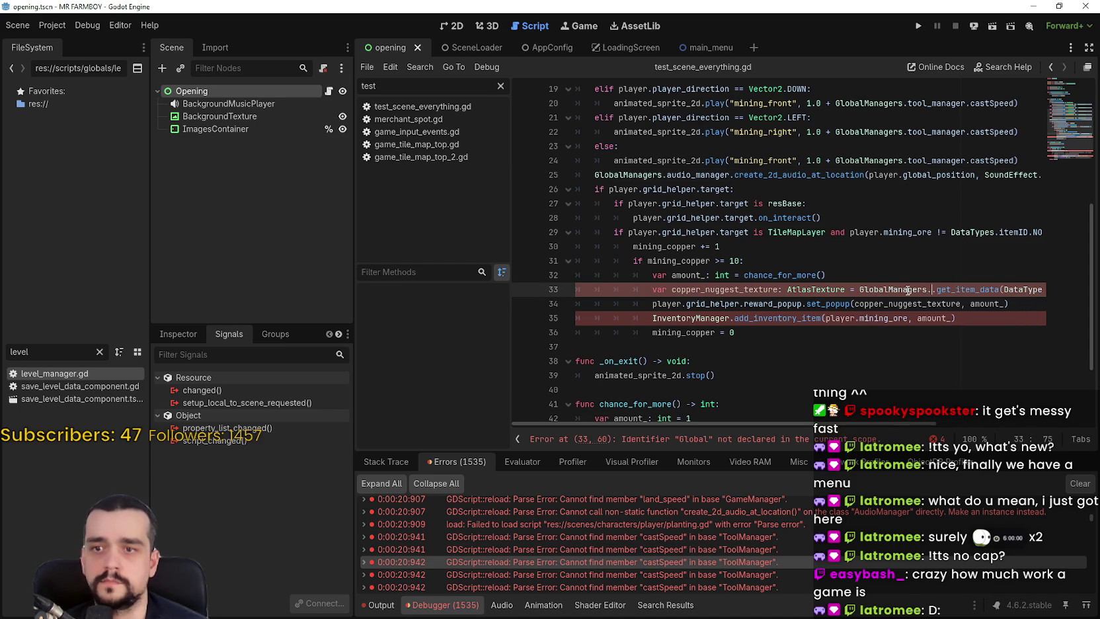
{"action": "type", "text": "preload"}
{"action": "key", "text": "Return"}
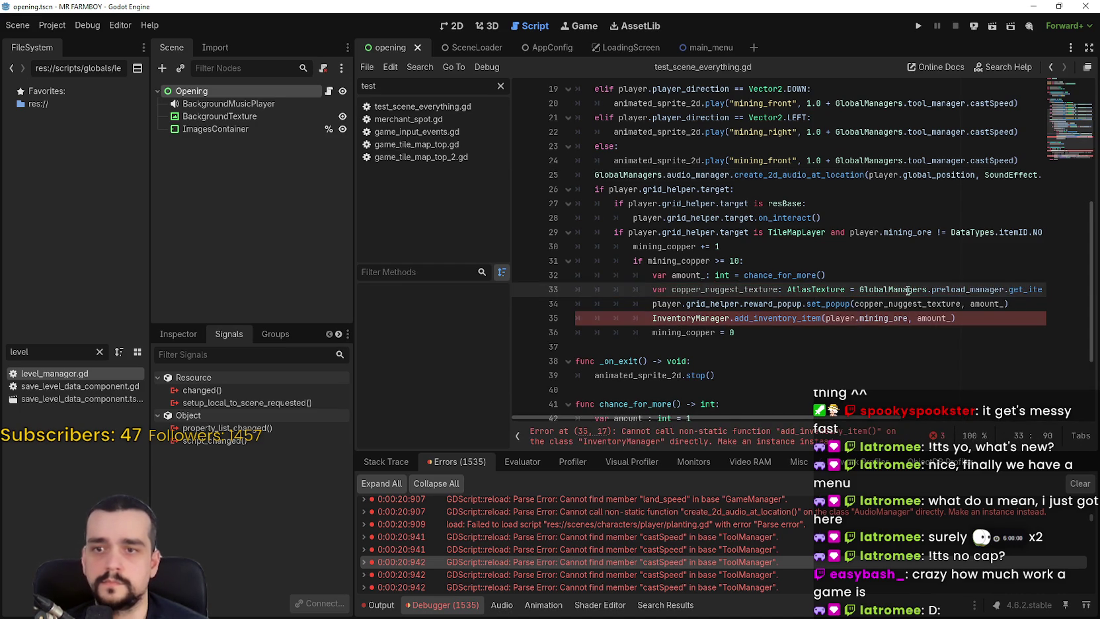
Replace InventoryManager on line 35 with GlobalManagers.inventory_manager.
{"action": "double_click", "coordinate": [720, 317]}
{"action": "type", "text": "G"}
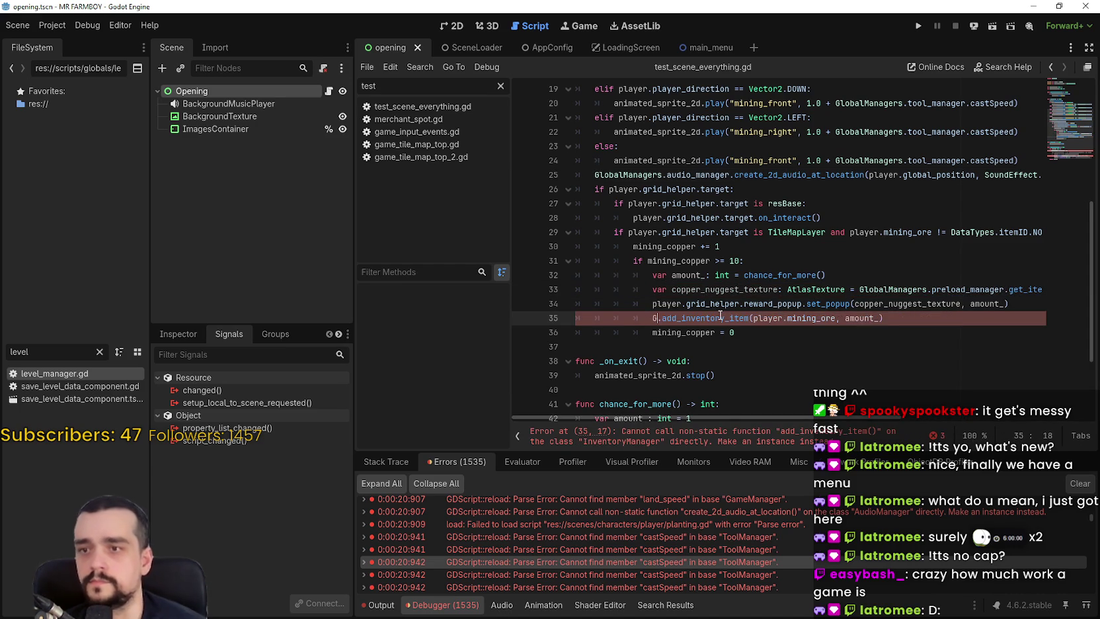
{"action": "type", "text": "lobal"}
{"action": "key", "text": "Return"}
{"action": "type", "text": ".inventory"}
{"action": "key", "text": "Return"}
Point the rock_prayer checks on lines 43 and 46 to GlobalManagers.game_manager and save.
{"action": "scroll", "coordinate": [738, 313], "scroll_direction": "down", "scroll_amount": 2}
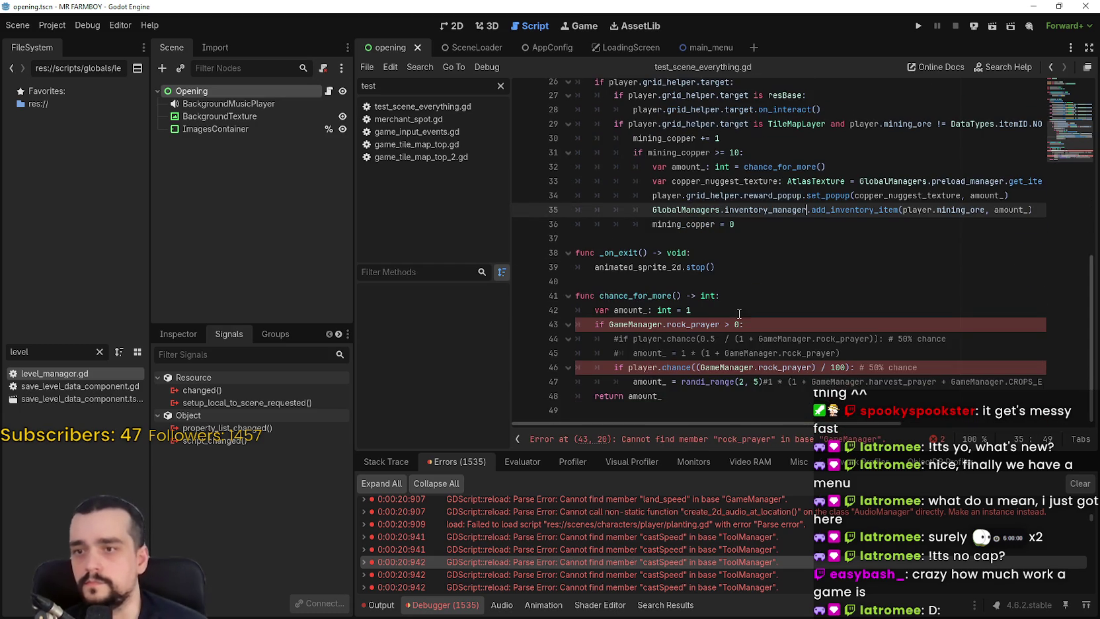
{"action": "double_click", "coordinate": [651, 322]}
{"action": "type", "text": "Globa"}
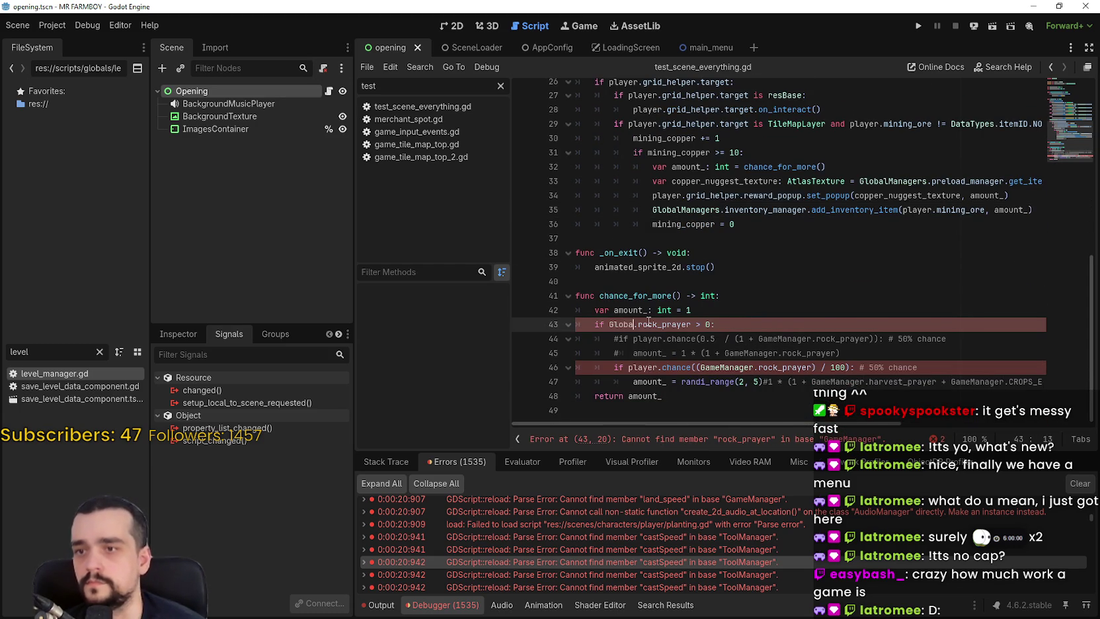
{"action": "type", "text": "l"}
{"action": "key", "text": "Return"}
{"action": "type", "text": ".game"}
{"action": "key", "text": "Return"}
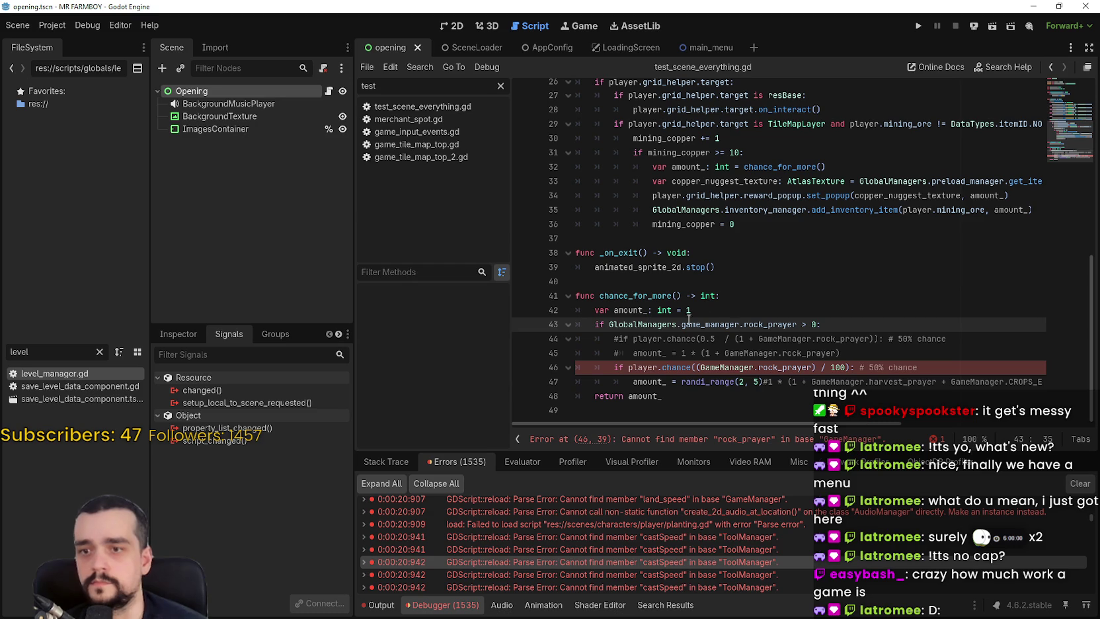
{"action": "double_click", "coordinate": [727, 367]}
{"action": "type", "text": "global"}
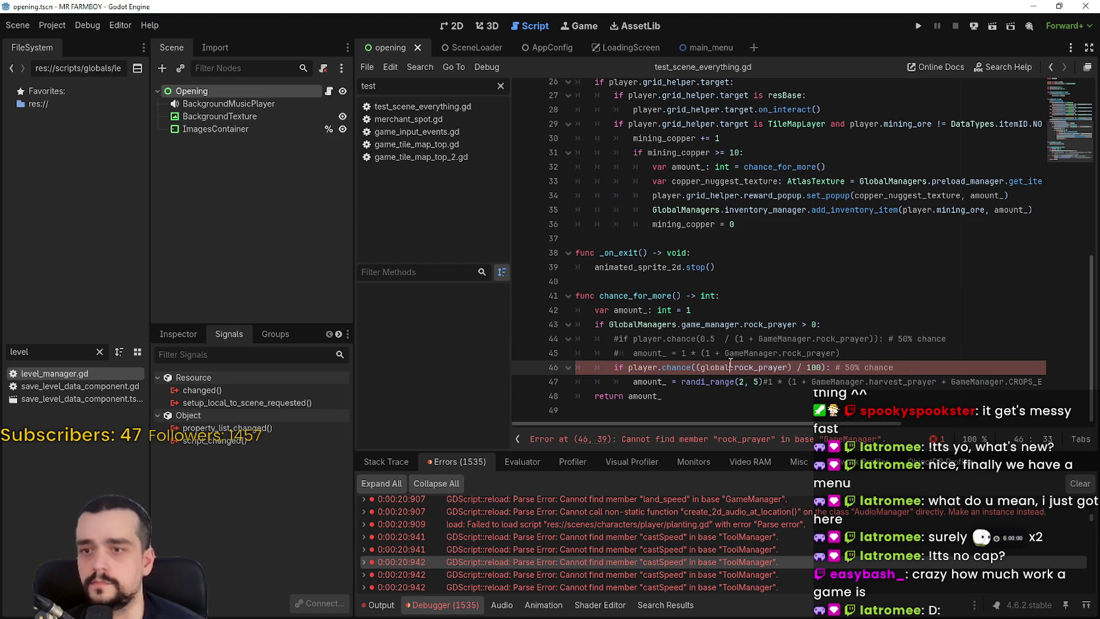
{"action": "key", "text": "Return"}
{"action": "type", "text": ".game"}
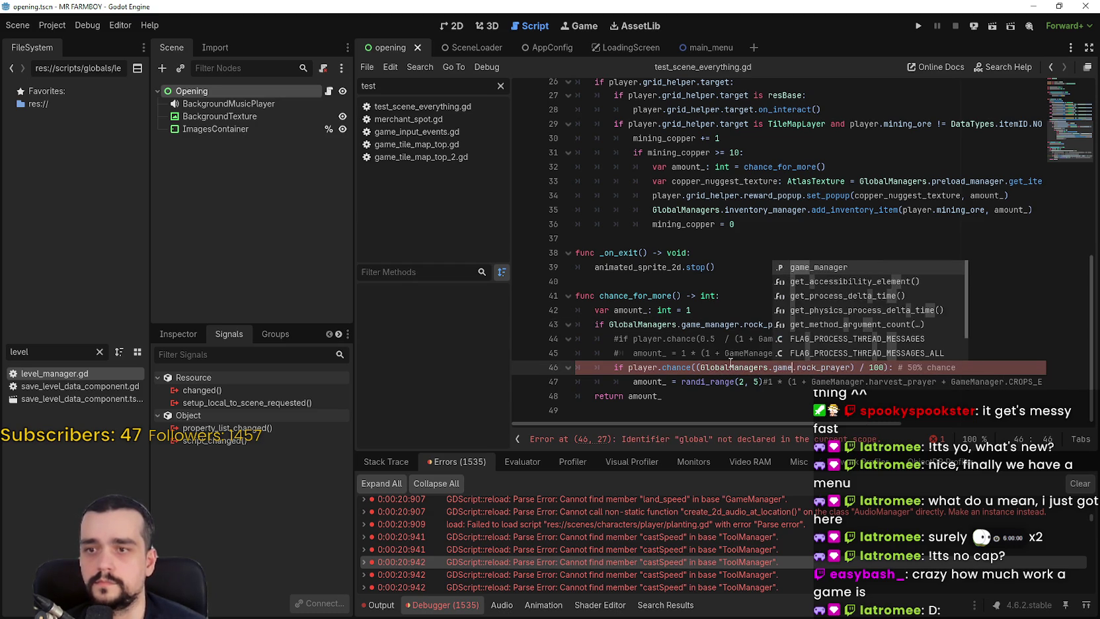
{"action": "key", "text": "Return"}
{"action": "key", "text": "ctrl+s"}
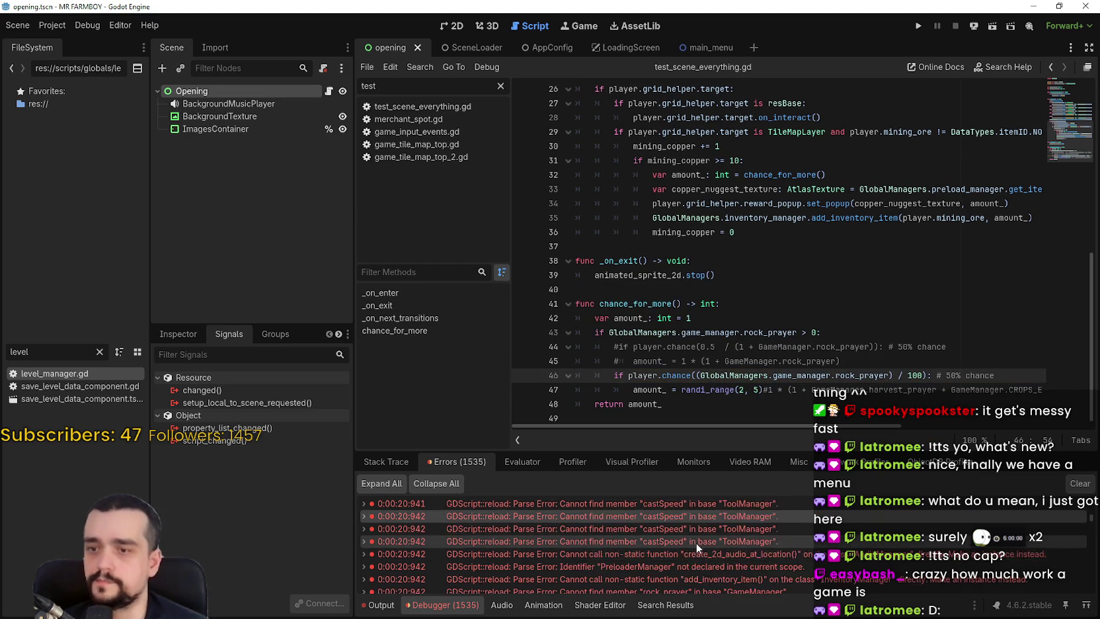
Open resEnvironmentRubbish at the Steamworks error and change line 8's type to SteamworksManager.
{"action": "double_click", "coordinate": [697, 543]}
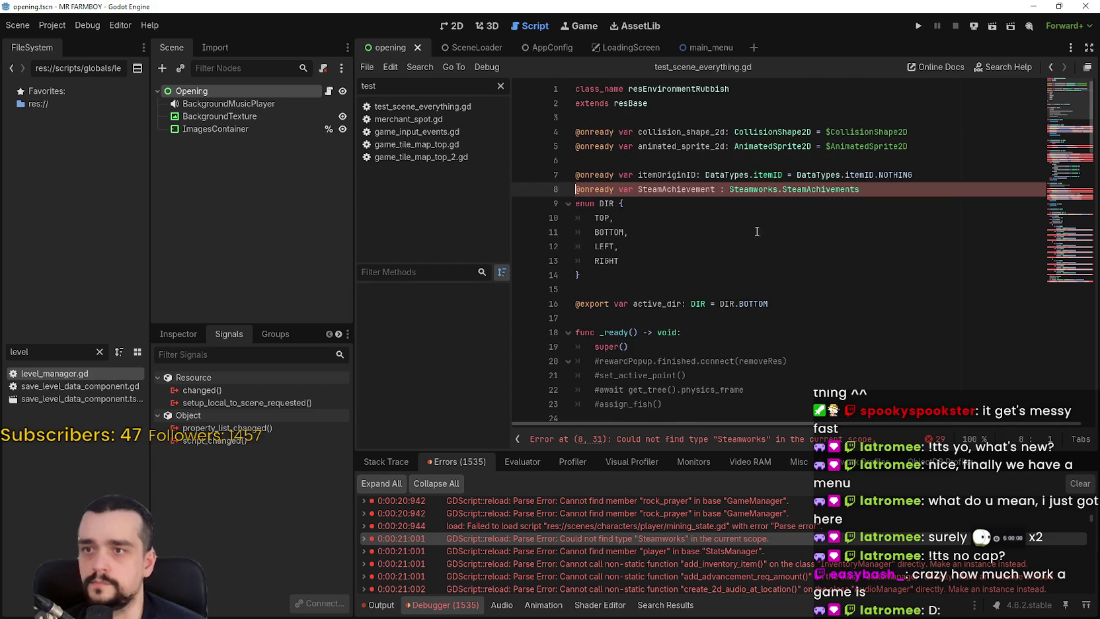
{"action": "mouse_move", "coordinate": [742, 226]}
{"action": "left_mouse_down"}
{"action": "mouse_move", "coordinate": [394, 146]}
{"action": "mouse_move", "coordinate": [410, 132]}
{"action": "left_mouse_up"}
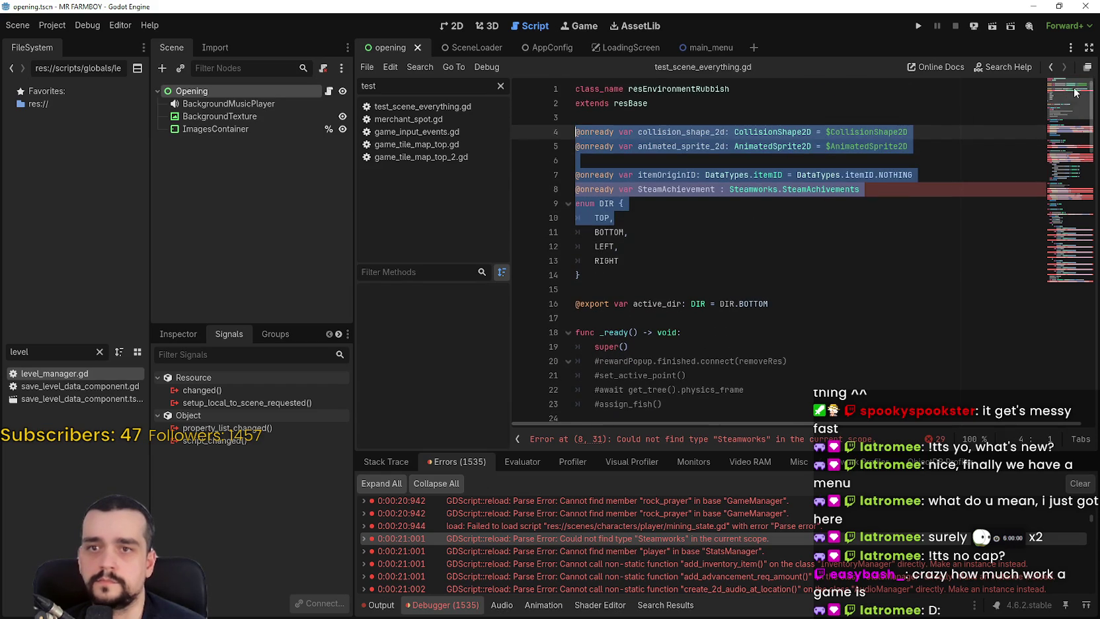
{"action": "scroll", "coordinate": [850, 141], "scroll_direction": "down", "scroll_amount": 1}
{"action": "left_click", "coordinate": [814, 161]}
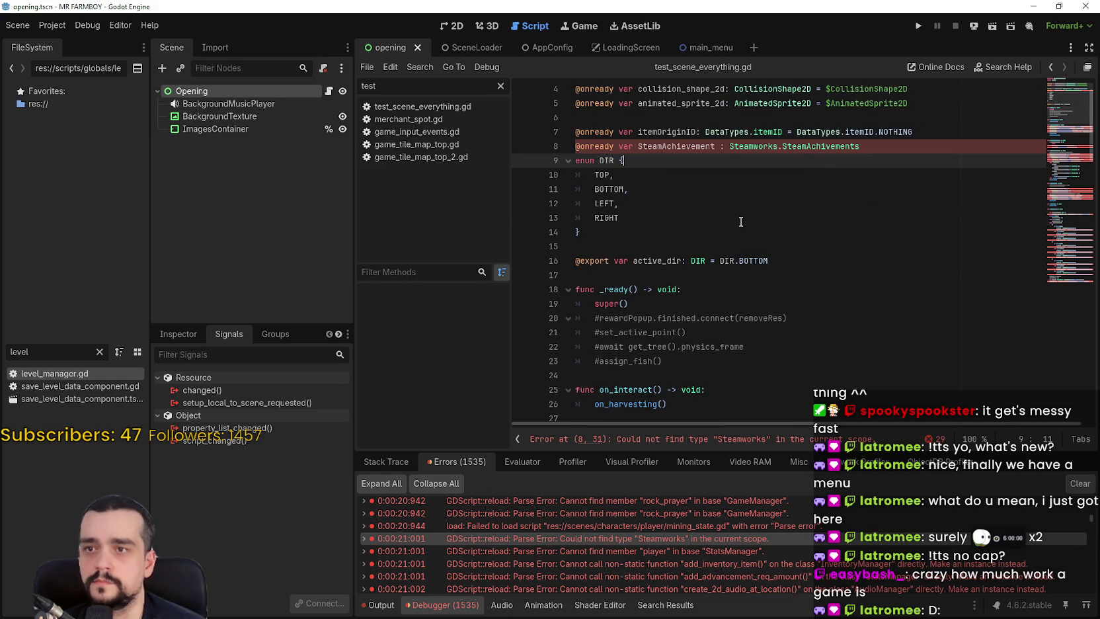
{"action": "double_click", "coordinate": [754, 149]}
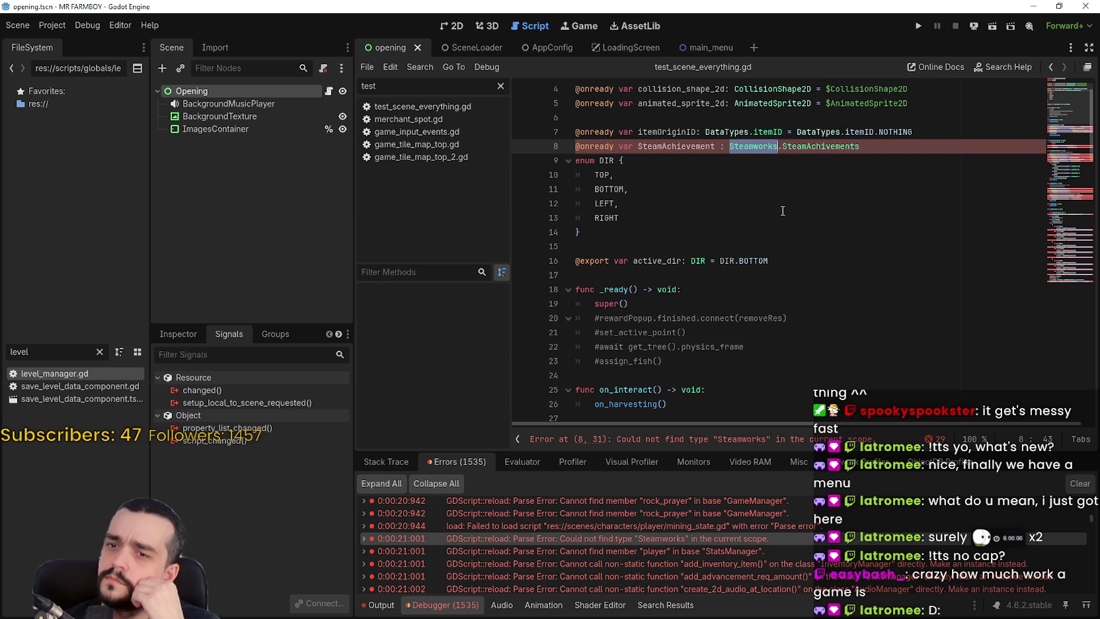
{"action": "left_click", "coordinate": [744, 154]}
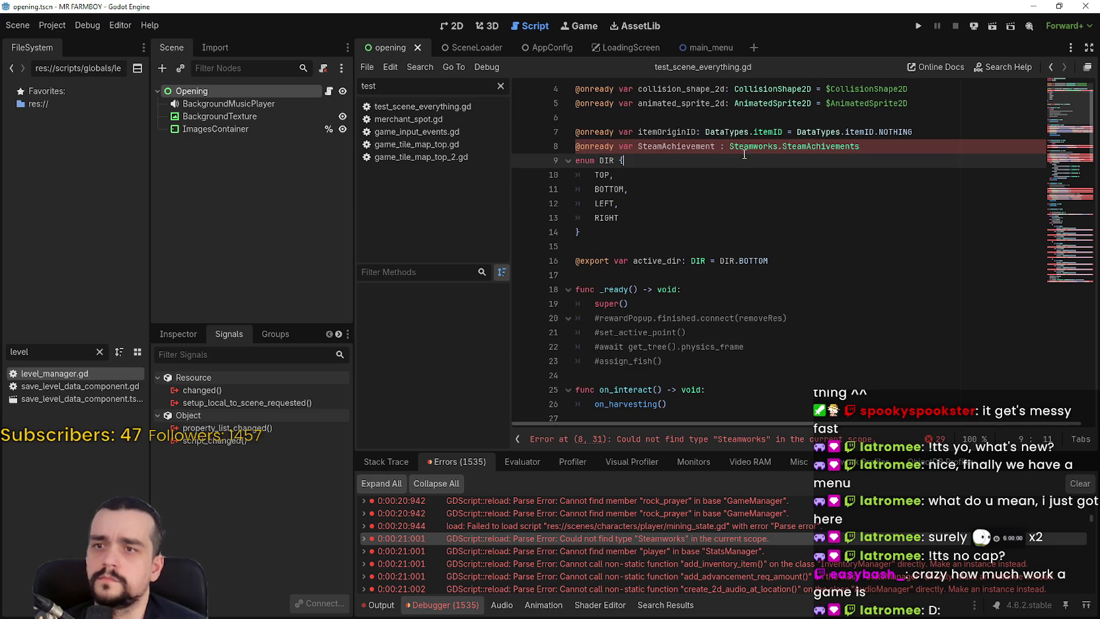
{"action": "double_click", "coordinate": [751, 147]}
{"action": "type", "text": "Steam"}
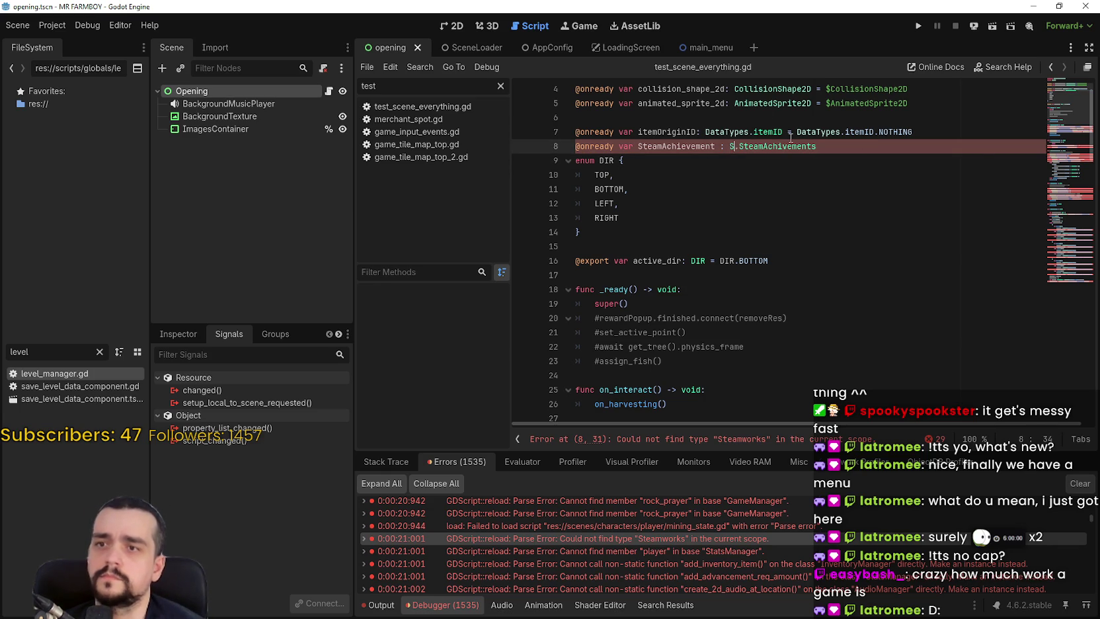
{"action": "key", "text": "Return"}
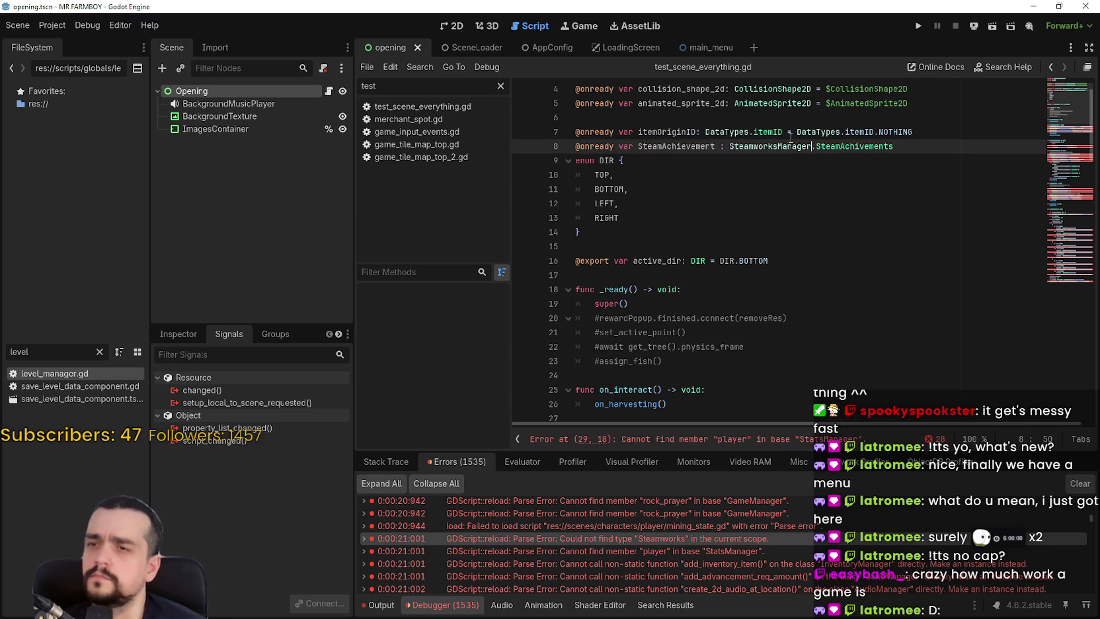
Review the SteamAchievement variable and its usages on lines 38 and 40.
{"action": "scroll", "coordinate": [790, 140], "scroll_direction": "up", "scroll_amount": 1}
{"action": "left_click", "coordinate": [663, 191]}
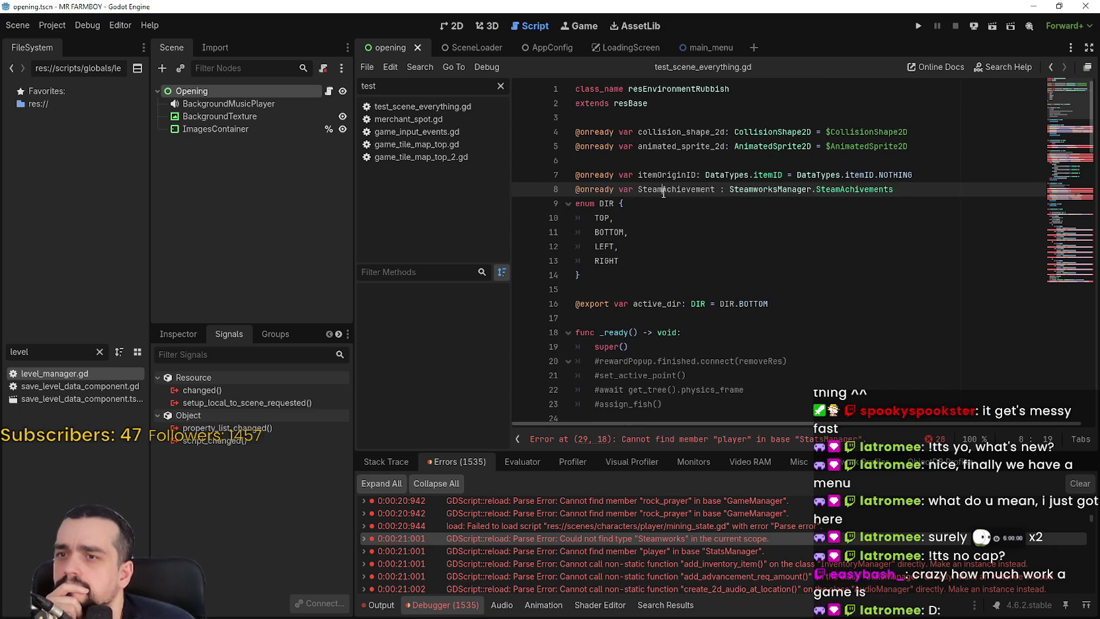
{"action": "double_click", "coordinate": [663, 191]}
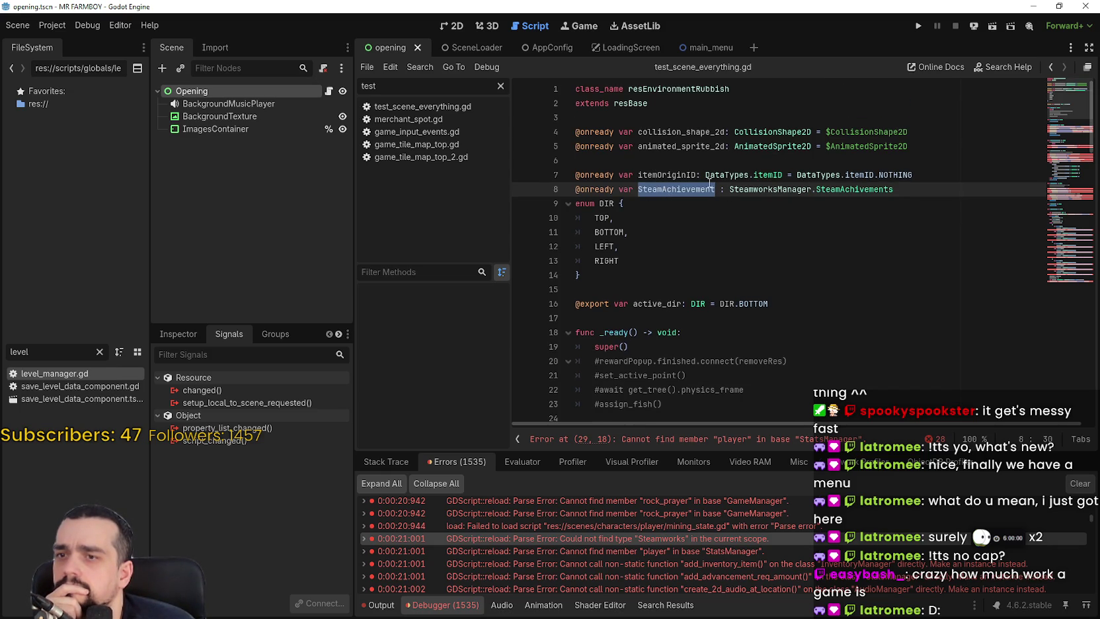
{"action": "scroll", "coordinate": [686, 188], "scroll_direction": "down", "scroll_amount": 5}
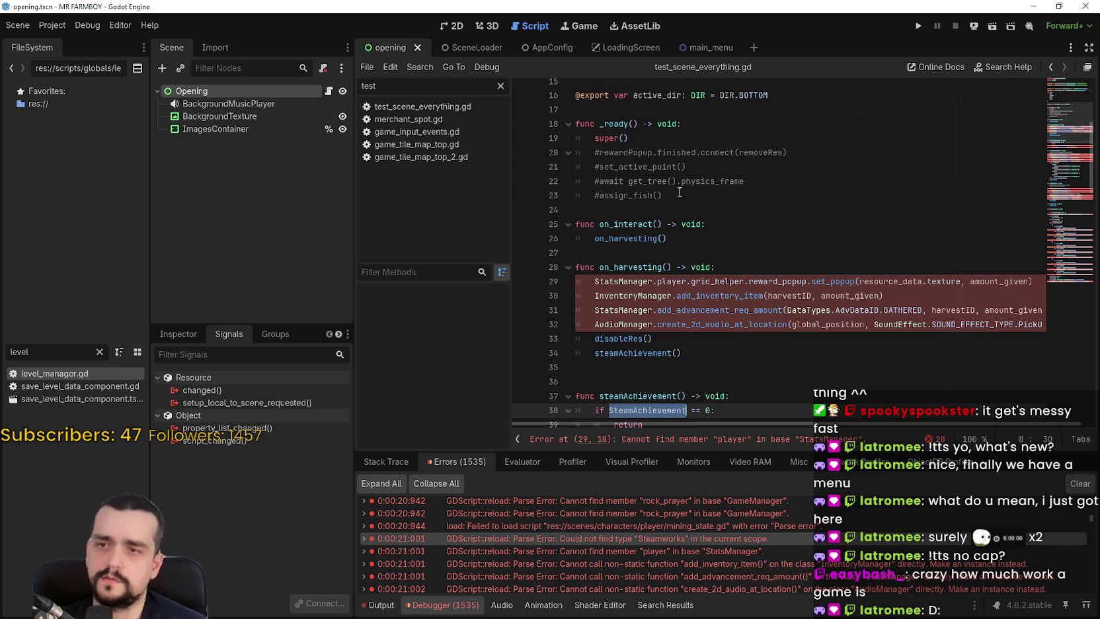
{"action": "scroll", "coordinate": [771, 372], "scroll_direction": "down", "scroll_amount": 1}
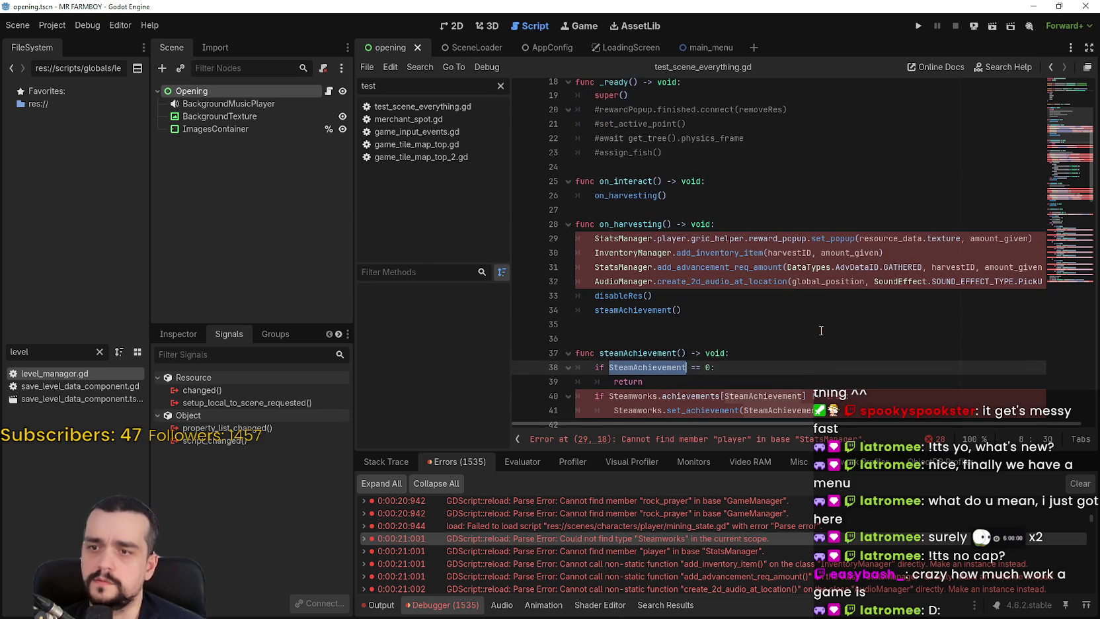
{"action": "scroll", "coordinate": [655, 271], "scroll_direction": "down", "scroll_amount": 2}
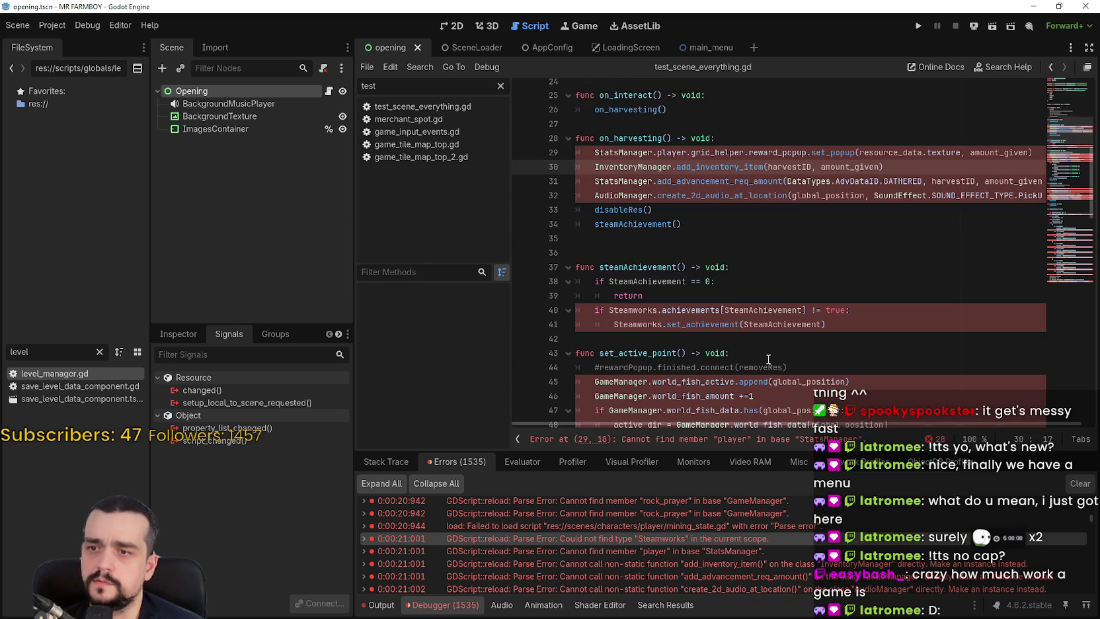
{"action": "double_click", "coordinate": [659, 283]}
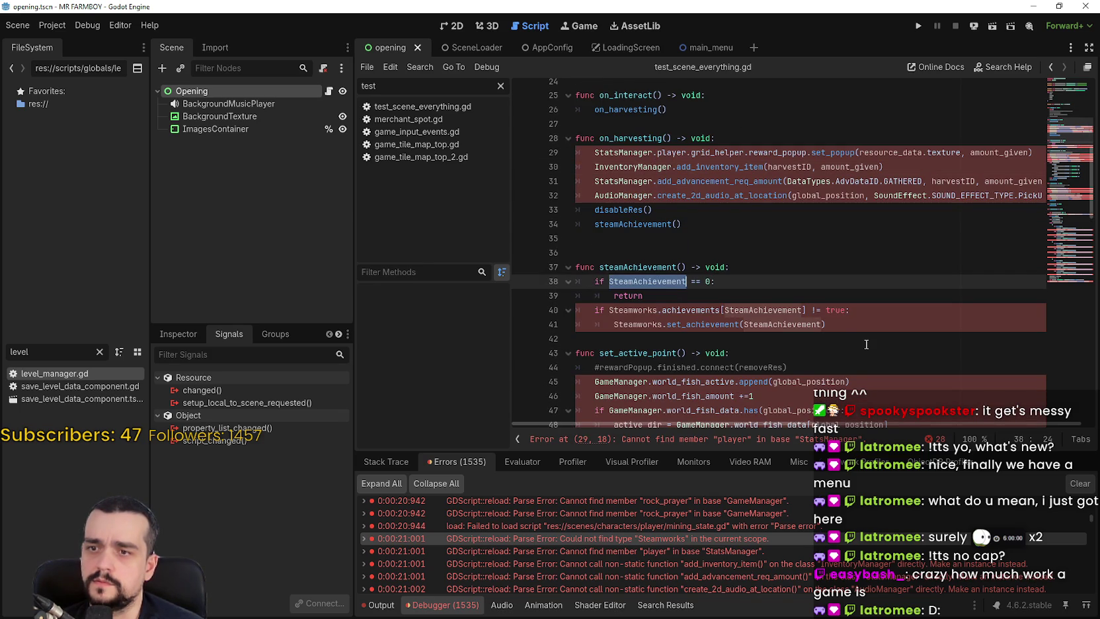
{"action": "double_click", "coordinate": [629, 310]}
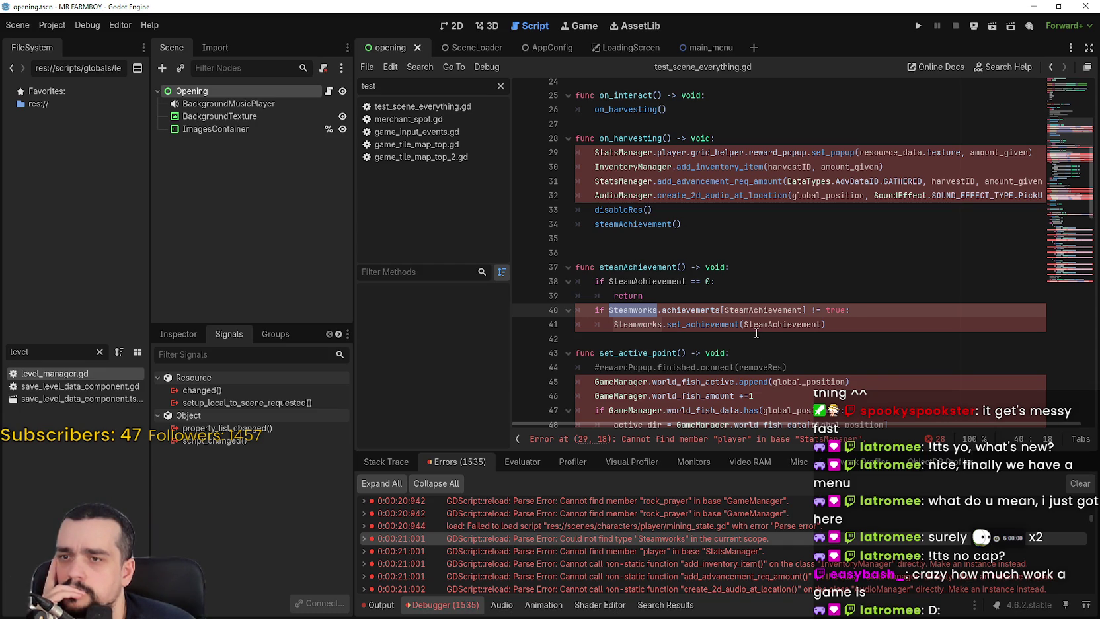
{"action": "mouse_move", "coordinate": [754, 330]}
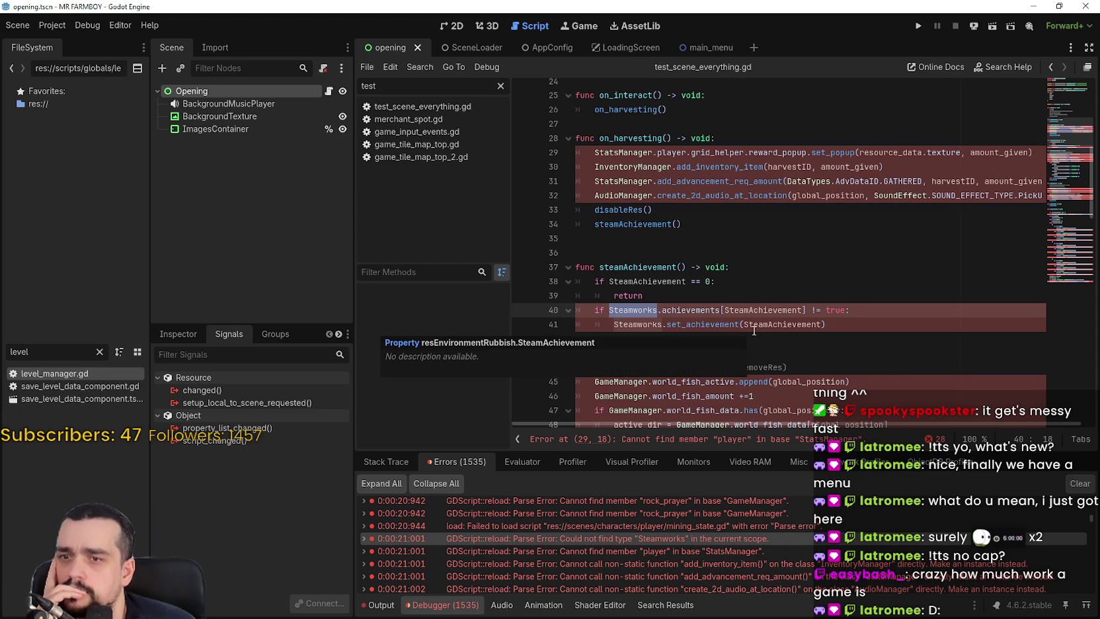
{"action": "scroll", "coordinate": [752, 326], "scroll_direction": "up", "scroll_amount": 8}
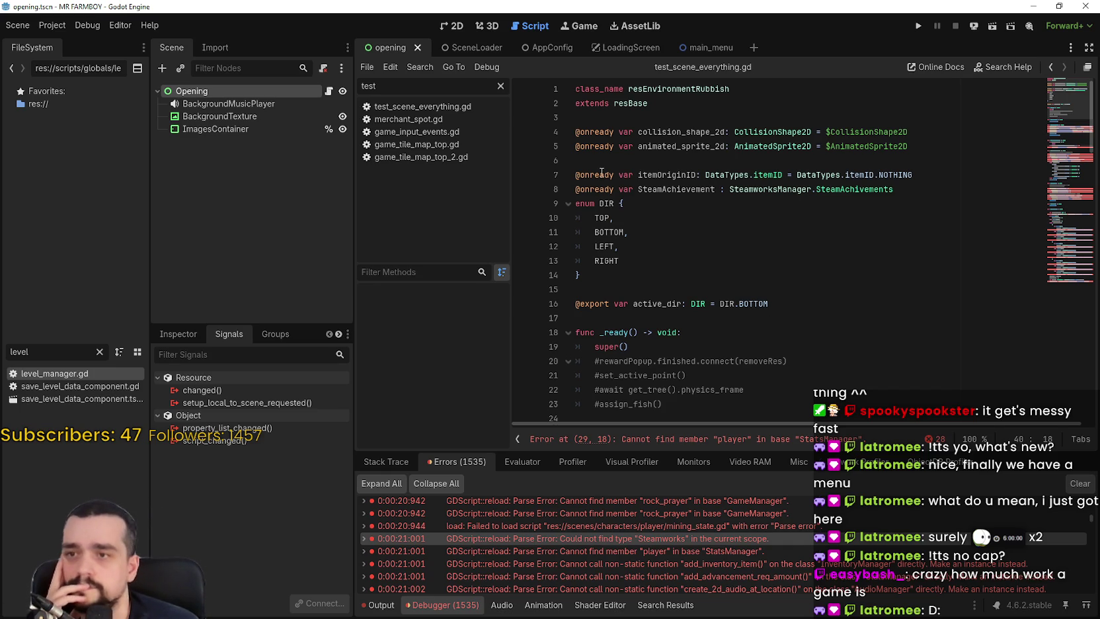
Search the script for SteamAchievement and locate its usage on line 38.
{"action": "left_click", "coordinate": [648, 191]}
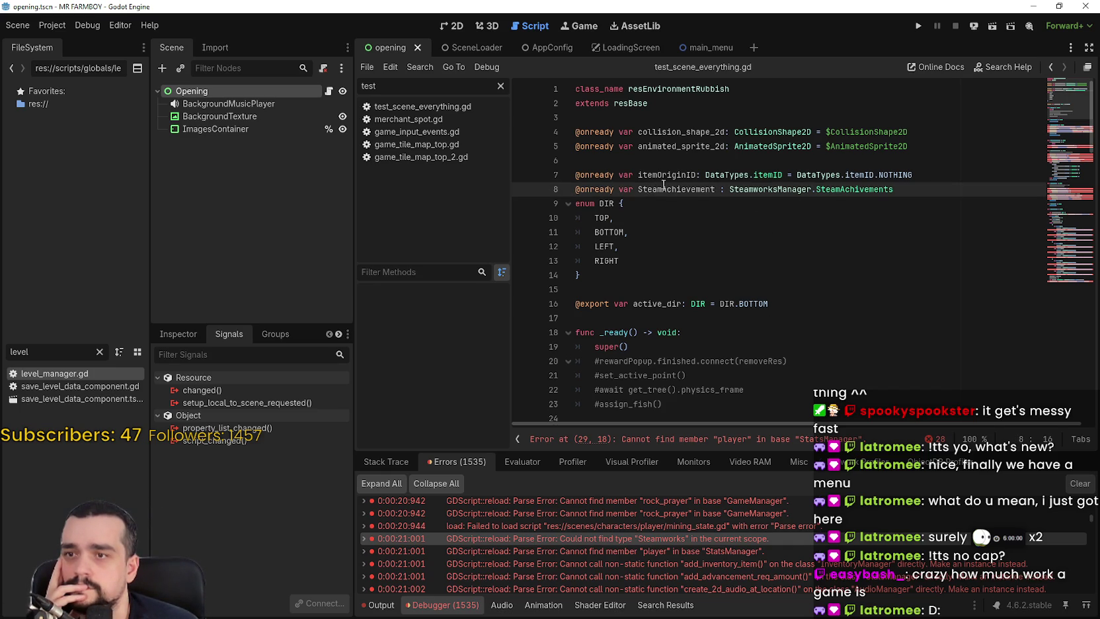
{"action": "double_click", "coordinate": [791, 190]}
{"action": "double_click", "coordinate": [662, 190]}
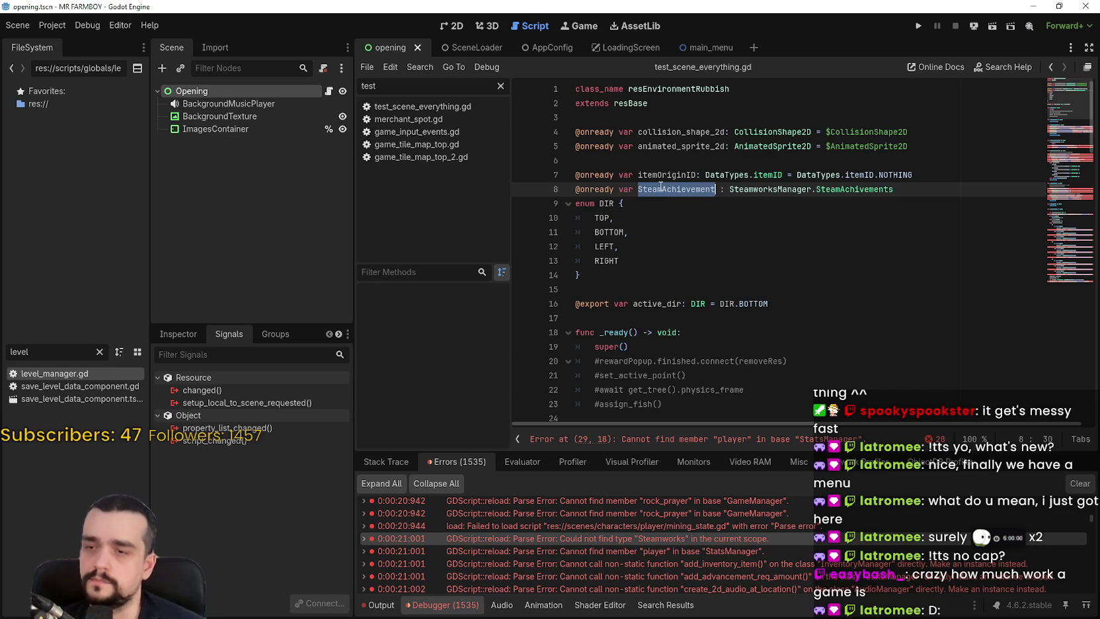
{"action": "key", "text": "ctrl+f"}
{"action": "left_click", "coordinate": [927, 440]}
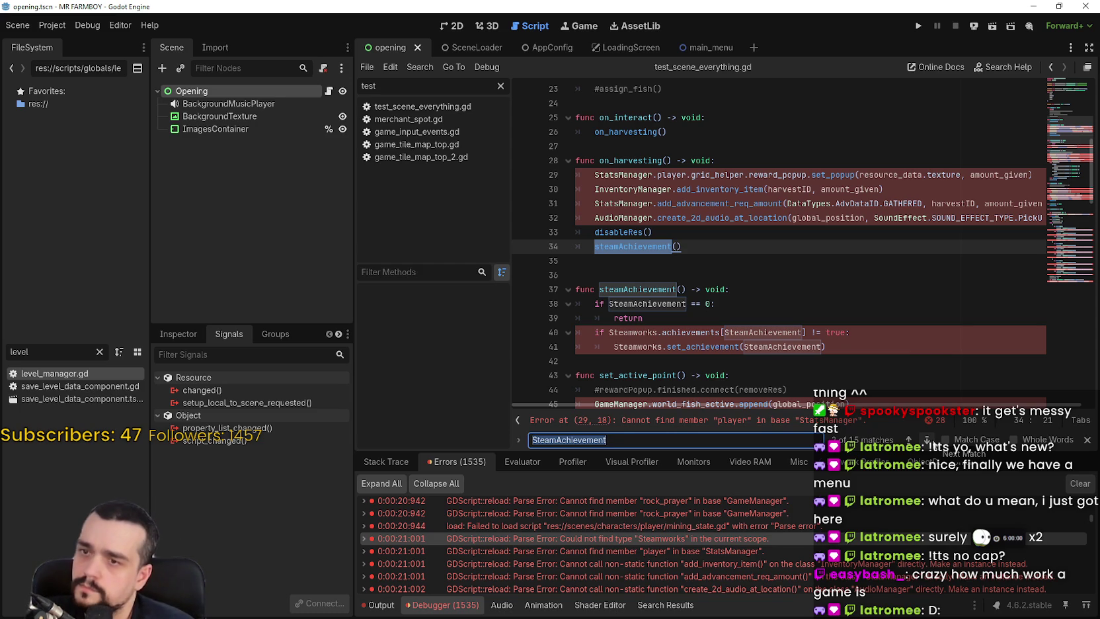
{"action": "double_click", "coordinate": [666, 305]}
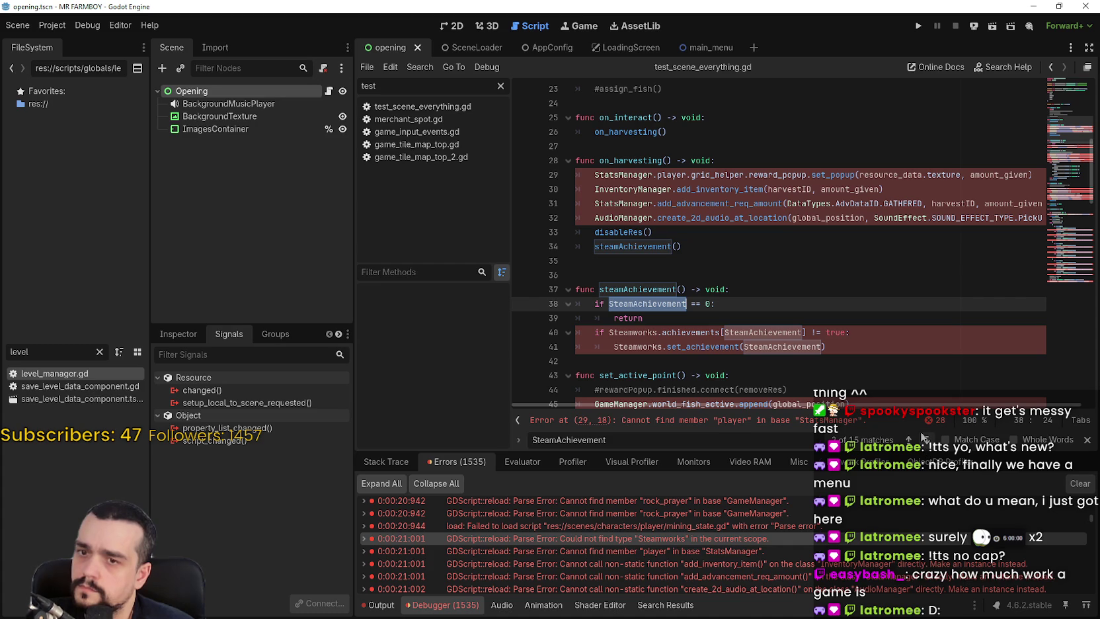
View the SteamAchivements enum in SteamworksManager, then return to resEnvironmentRubbish's line 8 error.
{"action": "left_click", "coordinate": [1074, 84]}
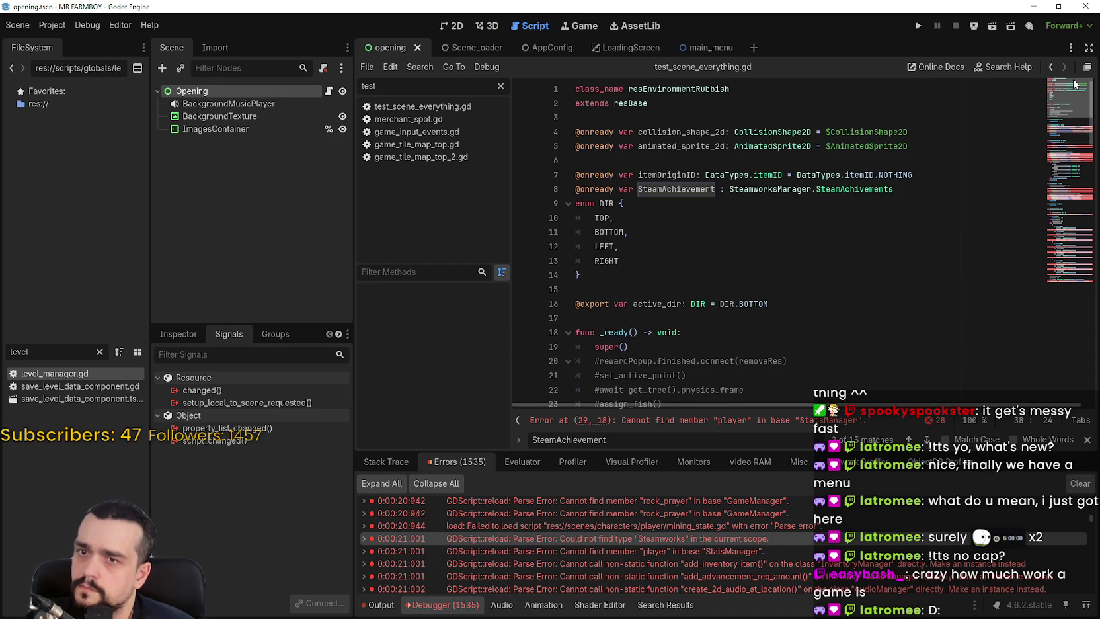
{"action": "mouse_move", "coordinate": [1074, 84]}
{"action": "left_mouse_down"}
{"action": "mouse_move", "coordinate": [1077, 106]}
{"action": "mouse_move", "coordinate": [1079, 85]}
{"action": "left_mouse_up"}
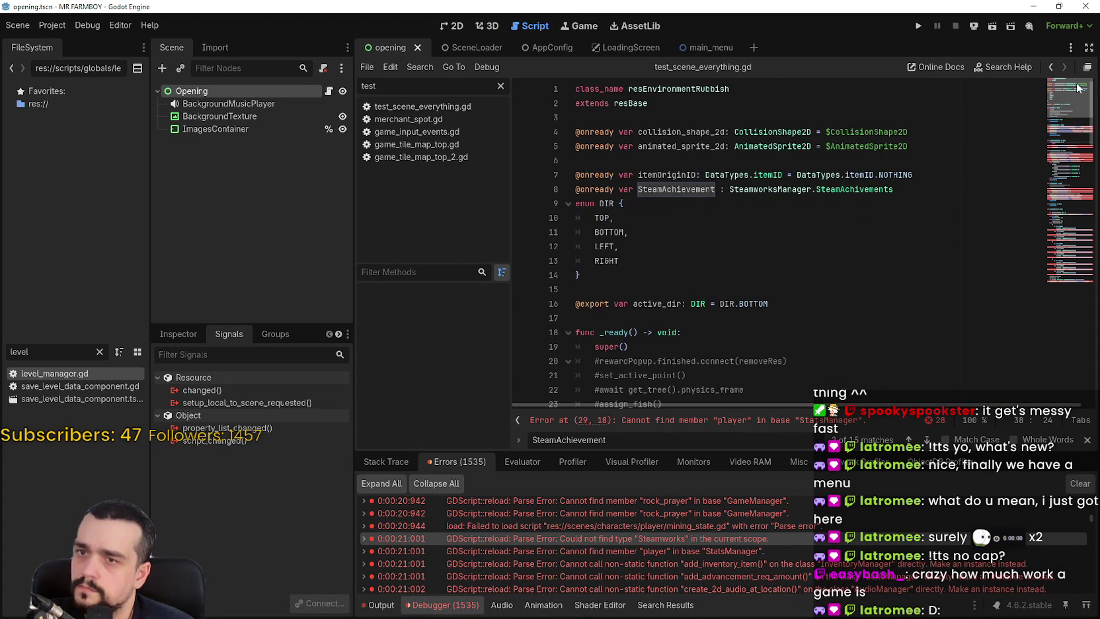
{"action": "right_click", "coordinate": [871, 193]}
{"action": "left_click", "coordinate": [799, 199]}
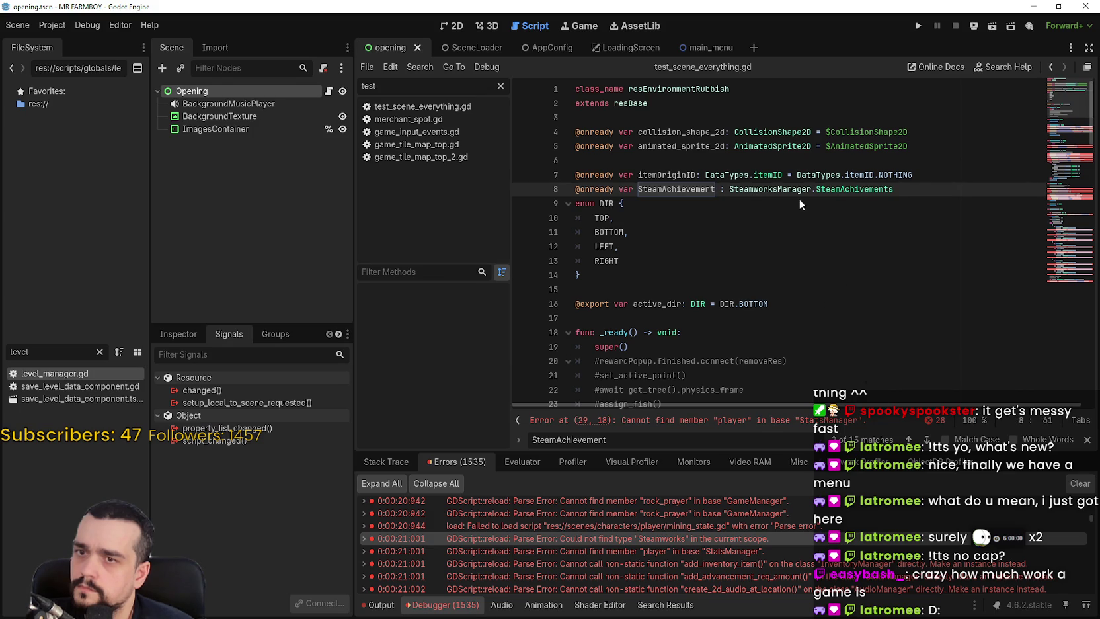
{"action": "left_click", "coordinate": [865, 189], "text": "ctrl"}
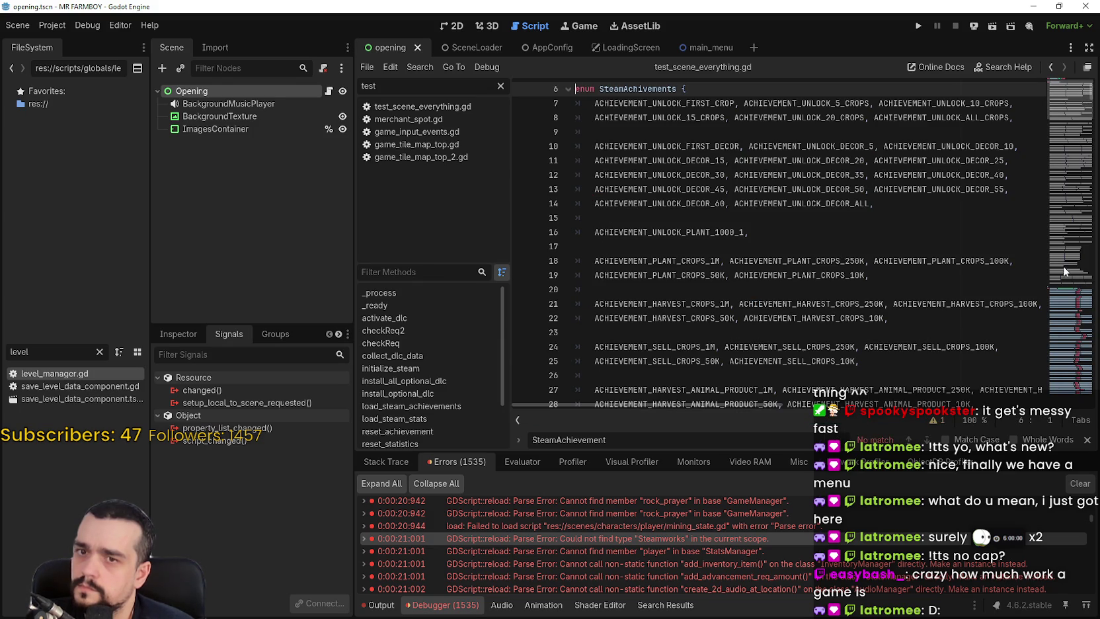
{"action": "scroll", "coordinate": [1067, 105], "scroll_direction": "down", "scroll_amount": 15}
{"action": "mouse_move", "coordinate": [1067, 116]}
{"action": "left_mouse_down"}
{"action": "mouse_move", "coordinate": [1071, 159]}
{"action": "mouse_move", "coordinate": [1072, 137]}
{"action": "mouse_move", "coordinate": [1069, 146]}
{"action": "left_mouse_up"}
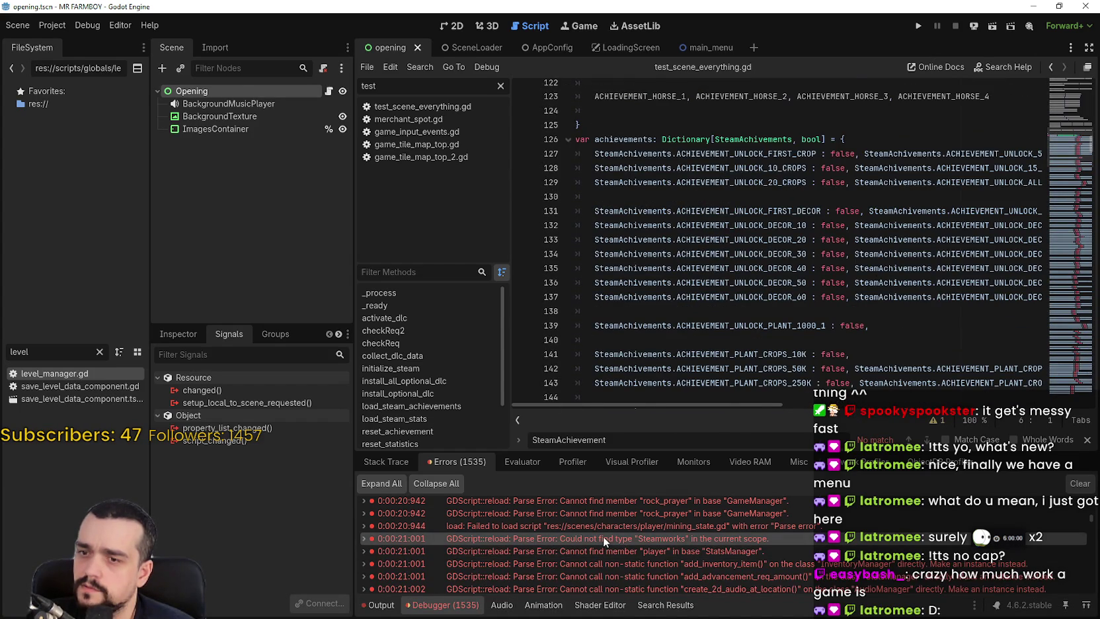
{"action": "double_click", "coordinate": [604, 537]}
{"action": "scroll", "coordinate": [748, 266], "scroll_direction": "down", "scroll_amount": 6}
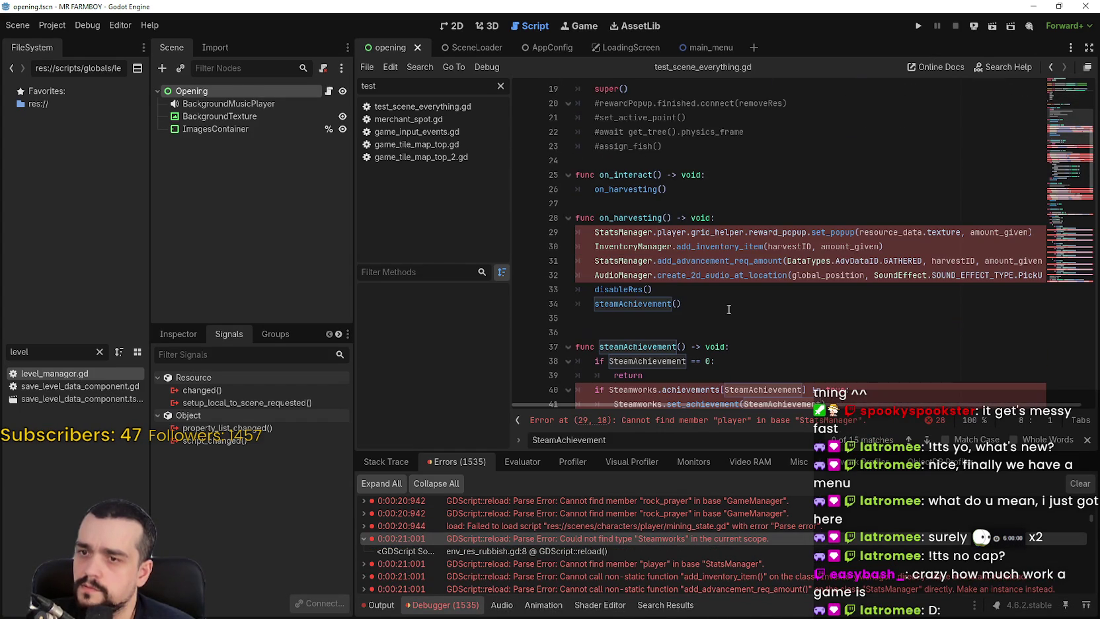
{"action": "scroll", "coordinate": [730, 313], "scroll_direction": "down", "scroll_amount": 2}
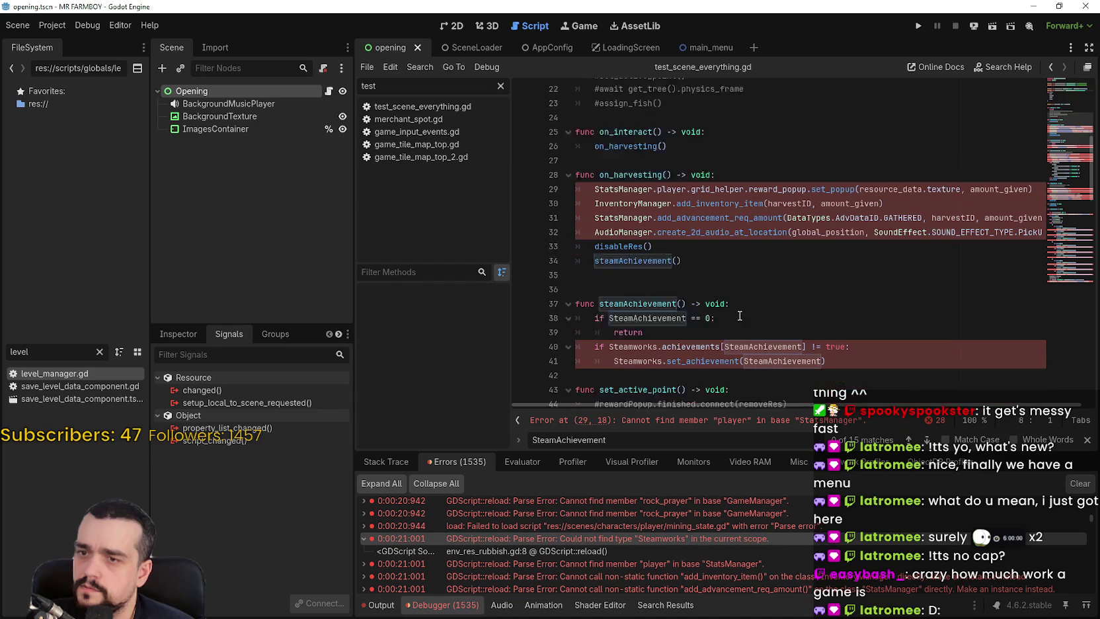
{"action": "left_click", "coordinate": [682, 304]}
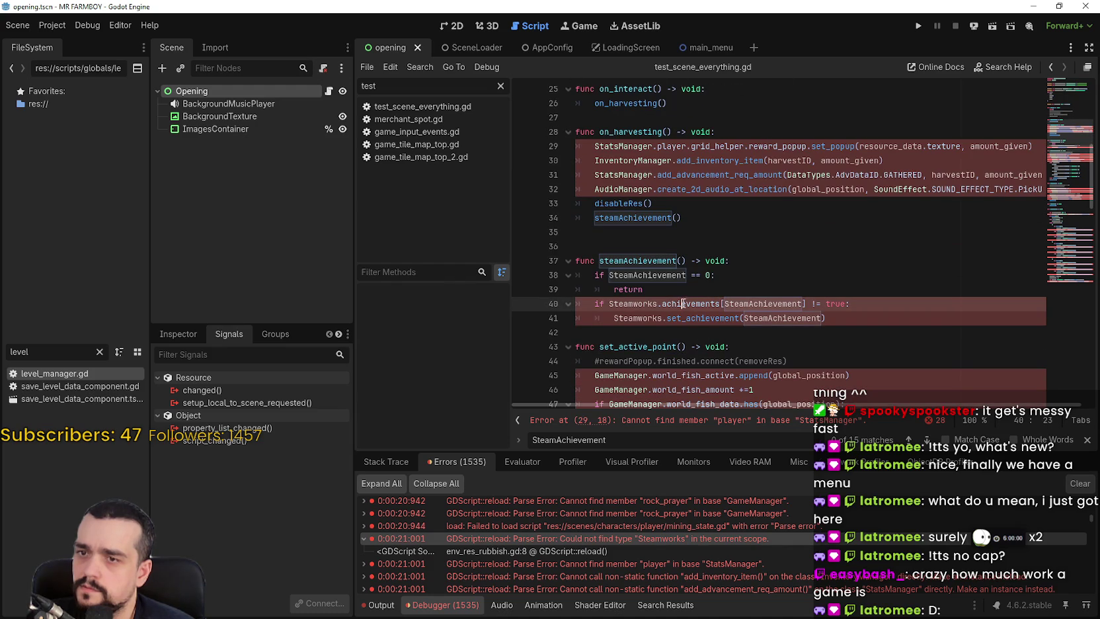
{"action": "double_click", "coordinate": [670, 303]}
{"action": "left_click_drag", "start_coordinate": [671, 304], "coordinate": [608, 303]}
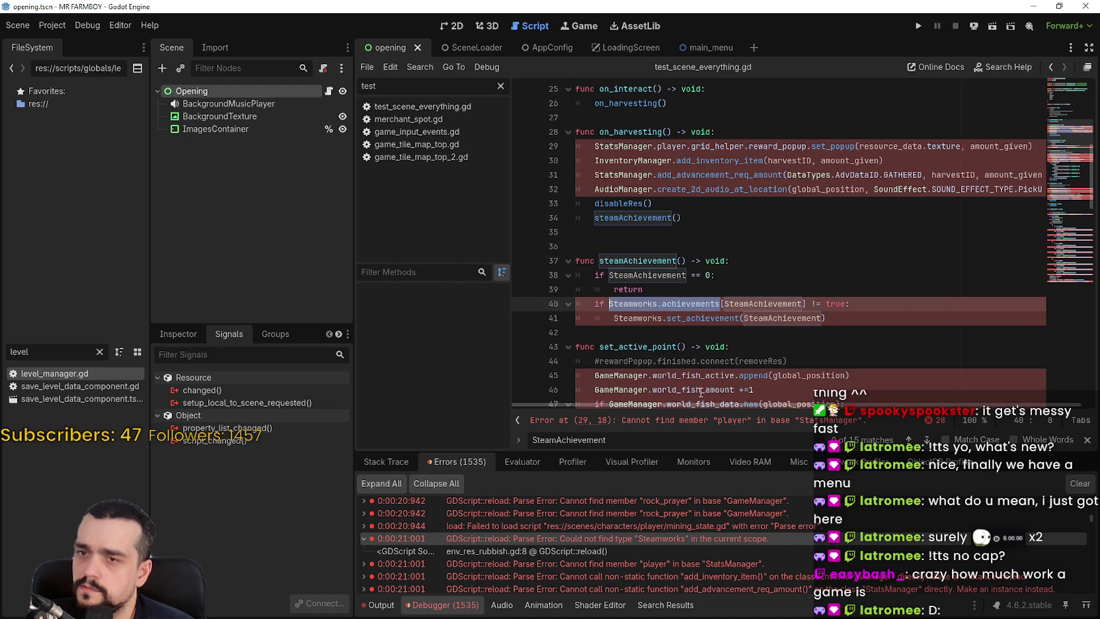
{"action": "double_click", "coordinate": [763, 302]}
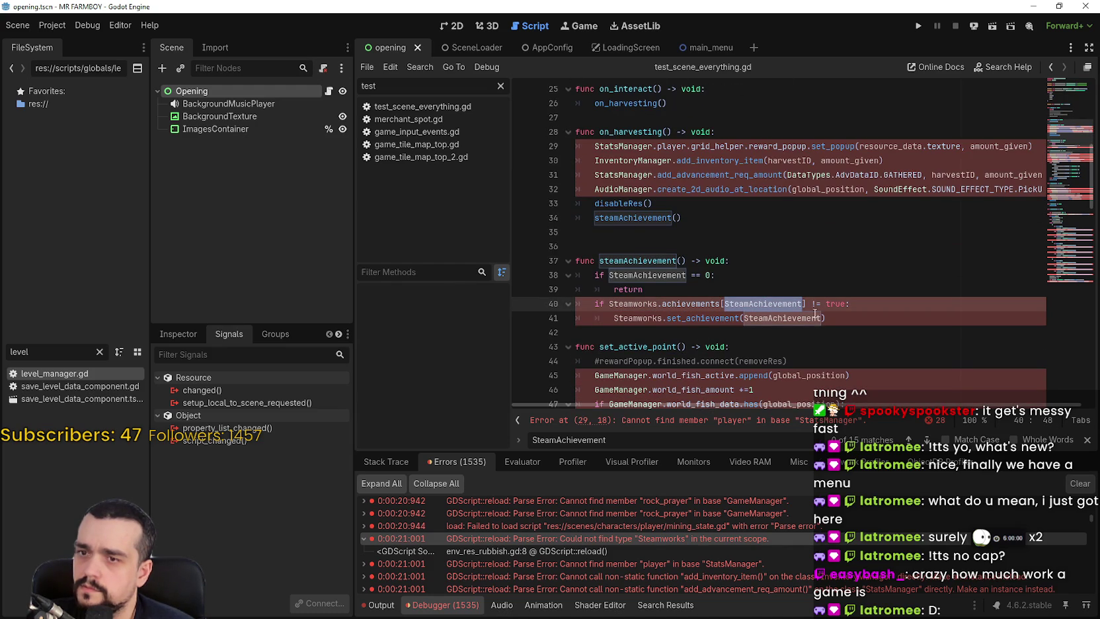
{"action": "mouse_move", "coordinate": [779, 299]}
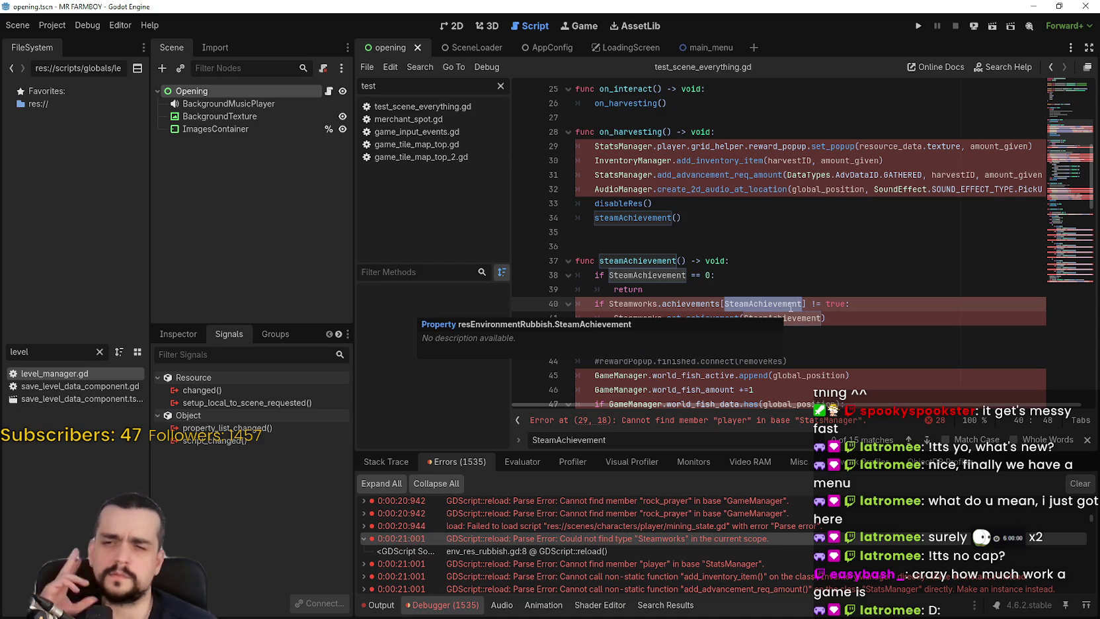
{"action": "double_click", "coordinate": [684, 275]}
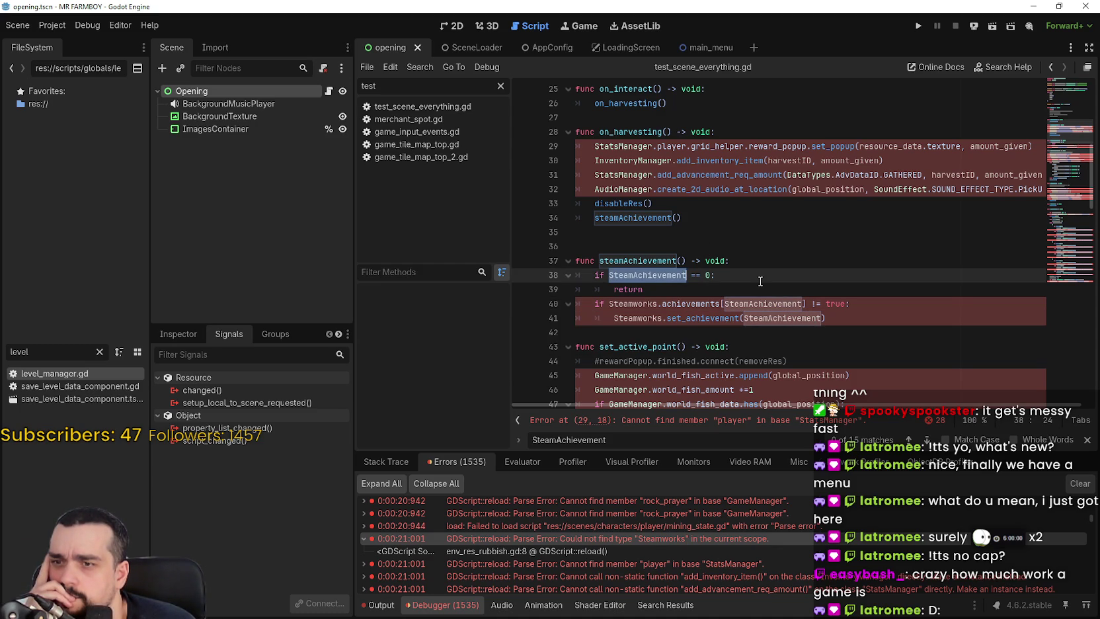
{"action": "scroll", "coordinate": [760, 281], "scroll_direction": "up", "scroll_amount": 8}
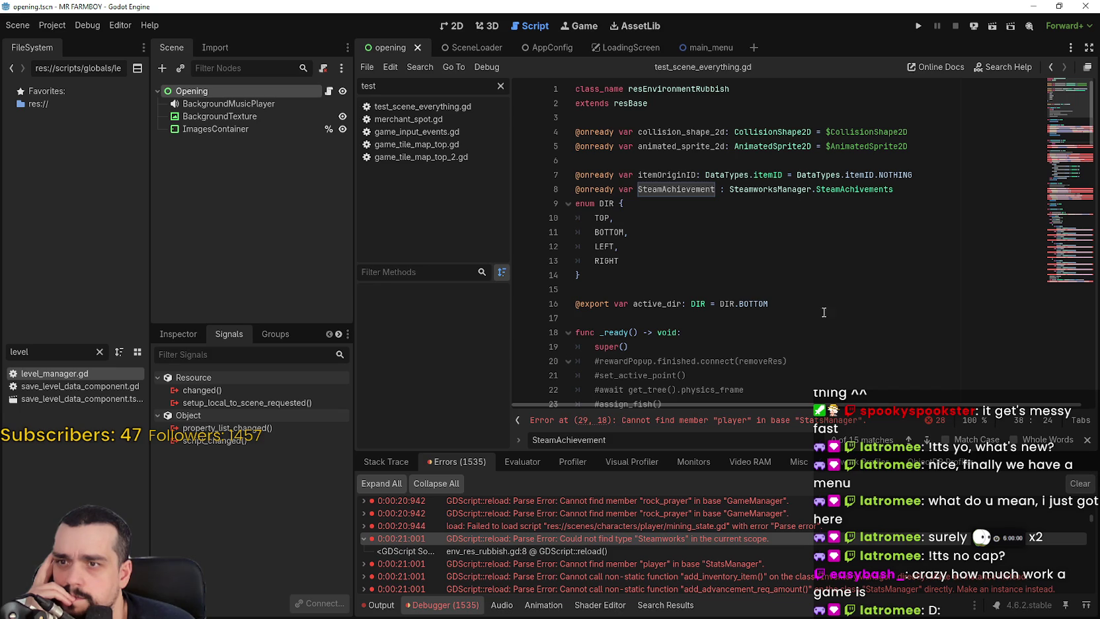
{"action": "key", "text": "Escape"}
{"action": "scroll", "coordinate": [775, 316], "scroll_direction": "down", "scroll_amount": 2}
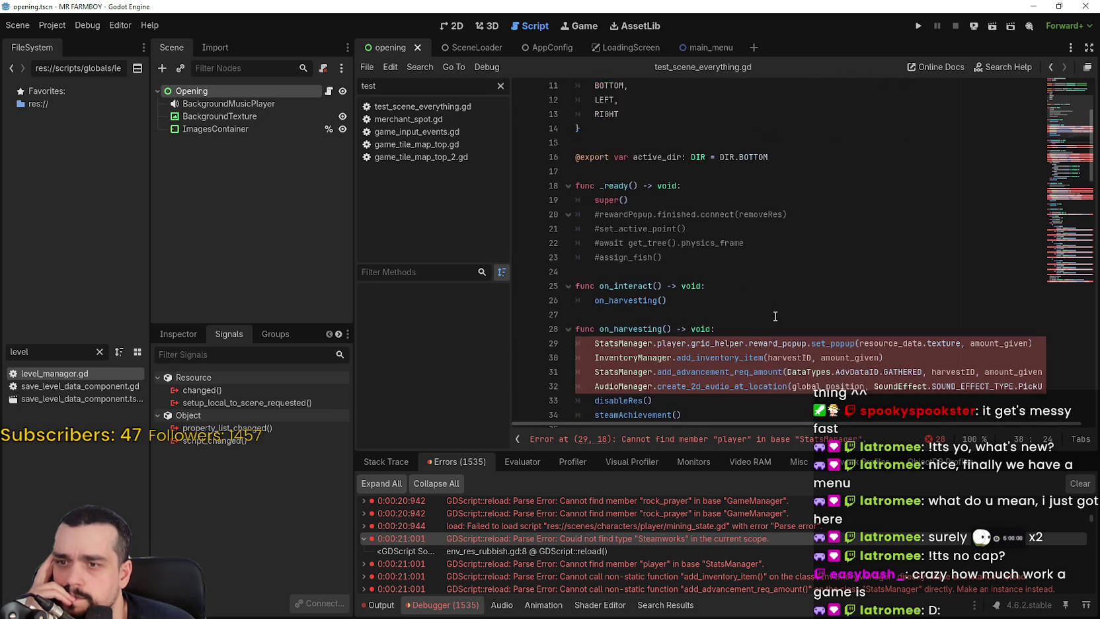
{"action": "scroll", "coordinate": [776, 316], "scroll_direction": "down", "scroll_amount": 5}
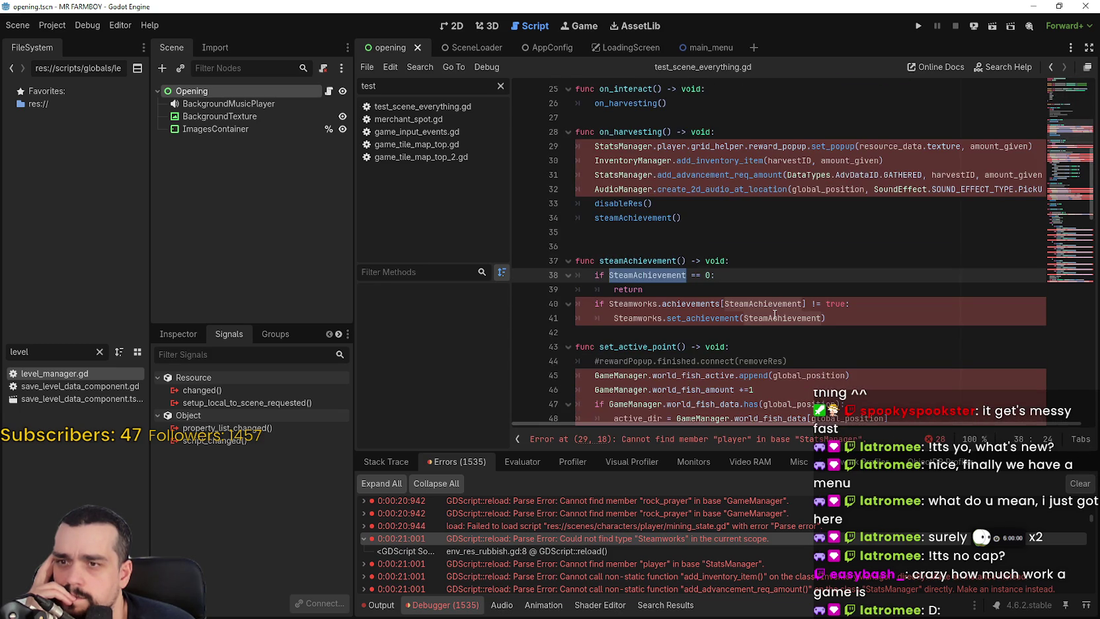
{"action": "scroll", "coordinate": [774, 316], "scroll_direction": "down", "scroll_amount": 5}
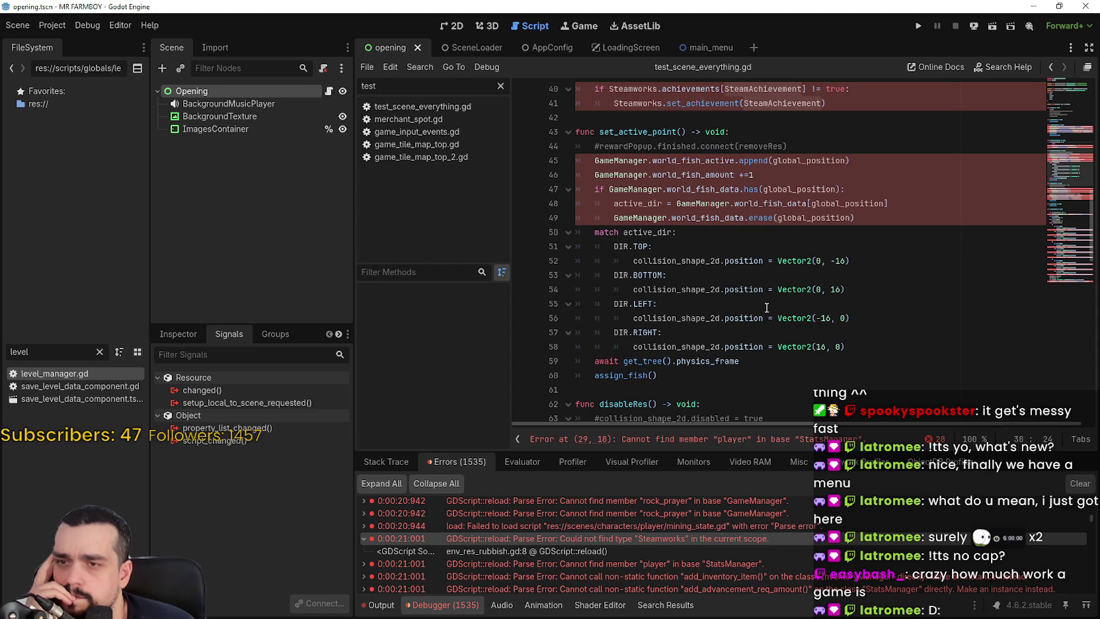
{"action": "scroll", "coordinate": [766, 308], "scroll_direction": "down", "scroll_amount": 7}
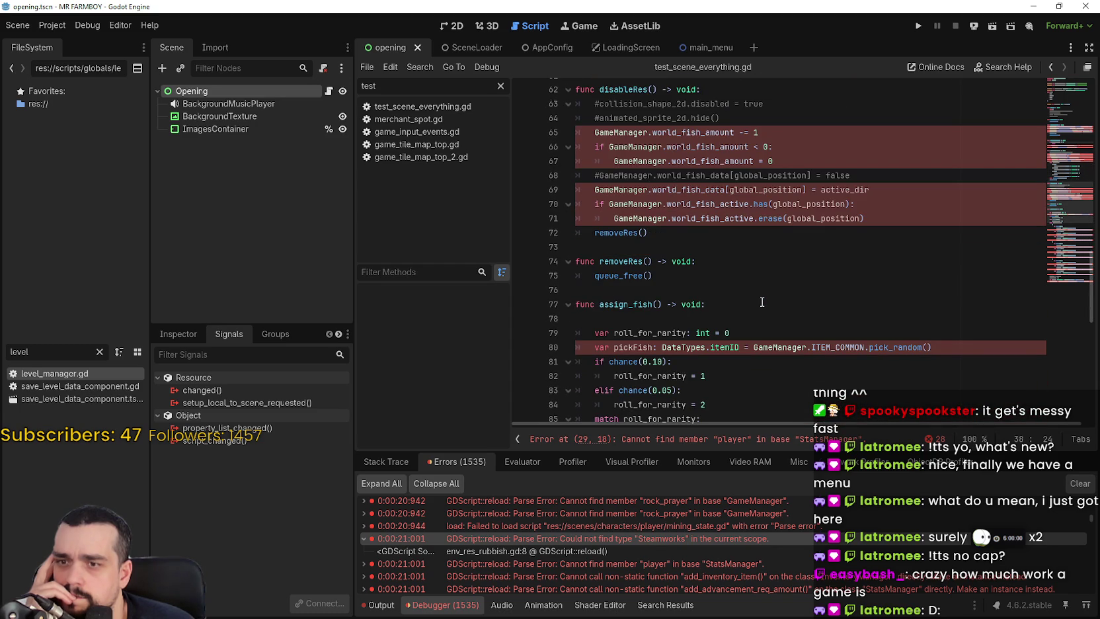
{"action": "scroll", "coordinate": [761, 302], "scroll_direction": "down", "scroll_amount": 6}
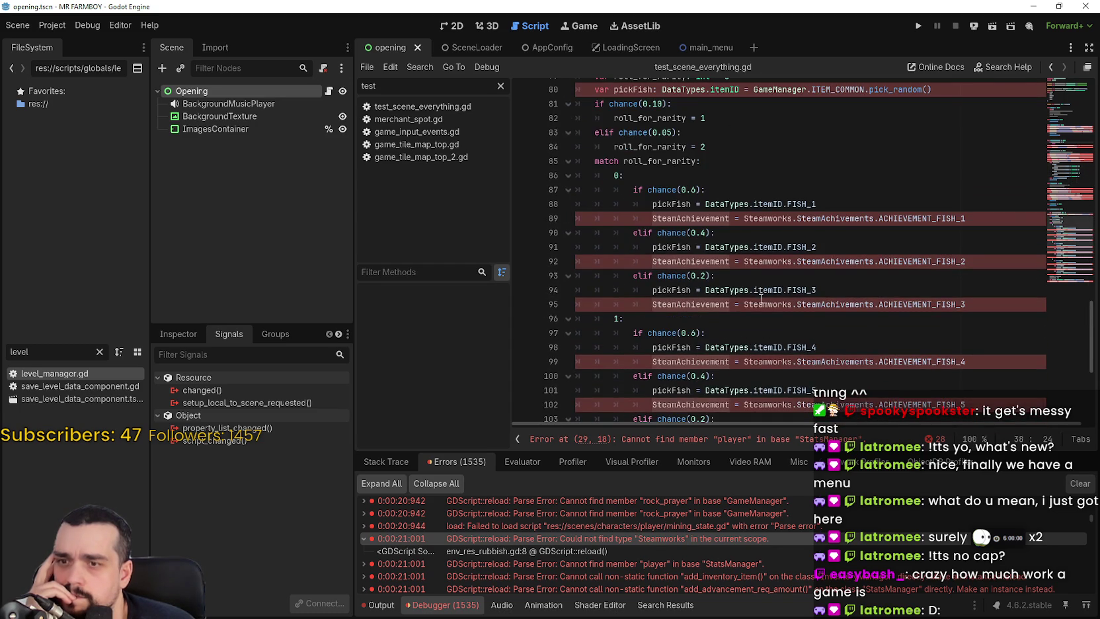
{"action": "scroll", "coordinate": [761, 298], "scroll_direction": "down", "scroll_amount": 6}
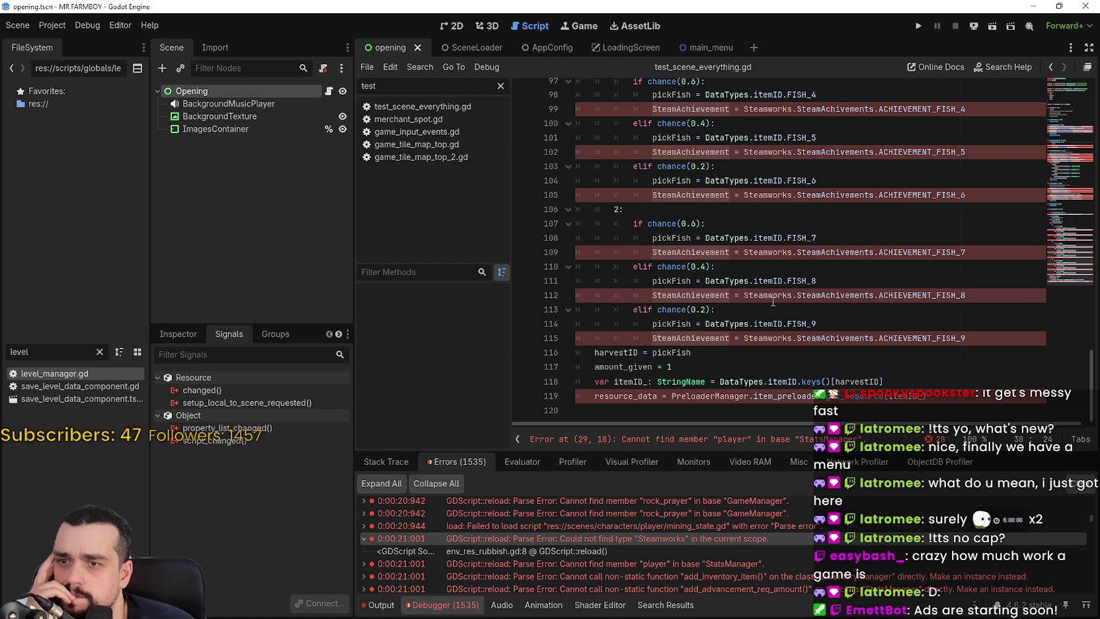
{"action": "scroll", "coordinate": [1071, 266], "scroll_direction": "up", "scroll_amount": 2}
{"action": "mouse_move", "coordinate": [1070, 266]}
{"action": "left_mouse_down"}
{"action": "mouse_move", "coordinate": [1070, 230]}
{"action": "mouse_move", "coordinate": [1063, 286]}
{"action": "mouse_move", "coordinate": [1061, 134]}
{"action": "left_mouse_up"}
{"action": "scroll", "coordinate": [675, 209], "scroll_direction": "down", "scroll_amount": 3}
{"action": "double_click", "coordinate": [639, 259]}
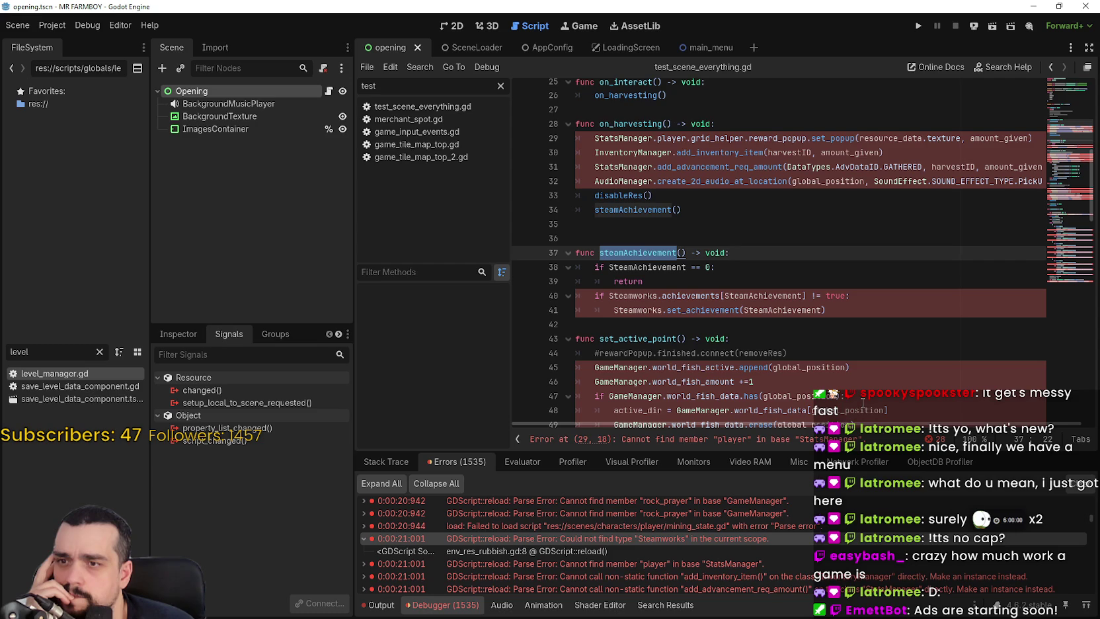
{"action": "left_click", "coordinate": [670, 266], "text": "ctrl"}
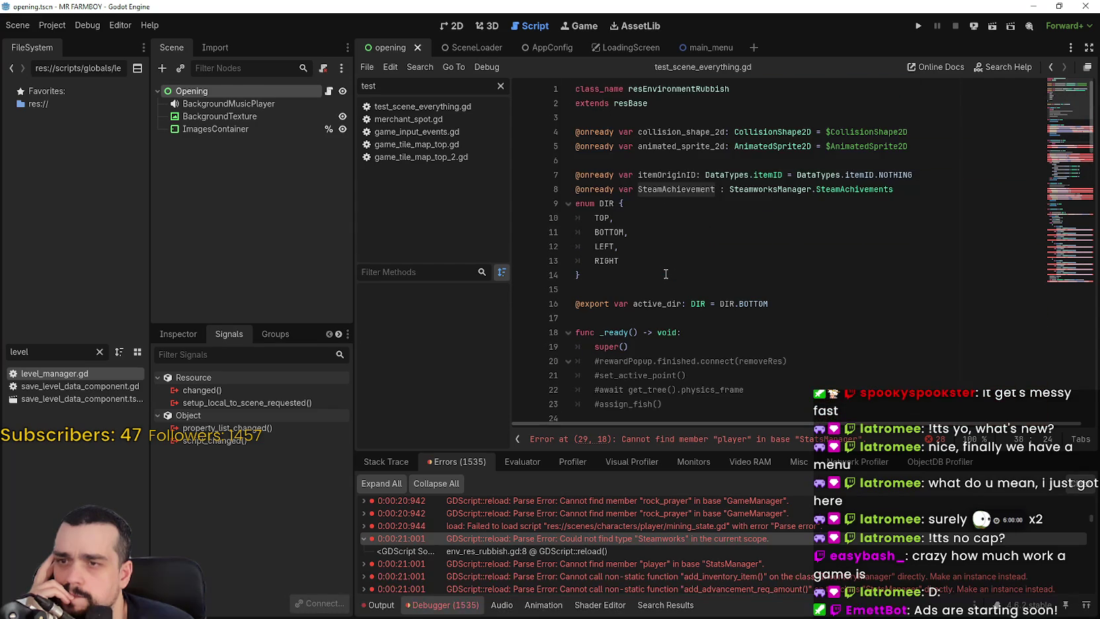
{"action": "double_click", "coordinate": [662, 188]}
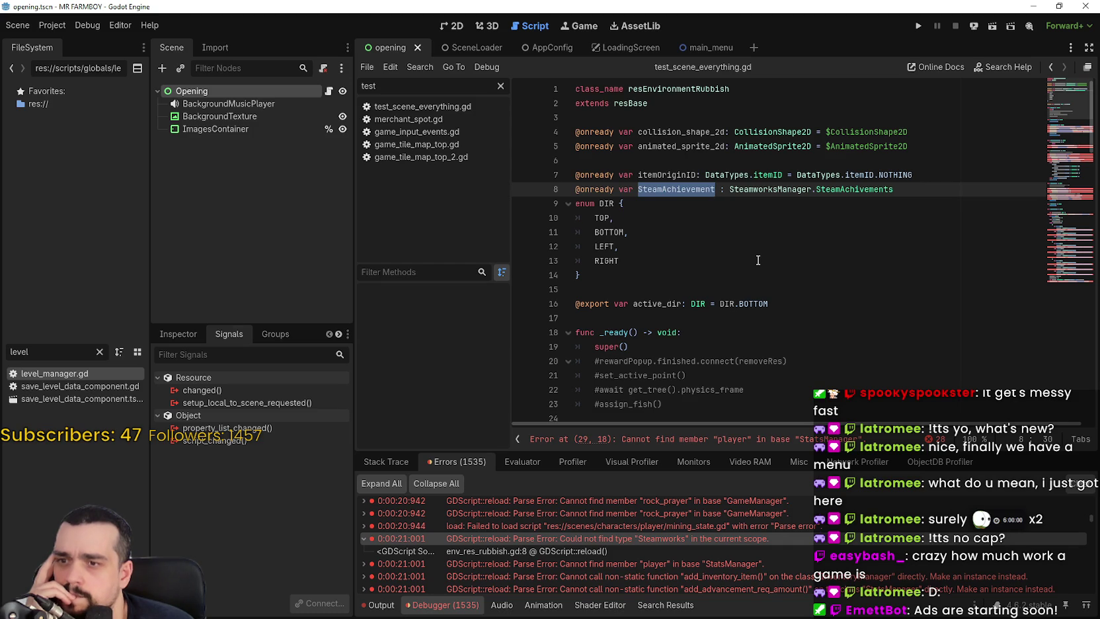
{"action": "key", "text": "ctrl+f"}
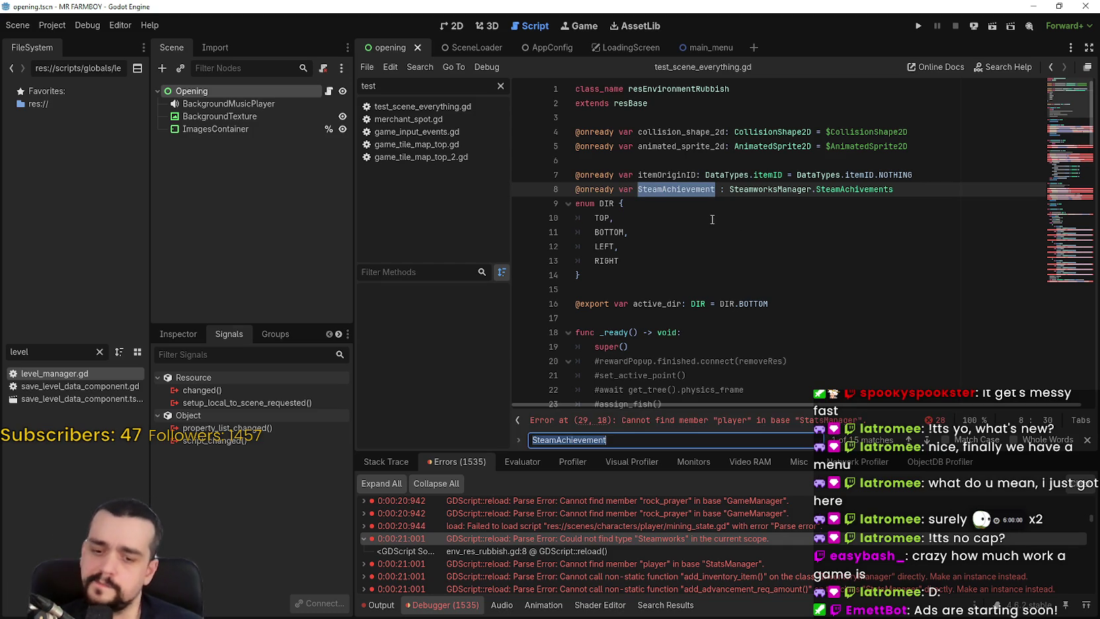
{"action": "left_click", "coordinate": [926, 440]}
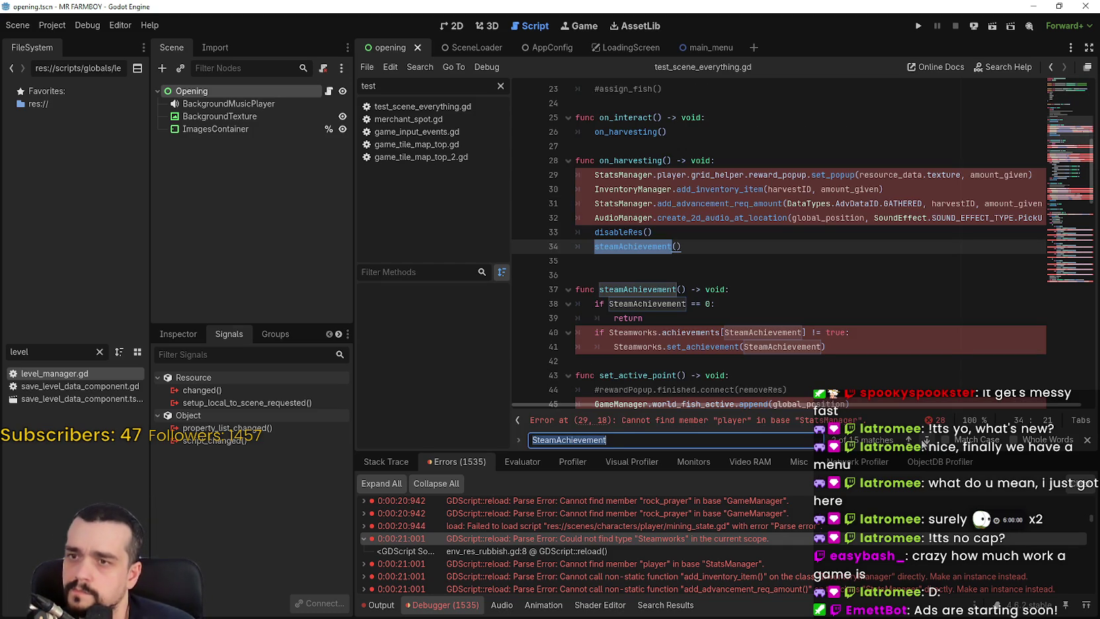
{"action": "left_click", "coordinate": [925, 441]}
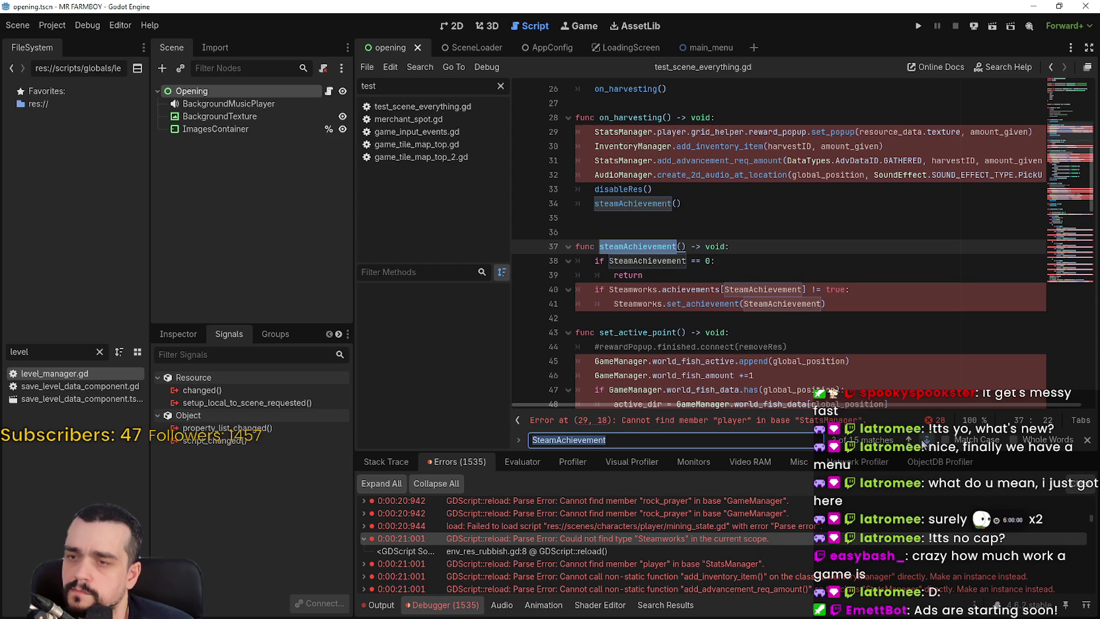
{"action": "left_click", "coordinate": [925, 442]}
{"action": "left_click", "coordinate": [924, 441]}
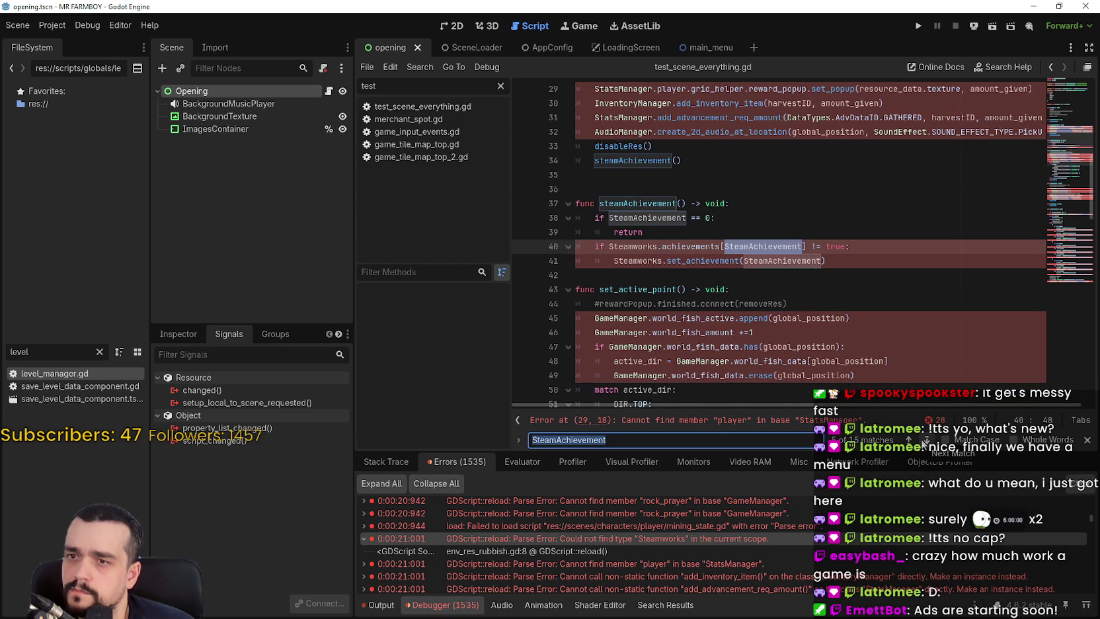
{"action": "left_click", "coordinate": [925, 441]}
{"action": "left_click", "coordinate": [924, 441]}
{"action": "left_click", "coordinate": [924, 441]}
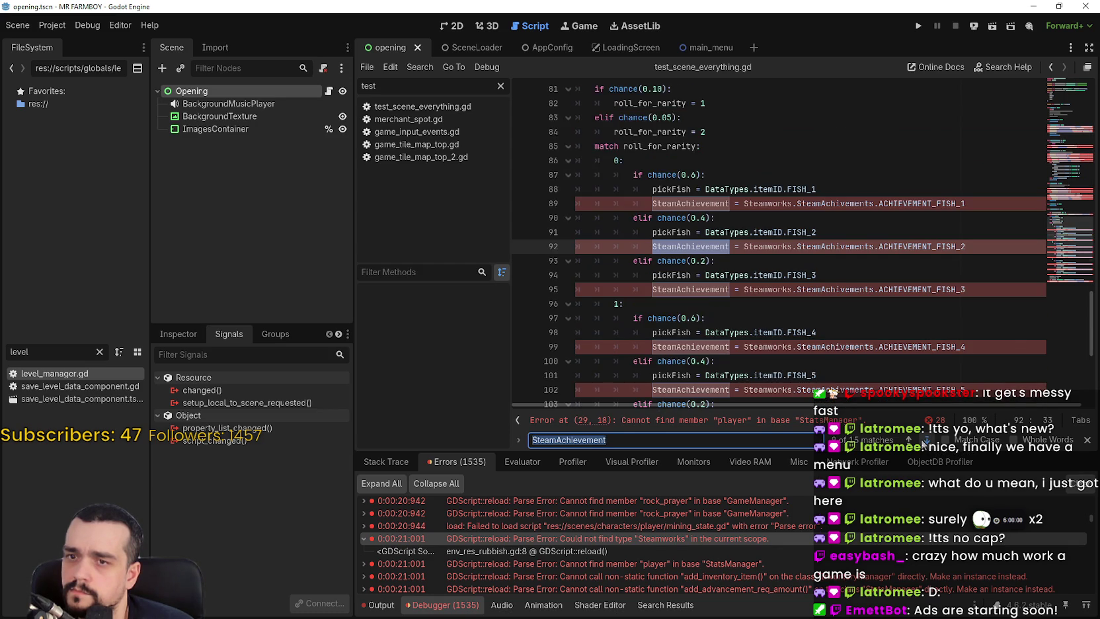
{"action": "left_click", "coordinate": [924, 441]}
{"action": "left_click", "coordinate": [925, 442]}
{"action": "left_click", "coordinate": [924, 441]}
{"action": "left_click", "coordinate": [925, 442]}
{"action": "left_click", "coordinate": [924, 442]}
{"action": "left_click", "coordinate": [924, 442]}
{"action": "left_click", "coordinate": [924, 441]}
{"action": "left_click", "coordinate": [925, 442]}
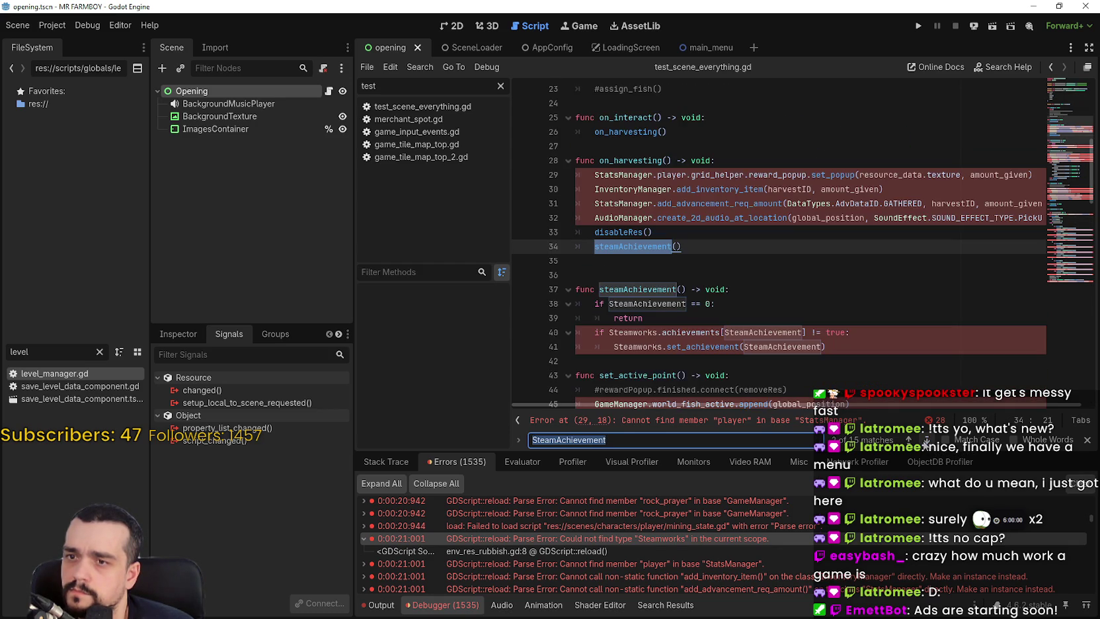
{"action": "left_click", "coordinate": [926, 441]}
{"action": "left_click", "coordinate": [926, 441]}
{"action": "left_click", "coordinate": [926, 440]}
{"action": "left_click", "coordinate": [925, 441]}
{"action": "left_click", "coordinate": [926, 440]}
{"action": "left_click", "coordinate": [925, 441]}
{"action": "left_click", "coordinate": [925, 441]}
{"action": "left_click", "coordinate": [925, 441]}
{"action": "left_click", "coordinate": [926, 441]}
{"action": "left_click", "coordinate": [925, 441]}
{"action": "left_click", "coordinate": [926, 441]}
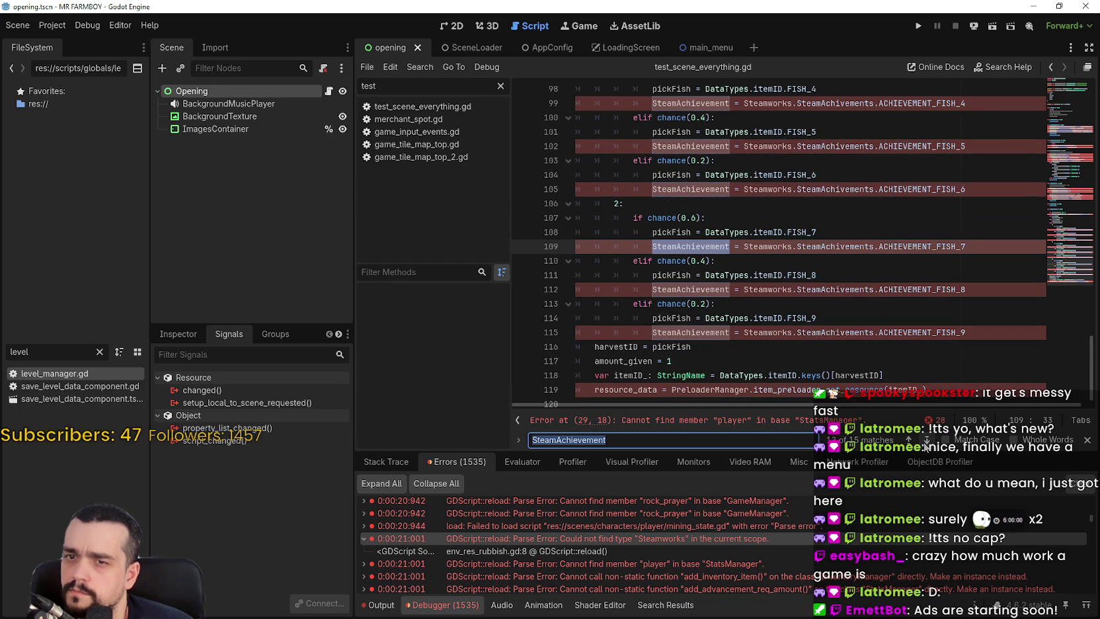
{"action": "left_click", "coordinate": [926, 441]}
{"action": "left_click", "coordinate": [925, 441]}
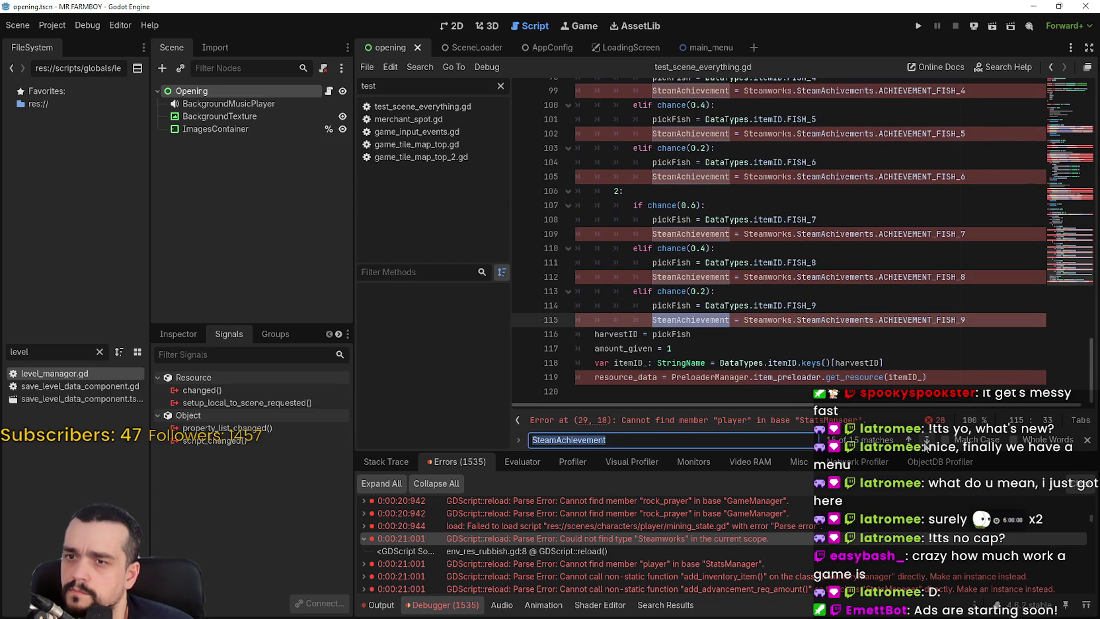
{"action": "mouse_move", "coordinate": [1064, 317]}
{"action": "left_mouse_down"}
{"action": "mouse_move", "coordinate": [1064, 171]}
{"action": "mouse_move", "coordinate": [1064, 266]}
{"action": "left_mouse_up"}
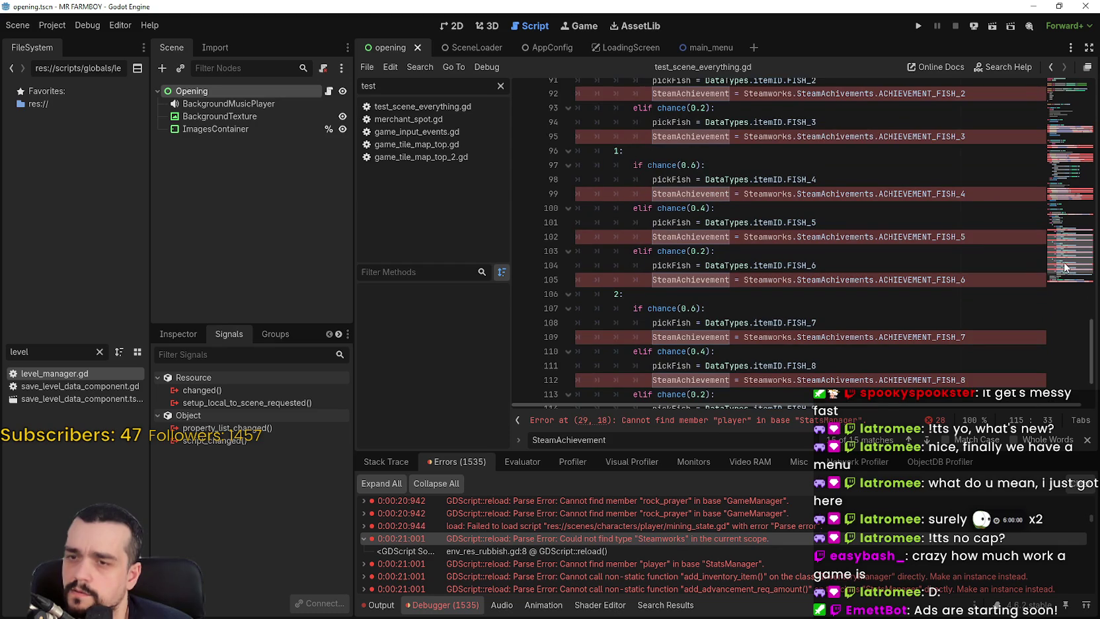
{"action": "left_click_drag", "start_coordinate": [1064, 267], "coordinate": [1046, 96]}
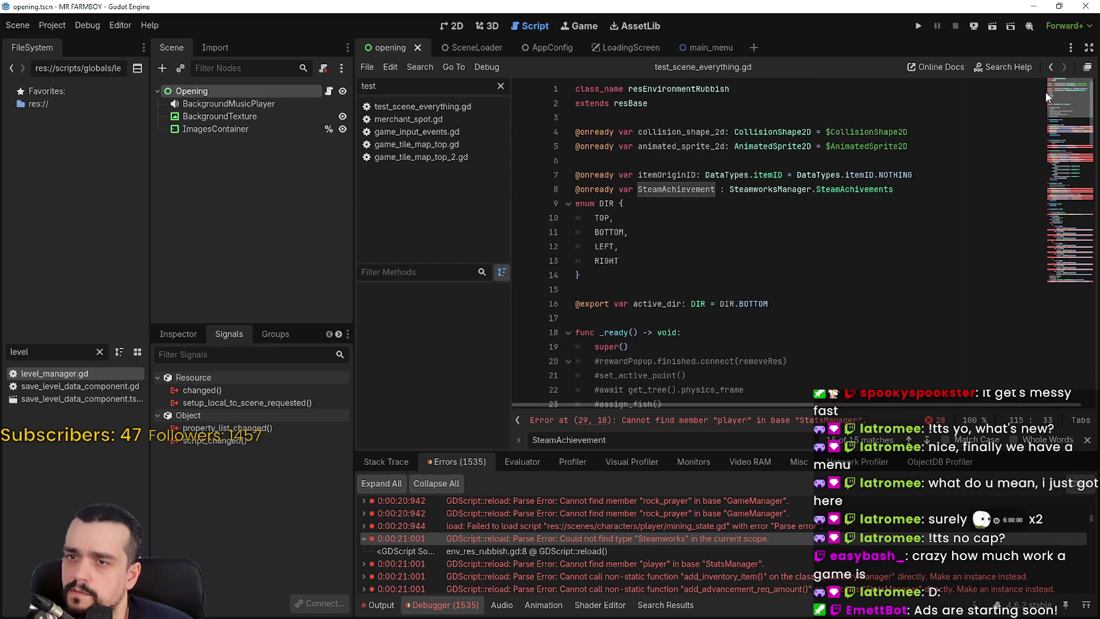